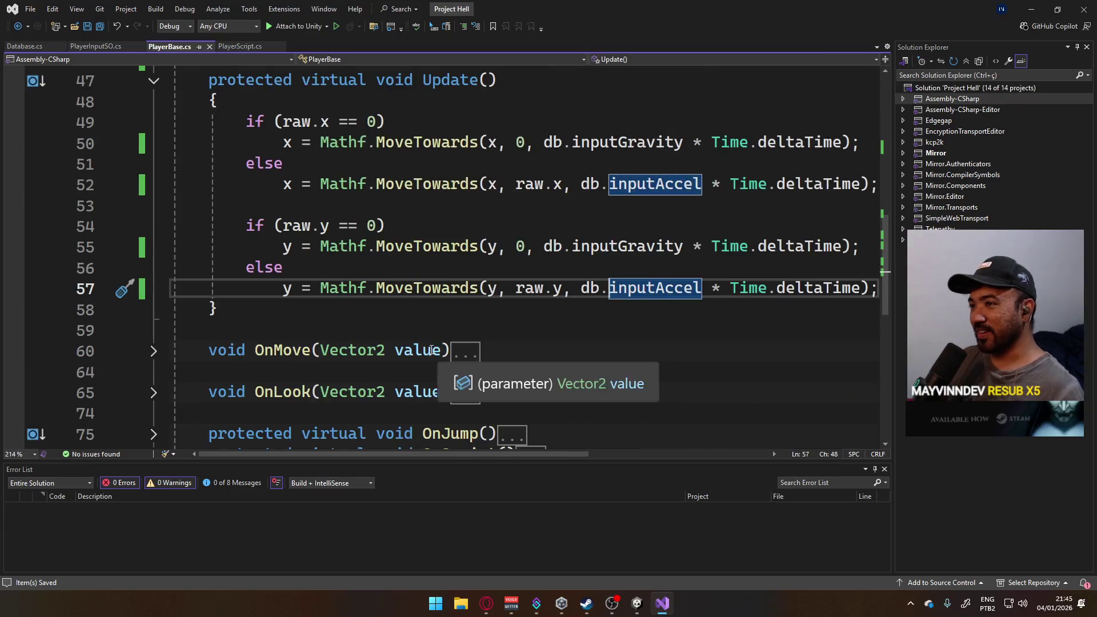
Collapse the Update method in PlayerBase.cs and toggle the OnCrouch method outline
left_click(171, 205)
left_click(153, 205)
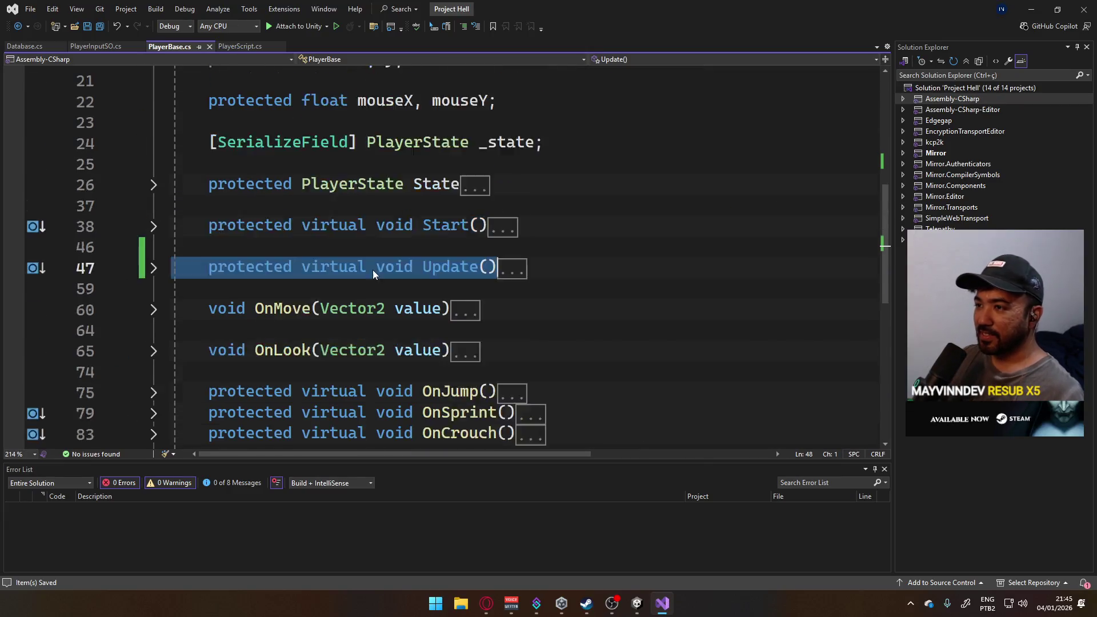
scroll(372, 270, "up", 5)
scroll(335, 283, "down", 10)
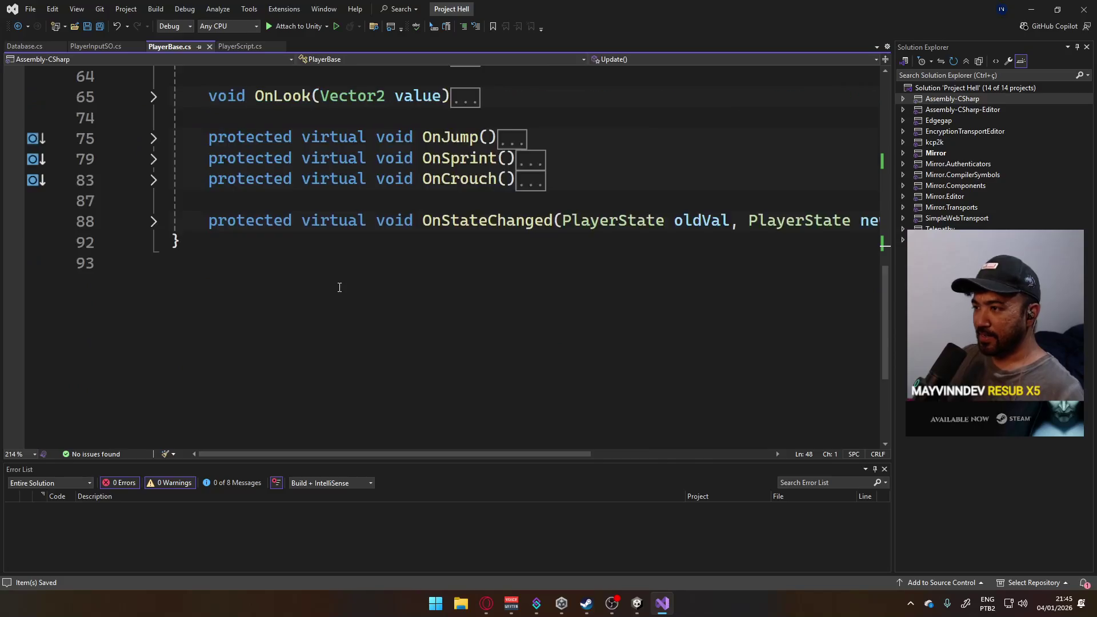
scroll(342, 289, "up", 3)
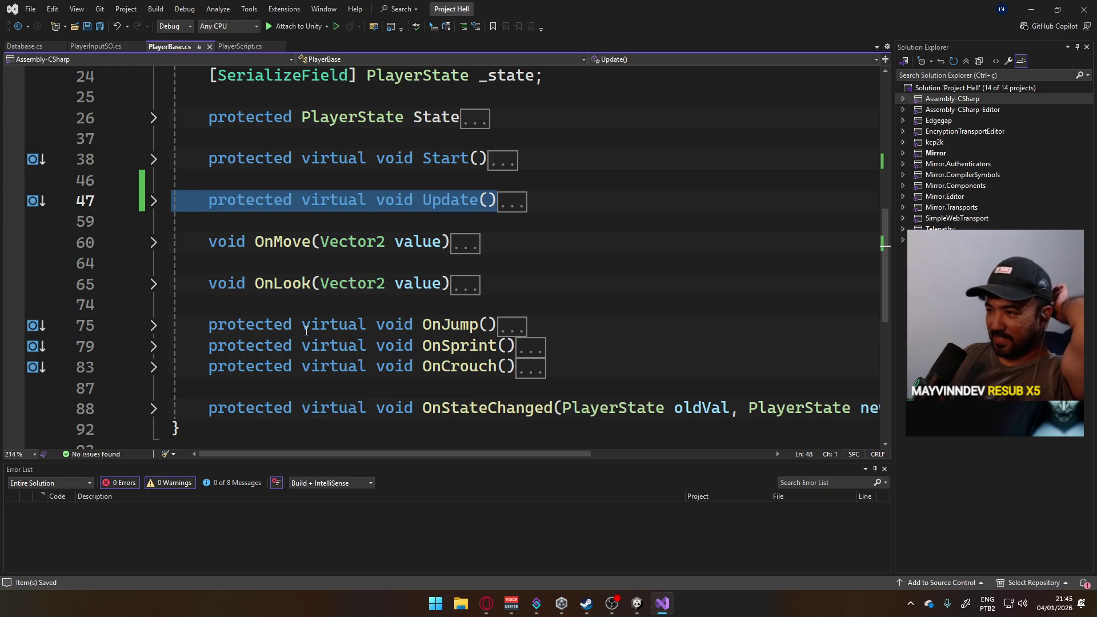
left_click(164, 366)
left_click(154, 366)
left_click(154, 366)
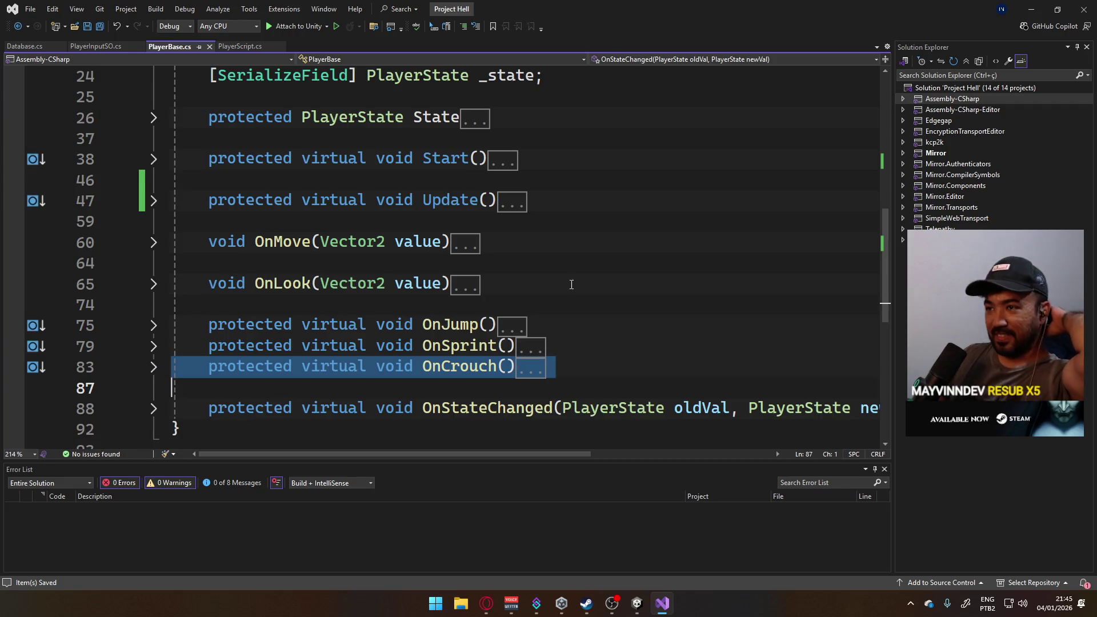
Switch to PlayerScript.cs and review its OnJump, OnCrouch and OnSprint overrides
left_click(238, 49)
scroll(452, 237, "up", 4)
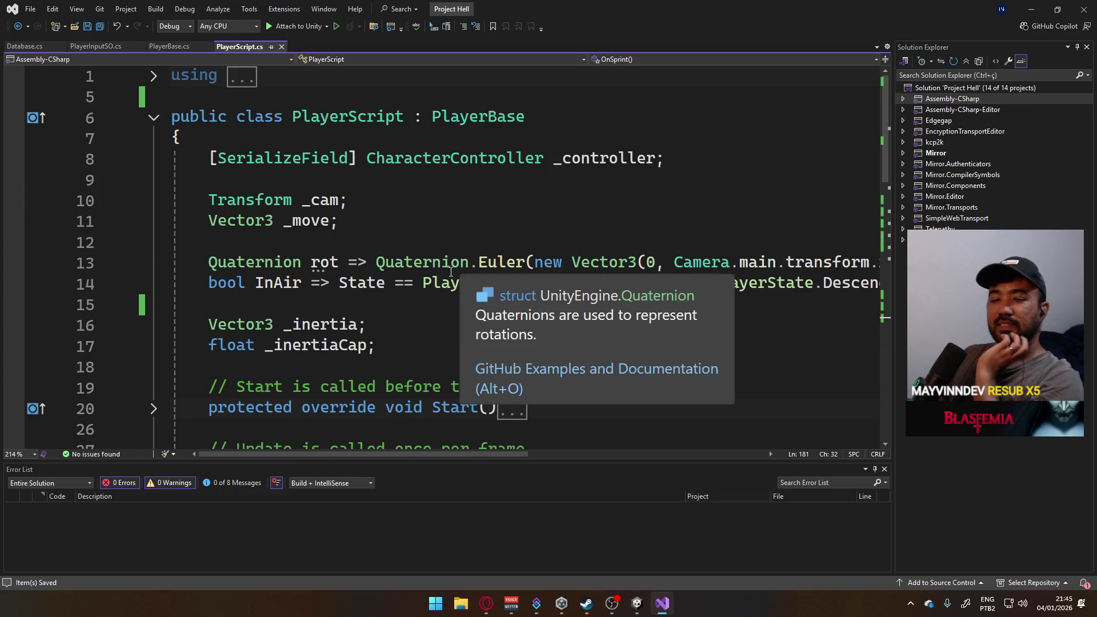
scroll(457, 271, "down", 7)
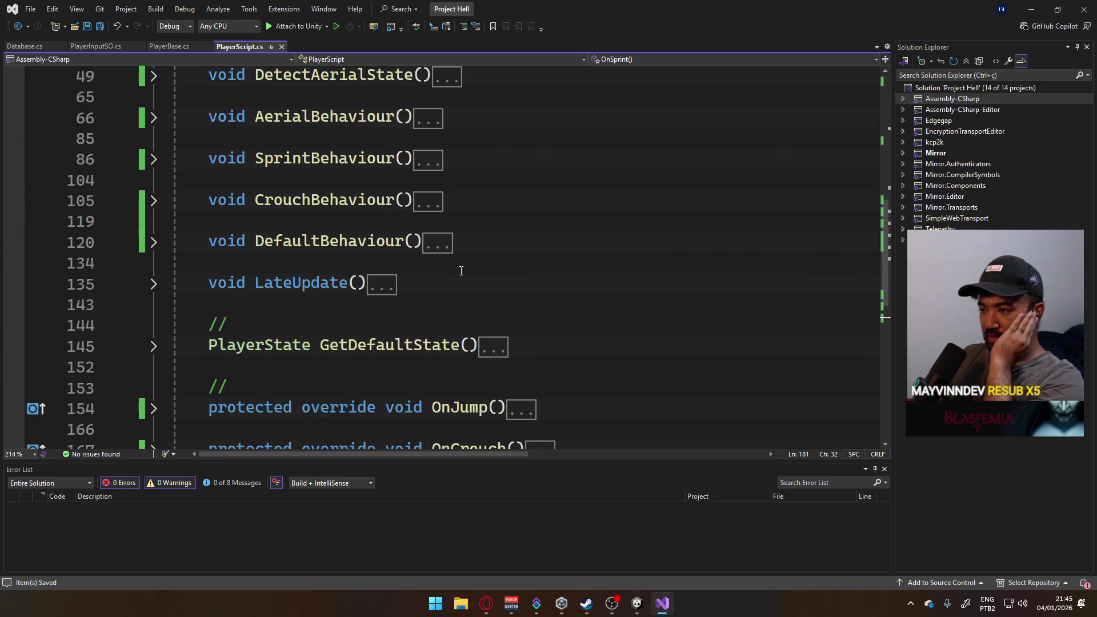
scroll(463, 274, "down", 2)
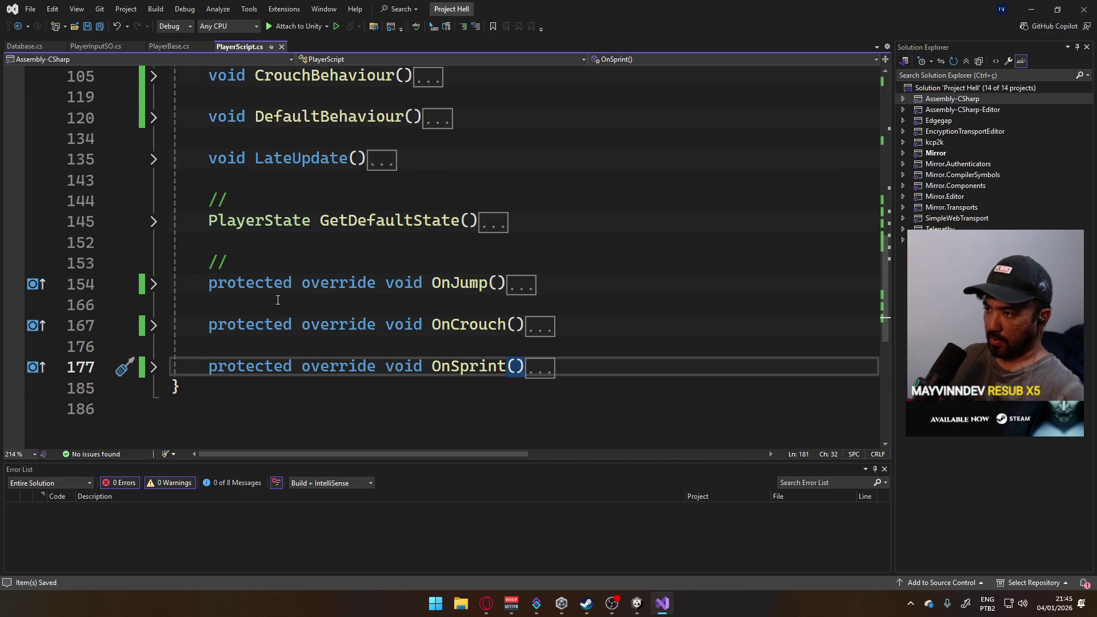
scroll(274, 300, "up", 3)
scroll(381, 345, "down", 2)
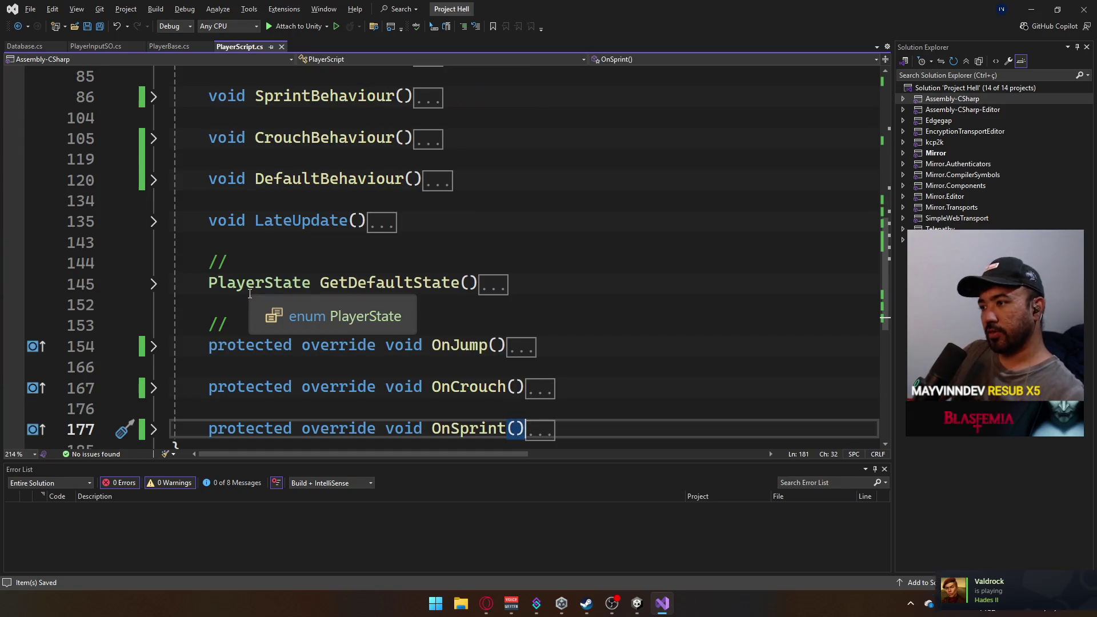
key("alt+Tab")
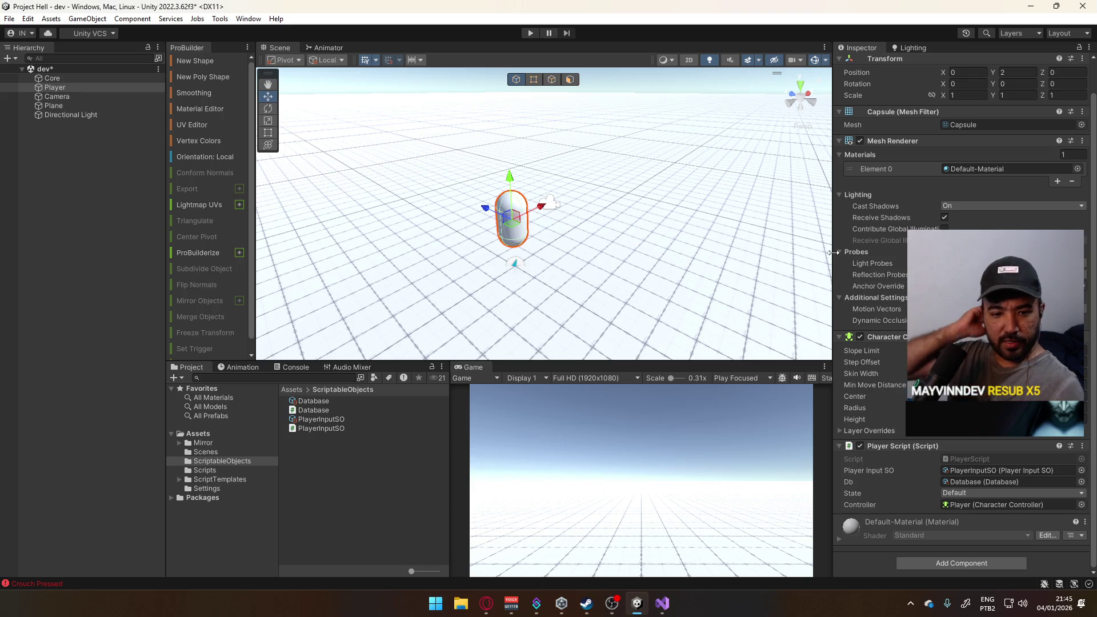
key("alt+Tab")
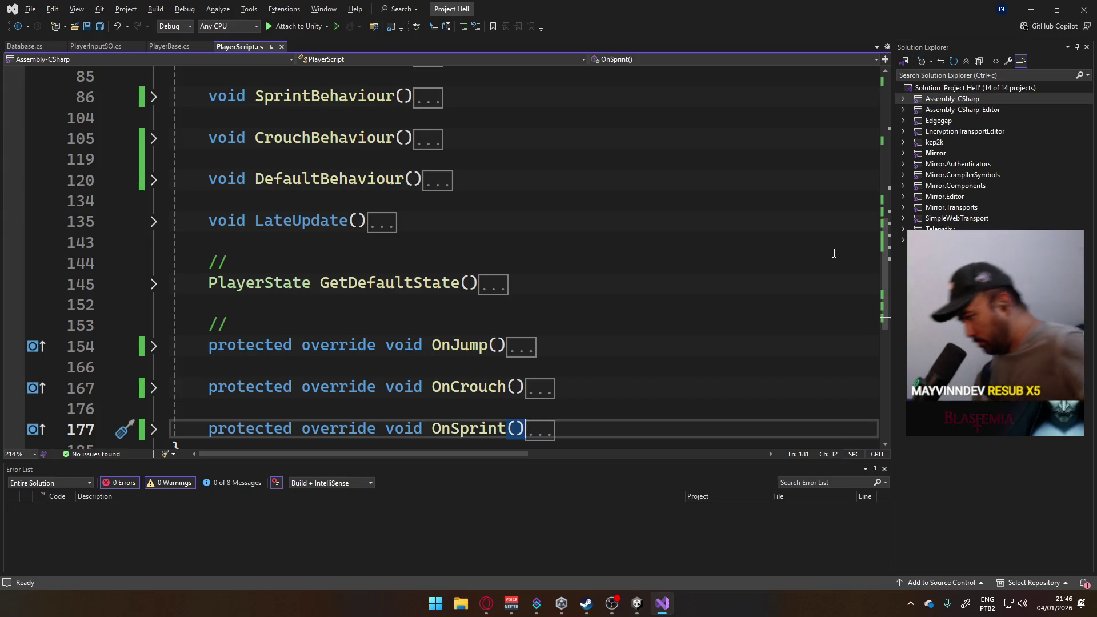
left_click(637, 601)
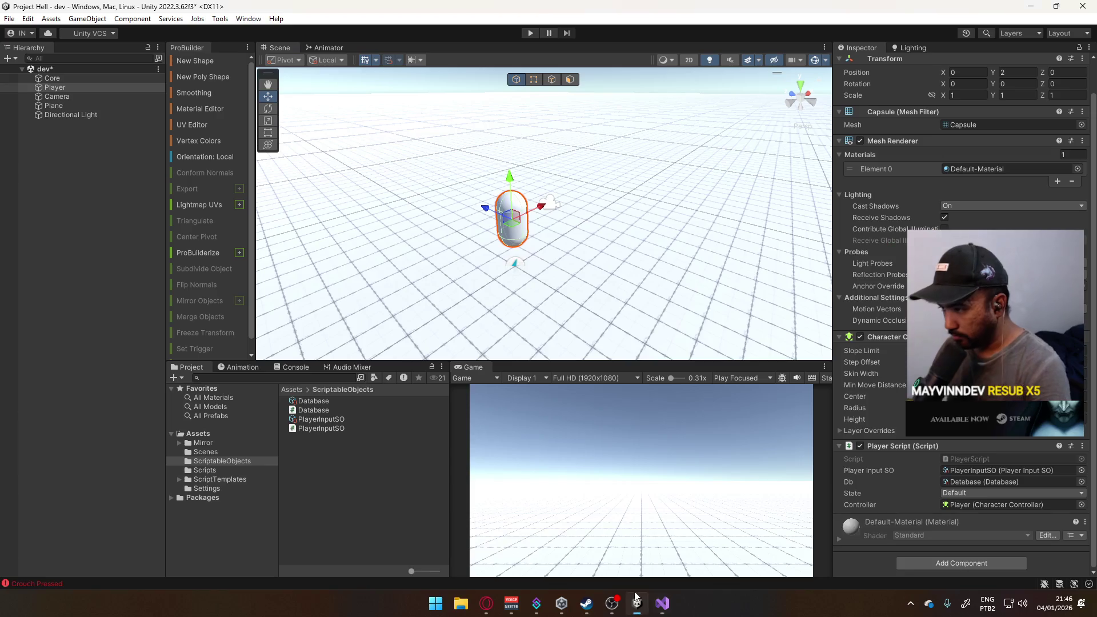
Play-test the Player with WASD, Space and Shift, then stop play mode
left_click(529, 35)
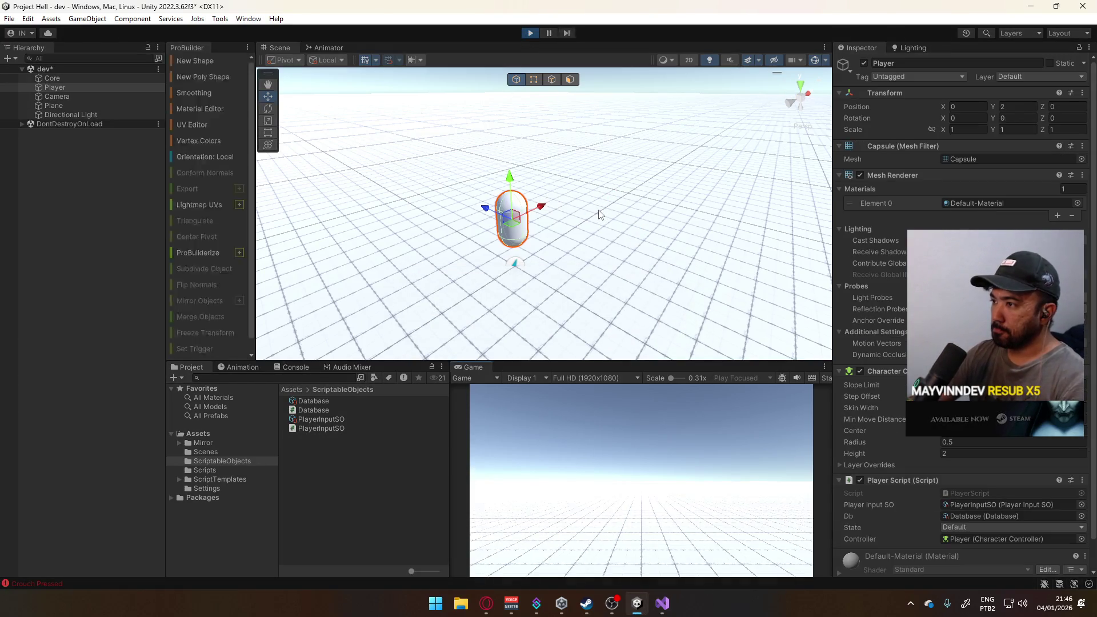
key("d")
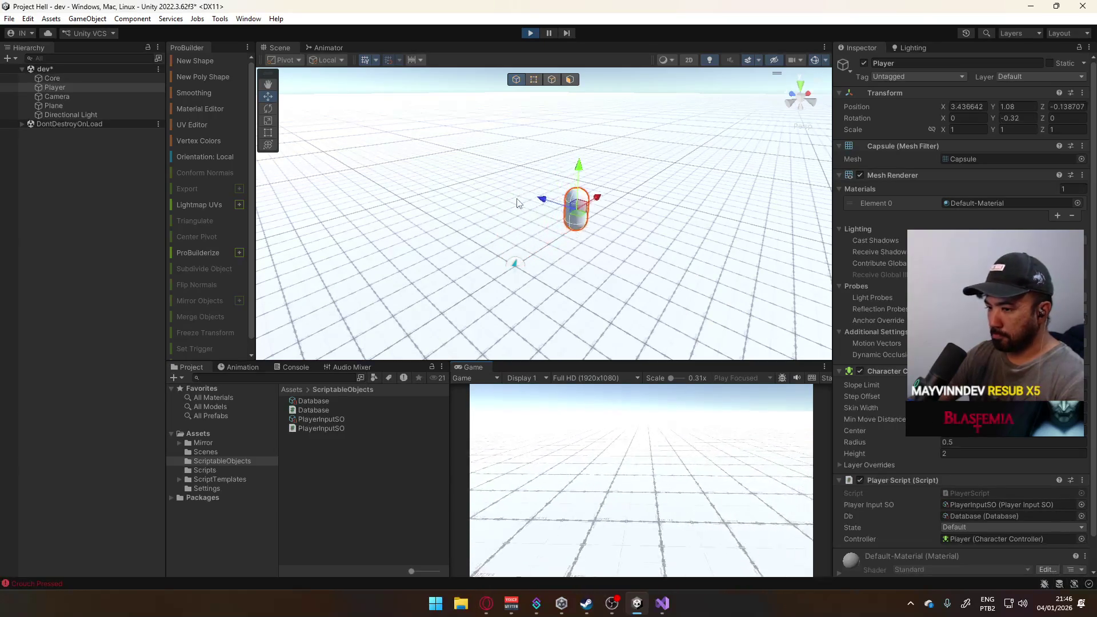
key("a")
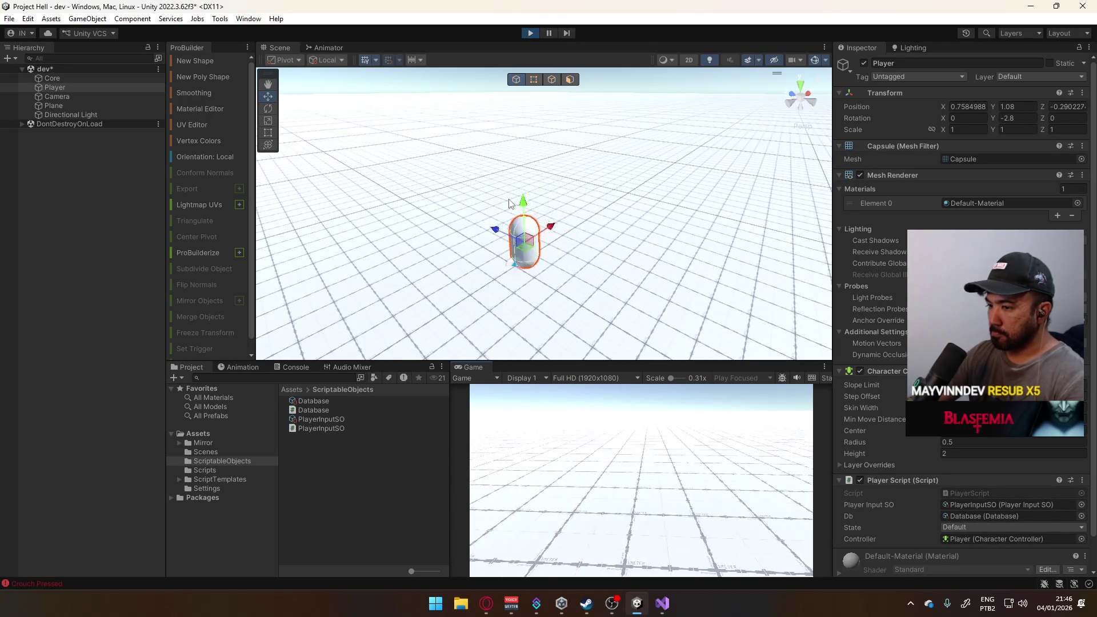
key("a")
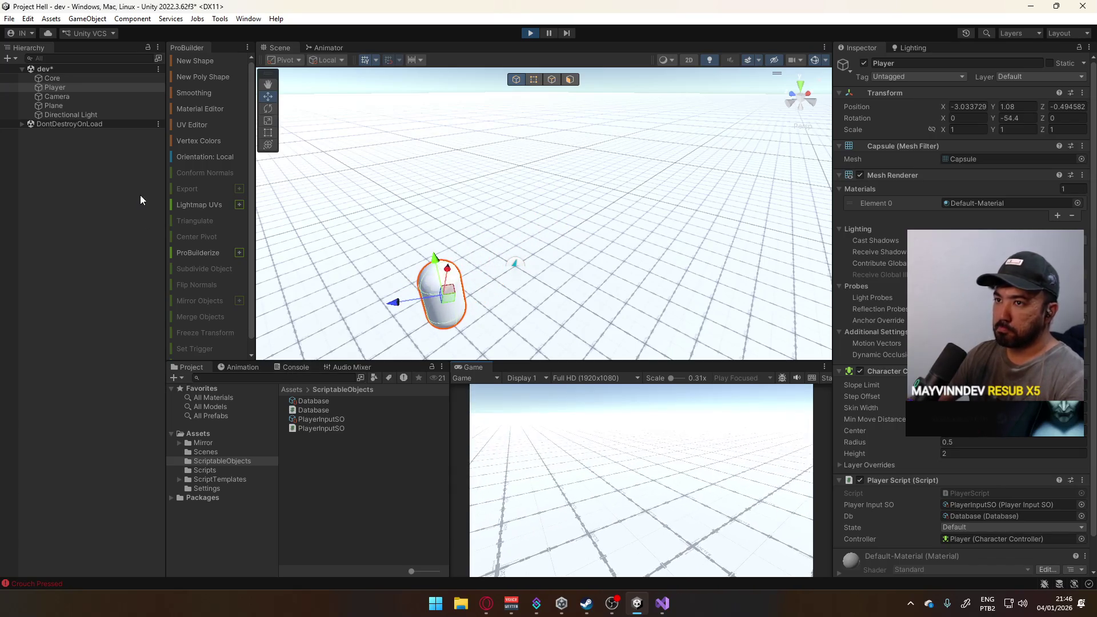
key("d")
key("w")
key("space")
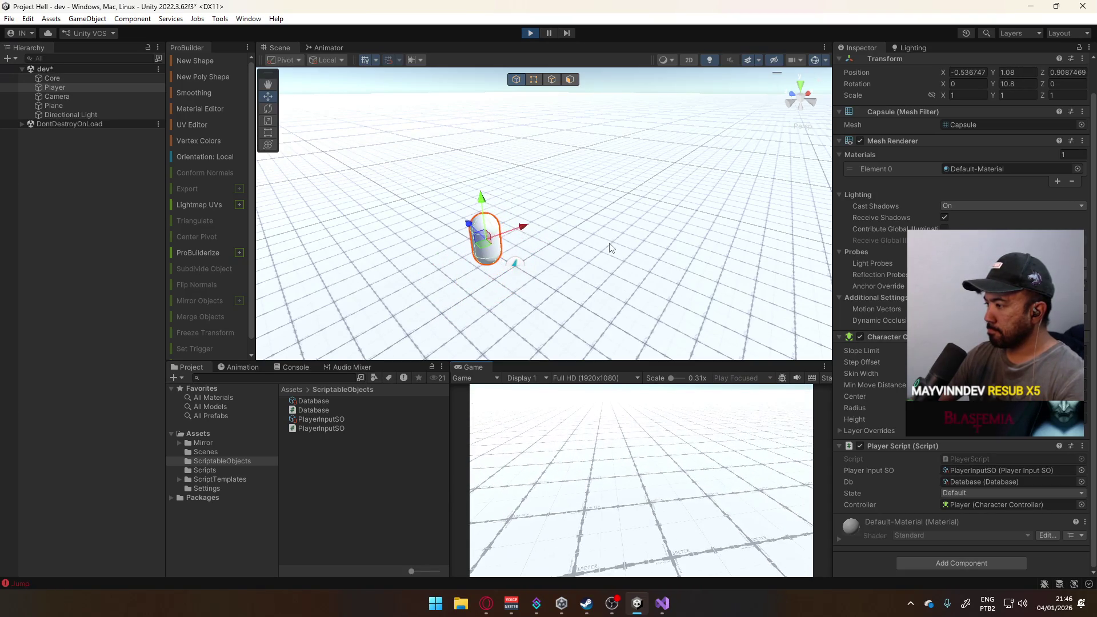
key("shift")
key("s")
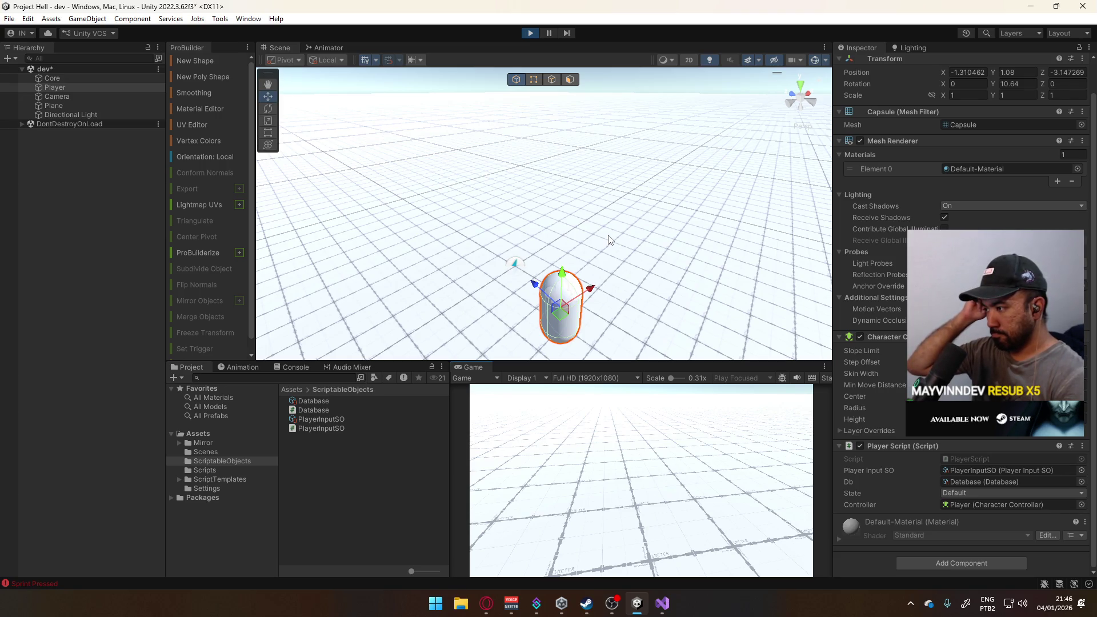
left_click(531, 34)
left_click(661, 602)
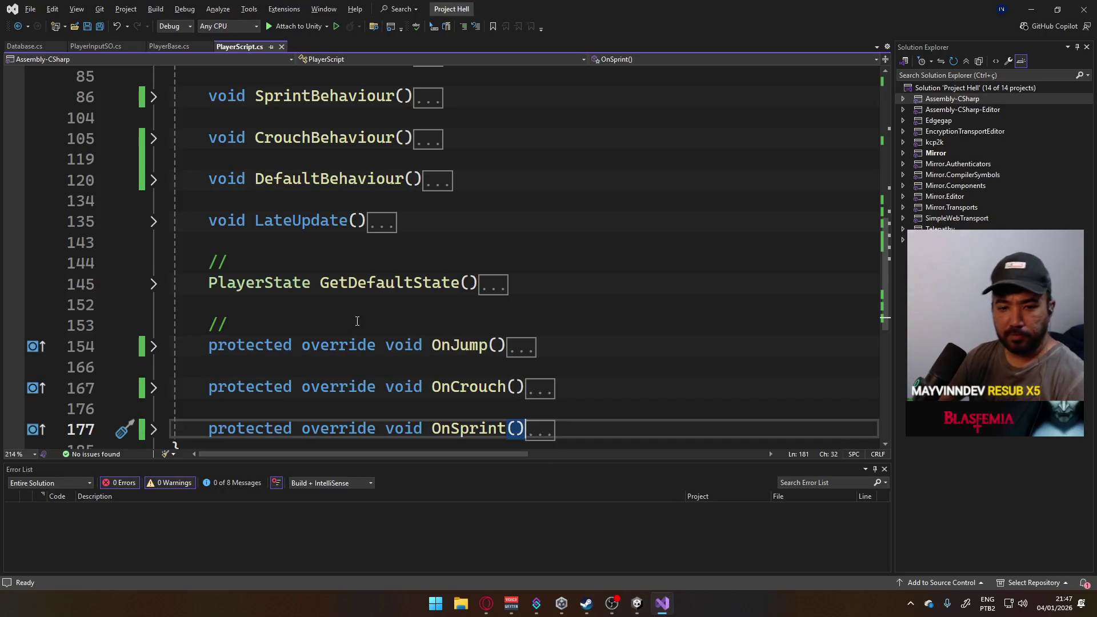
Expand the OnStateChanged method in PlayerBase.cs to check its signature
scroll(320, 280, "down", 3)
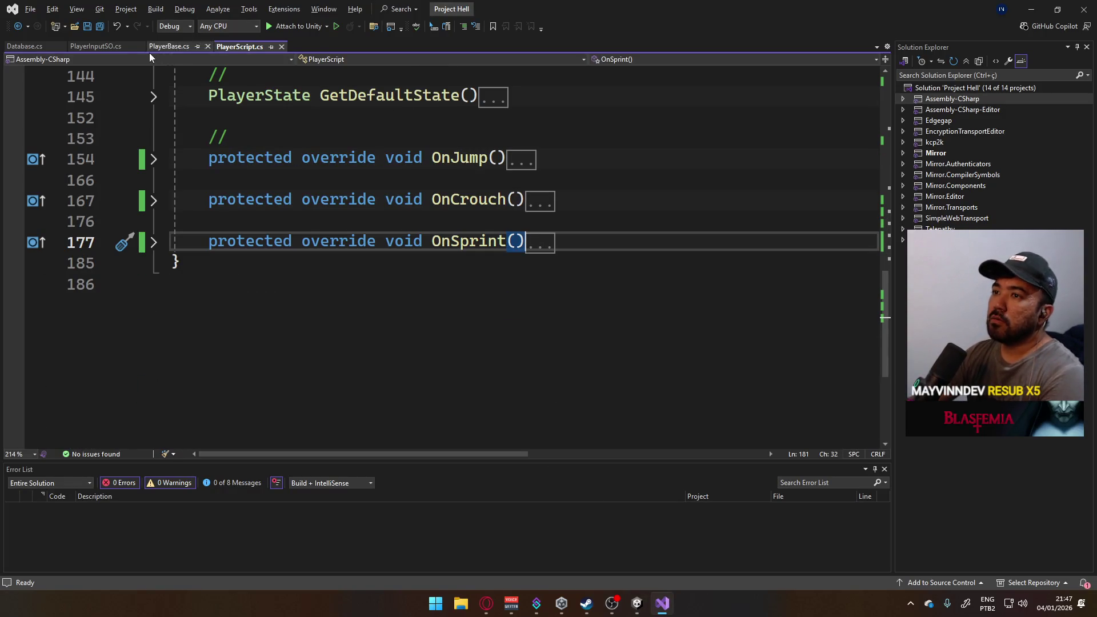
left_click(185, 46)
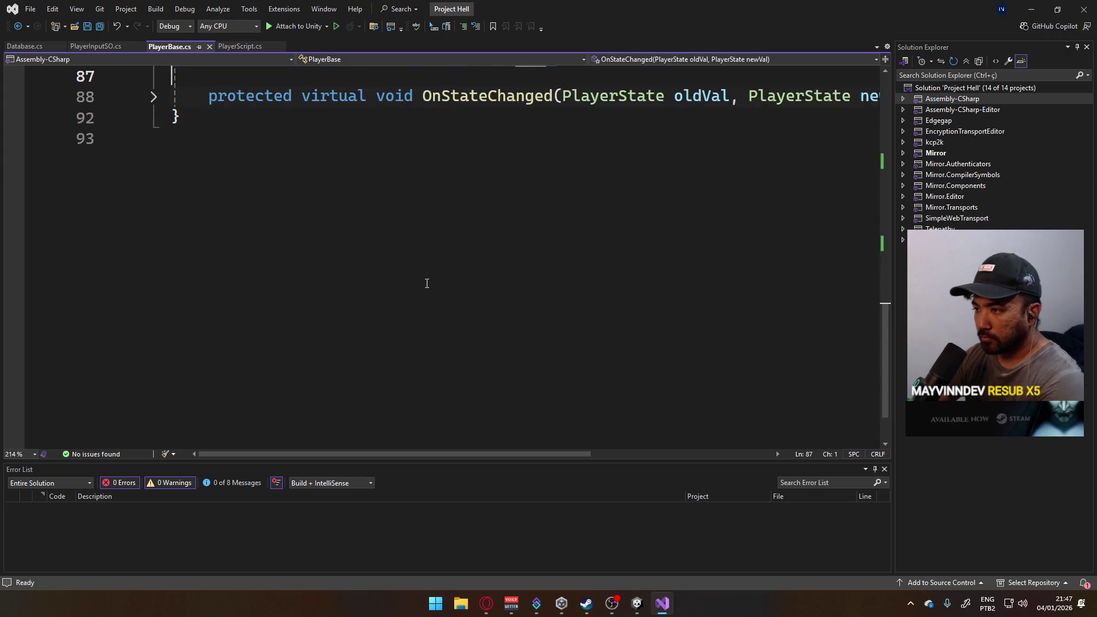
scroll(426, 284, "up", 3)
left_click(154, 285)
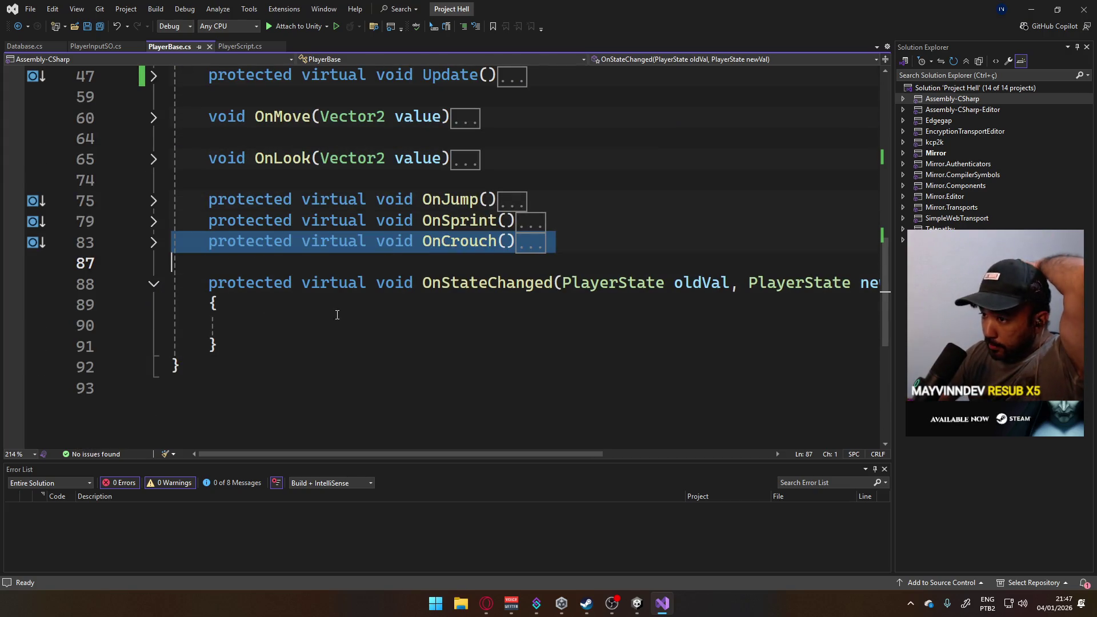
left_click(331, 325)
In PlayerScript.cs, add a comment line before the class's closing brace
left_click(239, 47)
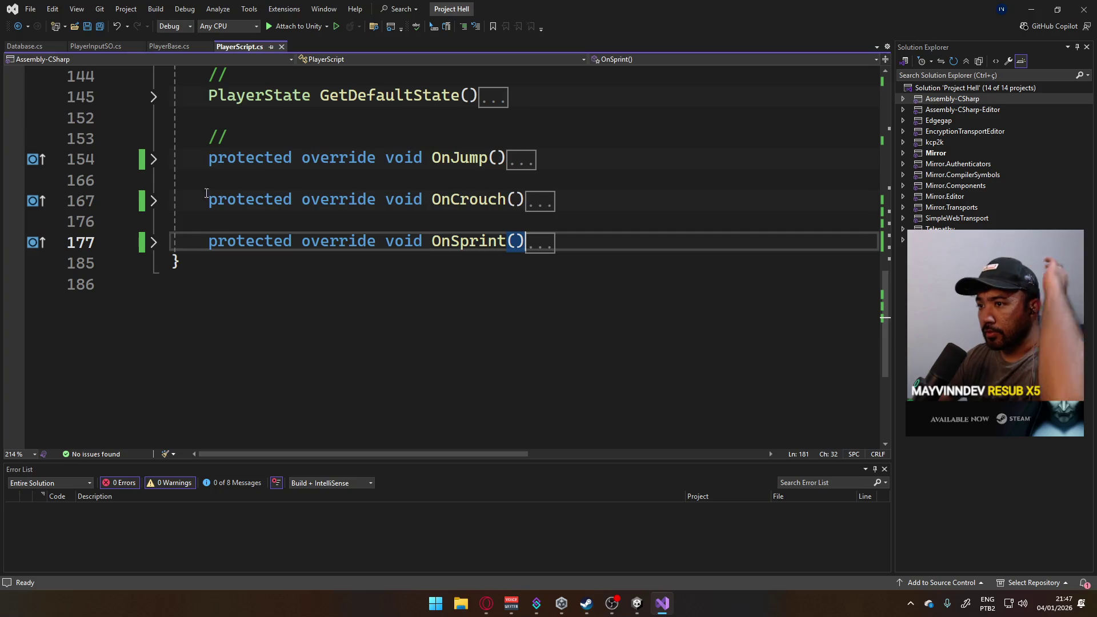
left_click(301, 321)
key("Home")
key("Up")
key("Down")
key("Return")
key("Return")
key("Up")
key("Tab")
type("//")
key("Return")
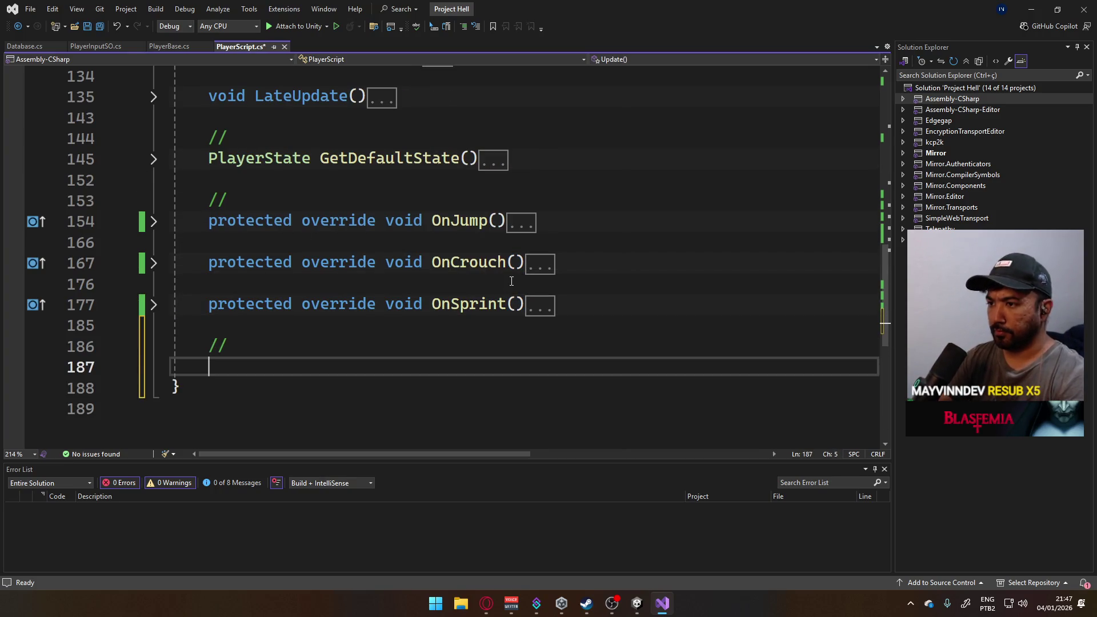
Insert an OnStateChanged override without the base call and save
type("protected iver")
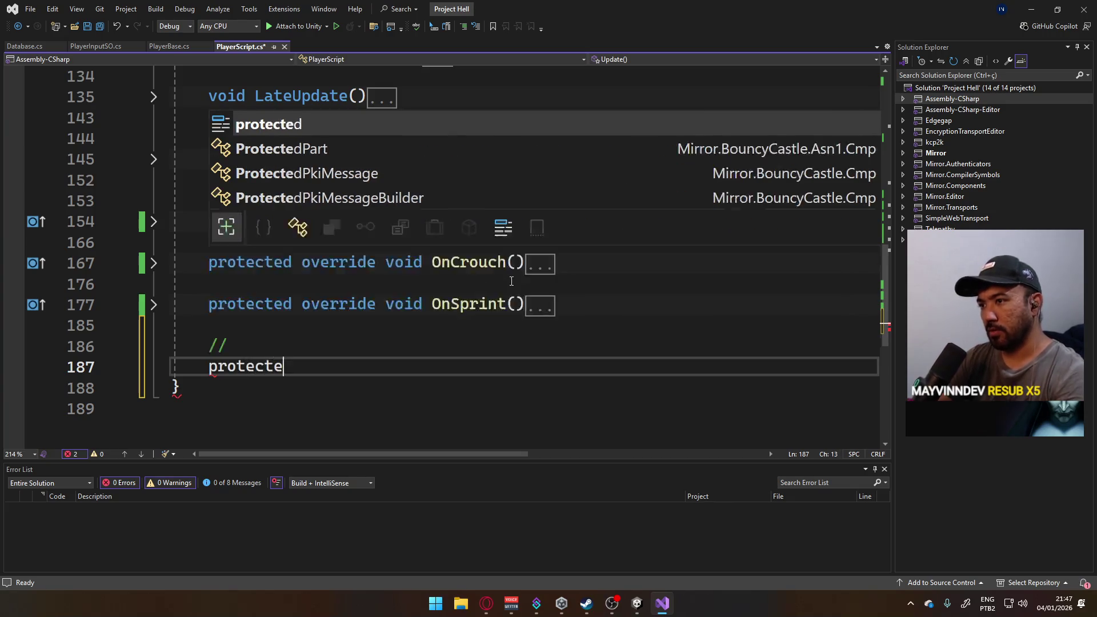
key("BackSpace")
key("BackSpace")
key("BackSpace")
type("over")
key("Tab")
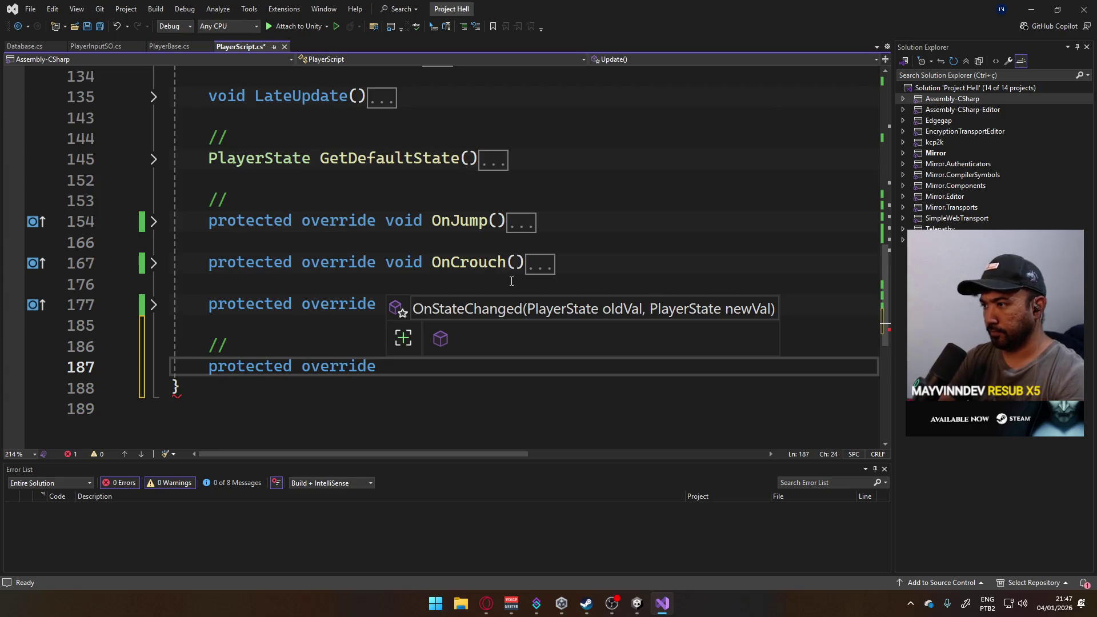
key("Tab")
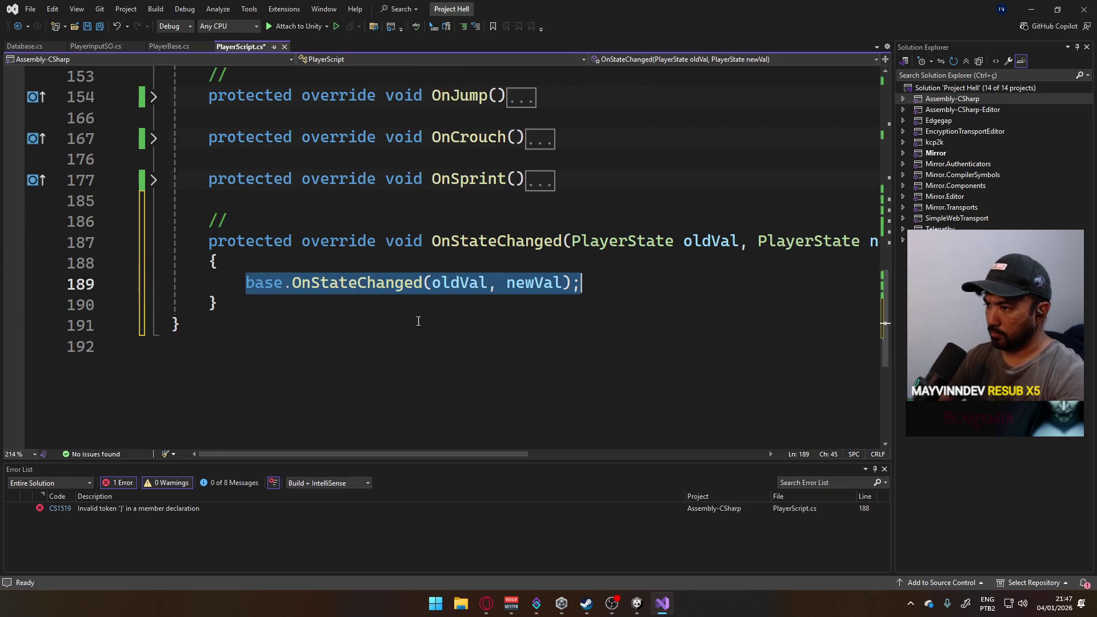
key("Delete")
key("ctrl+s")
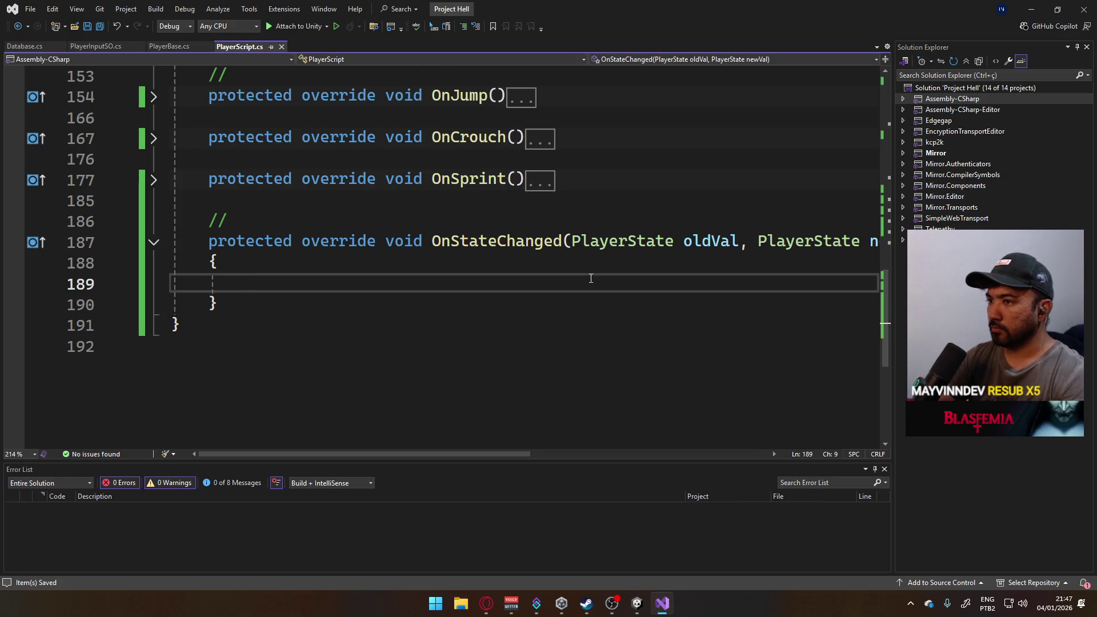
Make OnStateChanged call Debug.LogError(oldVal + " -> " + newVal); and save the script
scroll(353, 267, "up", 2)
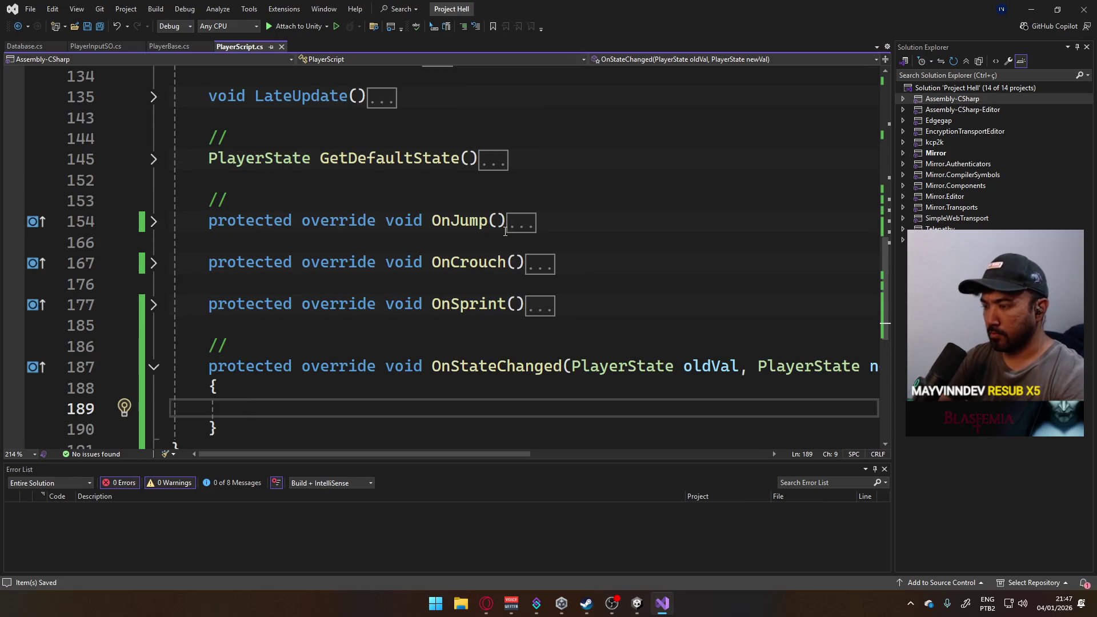
type("Debug.LogError(\"")
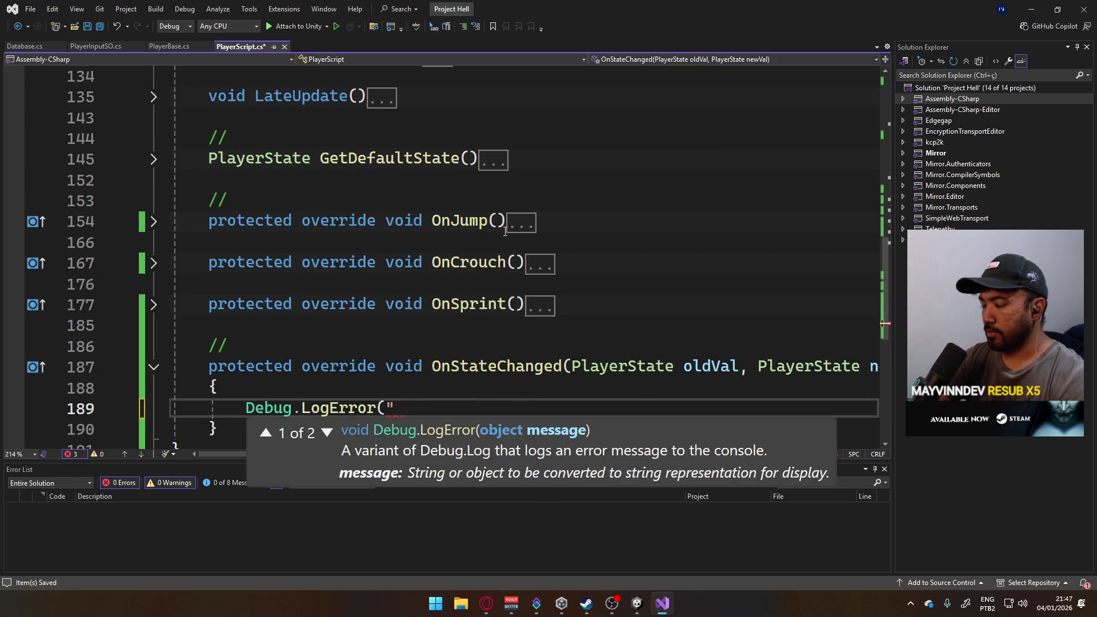
type("old")
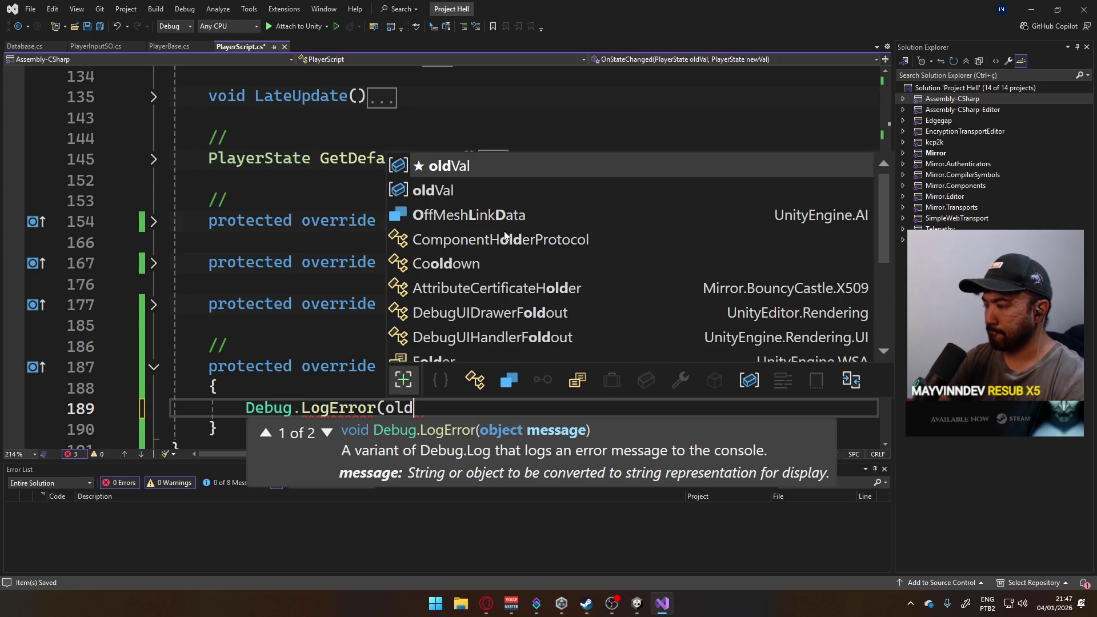
key("Tab")
type("+")
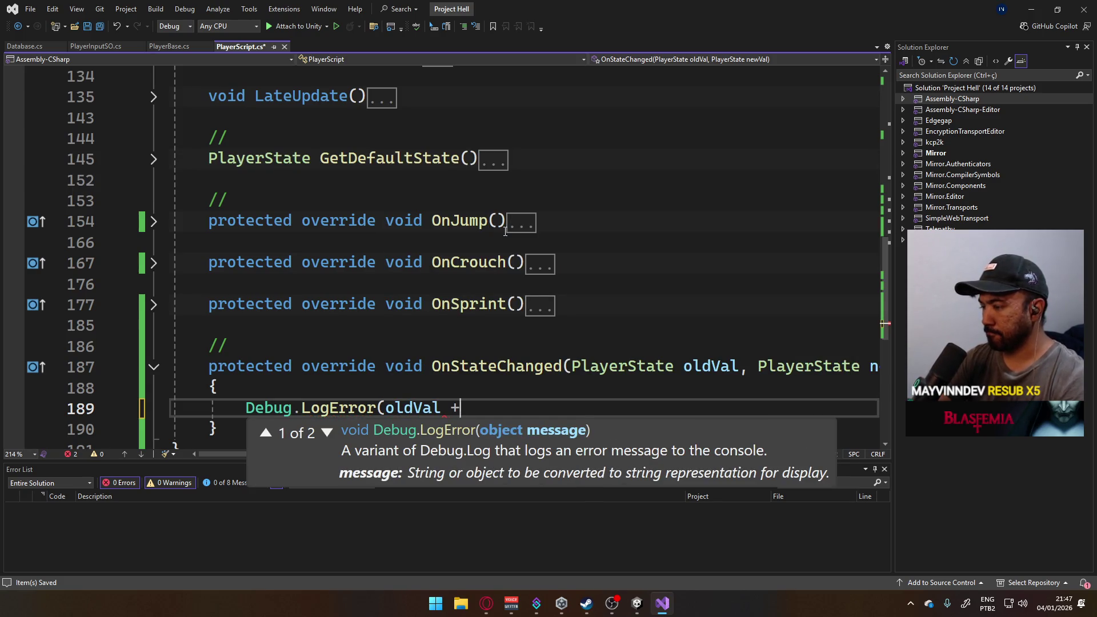
type(" \" -")
key("Escape")
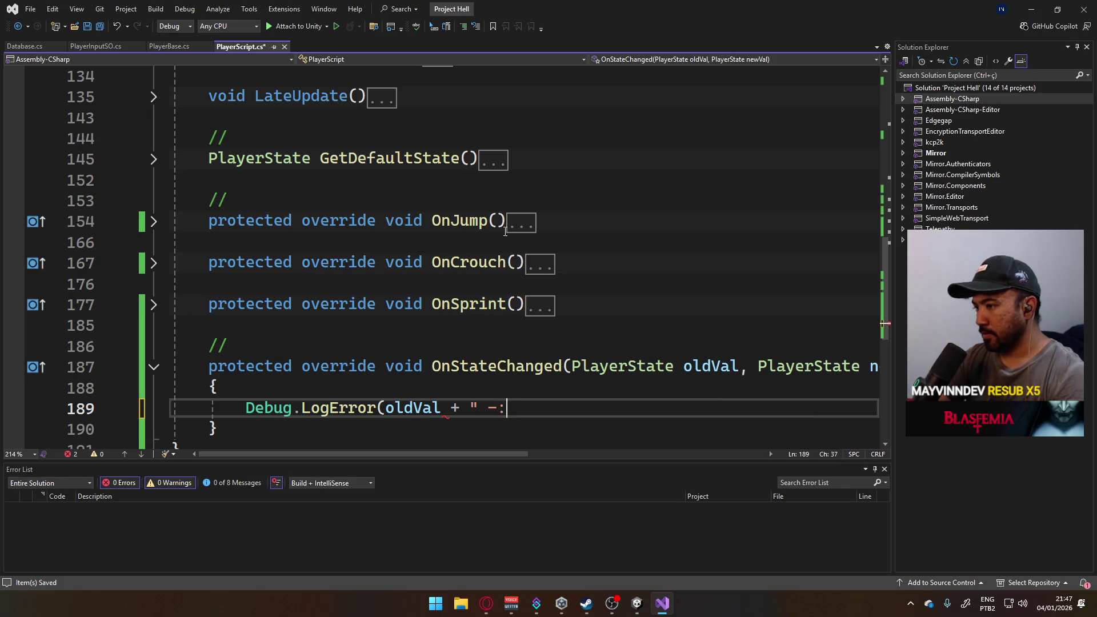
type("> \" + ")
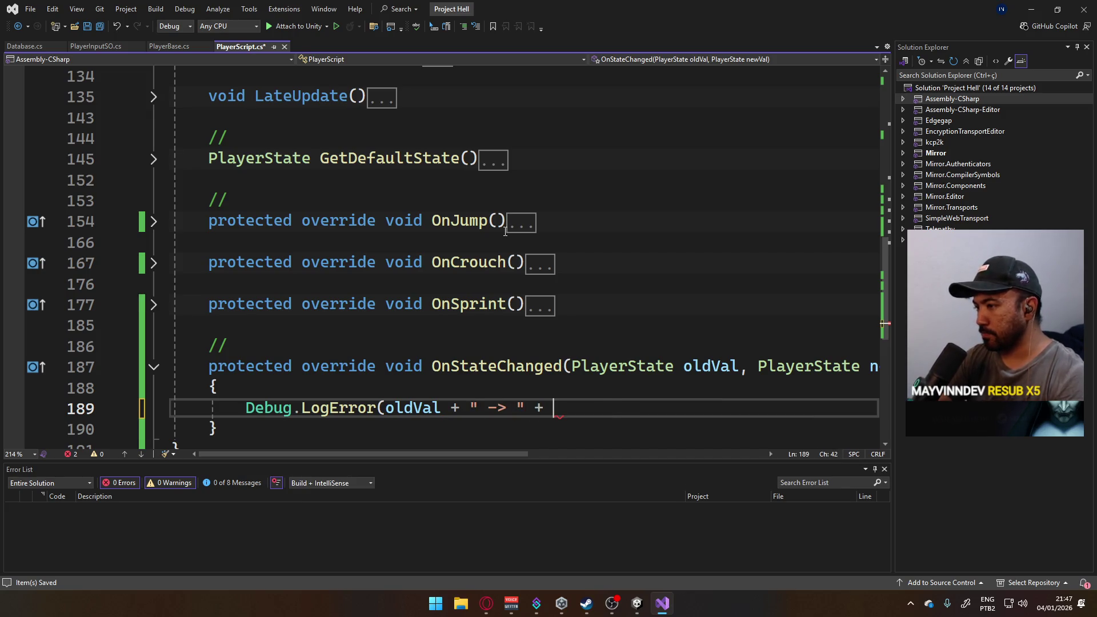
type("newVal)")
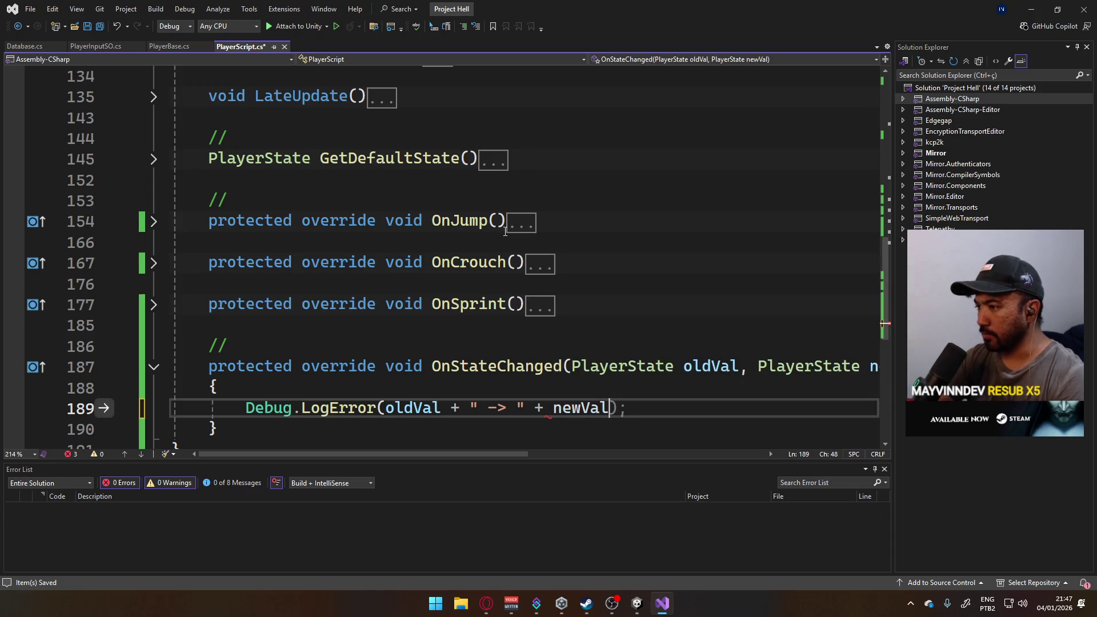
type(";")
key("ctrl+s")
key("alt+Tab")
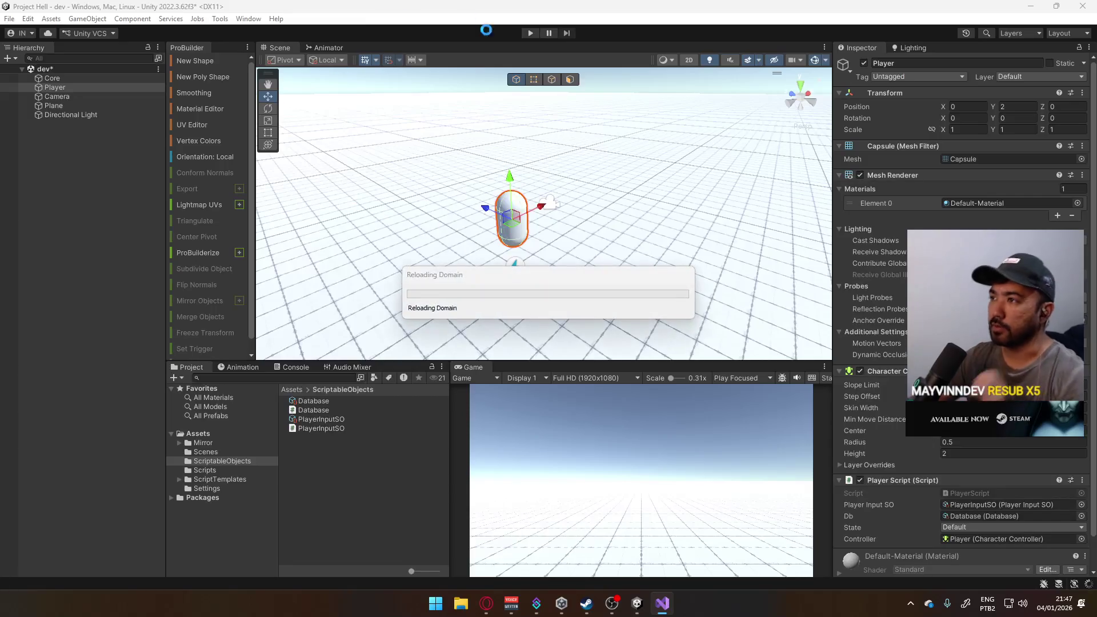
Run the game, move and sprint the player, and watch the Console log state changes
left_click(530, 34)
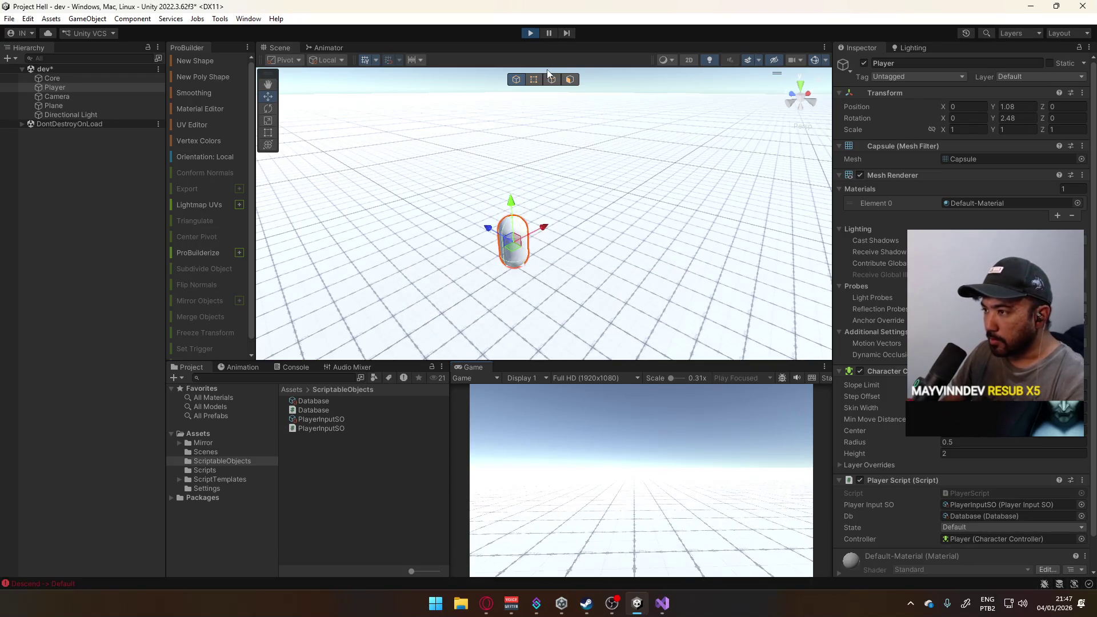
key("w")
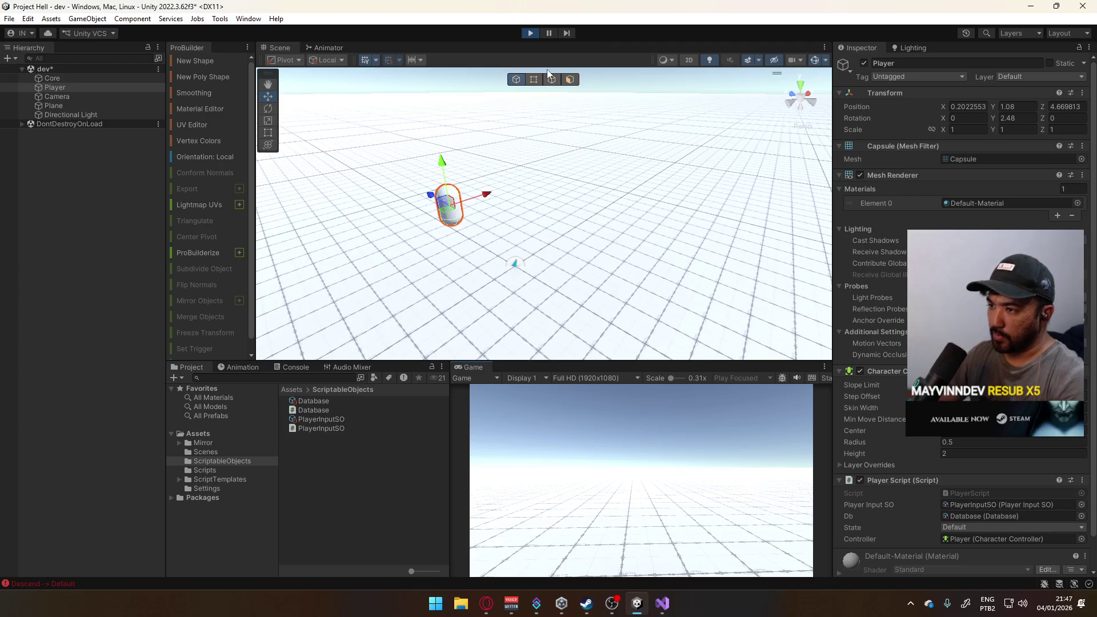
left_click(299, 367)
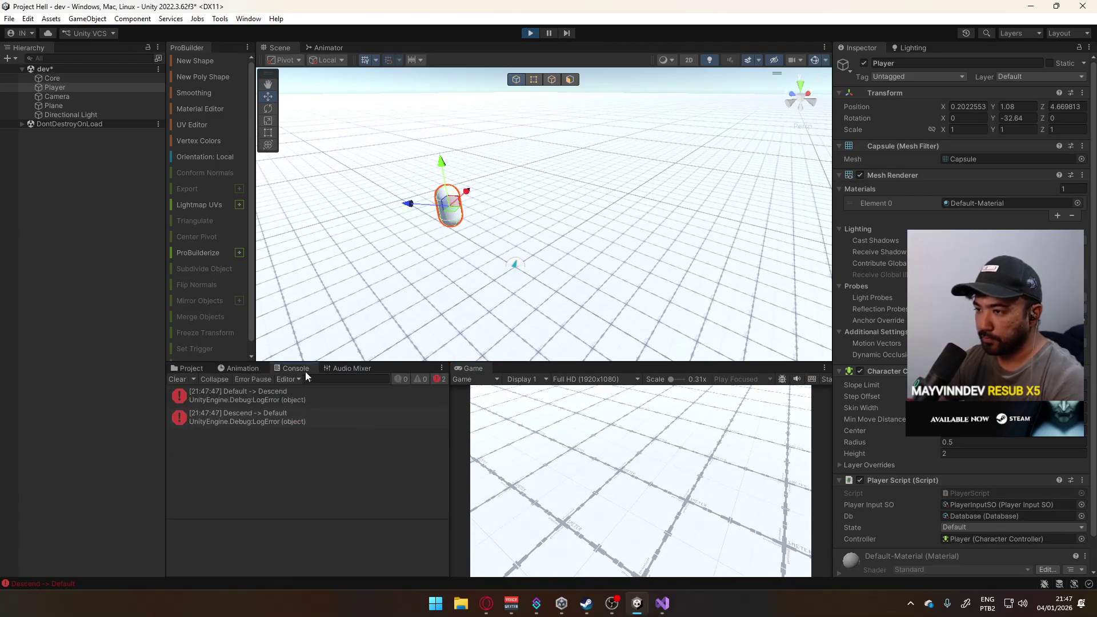
key("w")
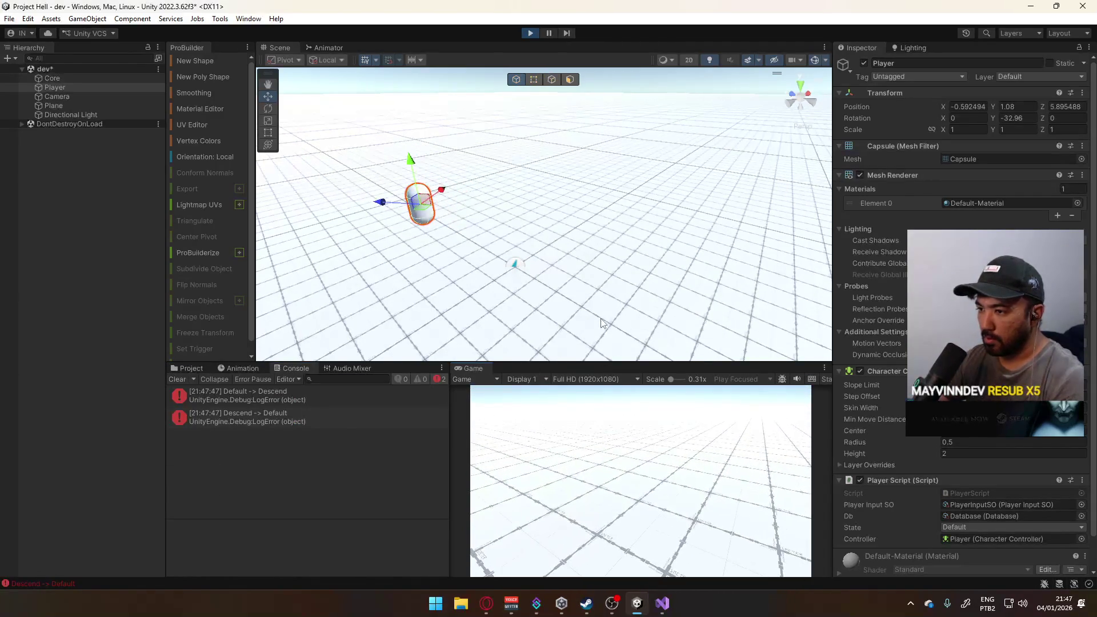
key("shift+w")
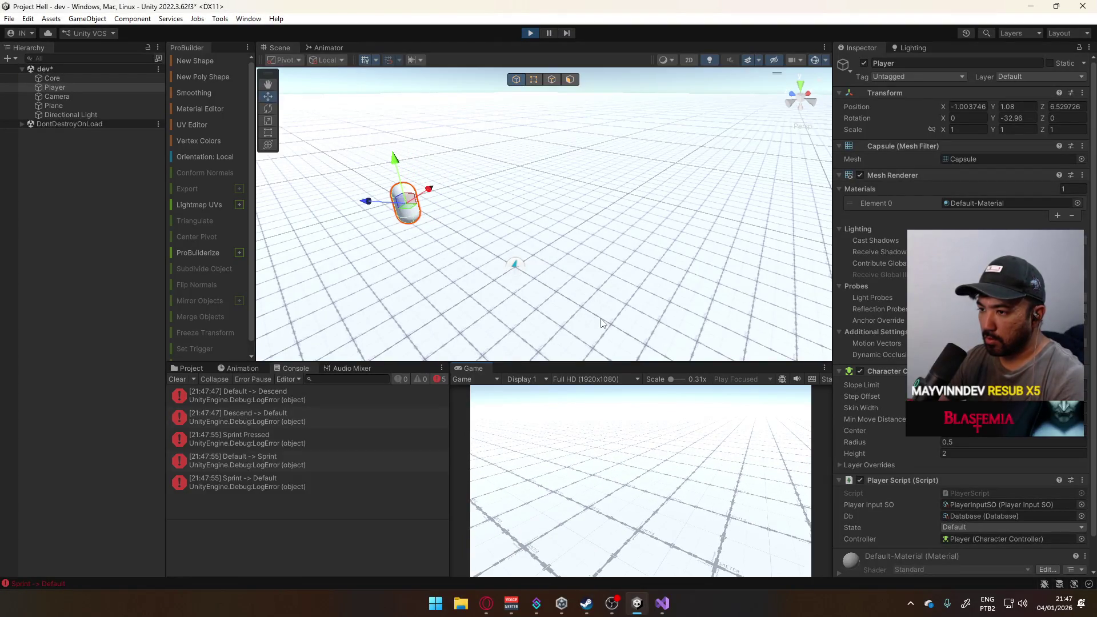
key("shift+w")
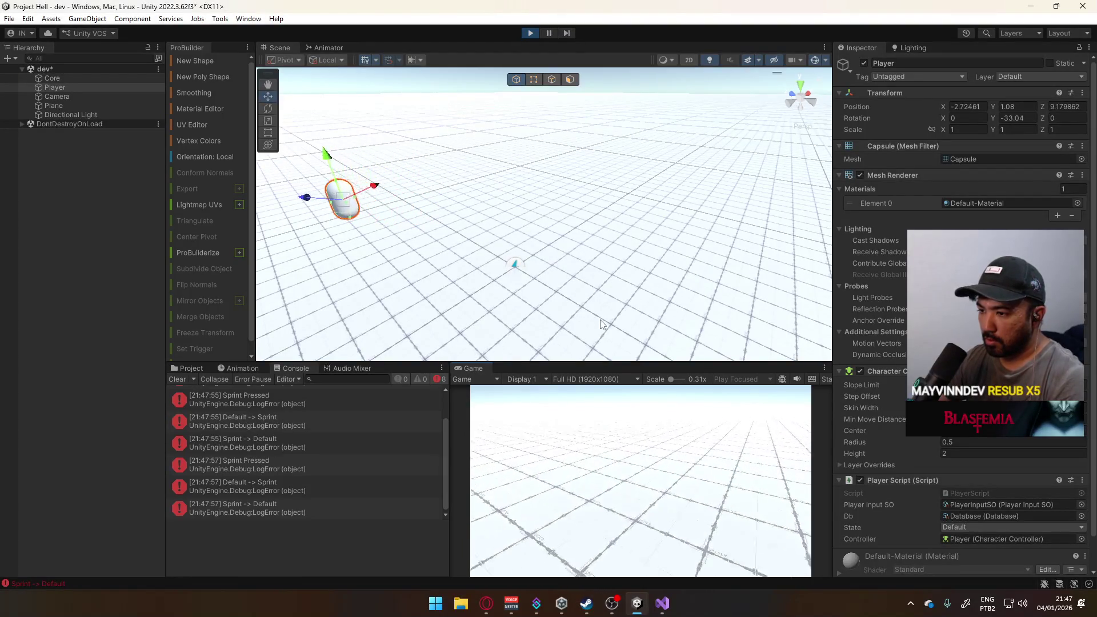
key("w")
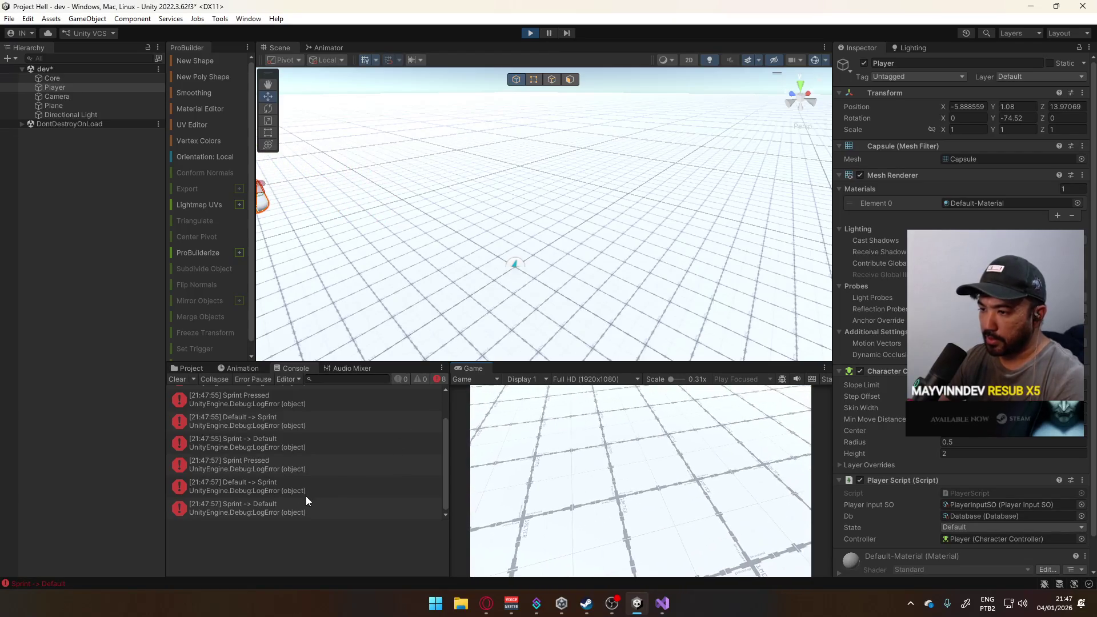
Inspect the Sprint -> Default log's stack trace, then expand DetectAerialState in PlayerScript.cs
left_click(273, 506)
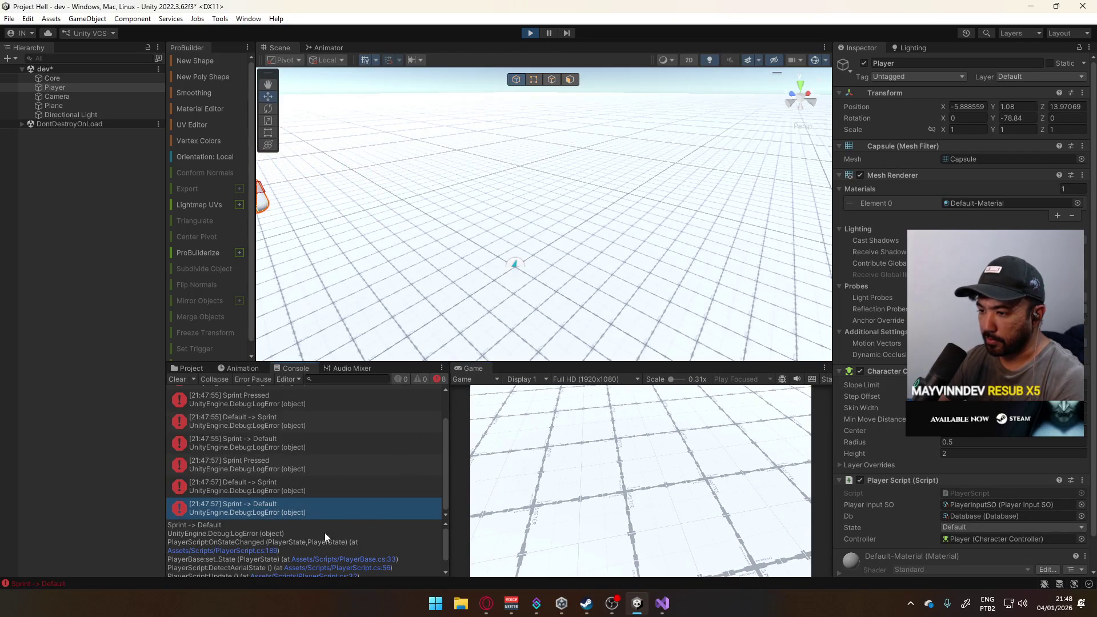
scroll(307, 539, "down", 2)
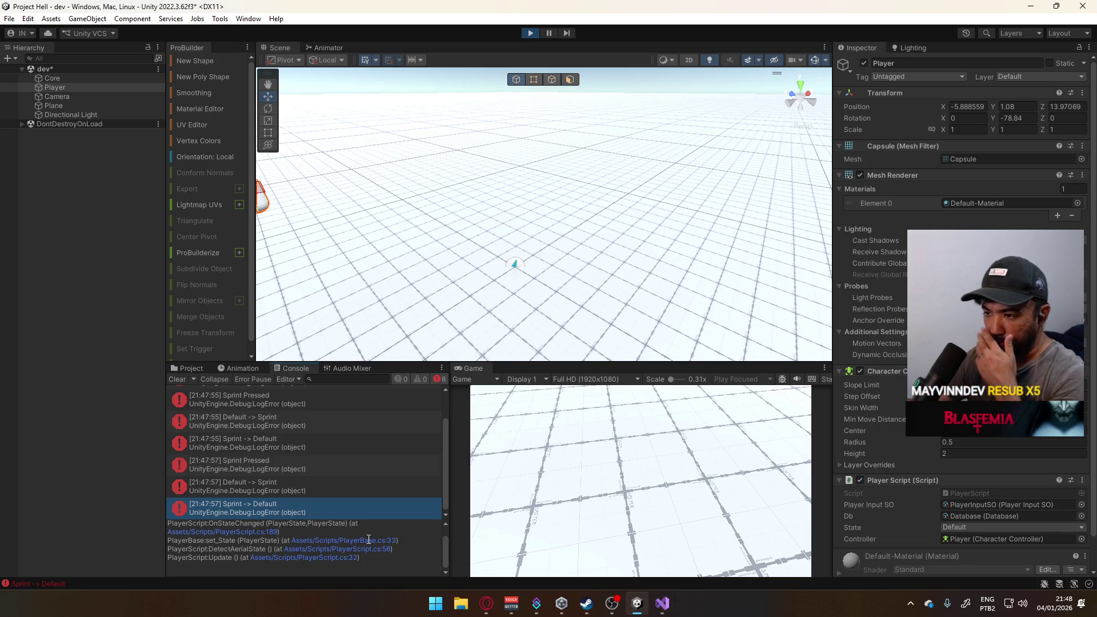
left_click(662, 603)
scroll(463, 348, "up", 6)
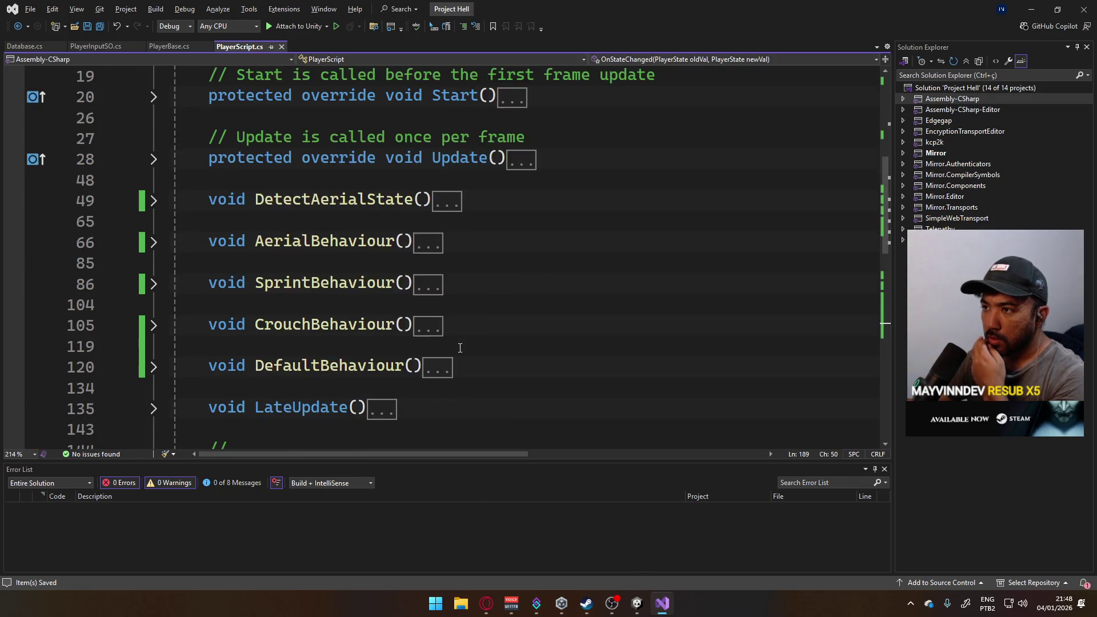
left_click(156, 267)
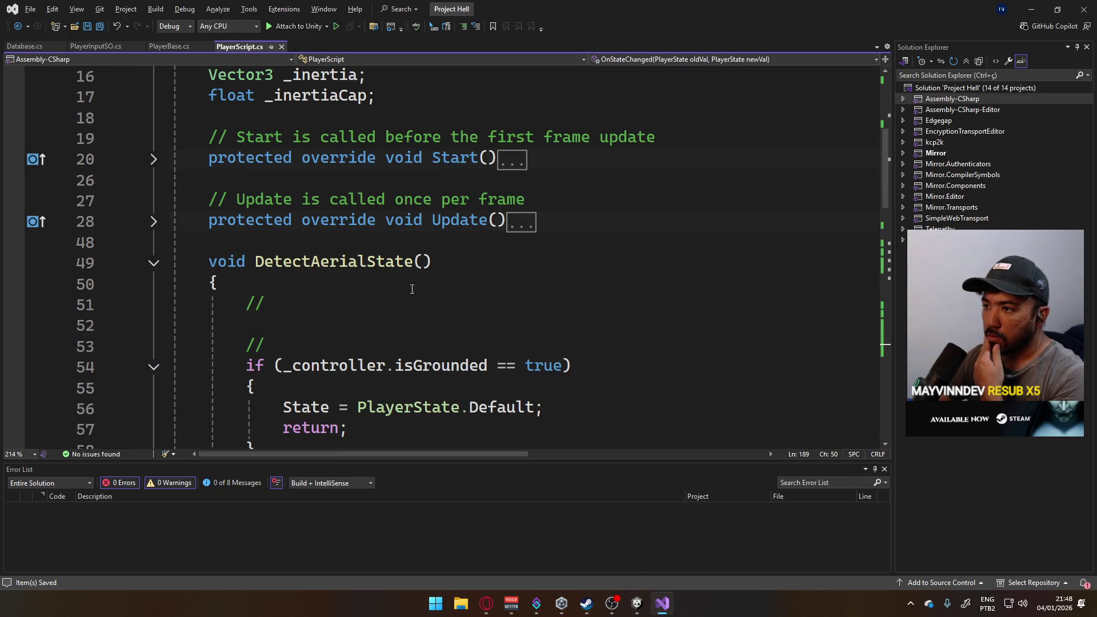
Prefix the line 54 grounded condition with 'InAir == true &&' and save PlayerScript.cs
scroll(381, 305, "down", 2)
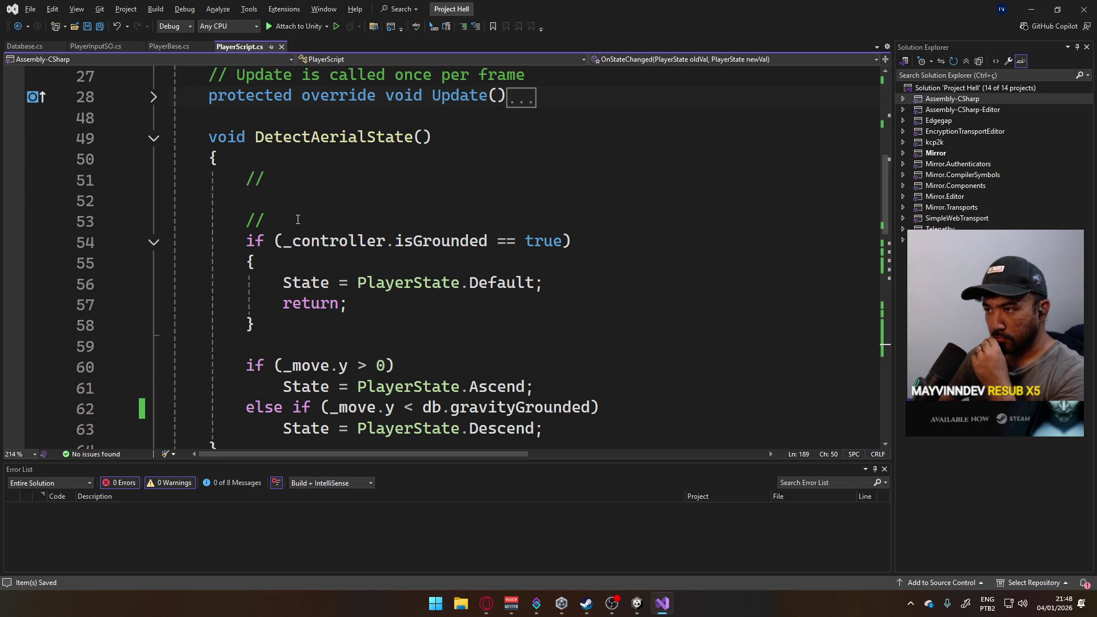
left_click(285, 239)
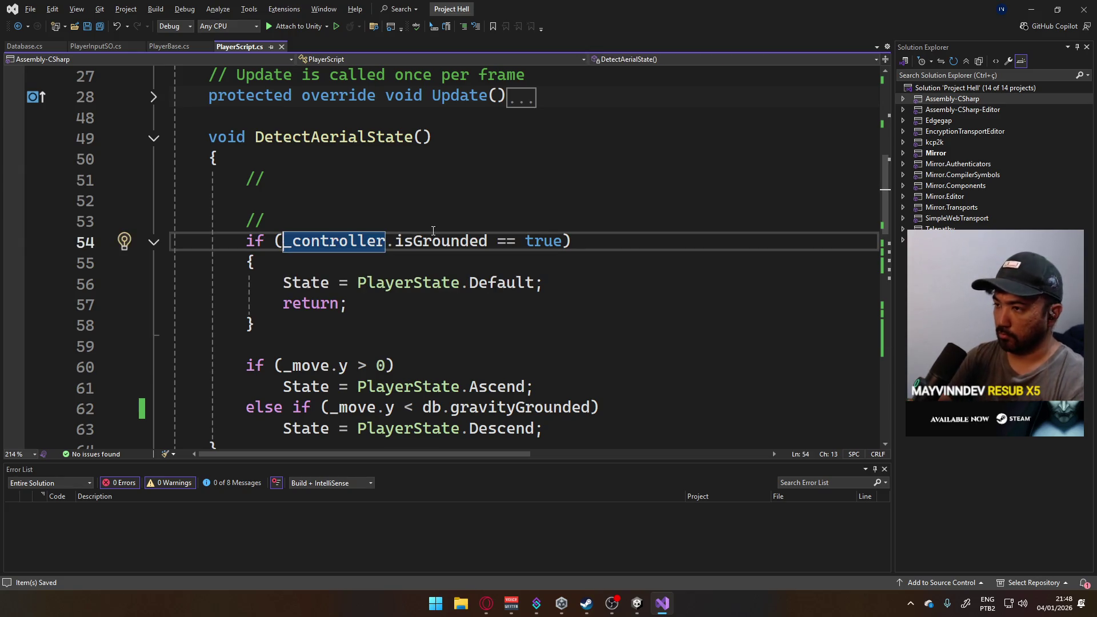
key("Left")
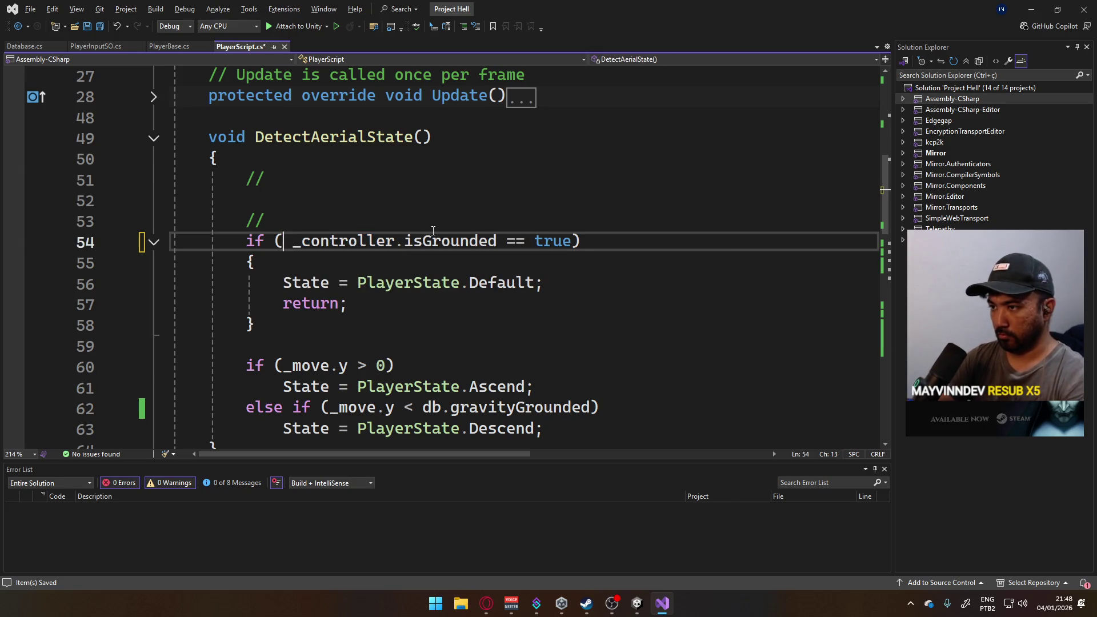
type("InAir == true &&")
key("ctrl+s")
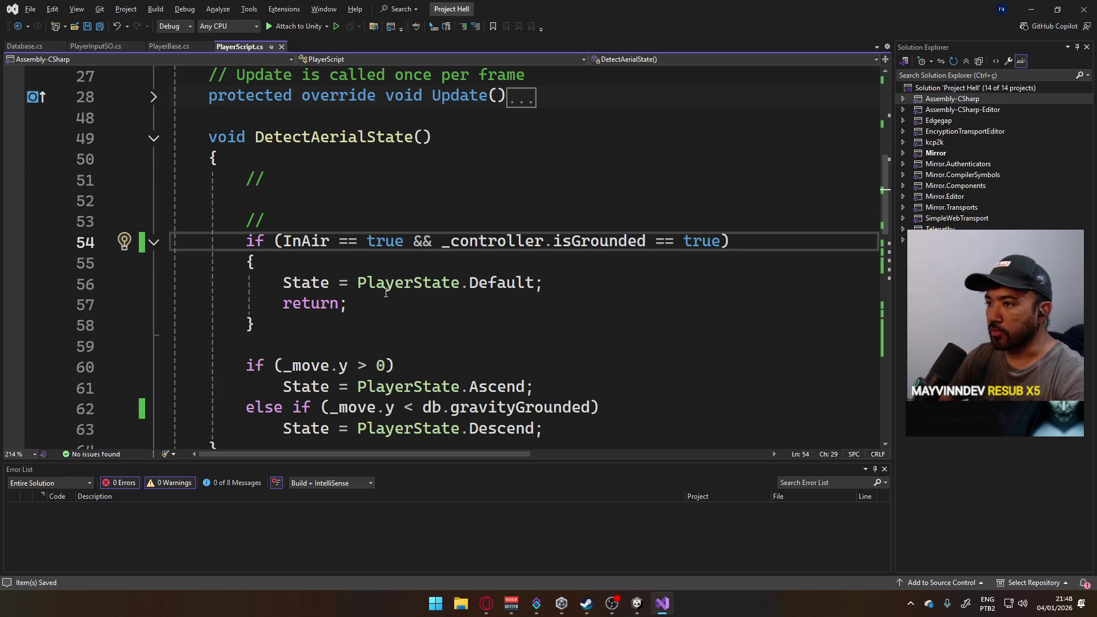
key("alt+Tab")
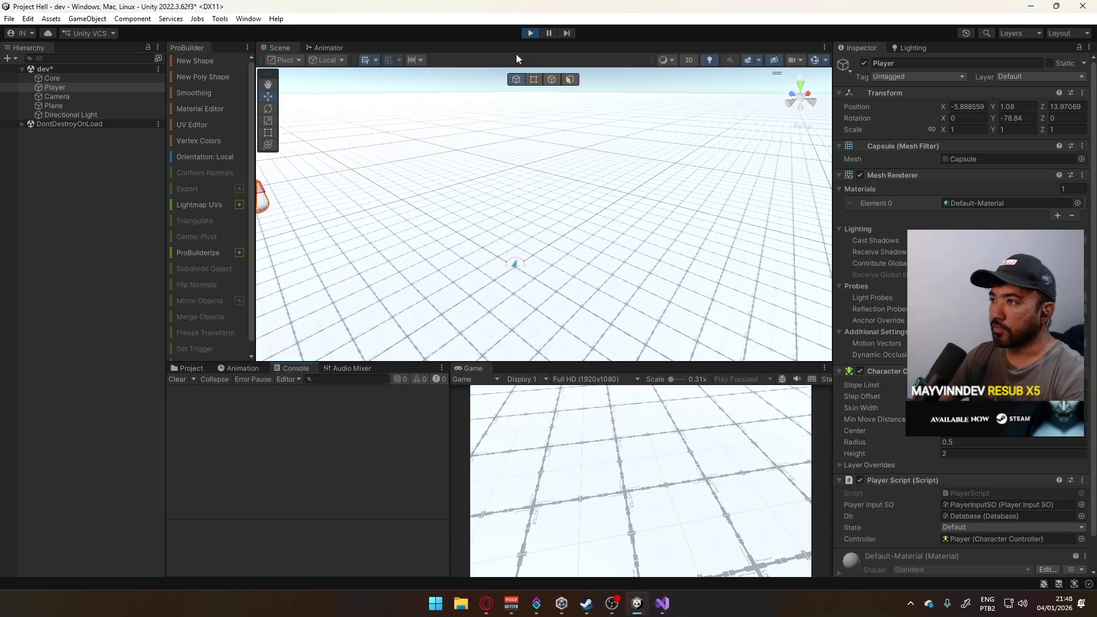
Restart play mode, sprint and move to log Descend and Sprint transitions, then show Assets/ScriptableObjects
left_click(530, 34)
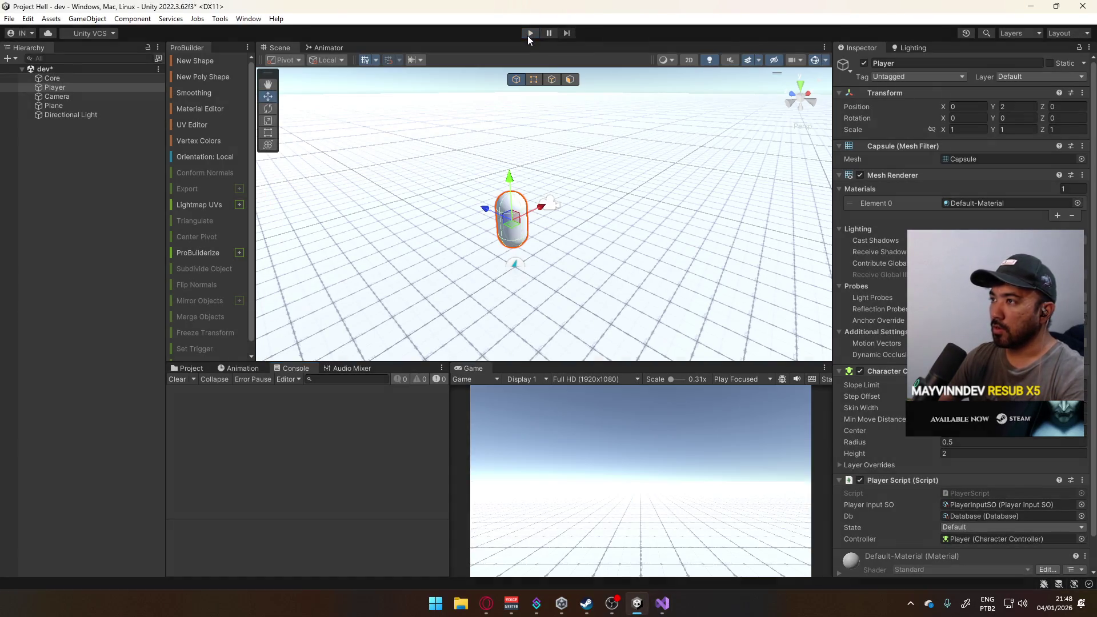
left_click(530, 33)
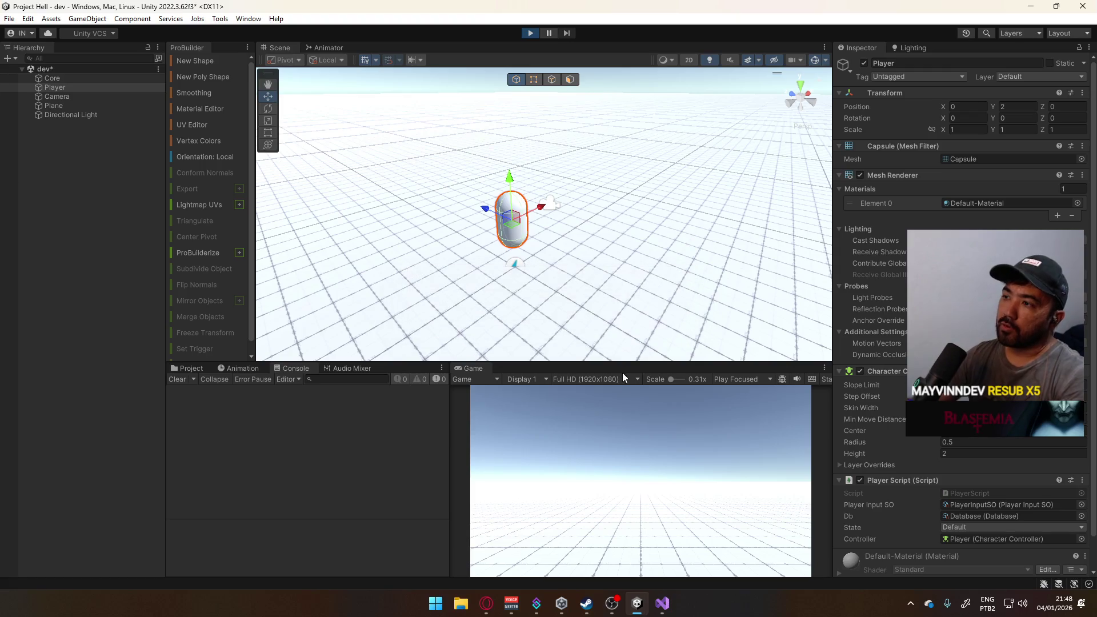
key("shift+w")
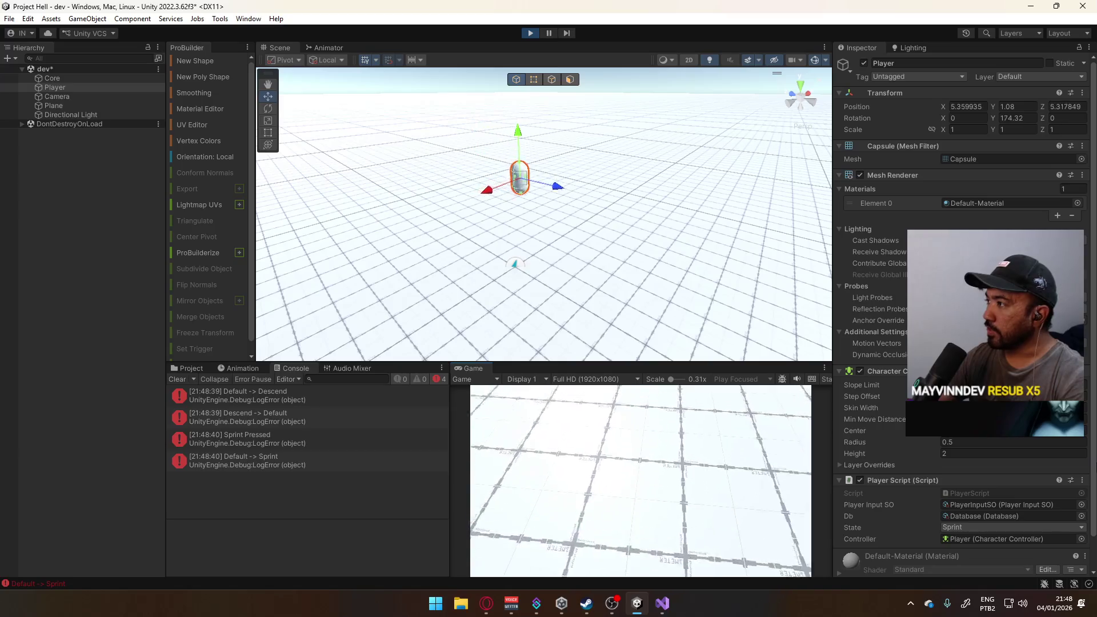
key("w")
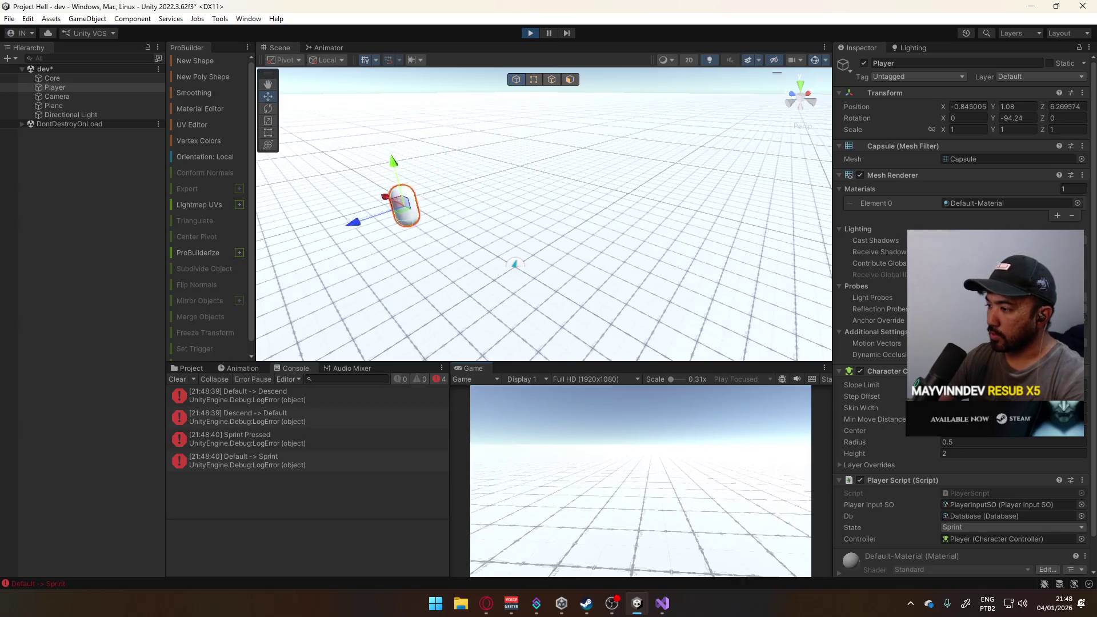
key("w")
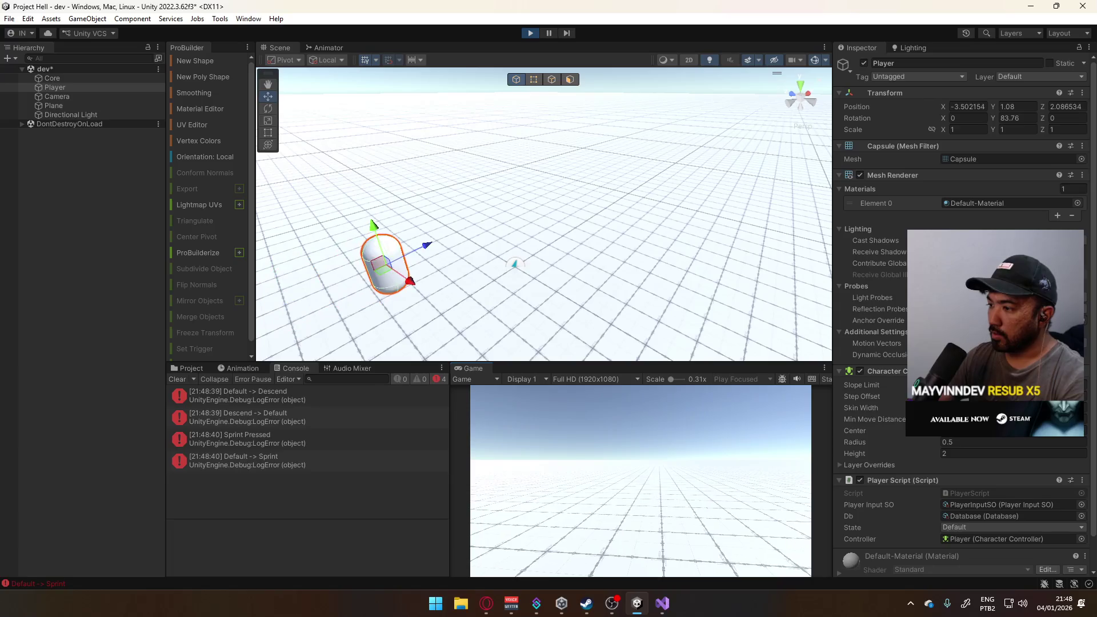
key("super")
key("super")
left_click(183, 368)
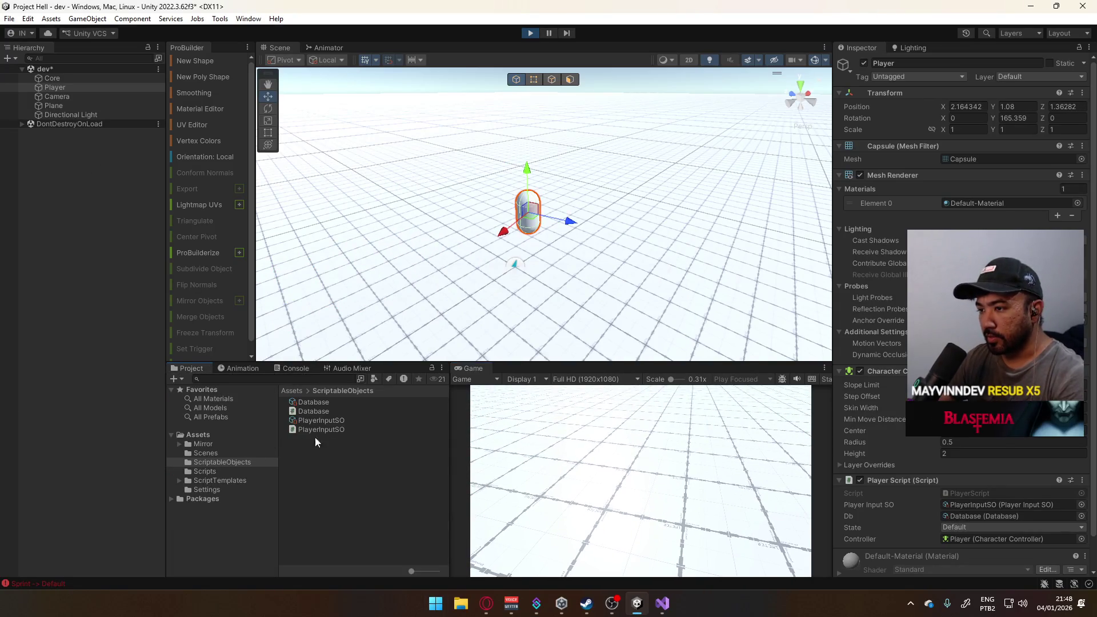
Open the Database asset and set Player Sprint Speed to 20
left_click(331, 403)
left_click(962, 208)
type("20")
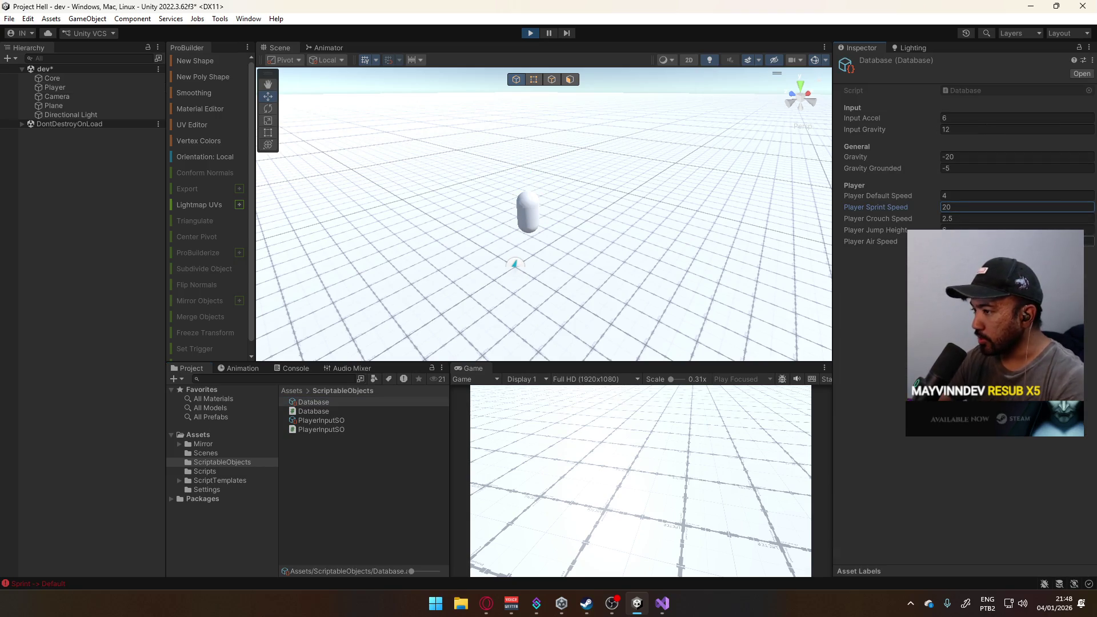
left_click(641, 440)
Test the player's sprinting, jumping and crouching movement in the running game
key("shift+w")
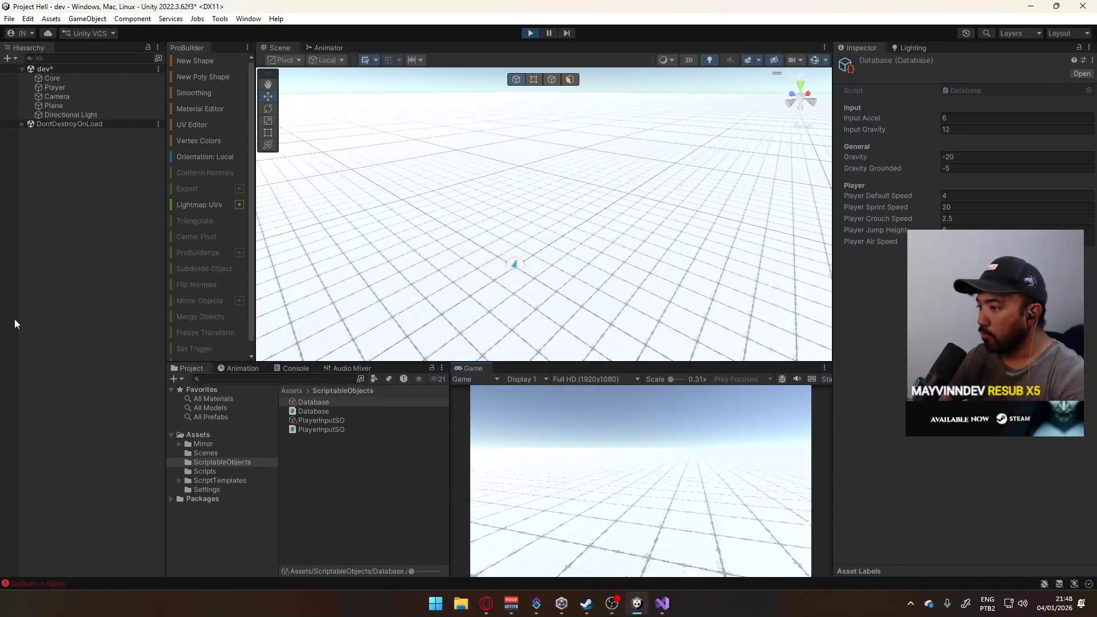
key("shift+a")
key("shift+w")
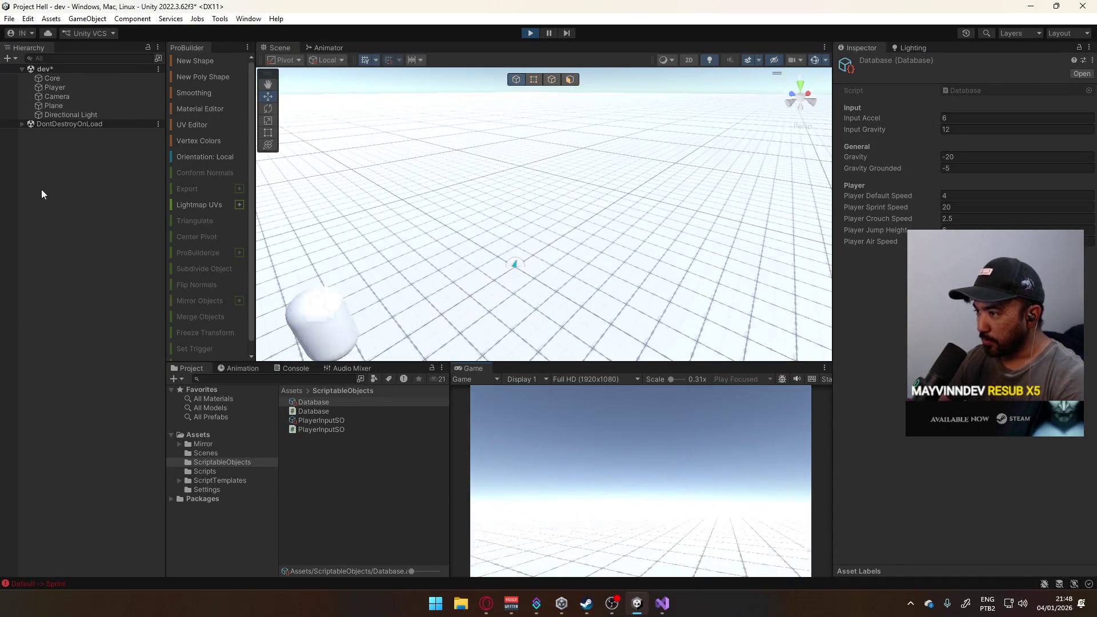
key("space")
key("shift+w")
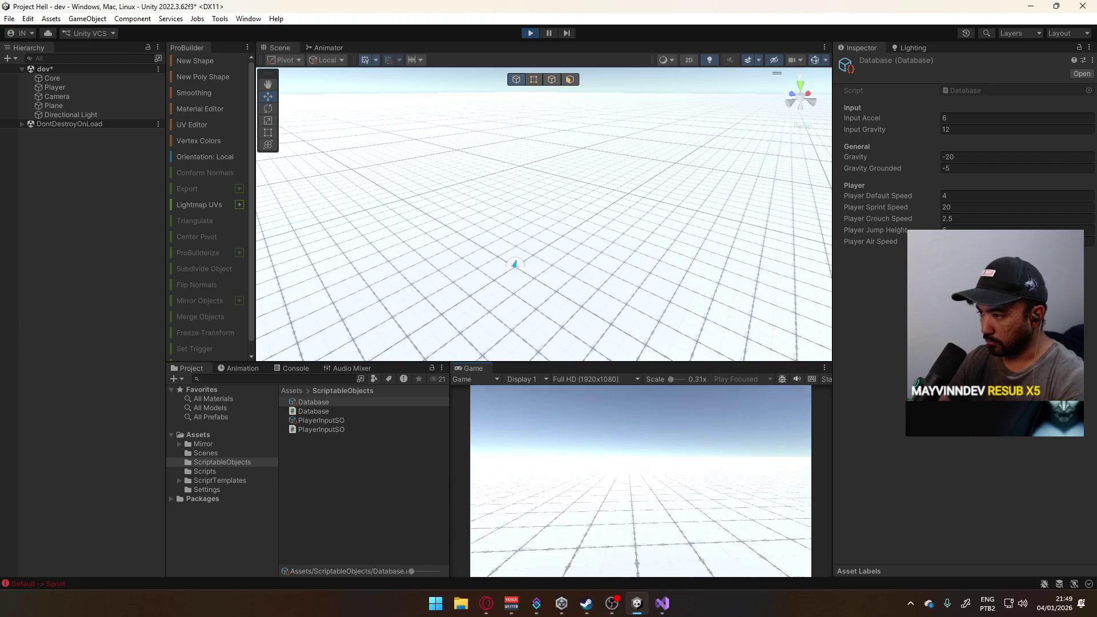
key("s")
key("w")
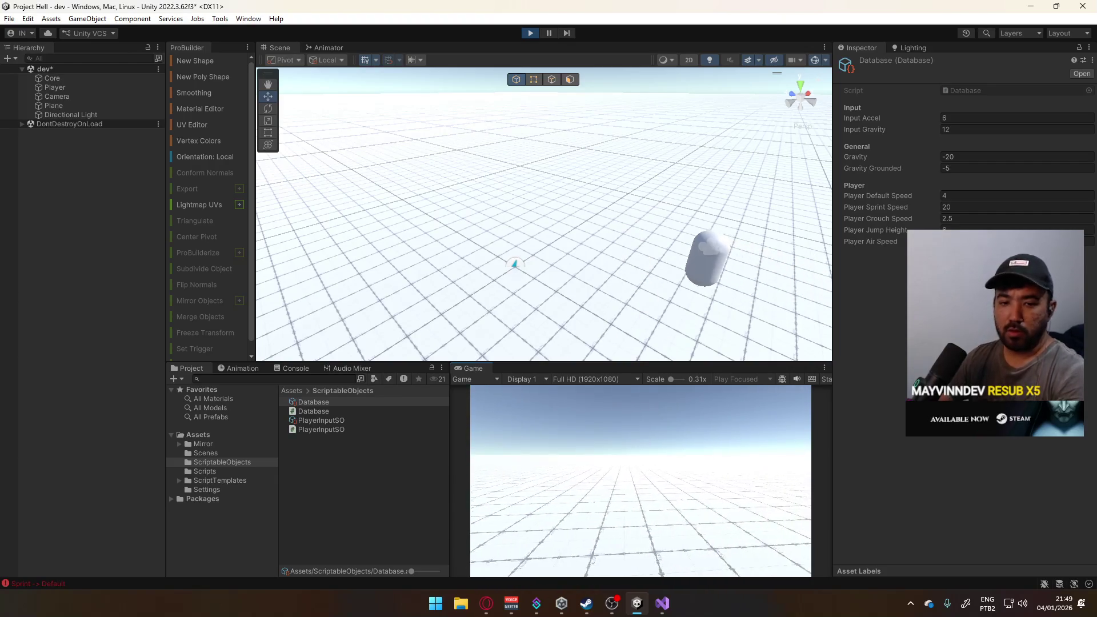
key("c")
key("w")
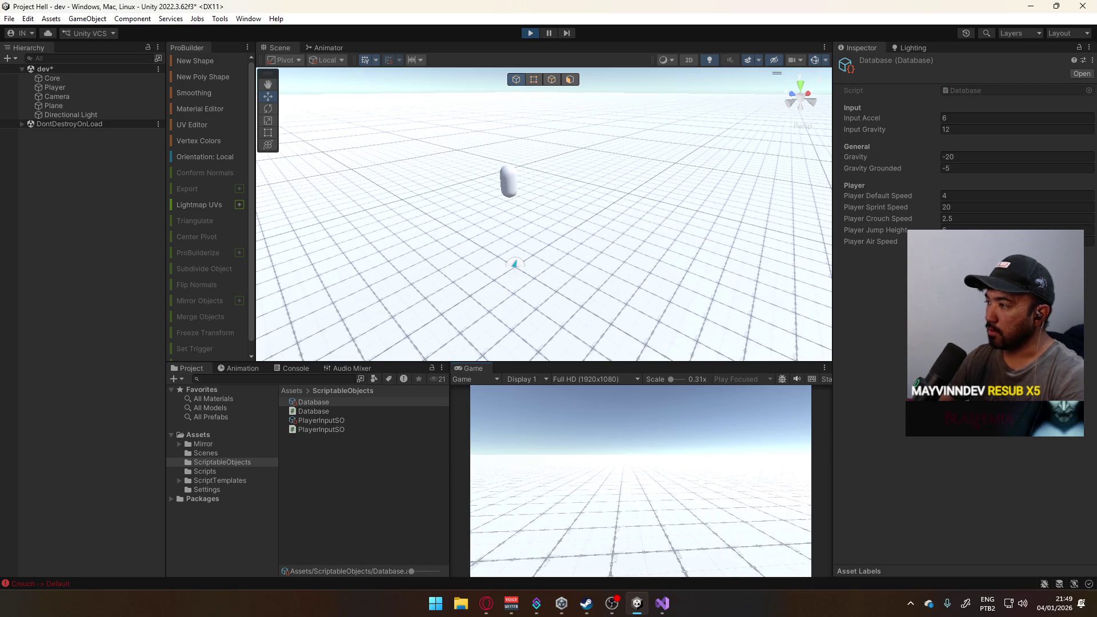
key("super")
key("super")
Set Player Crouch Speed to 1.6 and test crouching
left_click(979, 218)
type("16")
key("BackSpace")
type(".6")
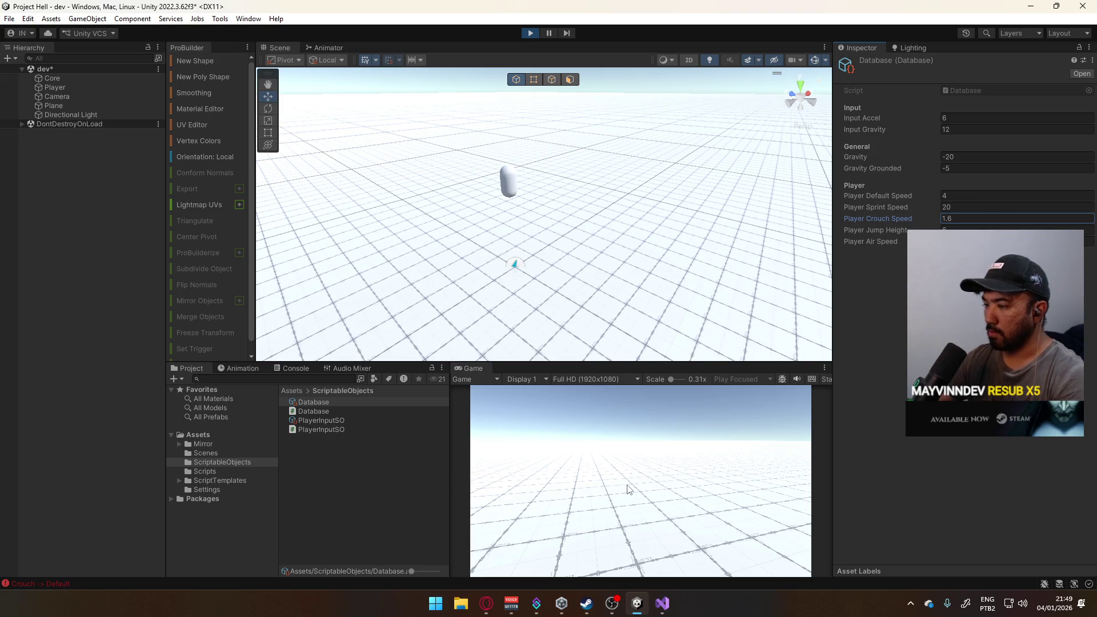
key("Return")
key("w")
key("ctrl")
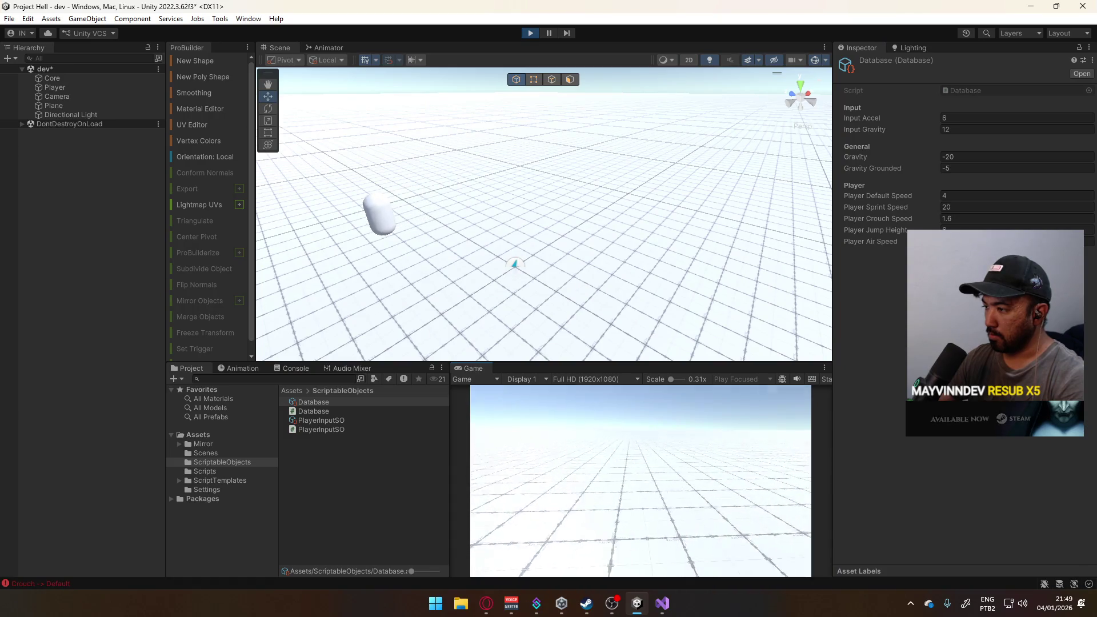
key("ctrl")
Set Player Crouch Speed to 2 and Player Sprint Speed to 6.5
left_click(970, 218)
type("2")
left_click(975, 208)
type("6.5")
key("Return")
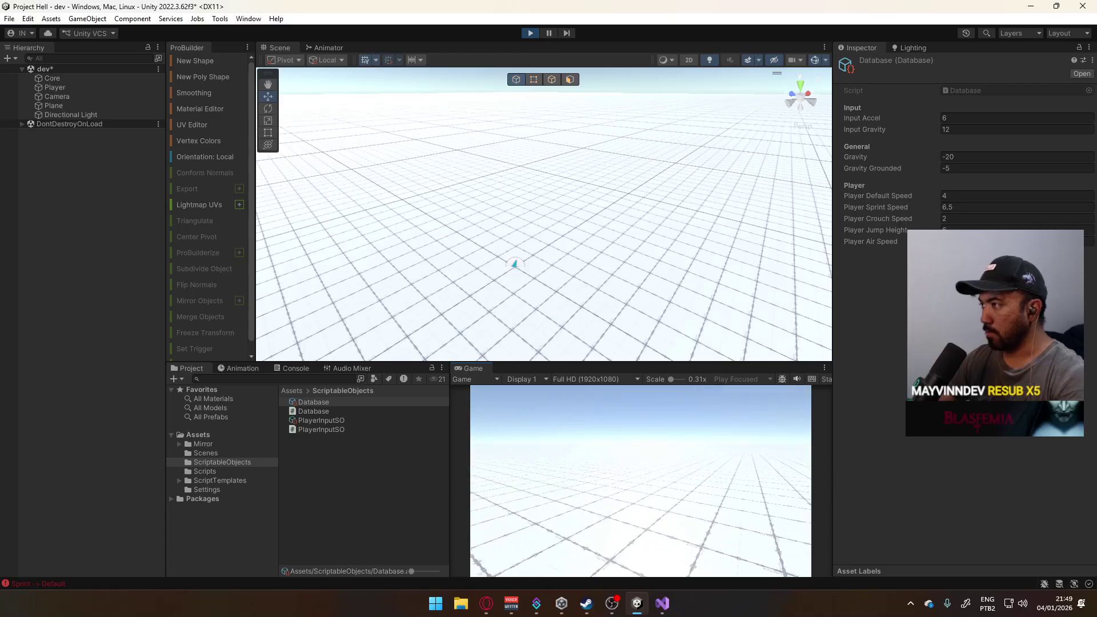
key("super")
key("Escape")
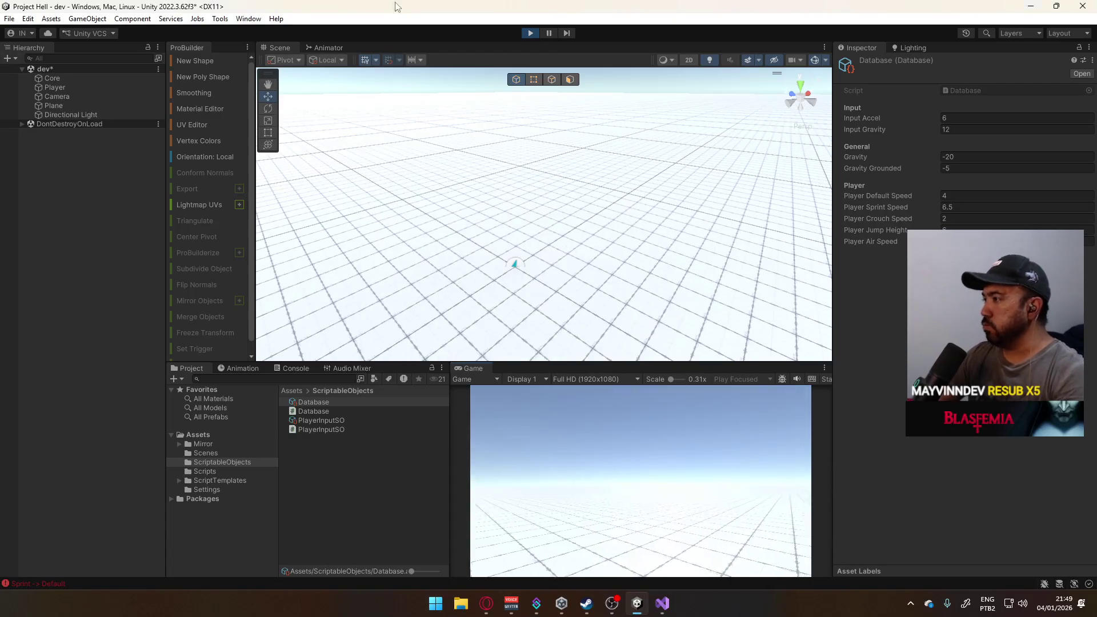
Set Player Default Speed to 3.5 and stop play mode
left_click(962, 196)
type("3.5")
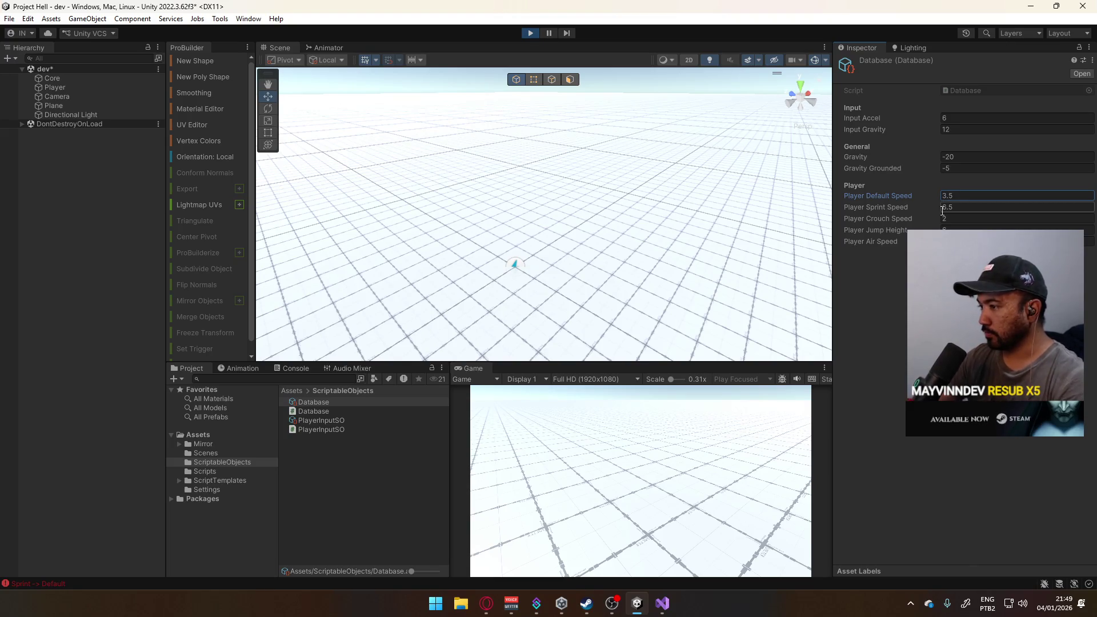
left_click(614, 482)
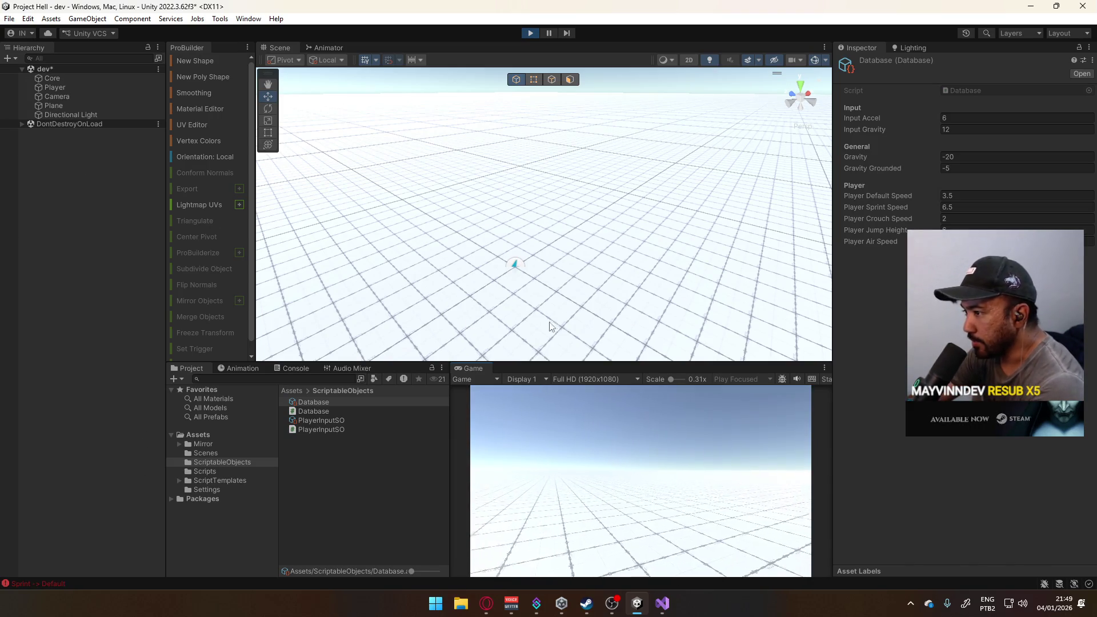
left_click(531, 33)
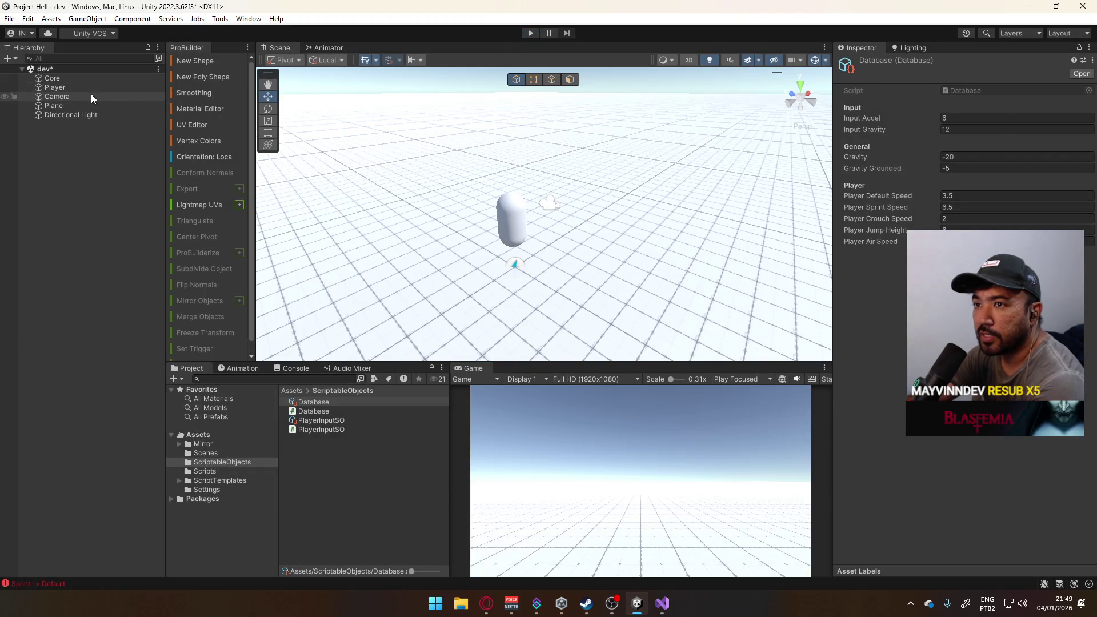
Create an empty child object under Player named Model A
left_click(91, 95)
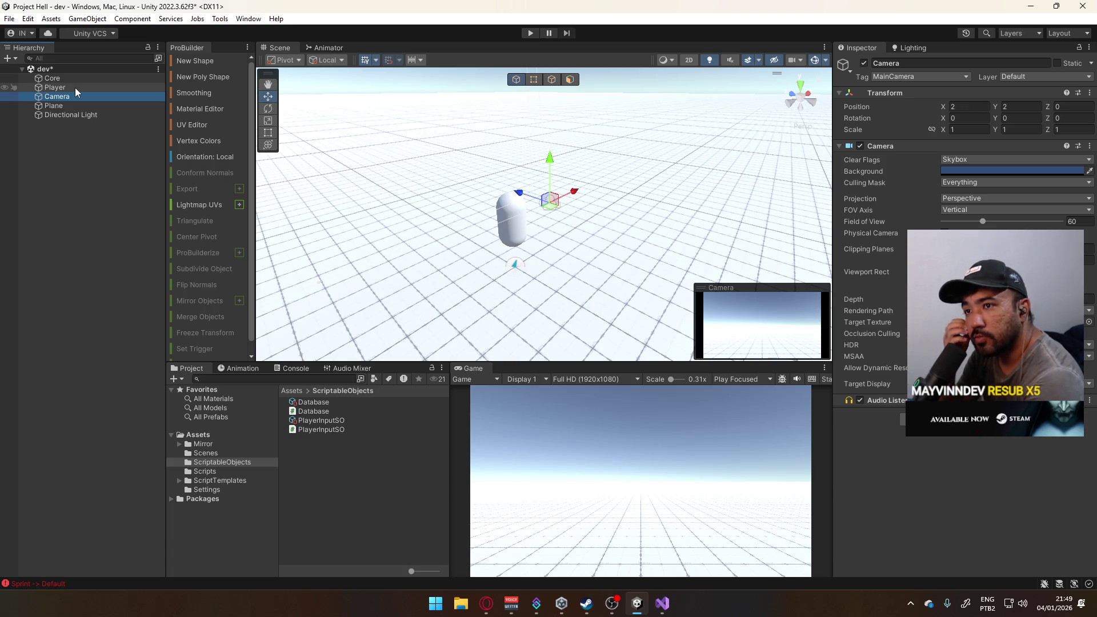
left_click(73, 86)
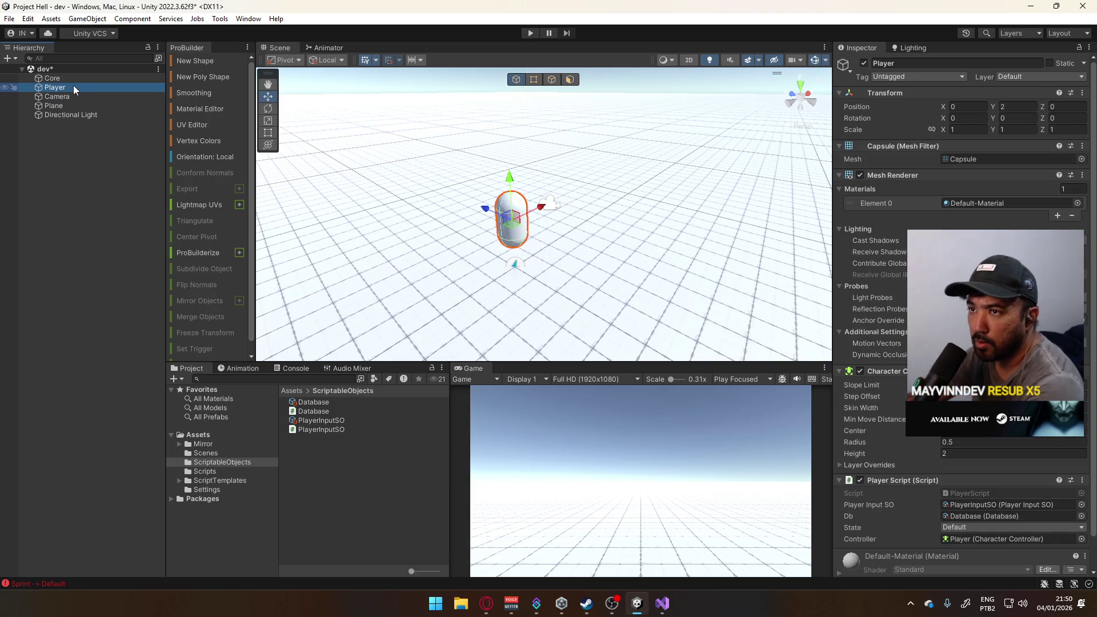
right_click(48, 87)
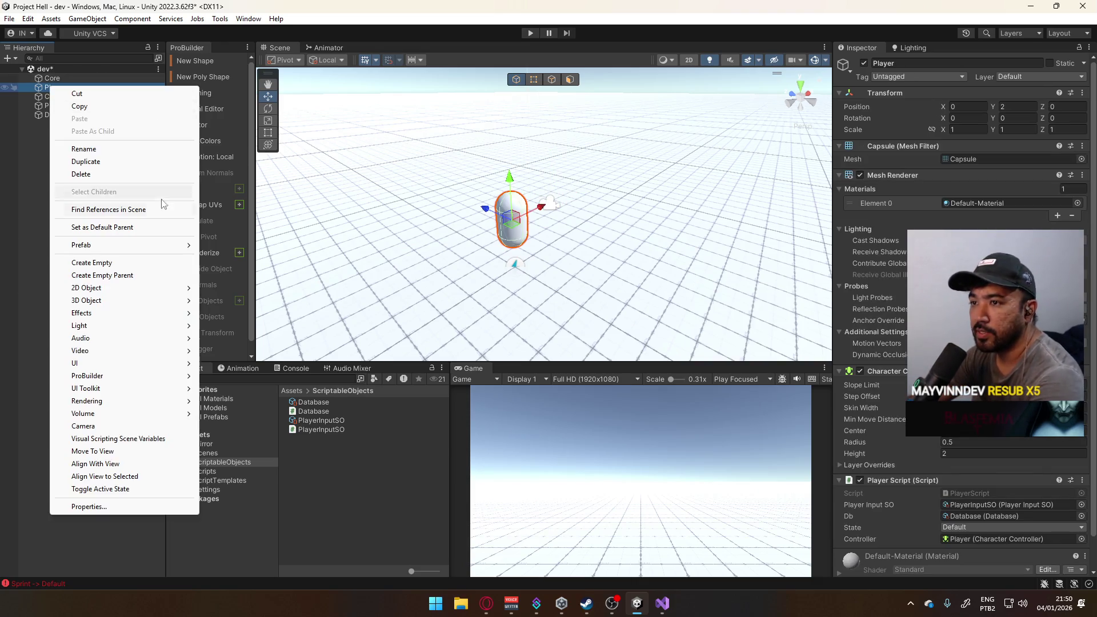
left_click(91, 262)
type("Model")
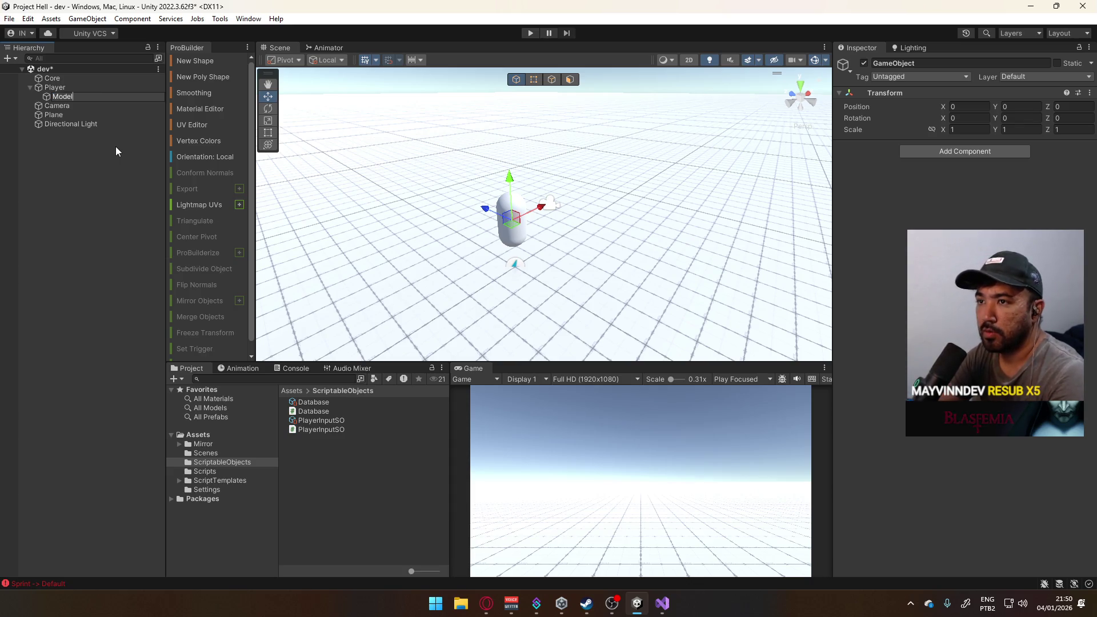
type(" A")
key("Return")
Duplicate Model A and rename the copy Model B
key("ctrl+d")
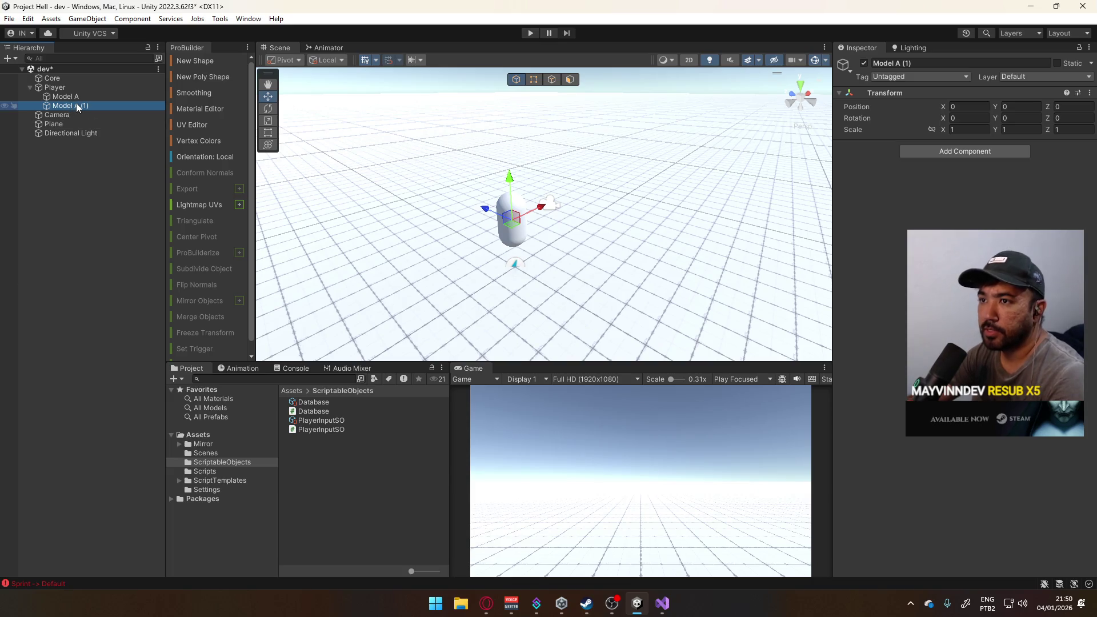
key("F2")
type("Model B")
key("Return")
Check the Player's capsule mesh component options and open Model A's context menu
left_click(65, 96)
left_click(62, 87)
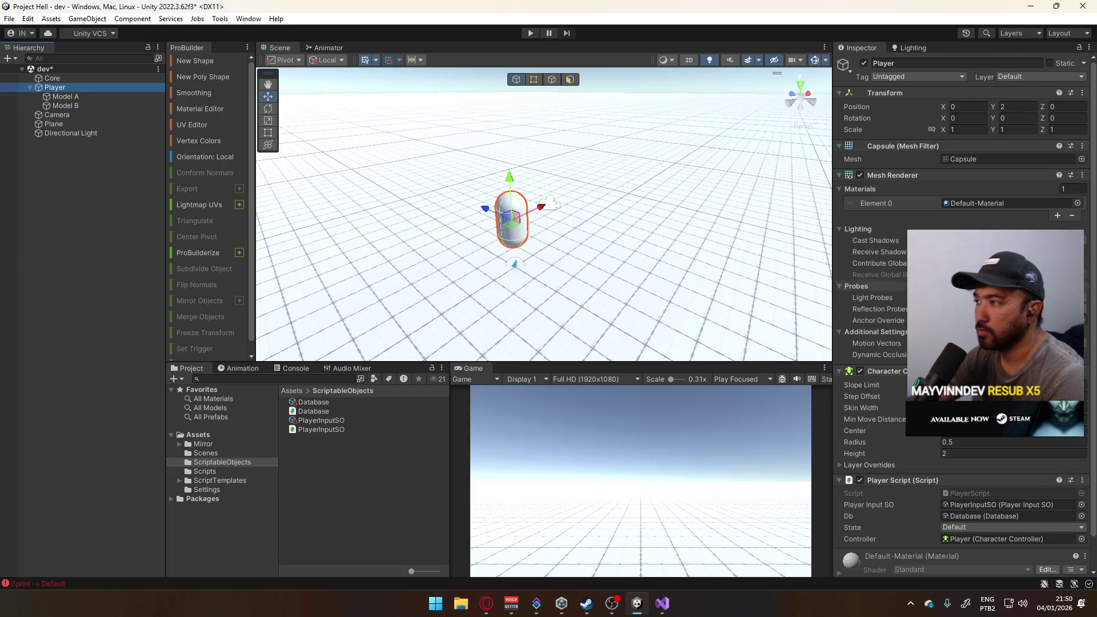
right_click(902, 146)
left_click(948, 213)
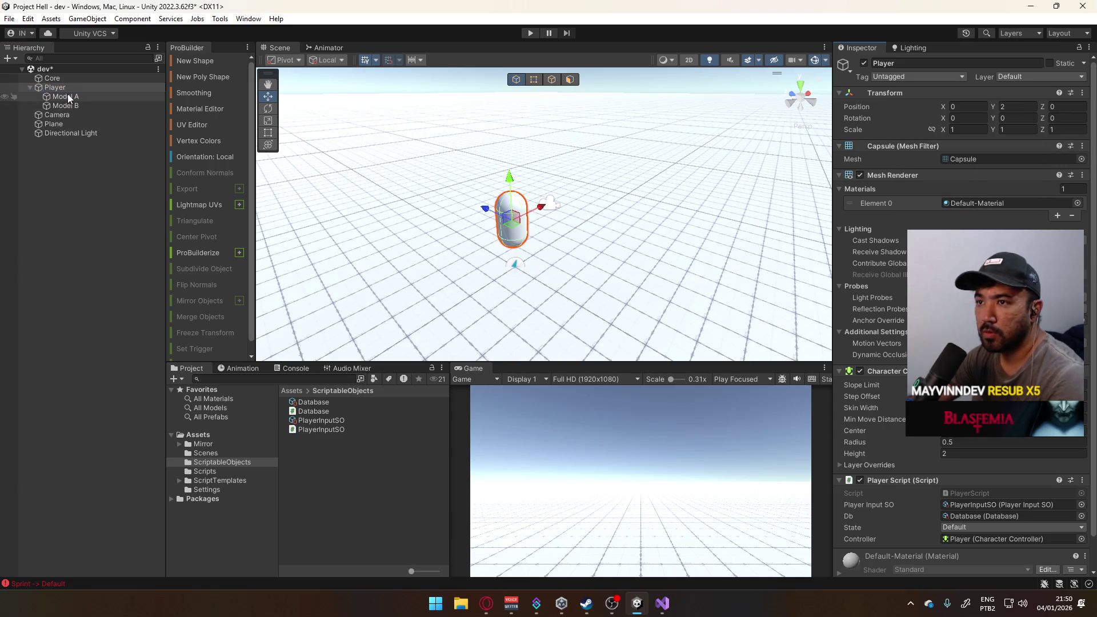
right_click(67, 94)
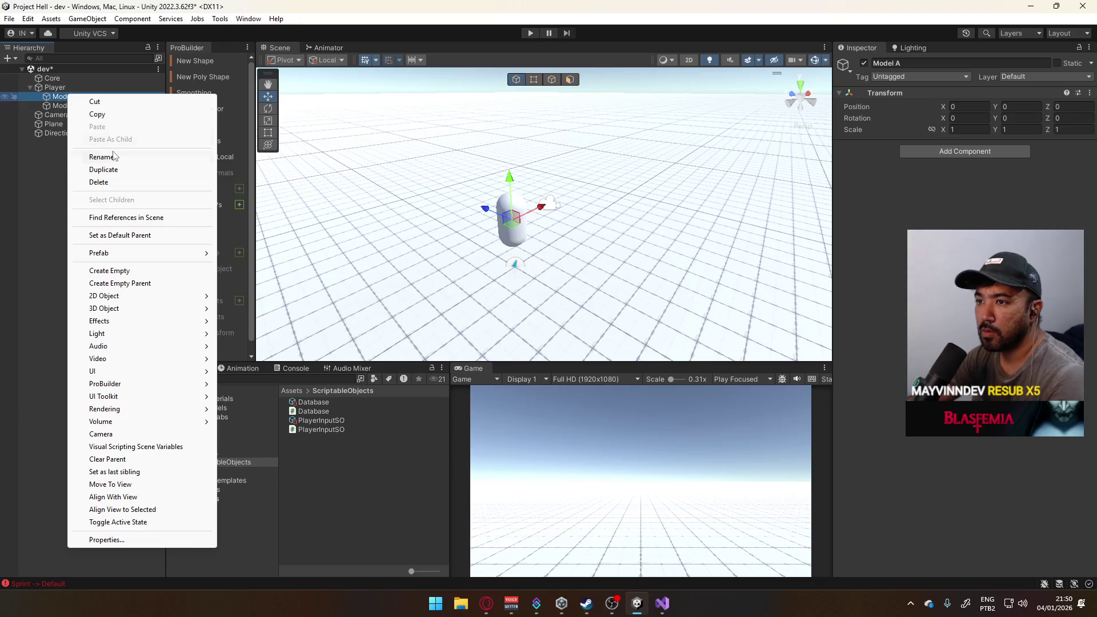
Paste the Player's Capsule Mesh Filter onto Model A and save the scene
left_click(54, 90)
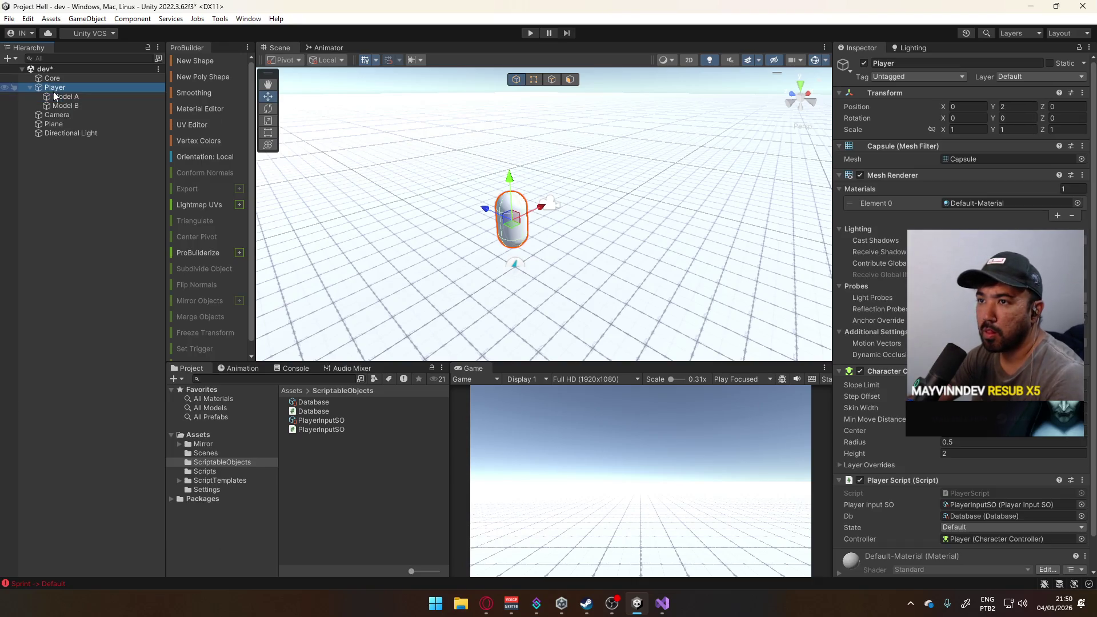
left_click(62, 96)
right_click(874, 92)
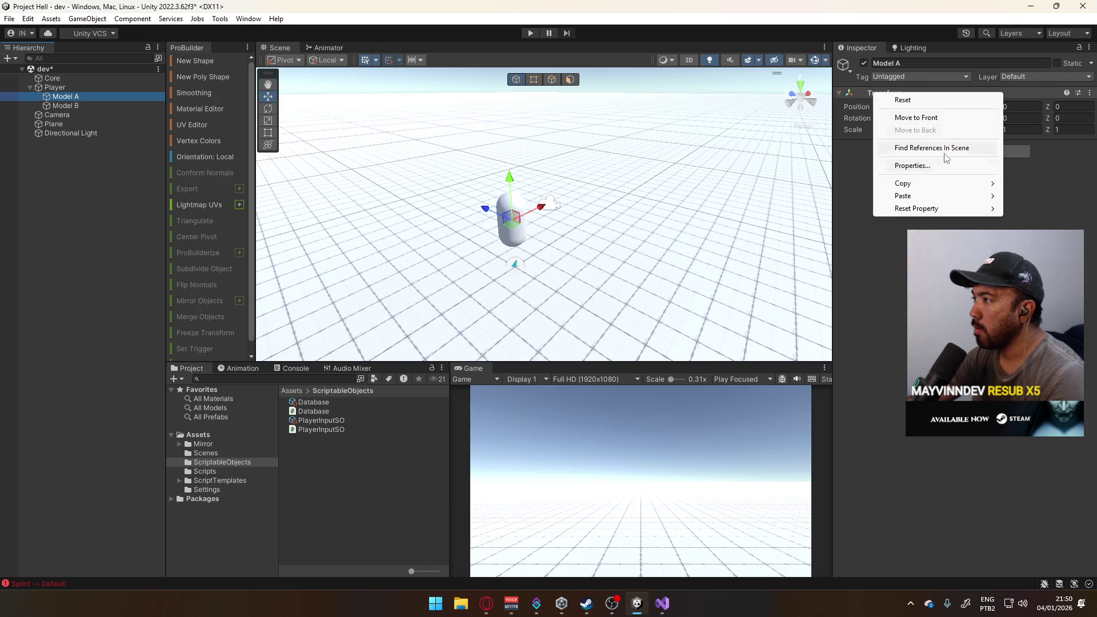
mouse_move(918, 198)
left_click(817, 255)
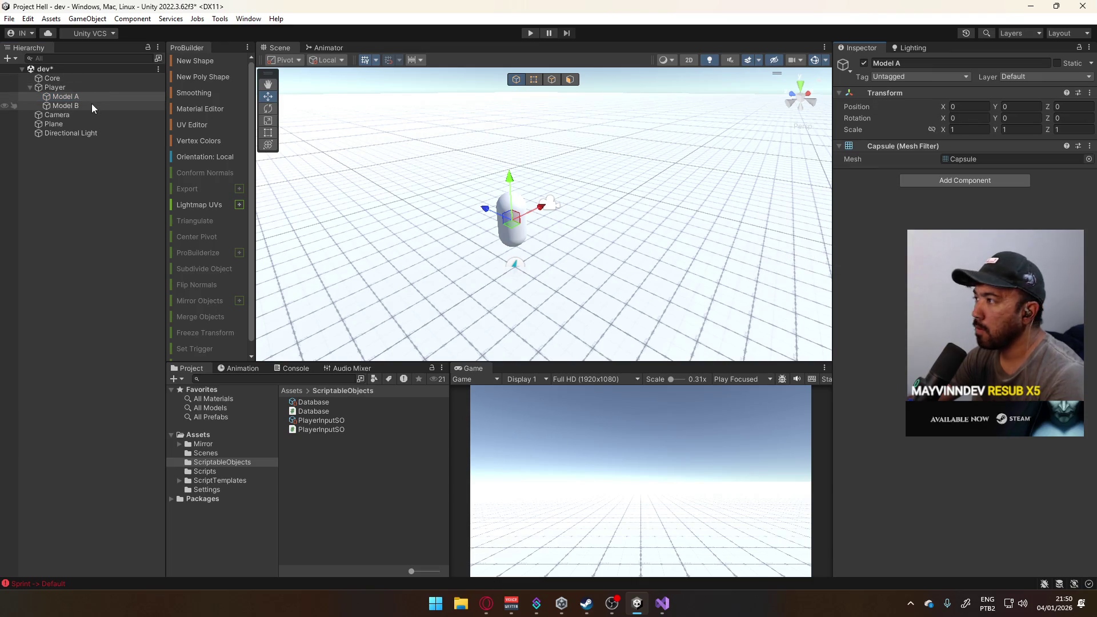
left_click(58, 88)
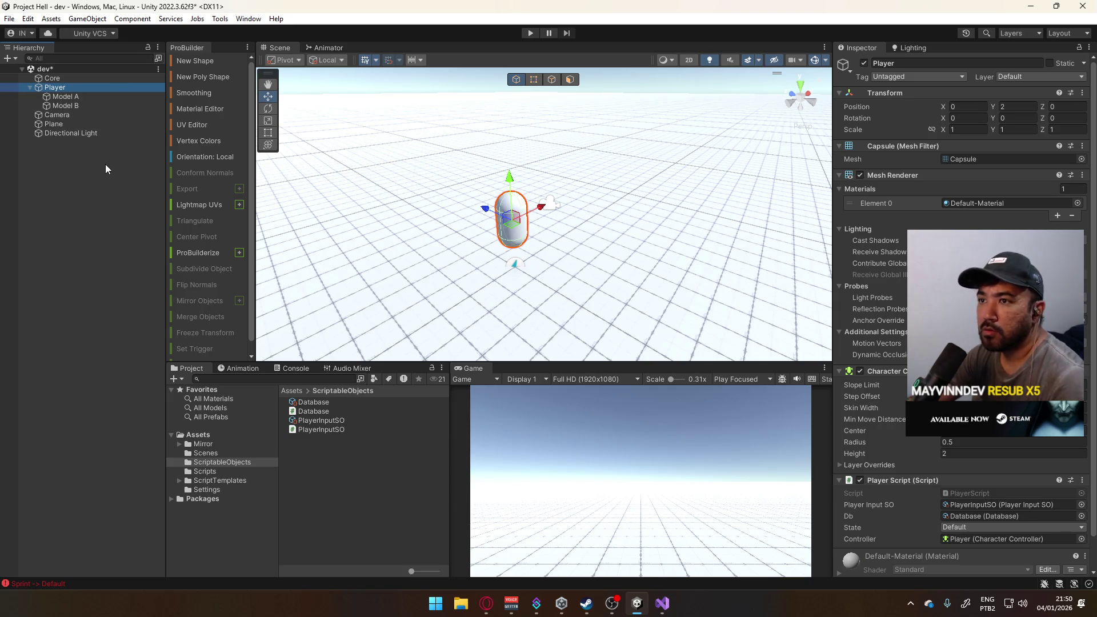
key("ctrl+s")
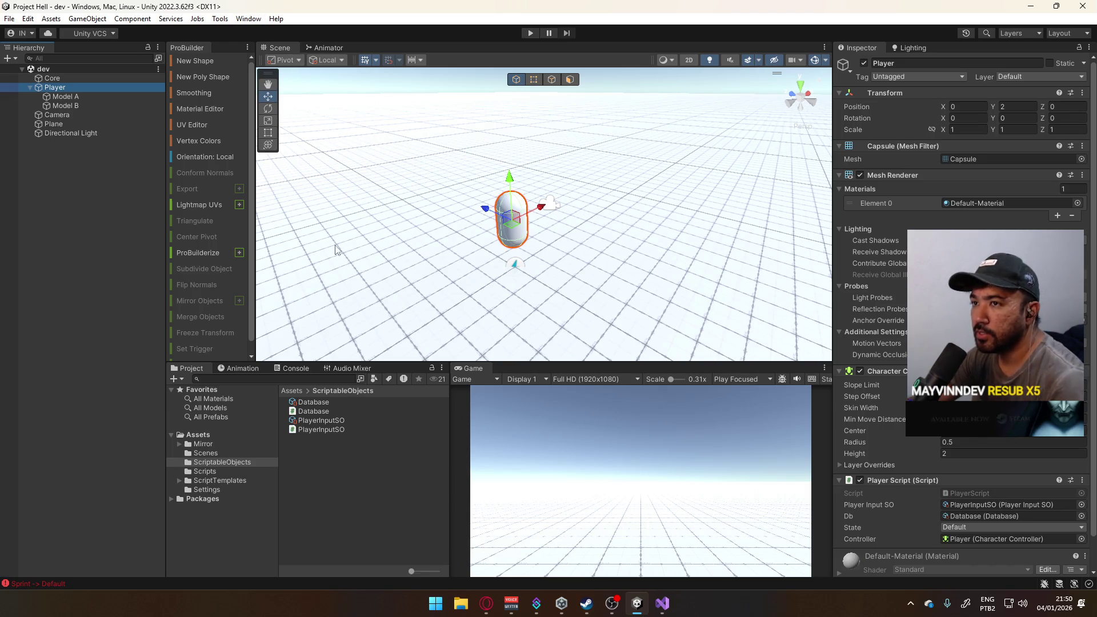
Paste the Player's Mesh Renderer onto Model A as well
right_click(926, 175)
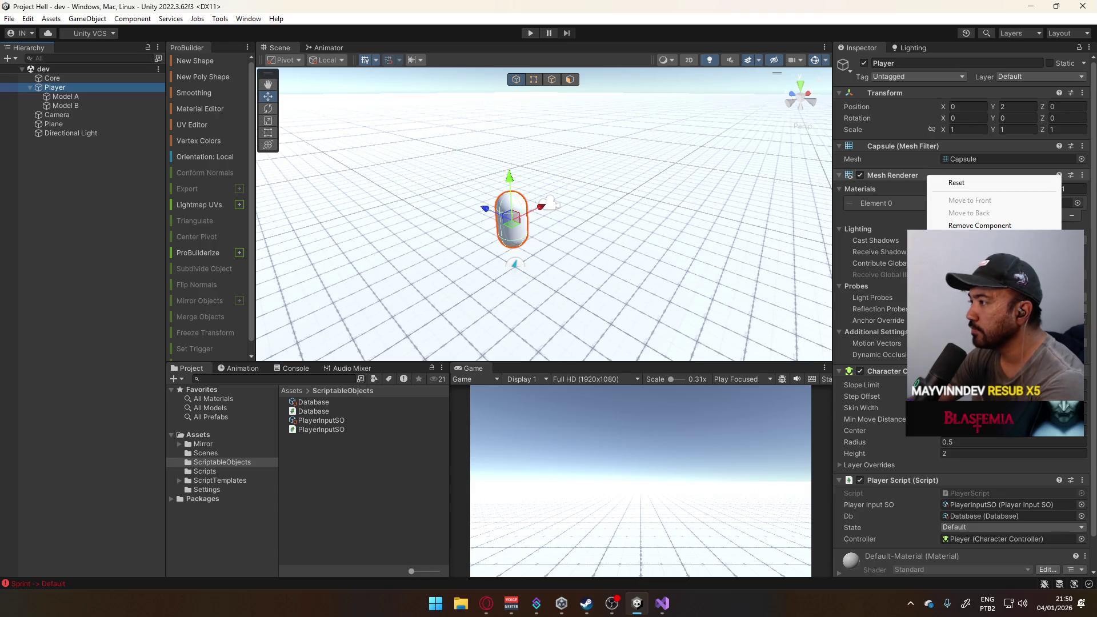
left_click(626, 192)
left_click(78, 95)
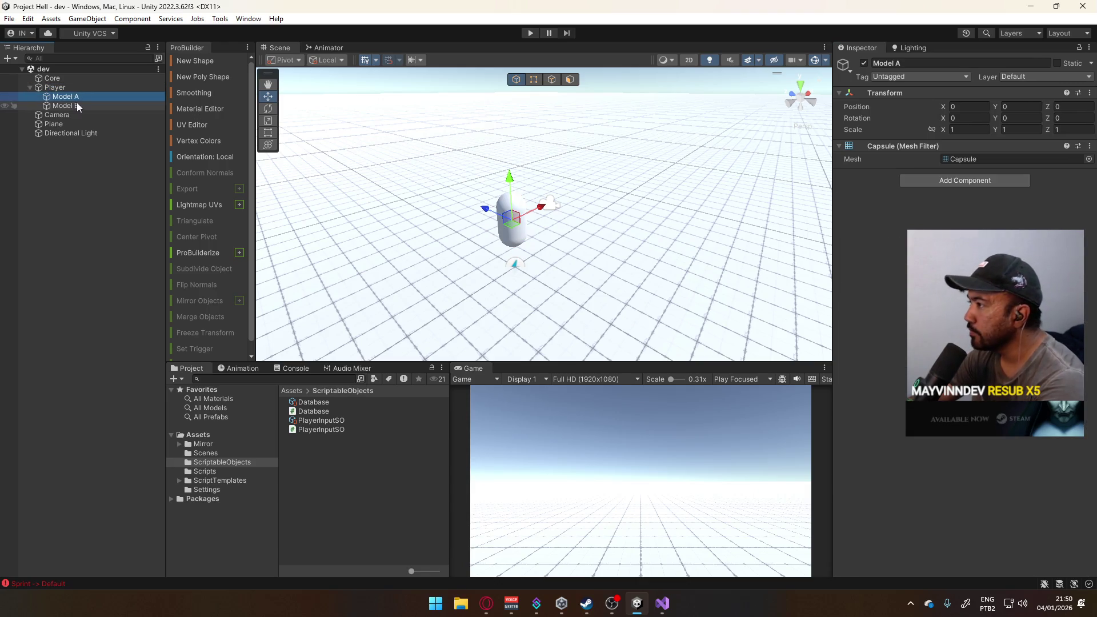
right_click(910, 146)
left_click(951, 246)
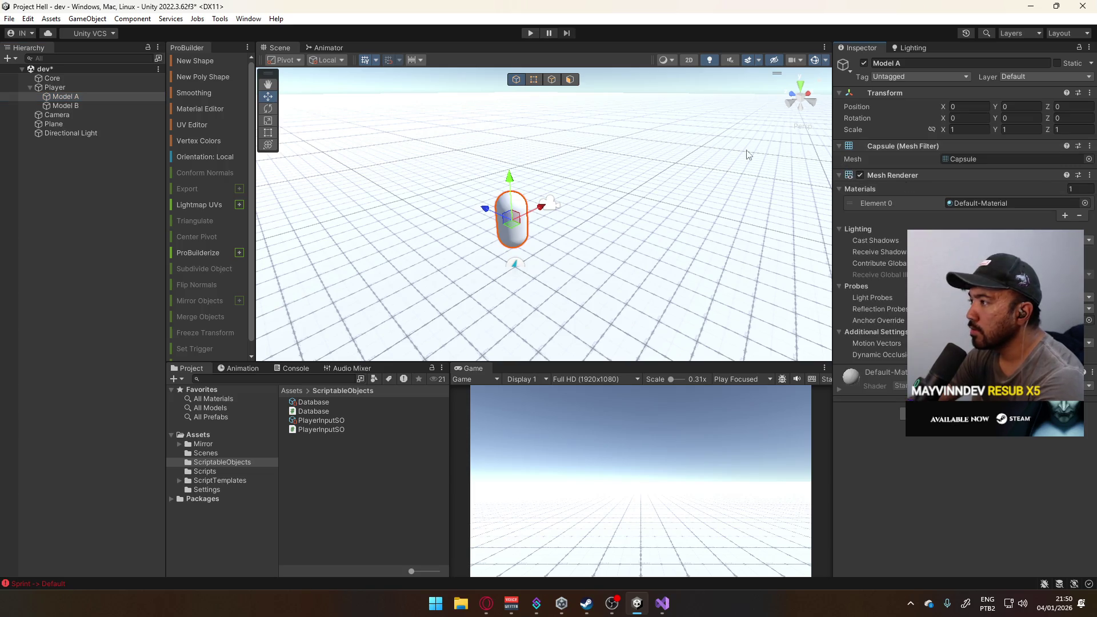
Remove the Mesh Filter and Mesh Renderer from Player, leaving them on Model A
left_click(55, 87)
right_click(914, 146)
left_click(959, 192)
right_click(914, 149)
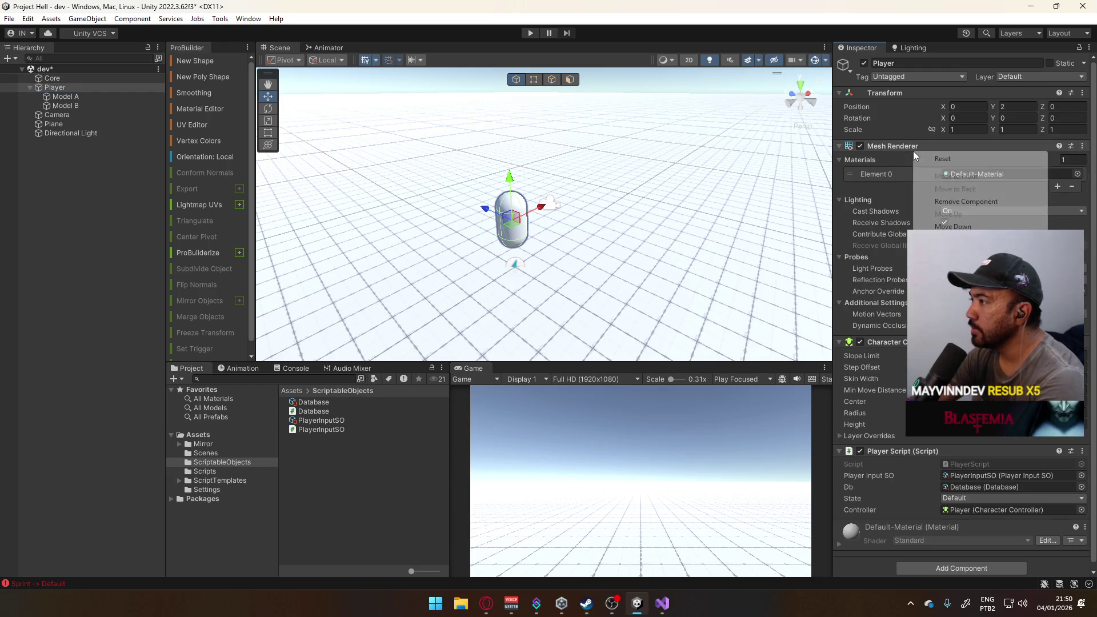
left_click(965, 201)
left_click(76, 95)
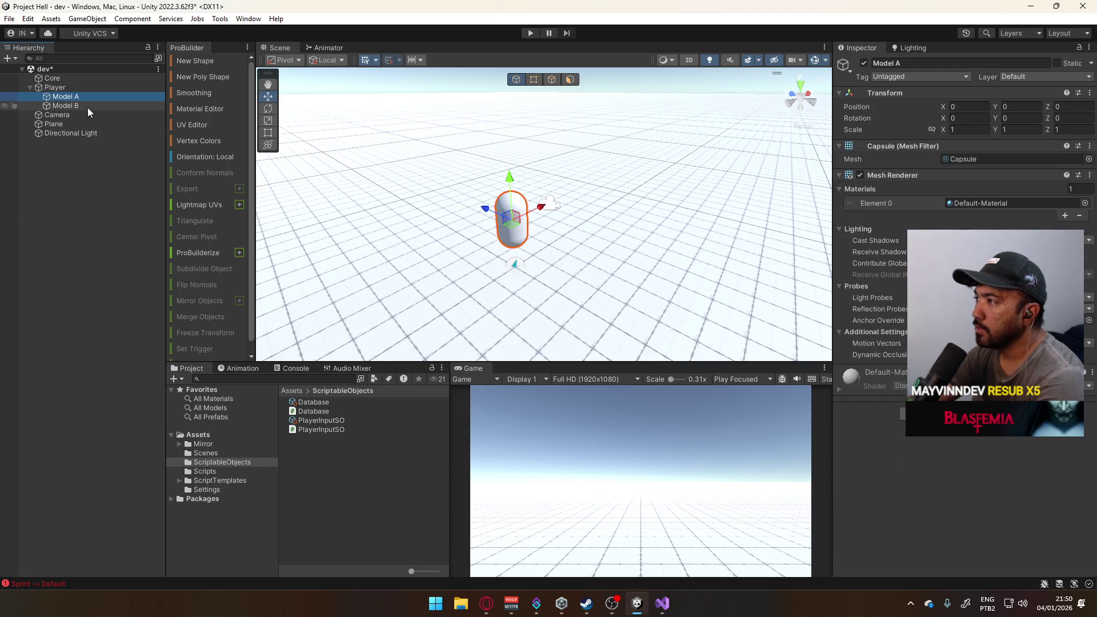
key("alt+Tab")
Show PlayerScript.cs with the Error List closed
scroll(317, 300, "down", 2)
scroll(317, 299, "up", 1)
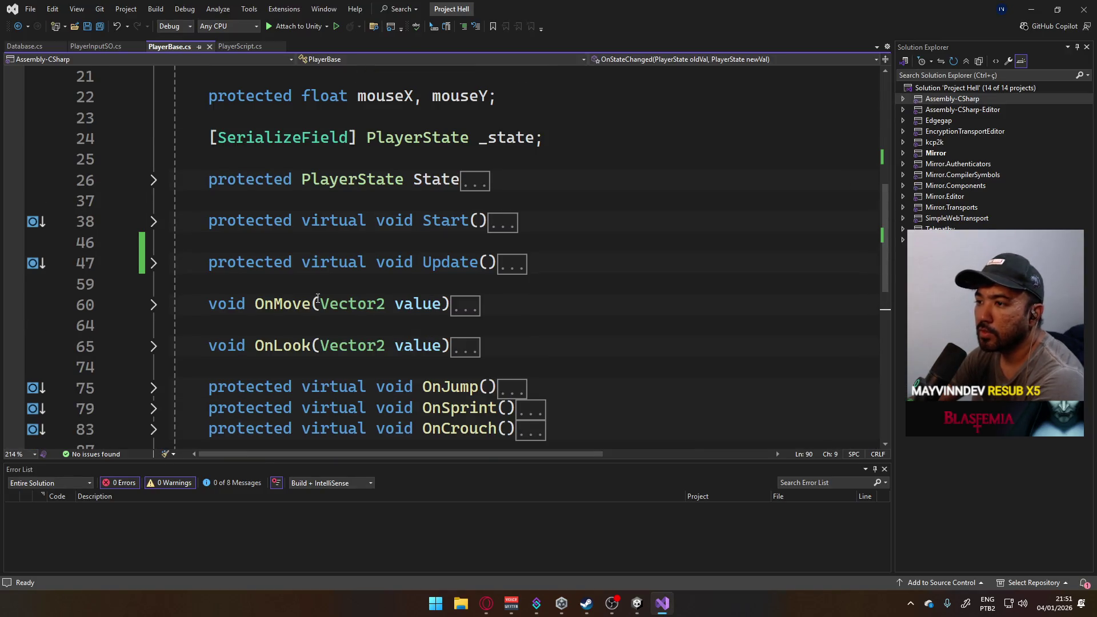
left_click(238, 45)
left_click(884, 469)
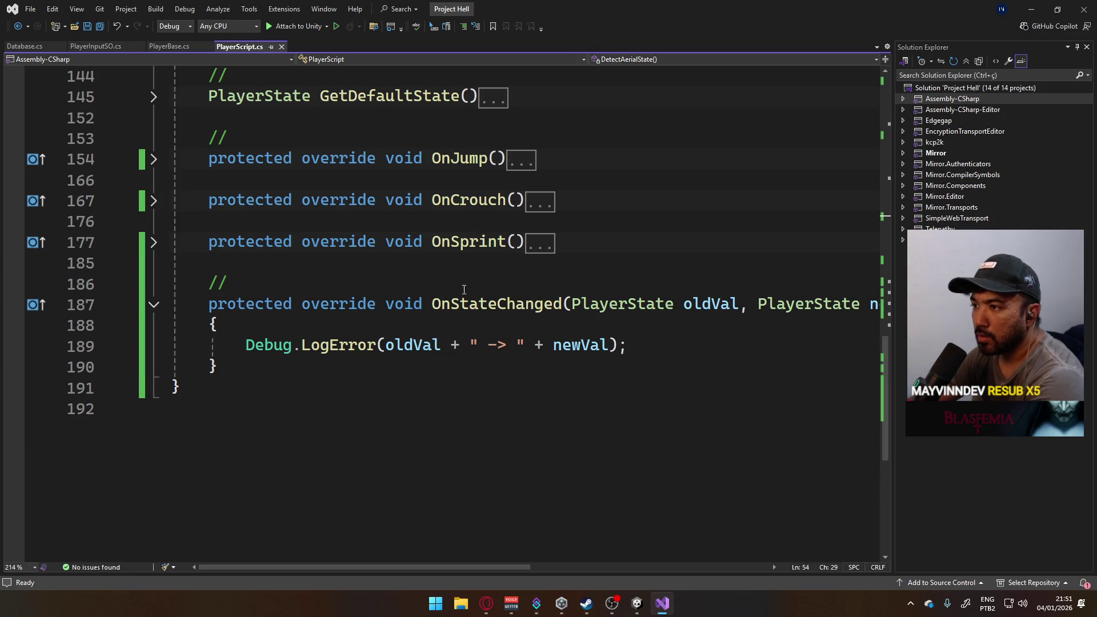
scroll(274, 285, "up", 10)
scroll(274, 285, "up", 5)
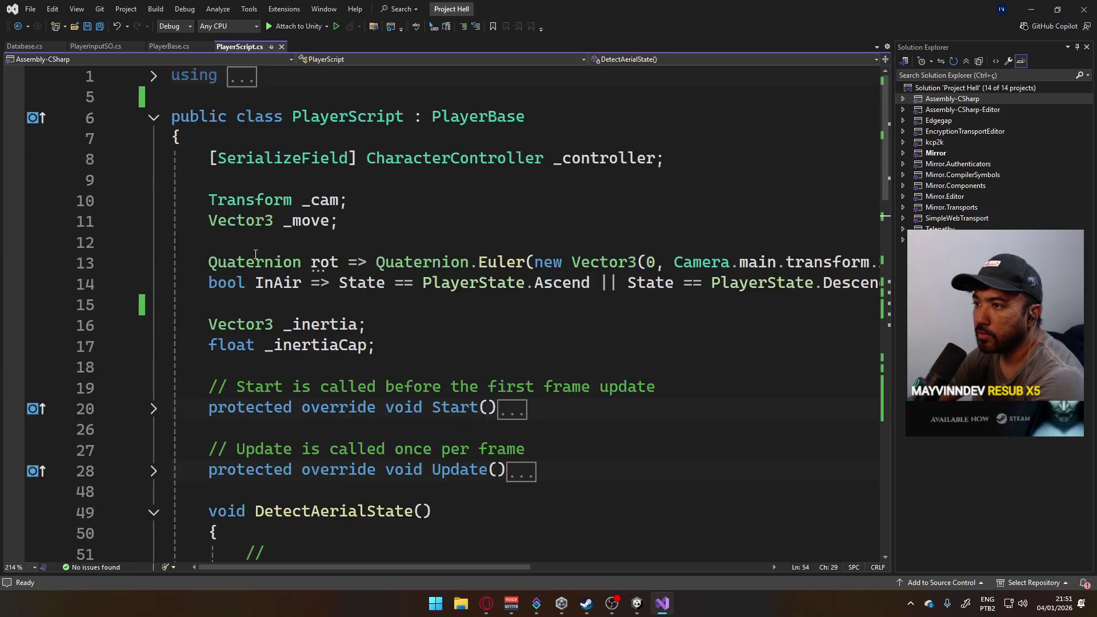
Collapse DetectAerialState, expand LateUpdate, and delete its offset Vector3 line
scroll(351, 286, "down", 3)
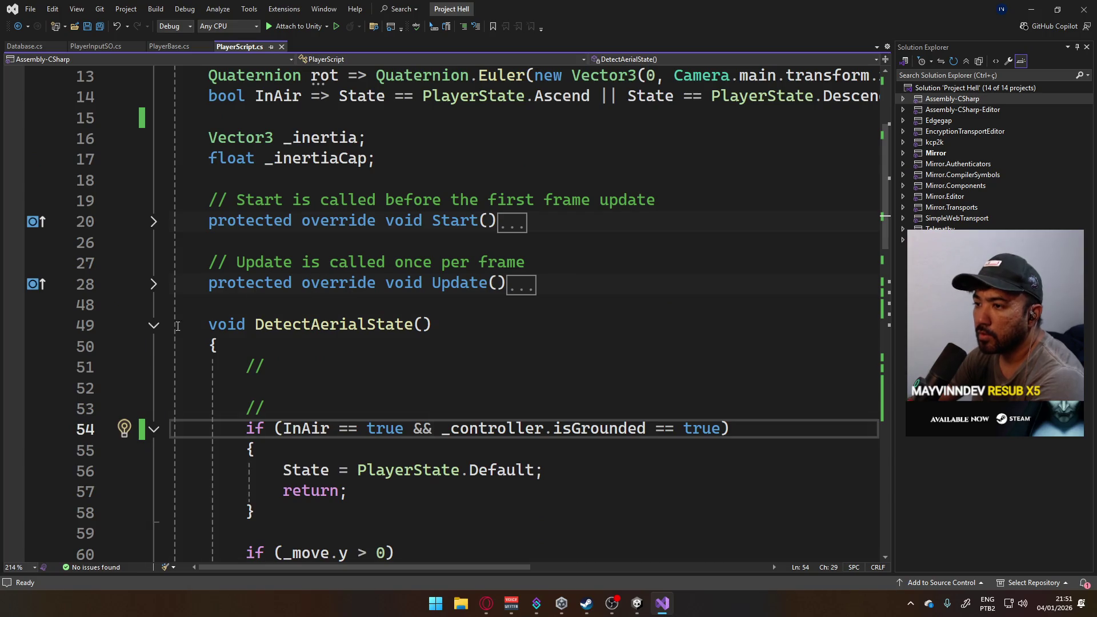
left_click(154, 325)
scroll(154, 257, "down", 5)
left_click(154, 221)
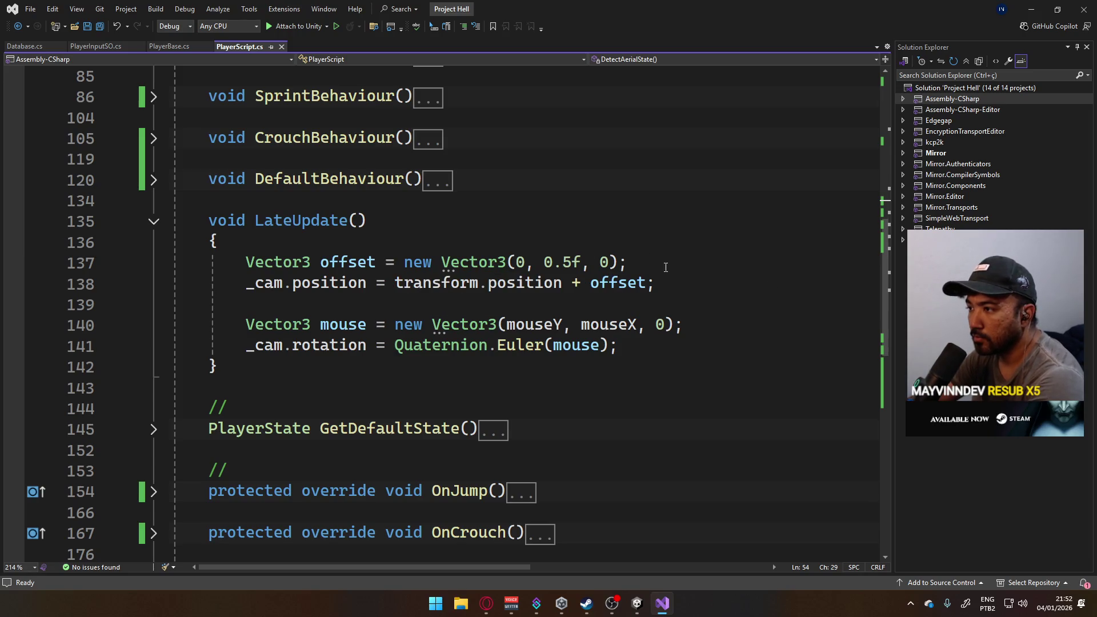
mouse_move(644, 258)
left_mouse_down()
mouse_move(183, 242)
mouse_move(249, 255)
left_mouse_up()
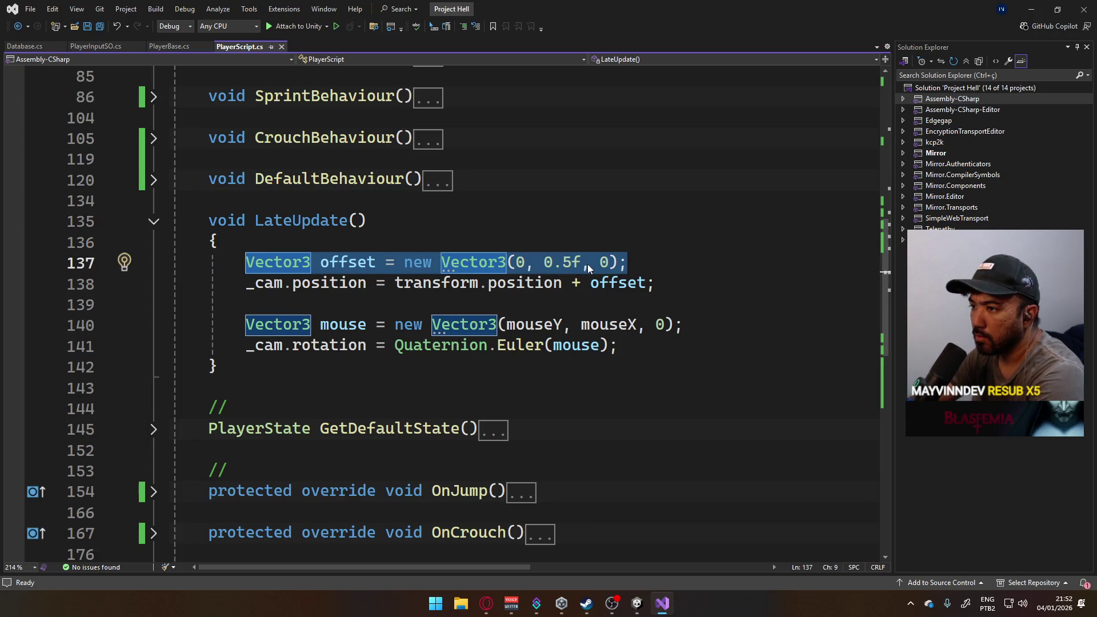
key("Delete")
Remove the leftover blank line, review PlayerBase.cs, then return to PlayerScript.cs
key("BackSpace")
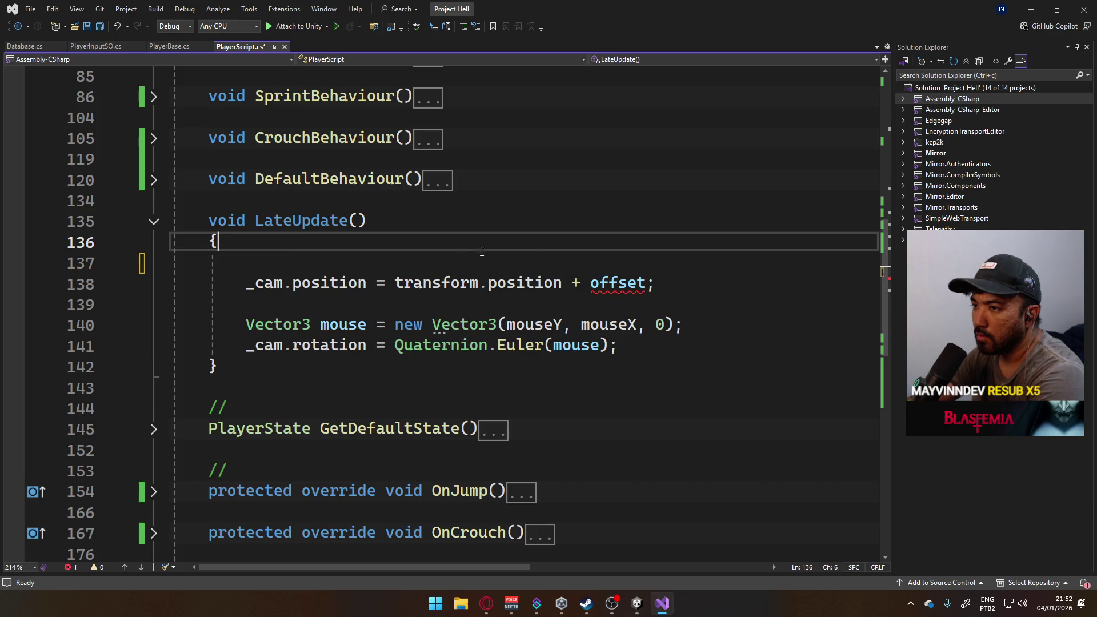
scroll(355, 208, "up", 8)
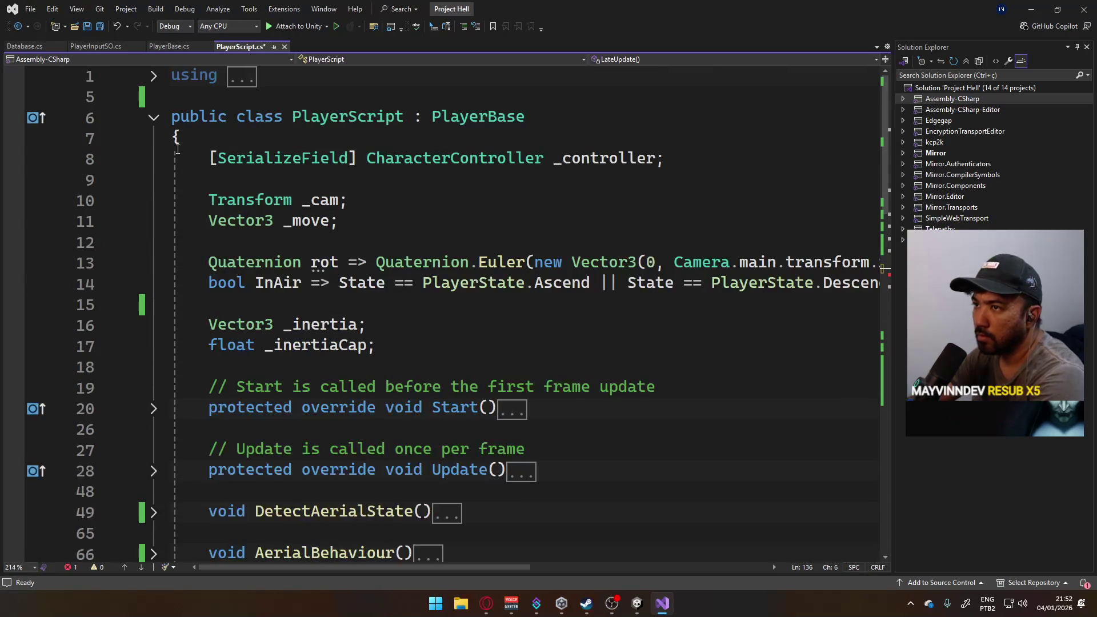
left_click(165, 47)
scroll(407, 268, "up", 3)
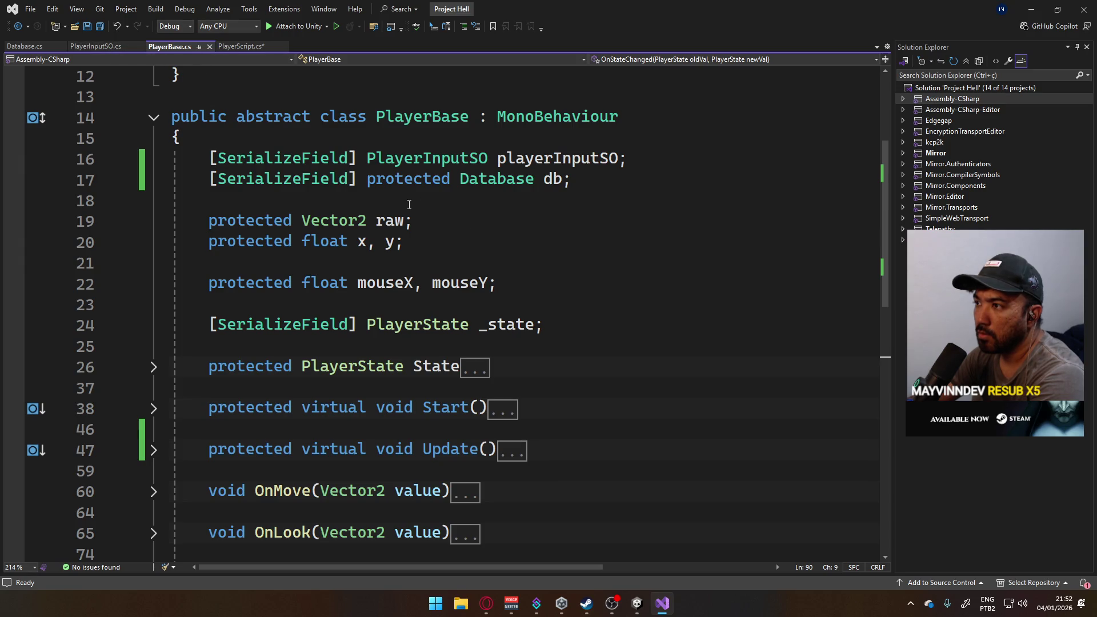
scroll(472, 278, "down", 3)
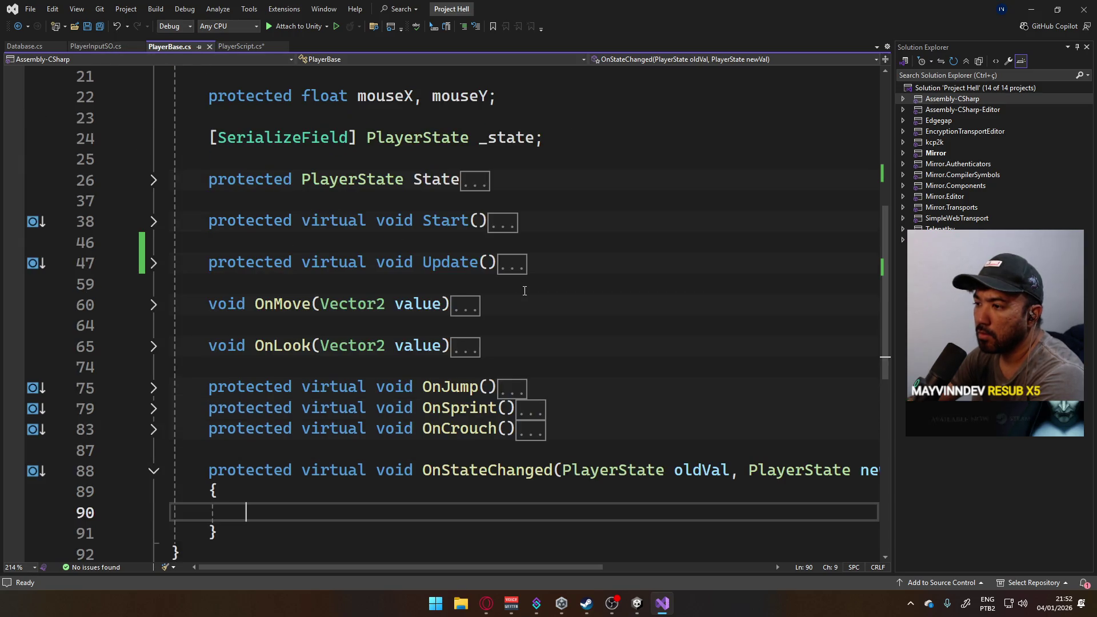
scroll(521, 288, "up", 4)
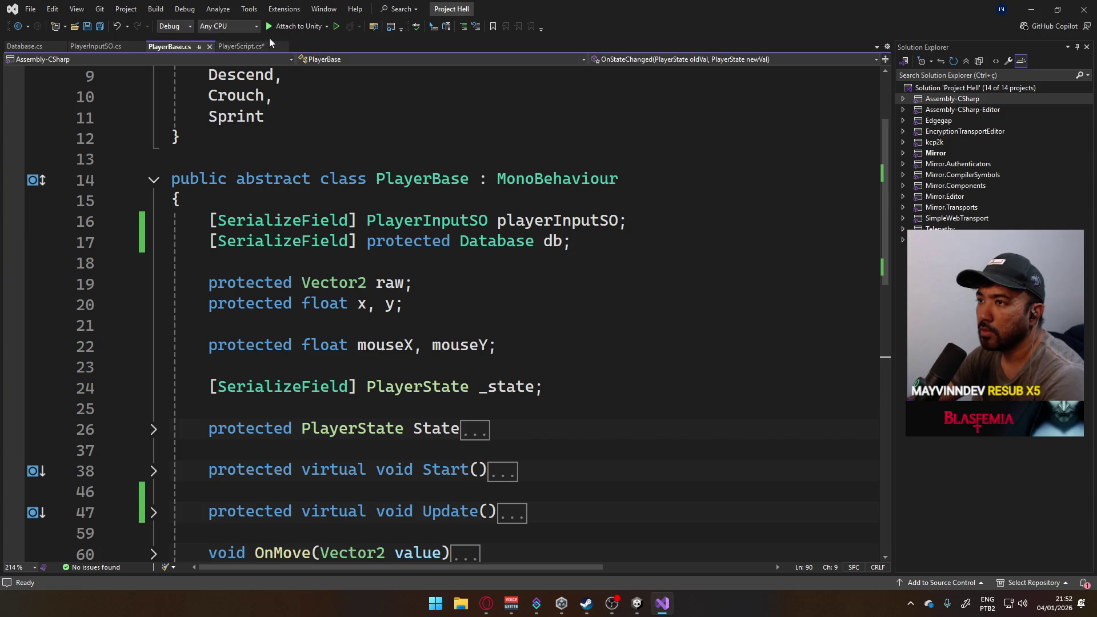
left_click(240, 46)
scroll(547, 213, "down", 4)
scroll(537, 242, "up", 4)
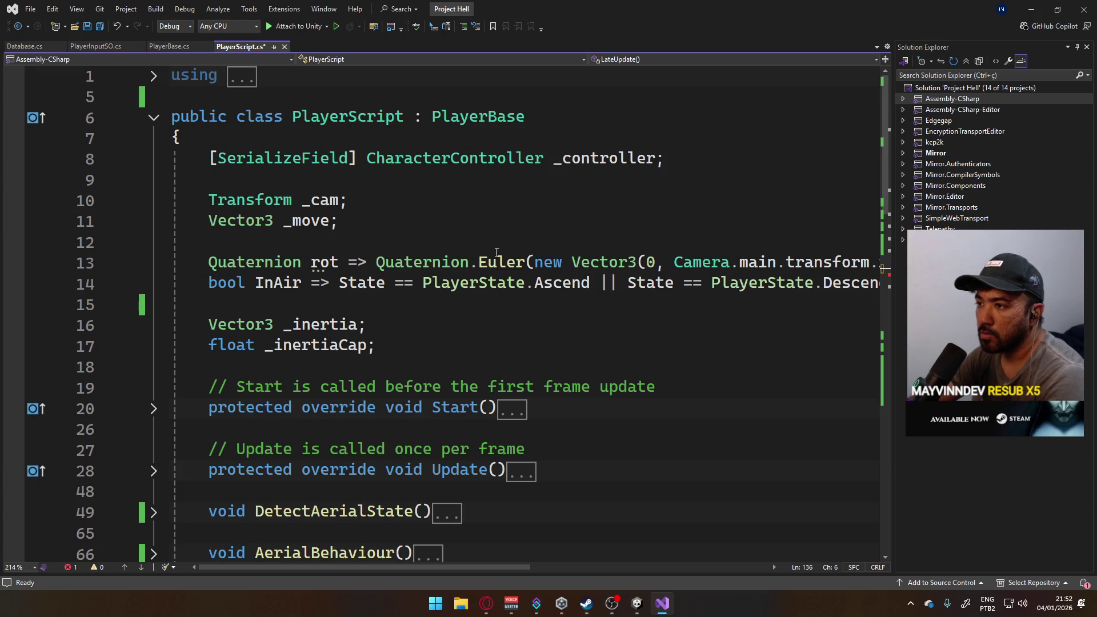
Add a [SerializeField] Transform _camAnchor field below _controller
left_click(674, 166)
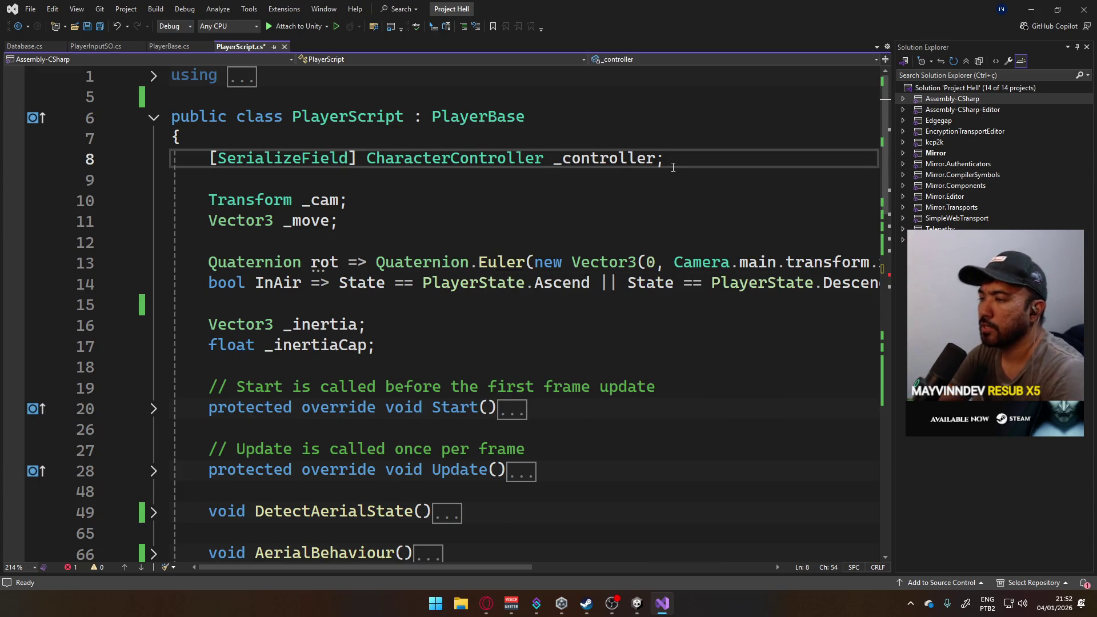
key("Return")
type("[SerializationVer")
key("Down")
type("]")
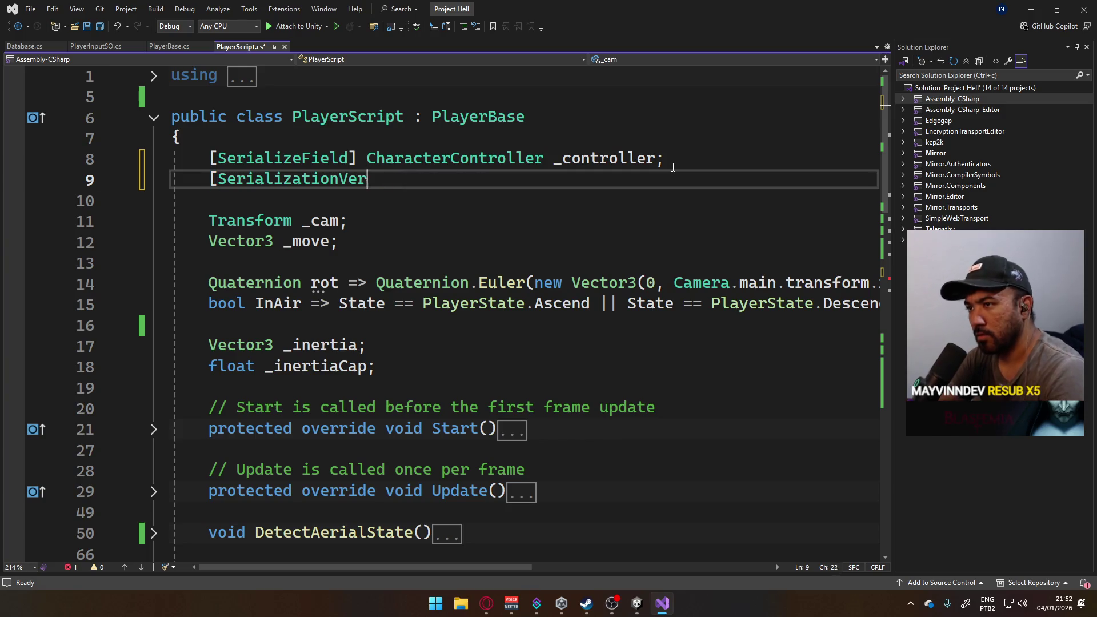
key("BackSpace")
key("BackSpace")
key("BackSpace")
type("eF")
type("d]")
type("ransform _cam")
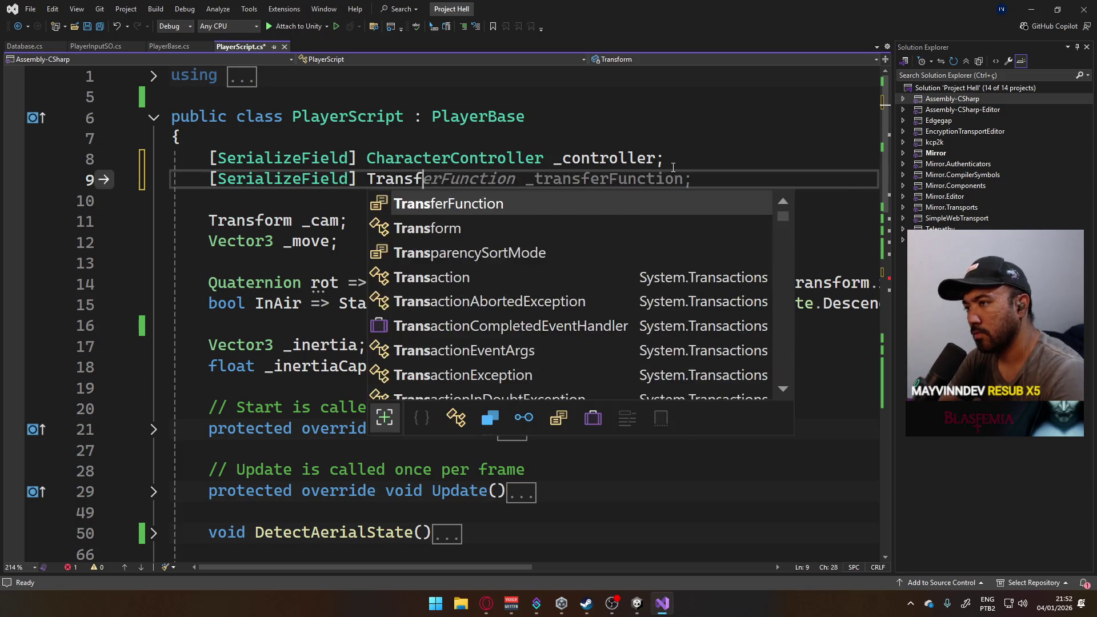
type("Ancohr")
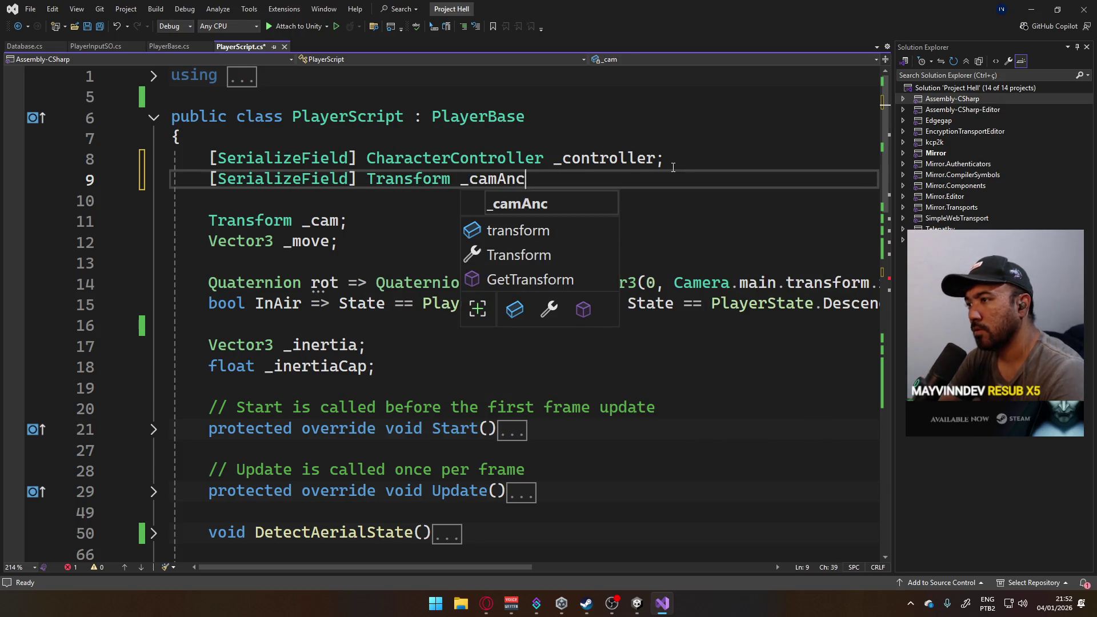
key("BackSpace")
key("BackSpace")
type("r;")
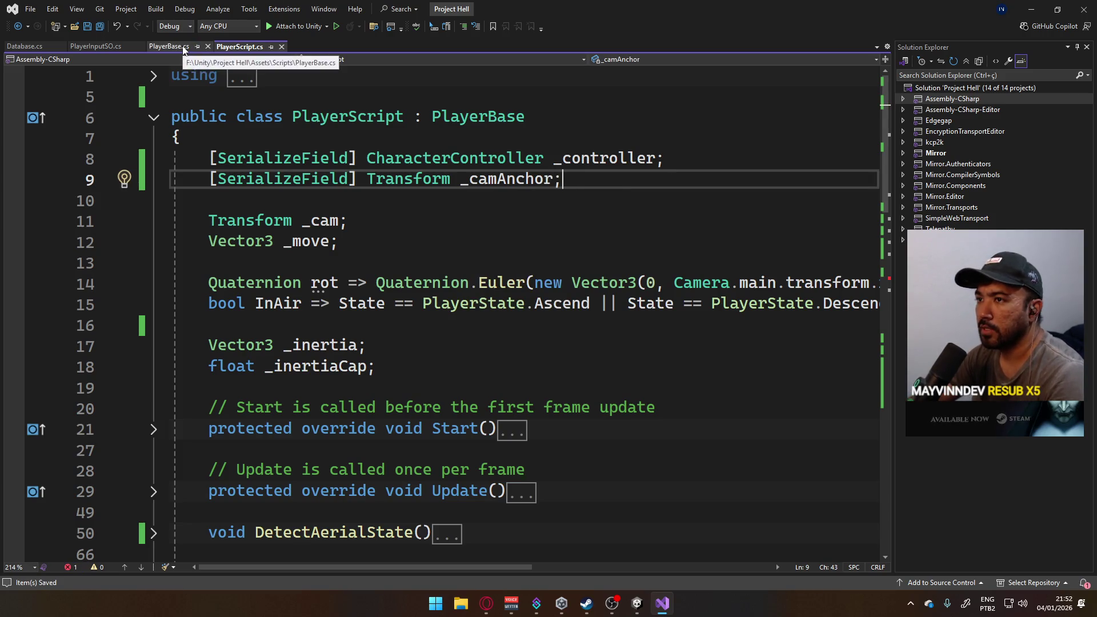
Replace the offset expression in the _cam.position assignment with _camAnchor
scroll(423, 254, "down", 9)
left_click_drag(671, 223, 394, 222)
type("_")
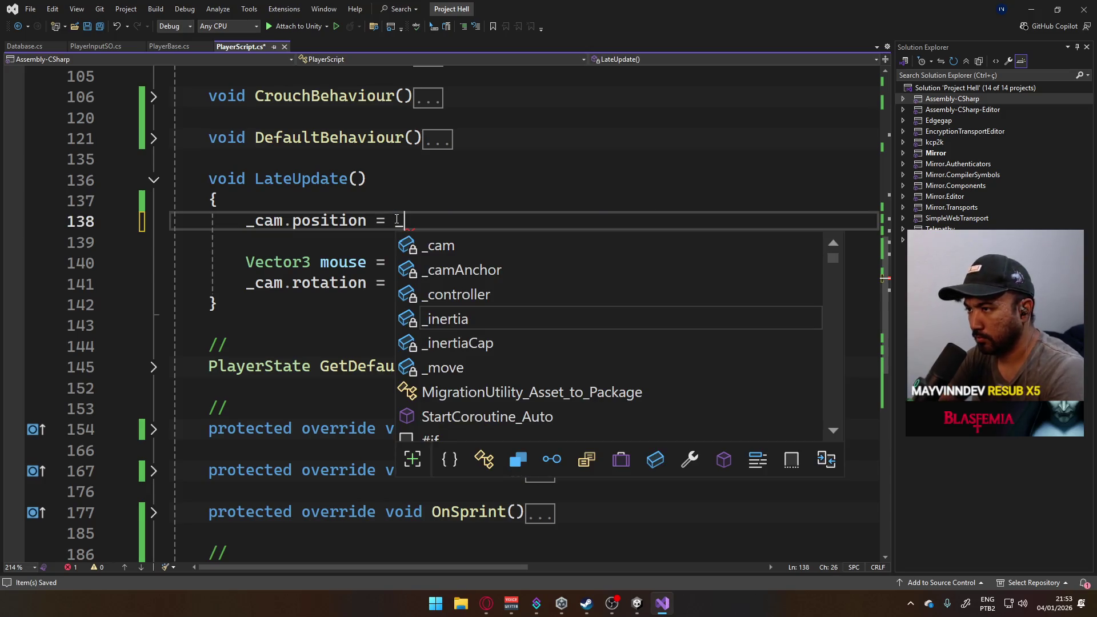
type("cam")
key("Down")
key("Tab")
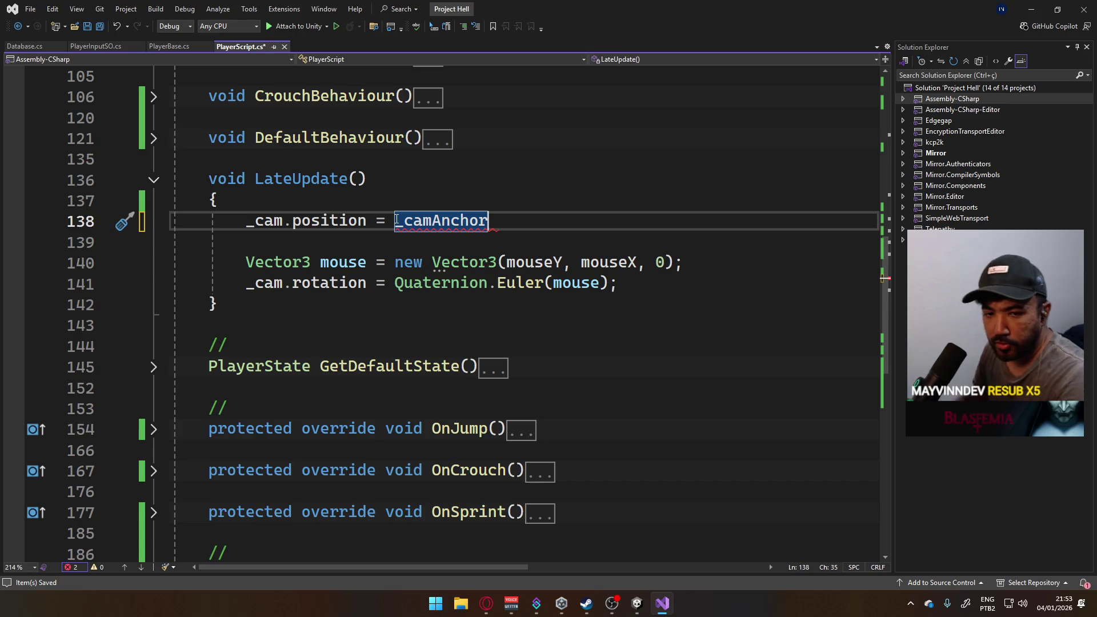
Cut the _camAnchor field declaration out of the class
key("Home")
key("Home")
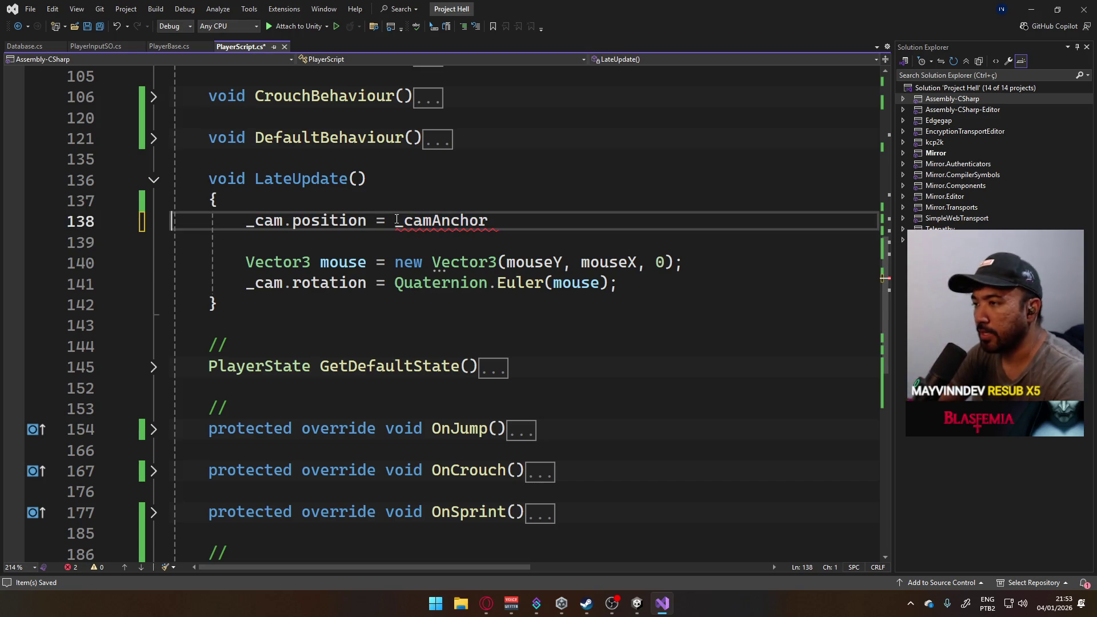
scroll(396, 220, "up", 10)
left_click(539, 182)
key("ctrl+x")
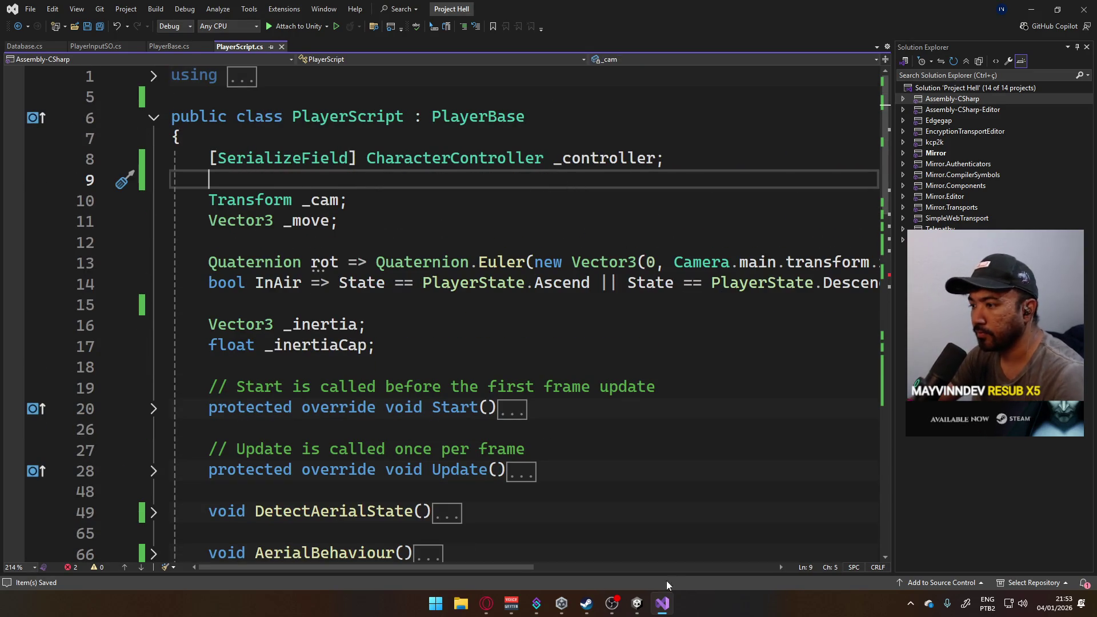
Delete the _cam.position line from LateUpdate and save PlayerScript.cs
scroll(470, 394, "down", 7)
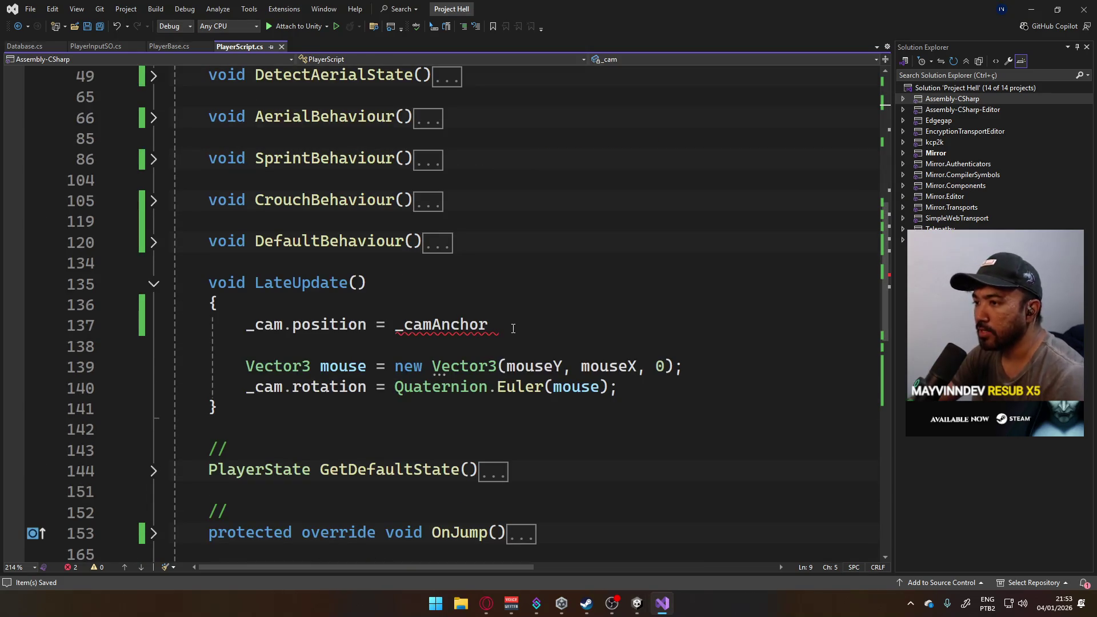
left_click_drag(522, 330, 246, 324)
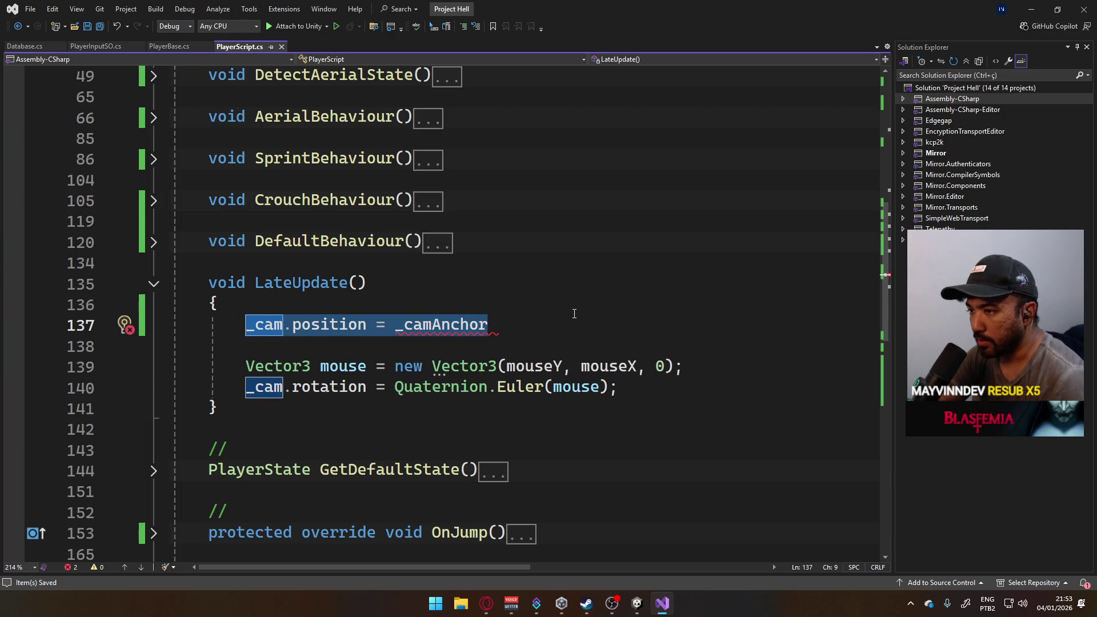
key("Delete")
key("Delete")
key("Up")
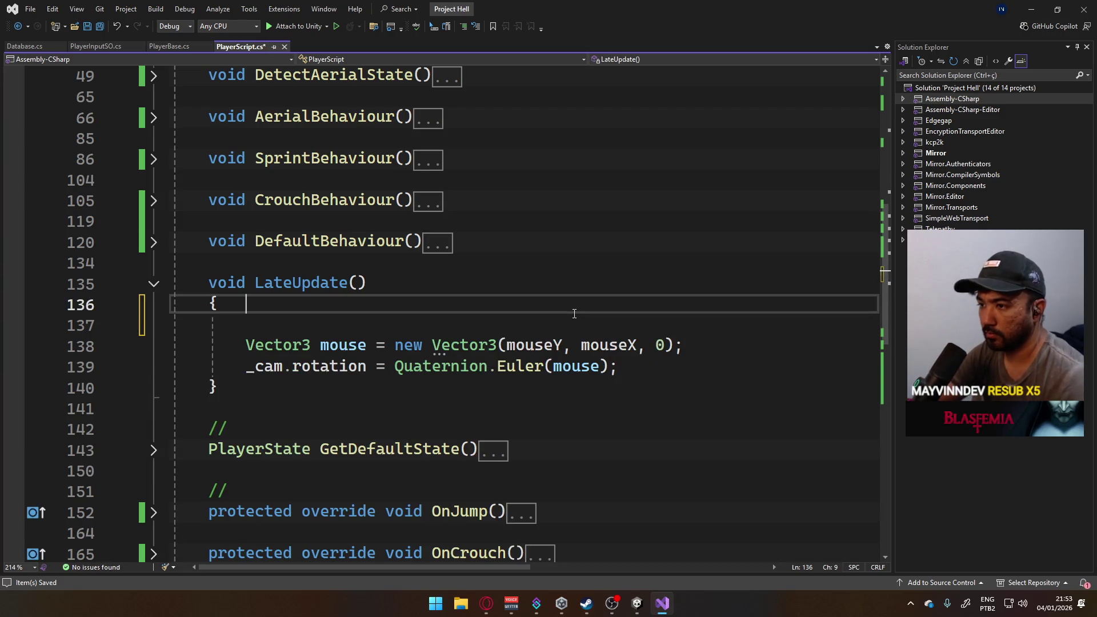
key("ctrl+s")
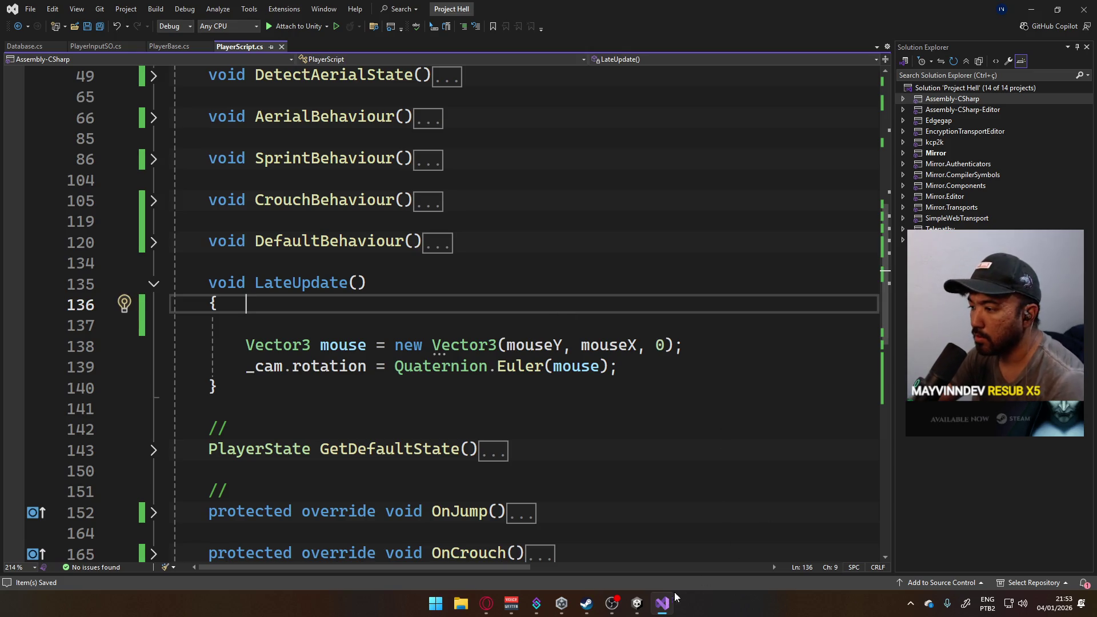
mouse_move(639, 602)
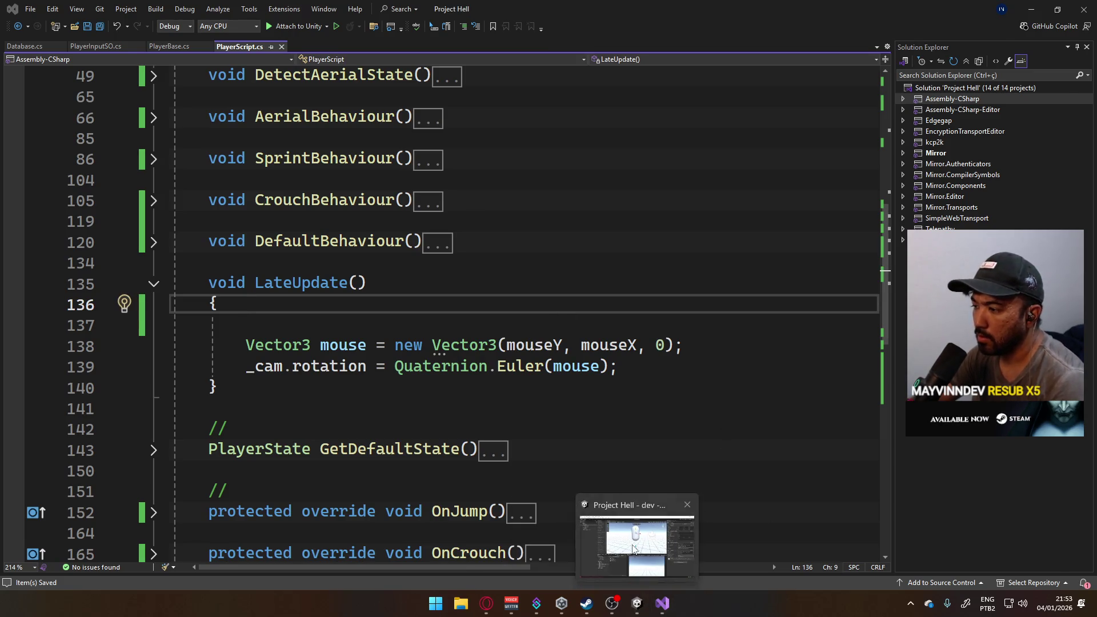
left_click(639, 602)
Install Cinemachine 2.10.5 from the Unity Registry in the Package Manager
left_click(248, 18)
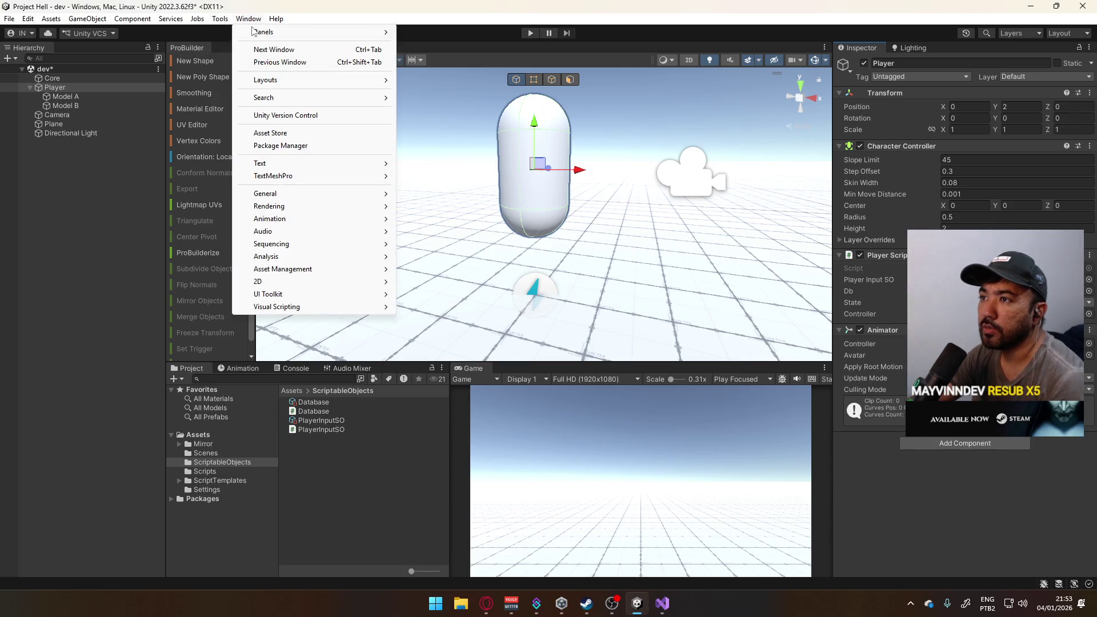
left_click(322, 147)
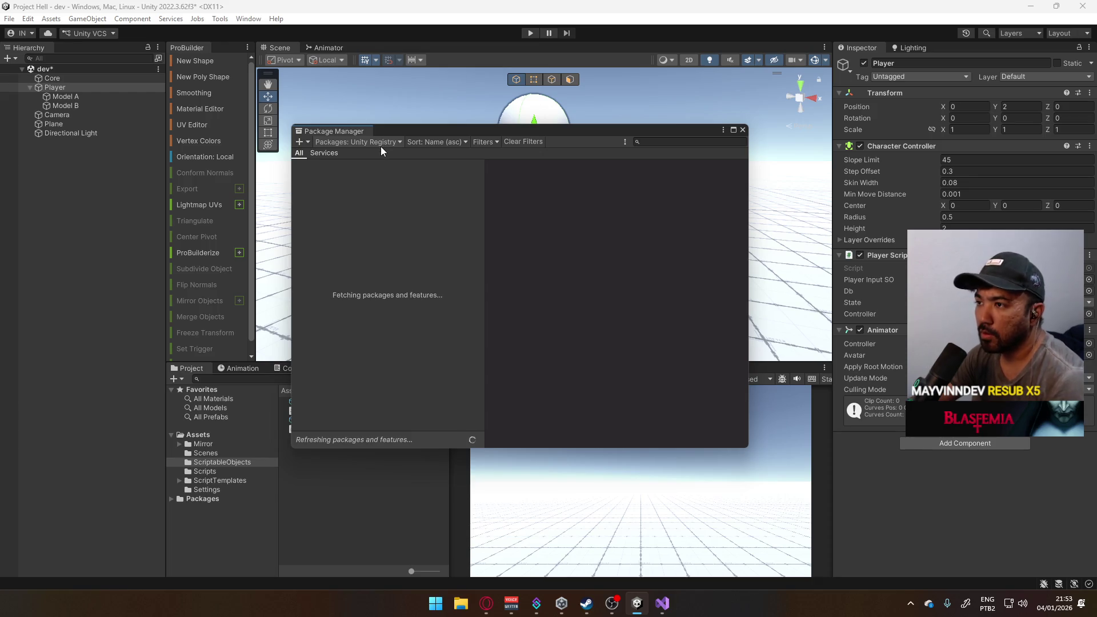
scroll(425, 306, "down", 10)
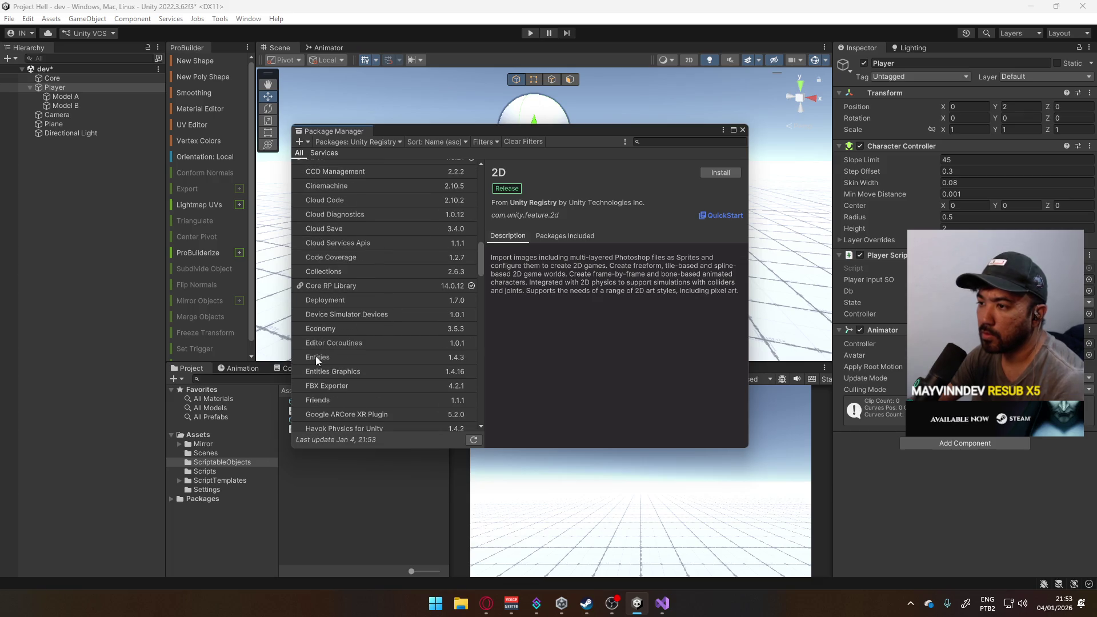
scroll(314, 262, "up", 2)
left_click(339, 219)
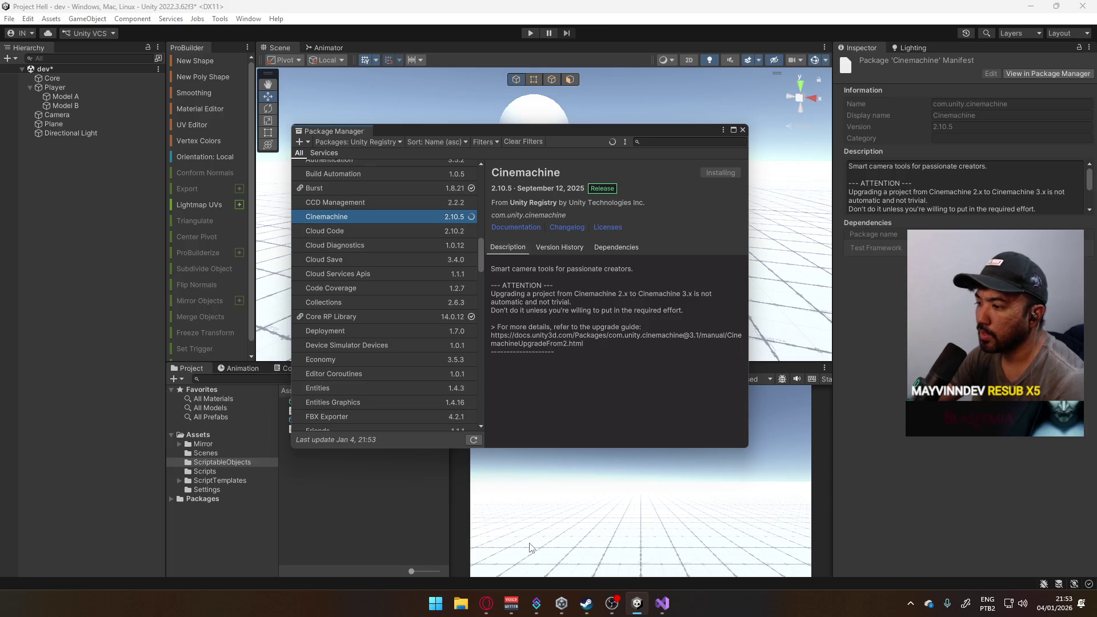
Bring up the Discord window from the system tray
left_click(911, 604)
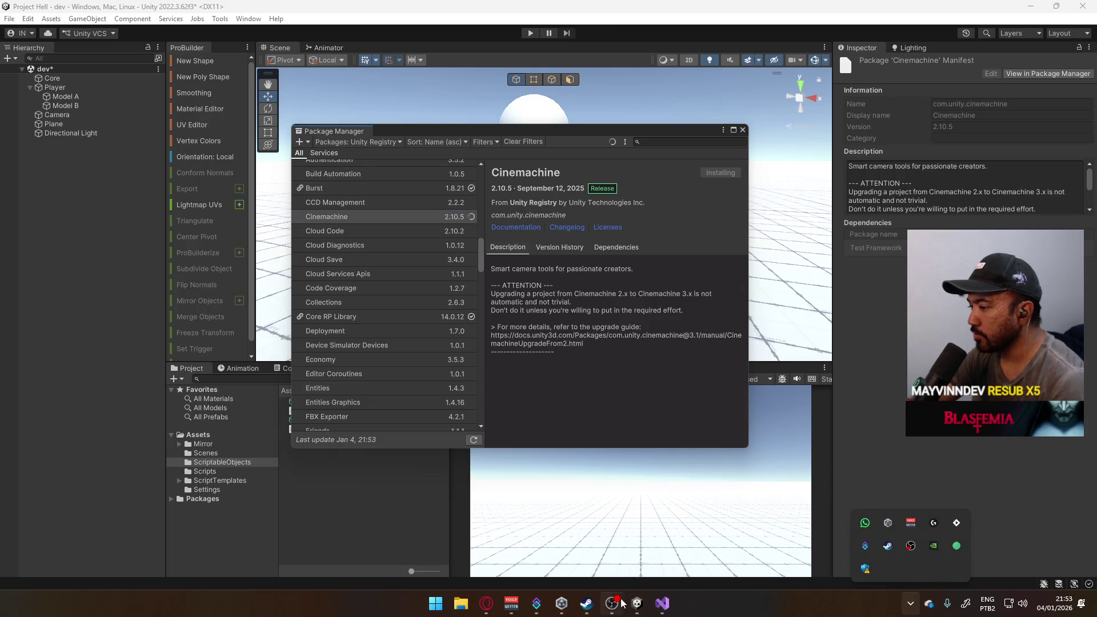
mouse_move(610, 603)
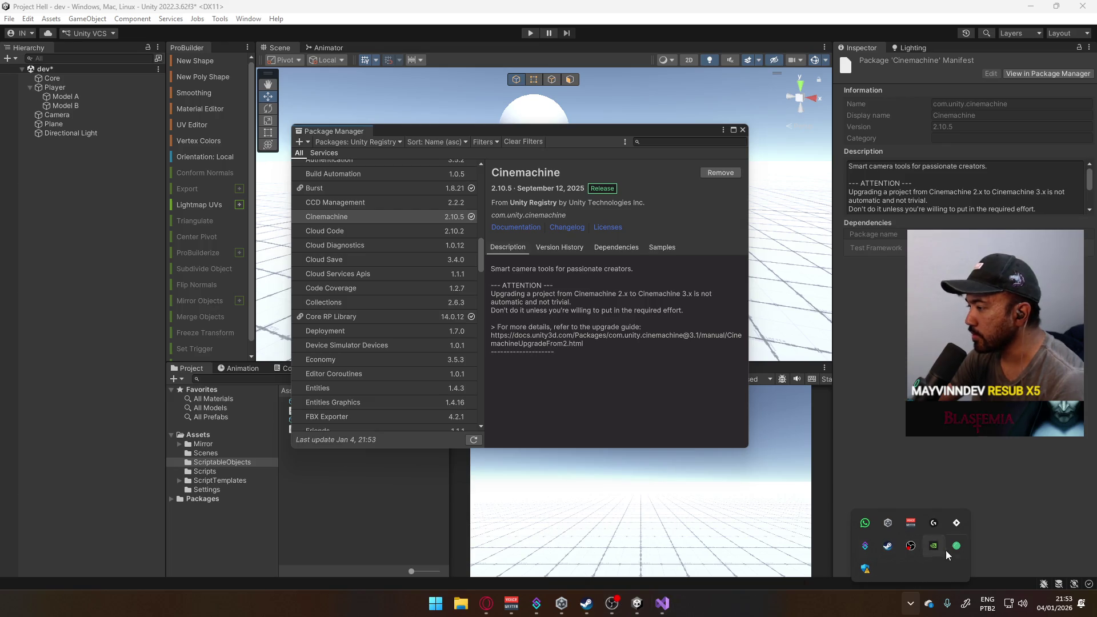
left_click(956, 546)
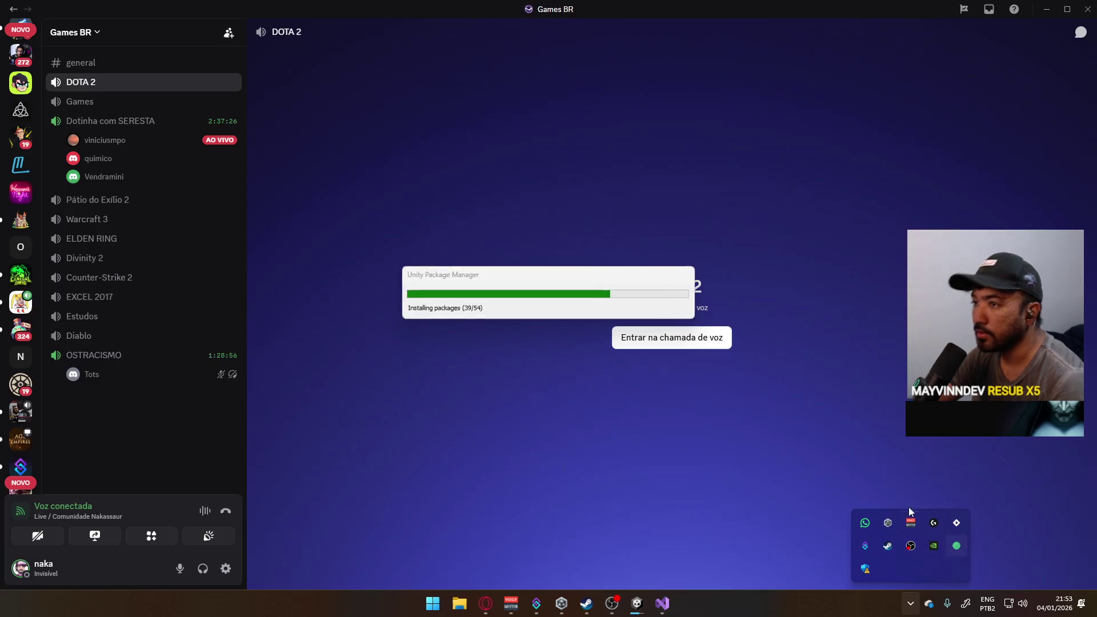
Open the hierarchy-2 GitHub link from Comunidade Nakassaur's #game-dev-resources channel
left_click(20, 306)
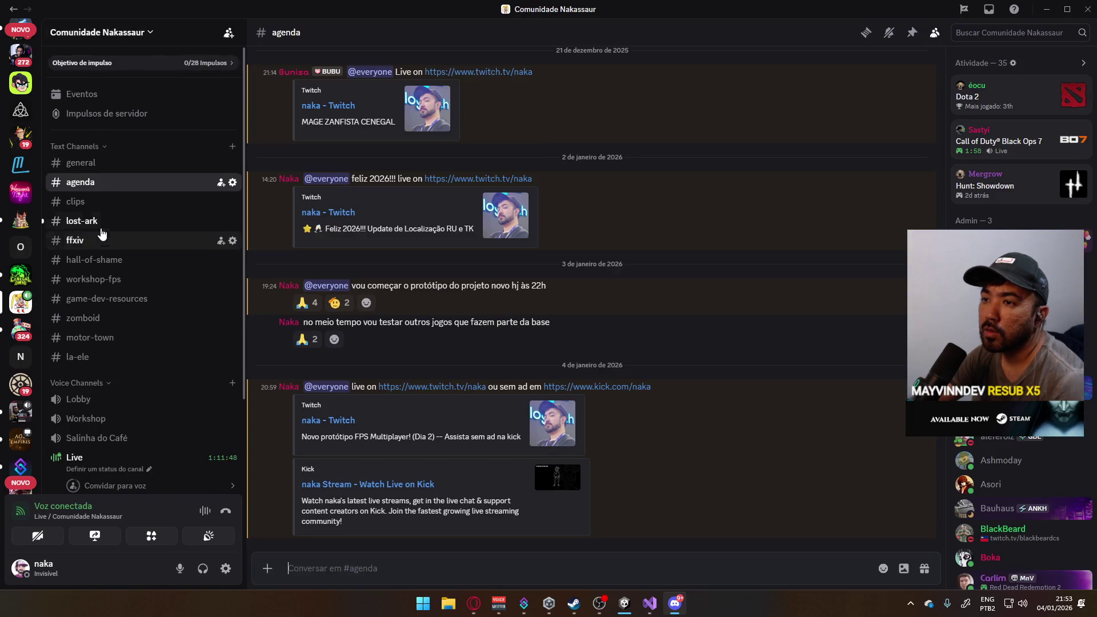
left_click(100, 299)
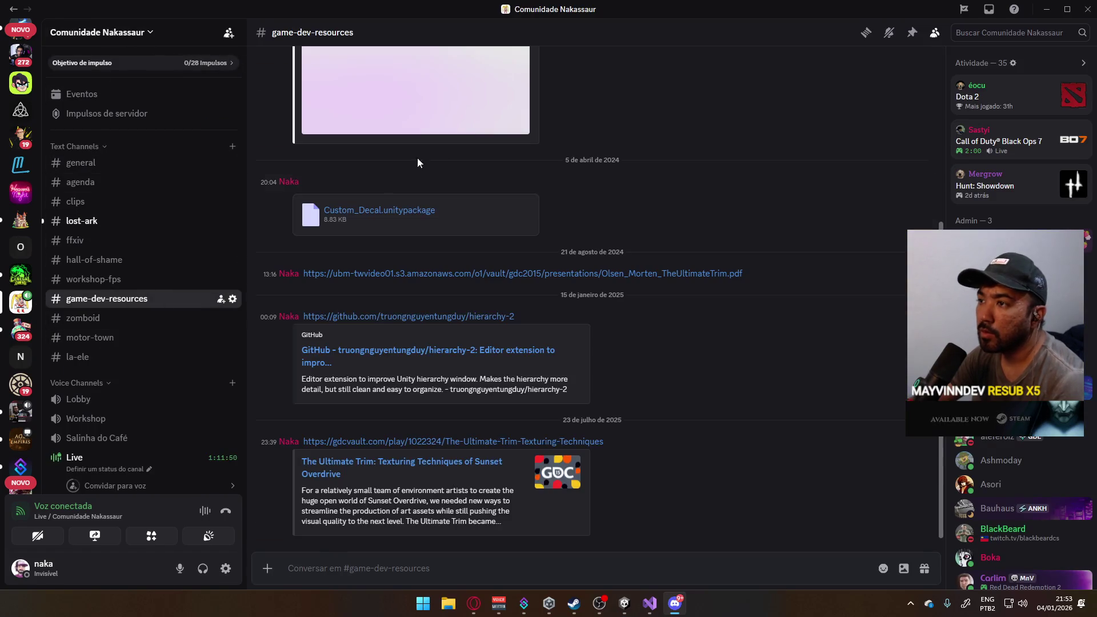
left_click(358, 317)
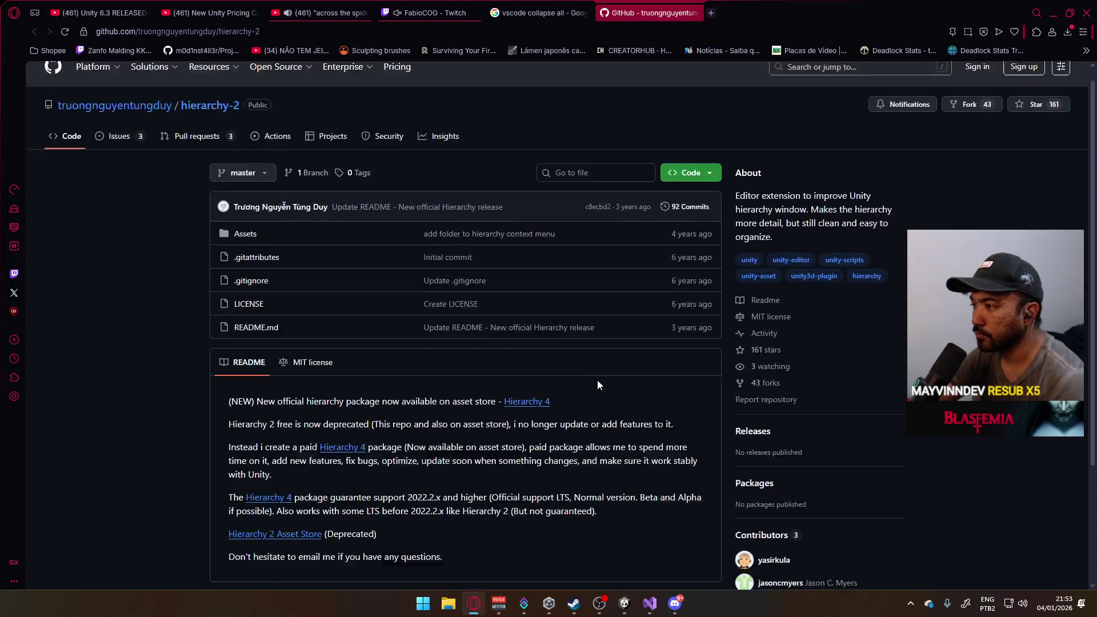
Browse the hierarchy-2 repository, then view the Package Manager's add-package options in Unity
scroll(528, 377, "down", 3)
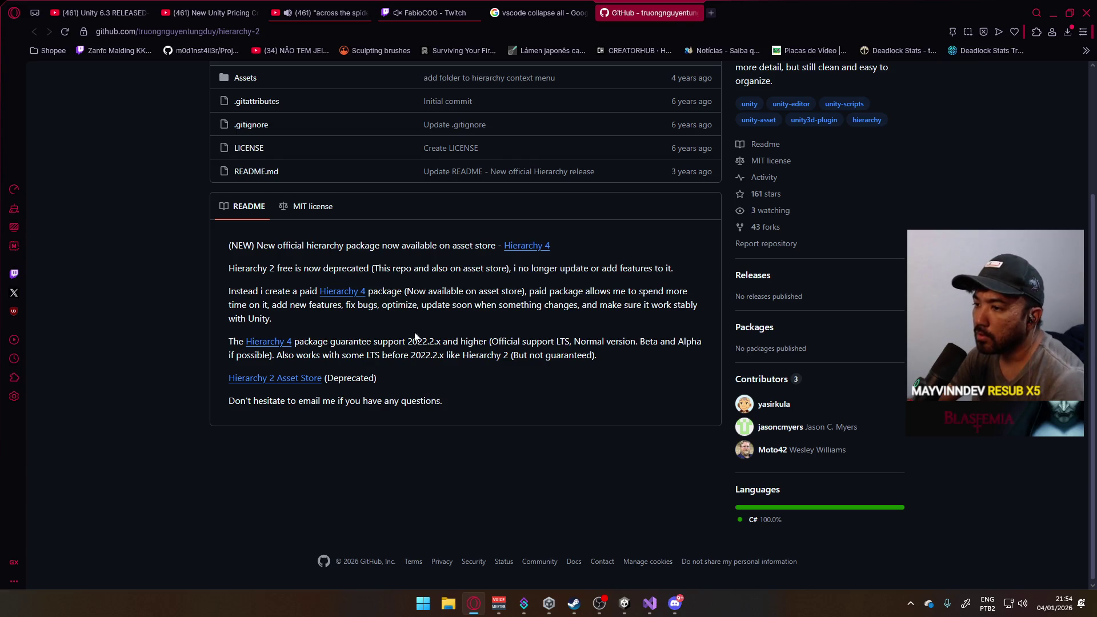
scroll(423, 332, "up", 3)
scroll(399, 337, "down", 3)
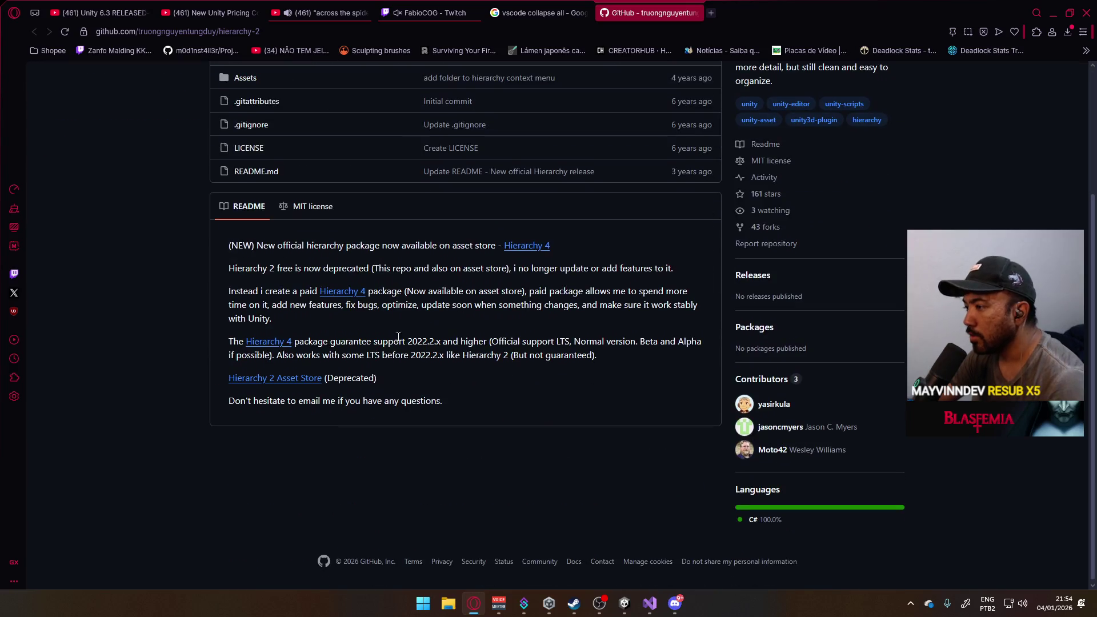
left_click(701, 12)
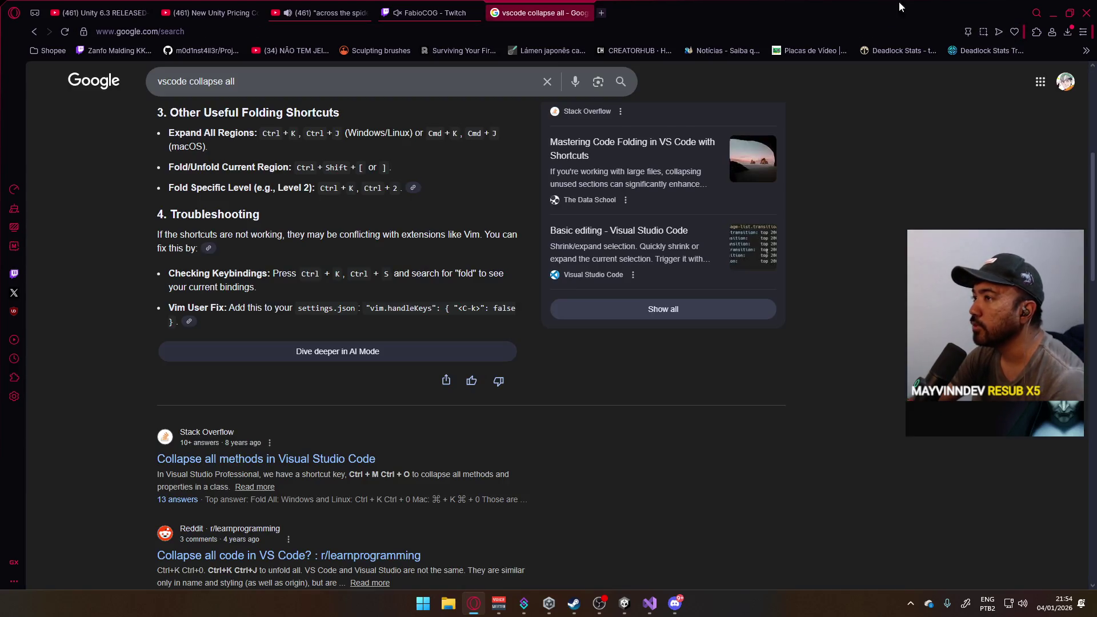
left_click(1054, 12)
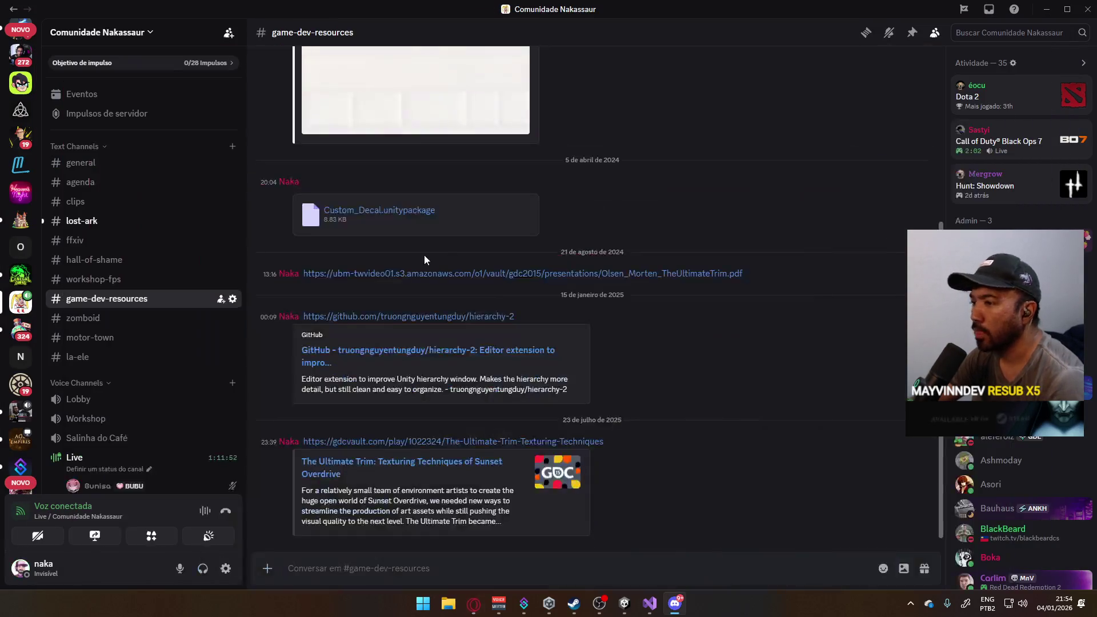
left_click(633, 613)
left_click(306, 142)
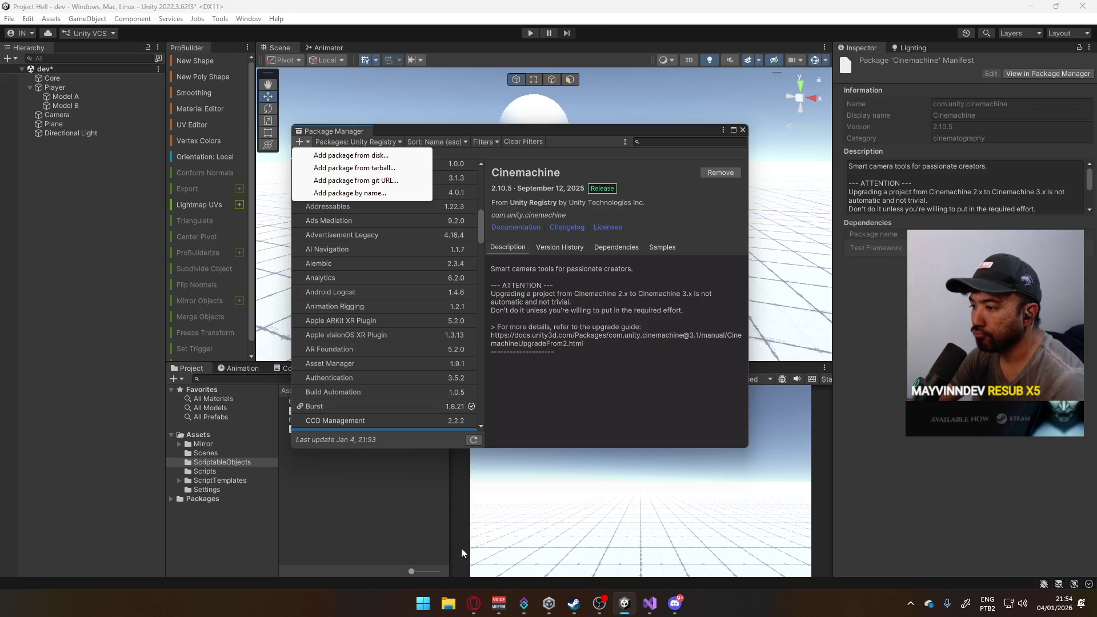
Reopen the hierarchy-2 repo, confirm it has no releases, and open Unity's package source list
left_click(473, 602)
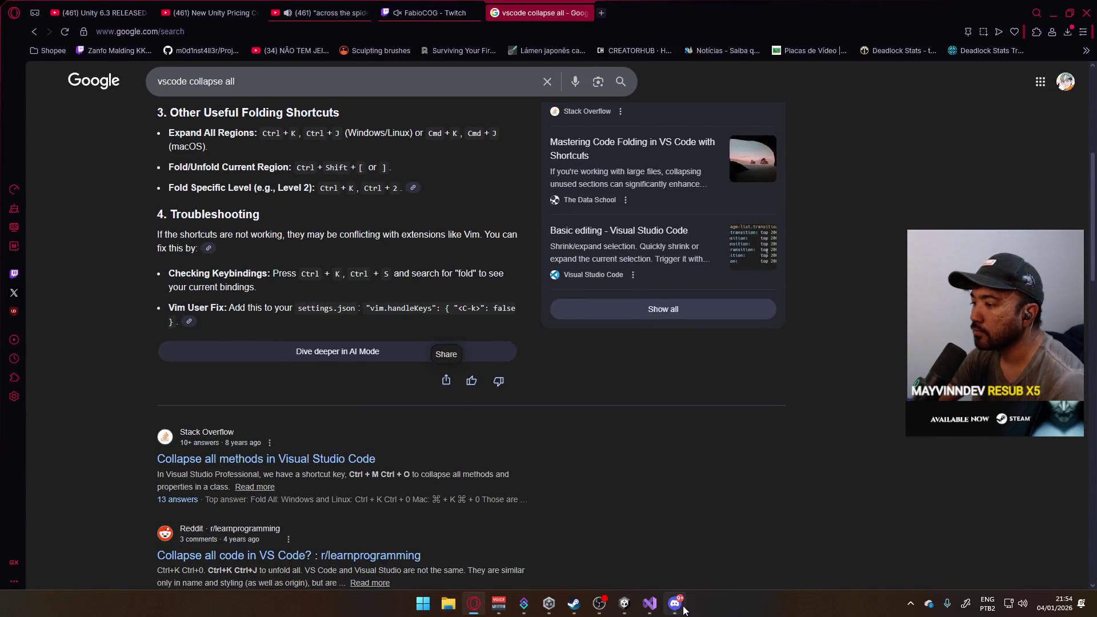
key("alt+Tab")
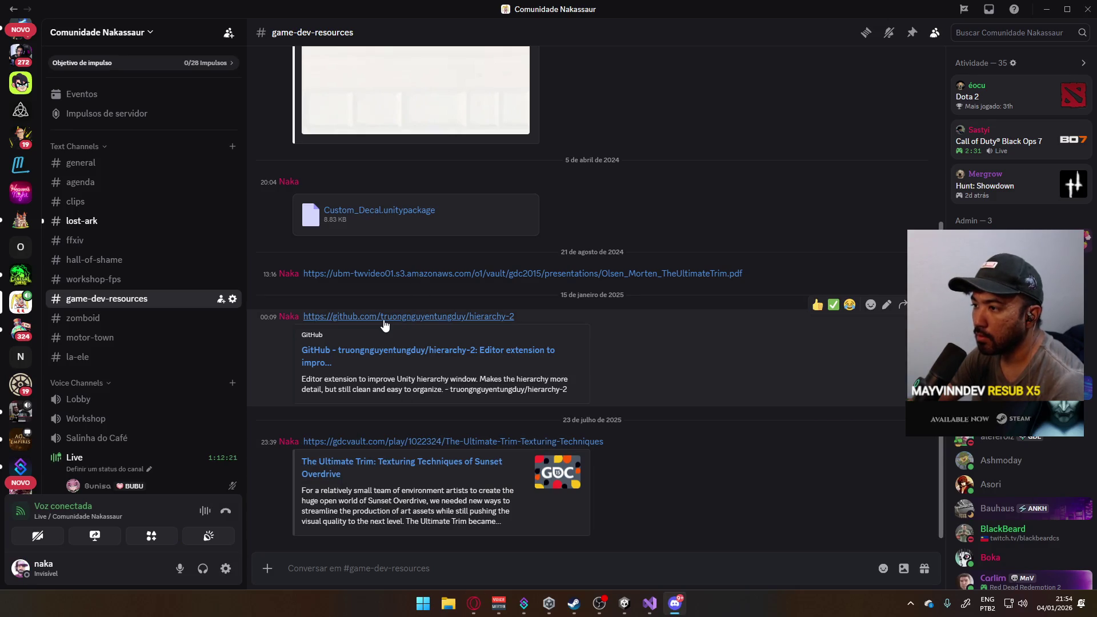
left_click(383, 322)
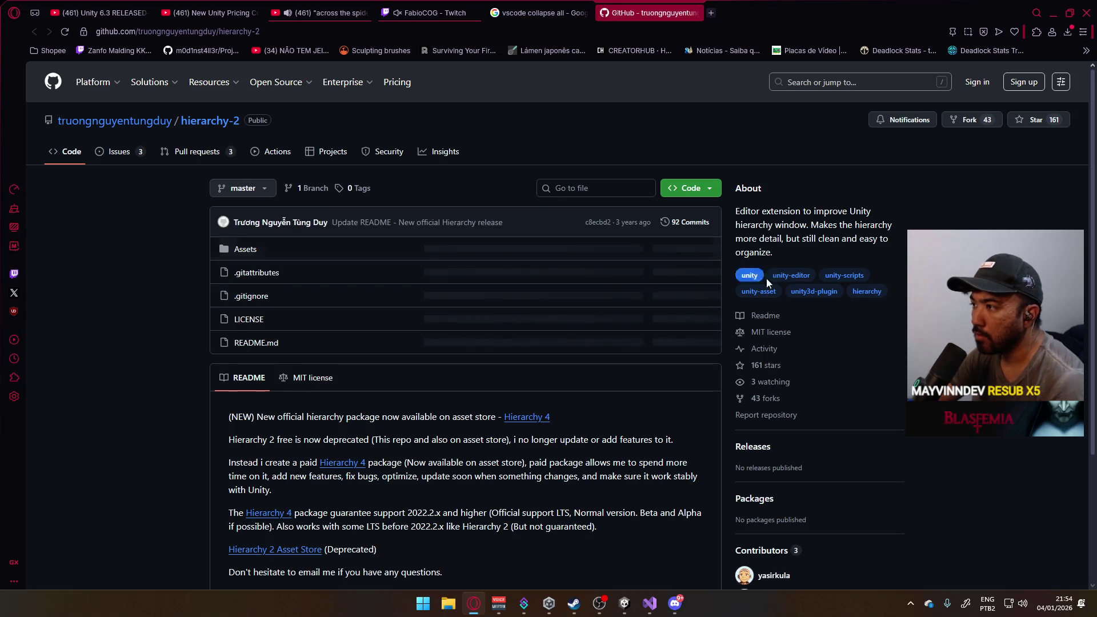
left_click(755, 452)
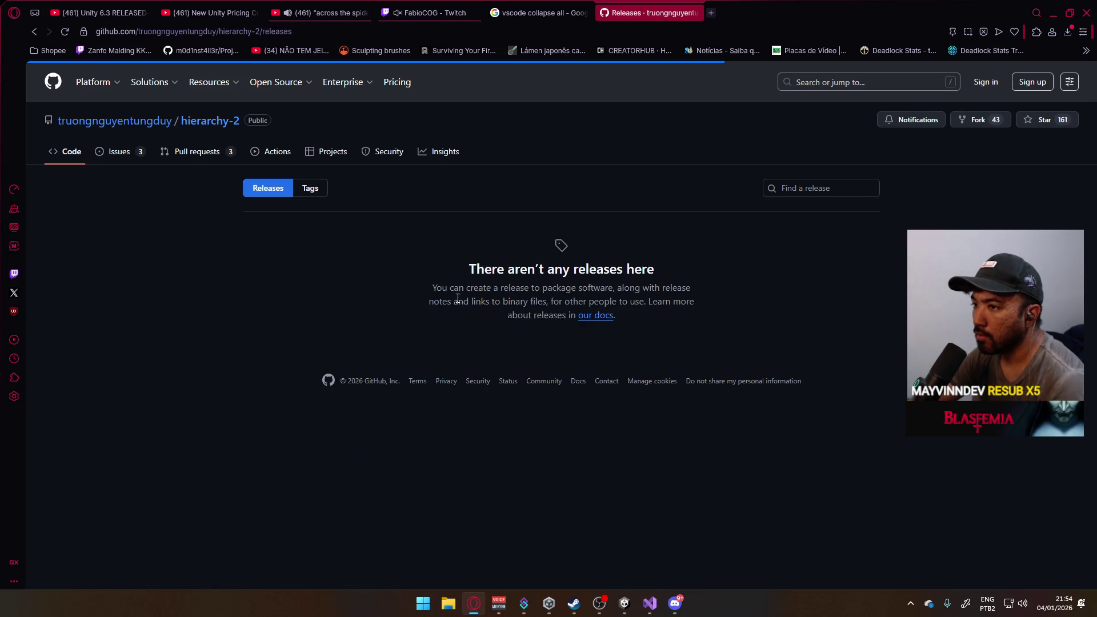
left_click(35, 32)
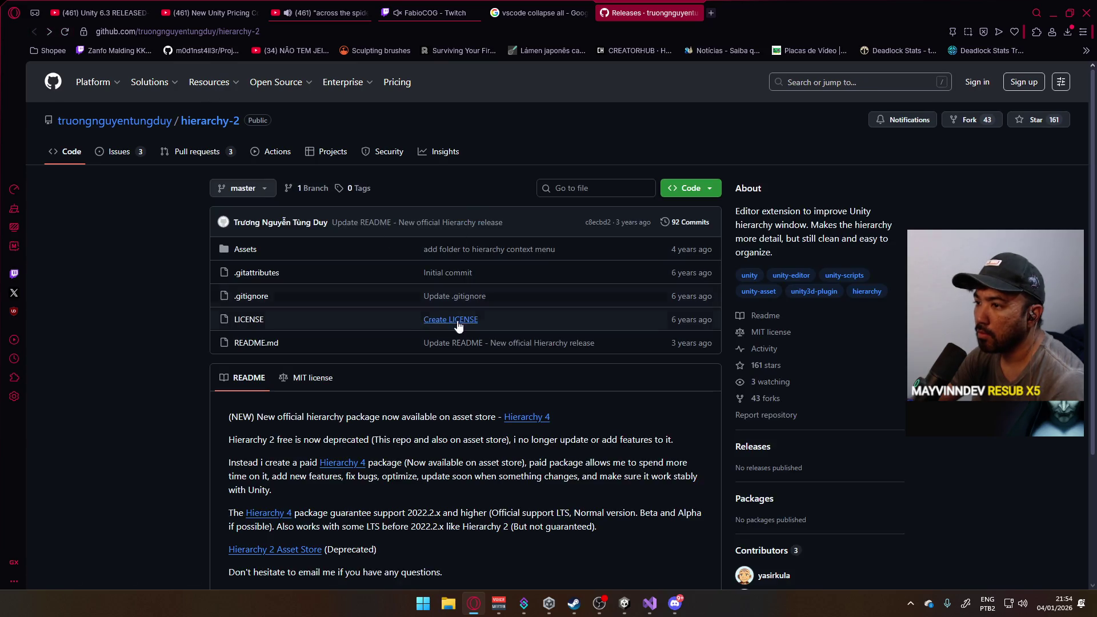
scroll(290, 383, "down", 3)
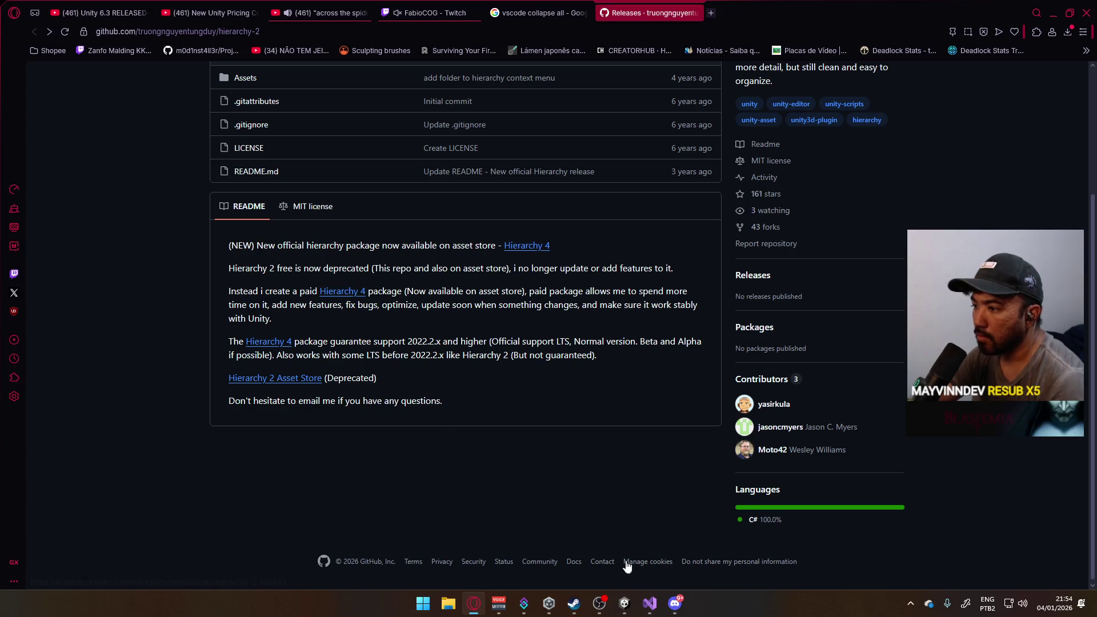
left_click(625, 601)
left_click(338, 142)
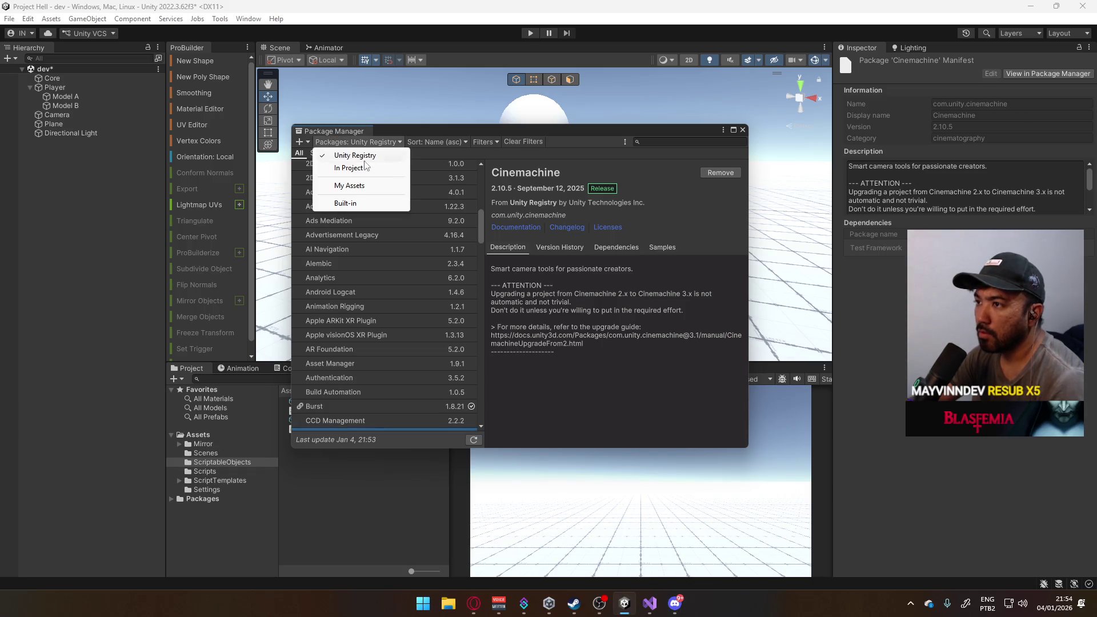
List all 50 My Assets packages and select Hierarchy 2
left_click(363, 189)
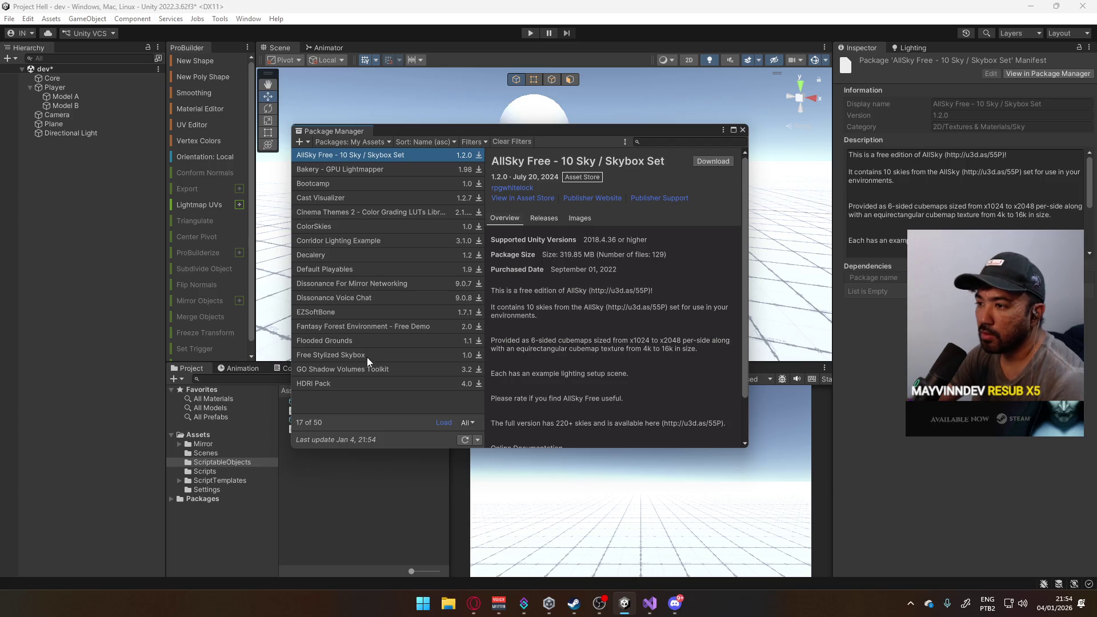
left_click(467, 422)
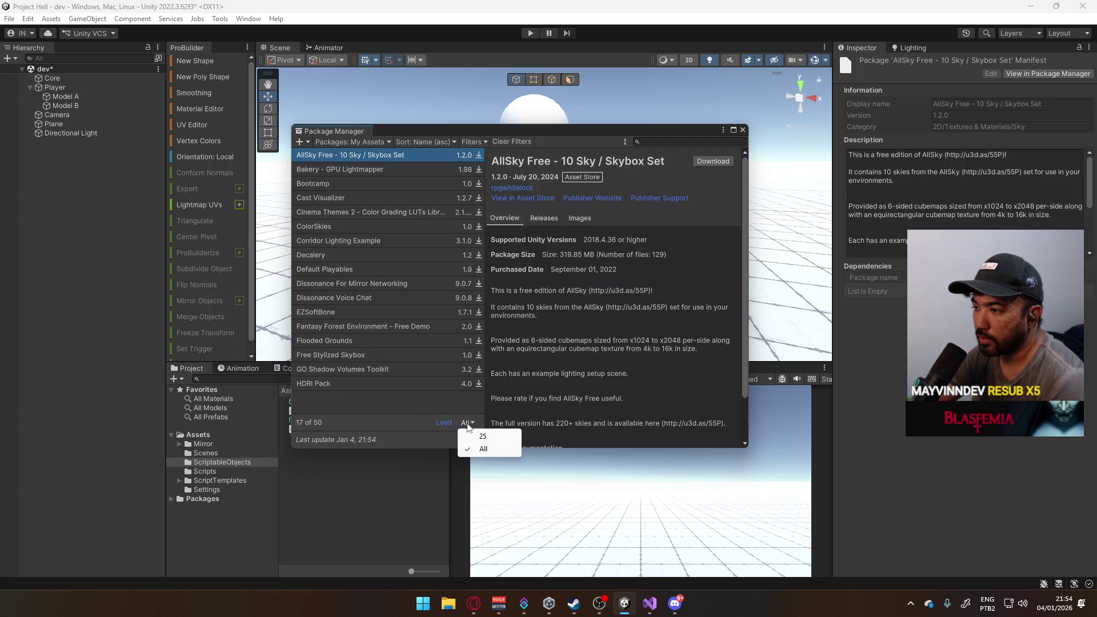
left_click(483, 448)
scroll(410, 317, "down", 2)
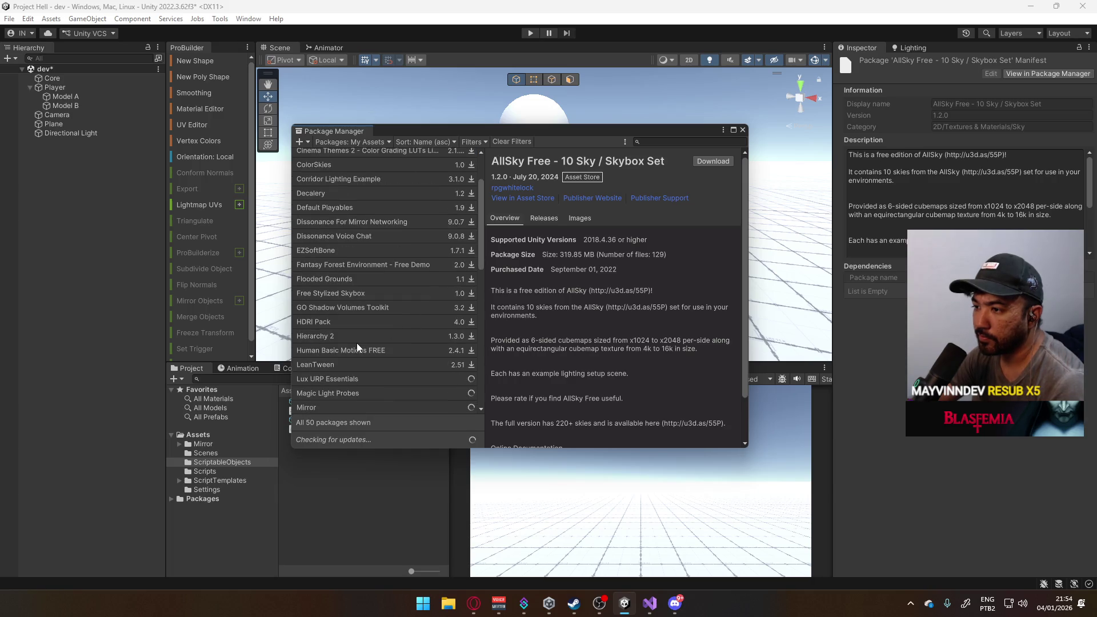
left_click(389, 335)
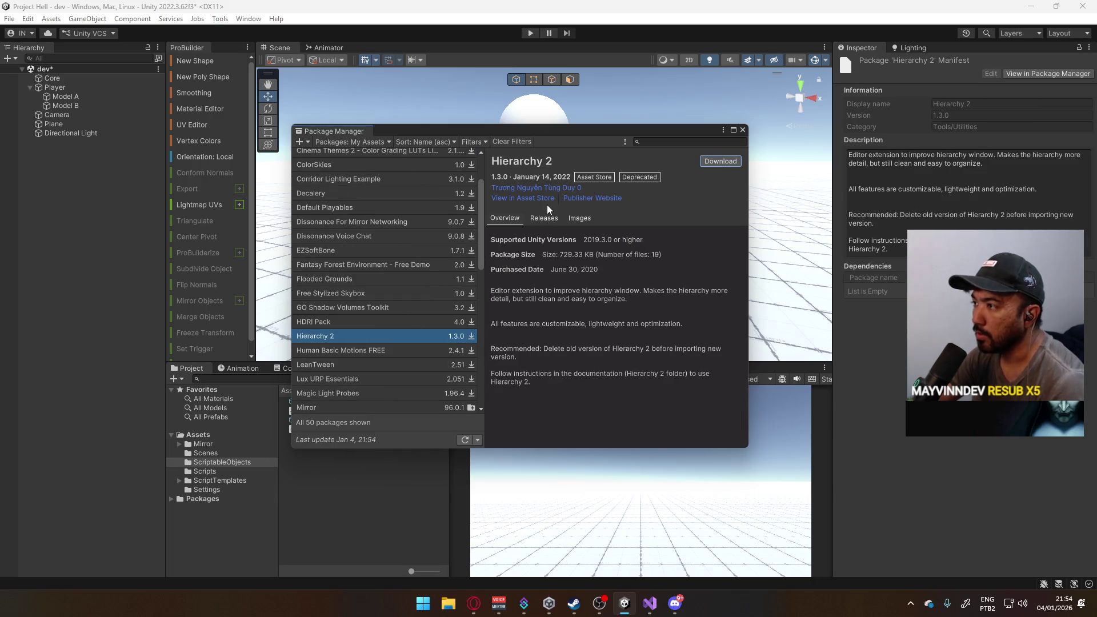
Import all Hierarchy 2 files into Assets, close the Package Manager, and view the Console errors
left_click(676, 163)
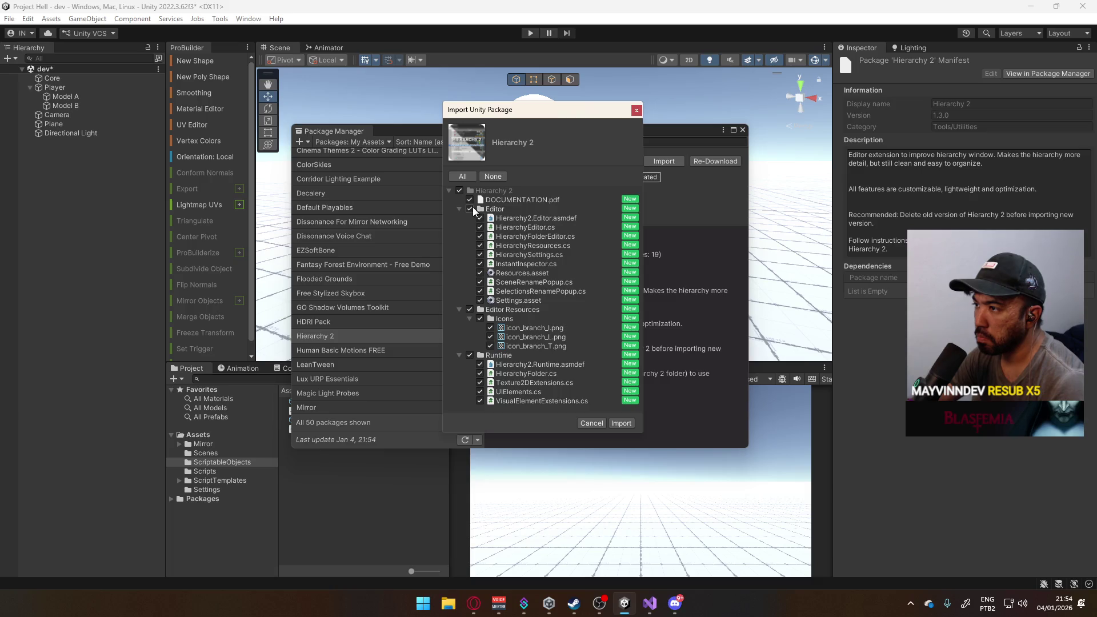
left_click(621, 423)
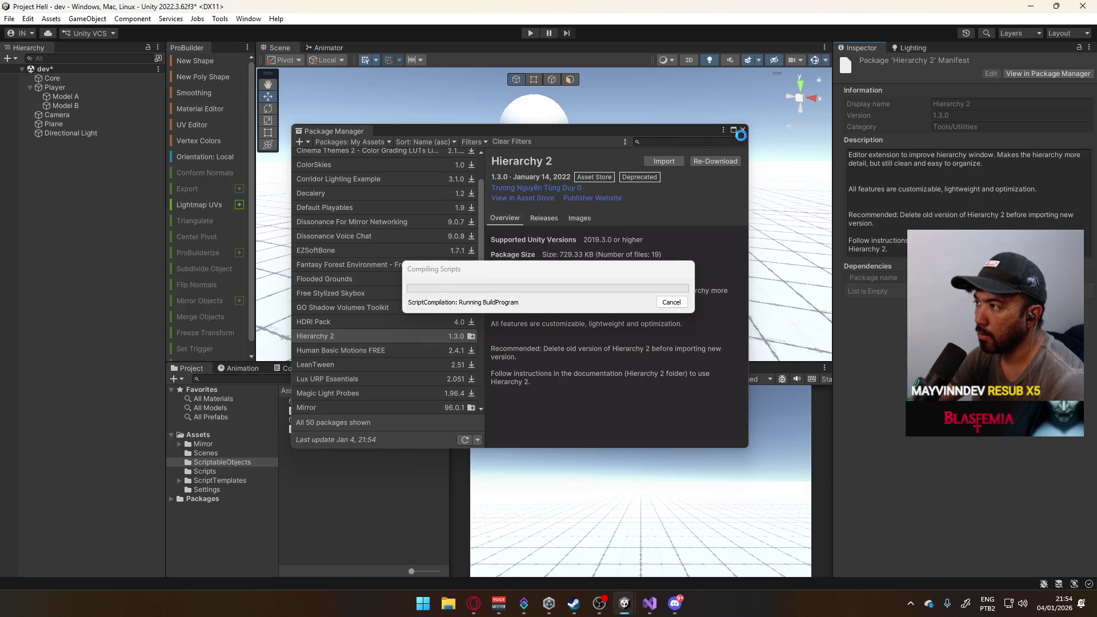
left_click(742, 130)
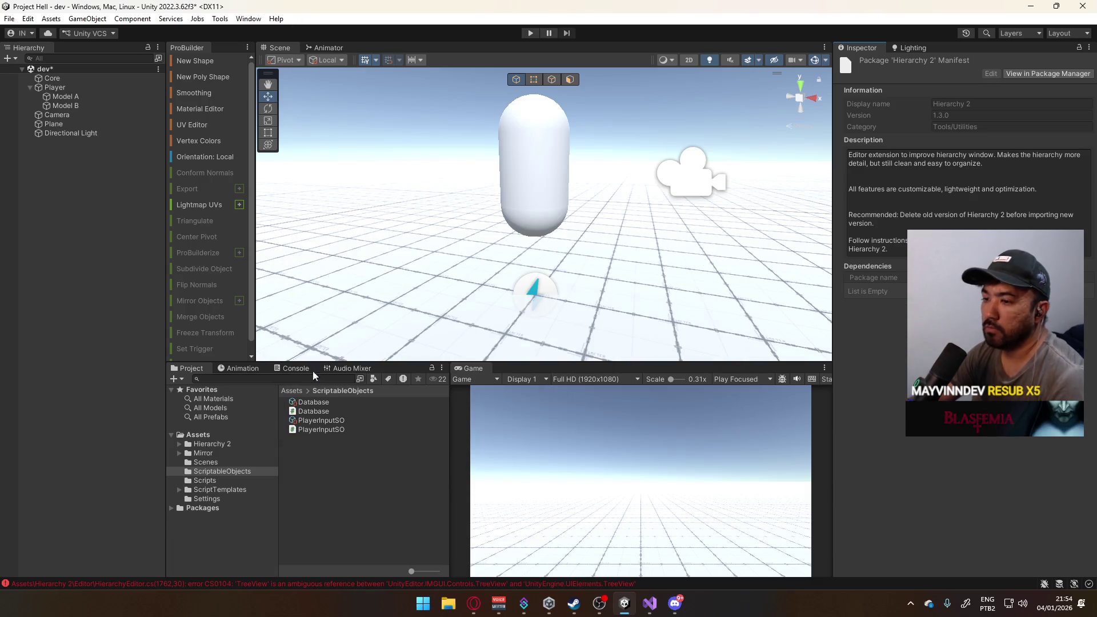
left_click(264, 581)
Open HierarchyEditor.cs at the ambiguous TreeView error and reload the modified solution
double_click(339, 417)
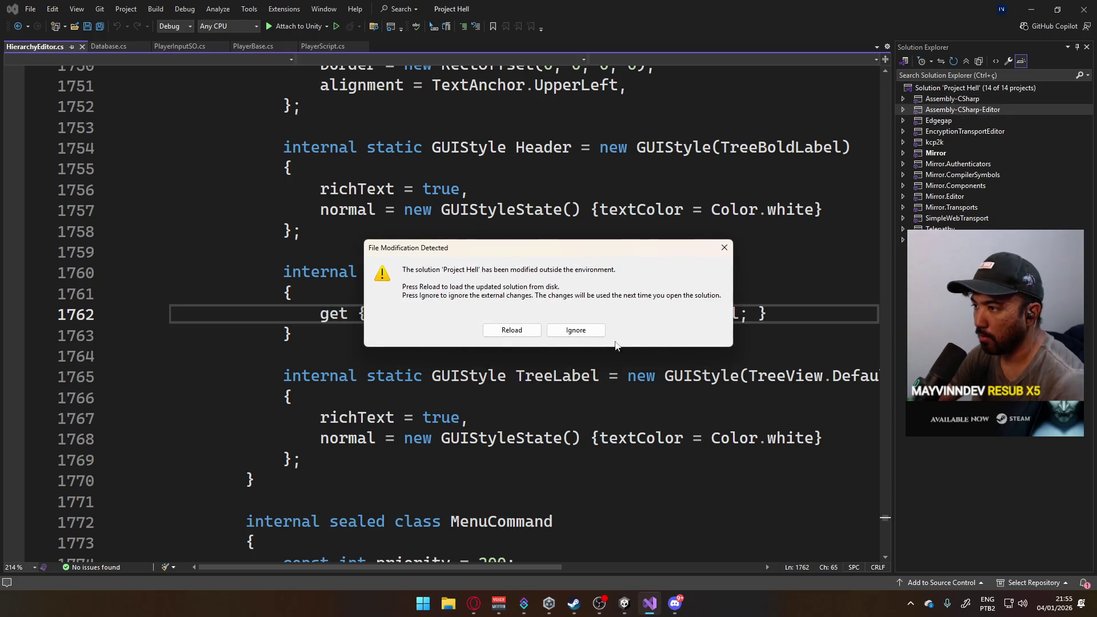
left_click(528, 334)
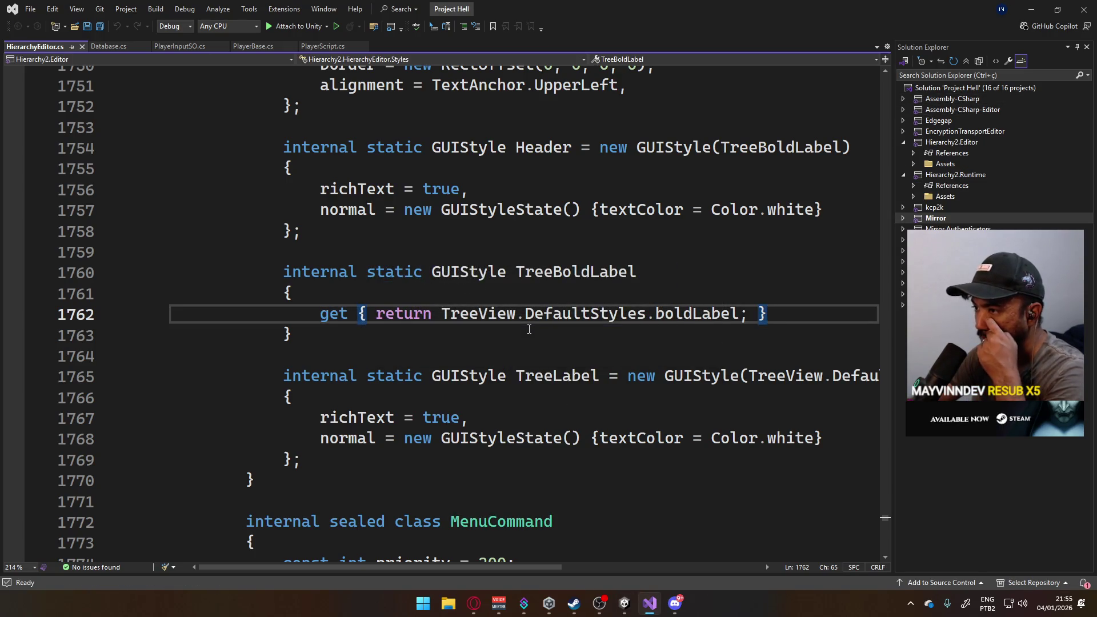
right_click(482, 315)
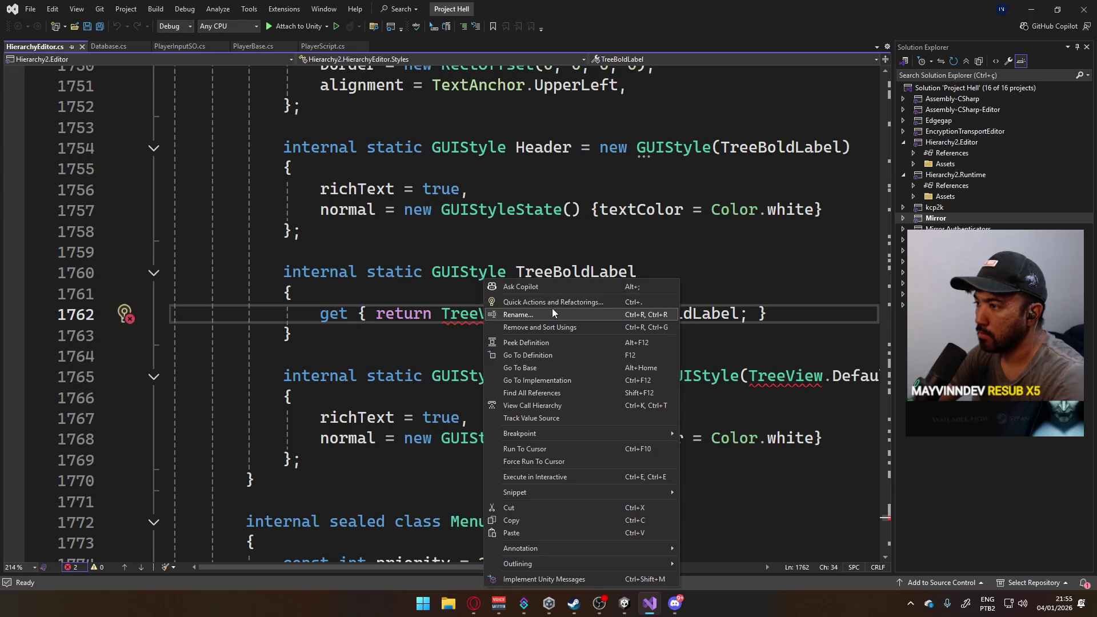
key("Escape")
Qualify TreeView on lines 1762 and 1765 as UnityEditor.IMGUI.Controls.TreeView
key("ctrl+period")
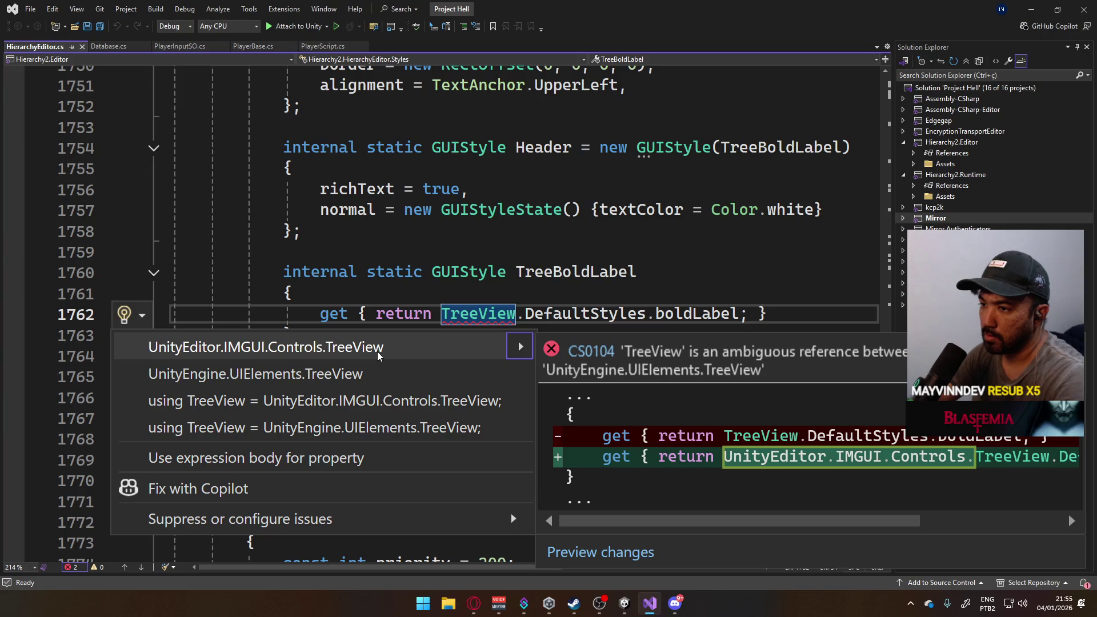
left_click(378, 354)
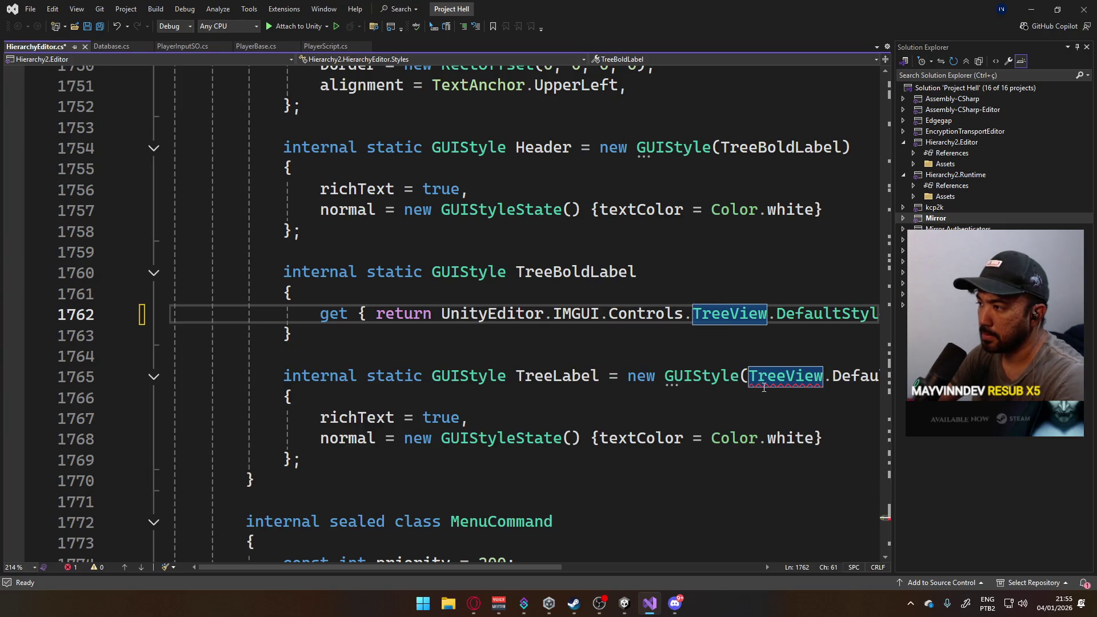
left_click(737, 402)
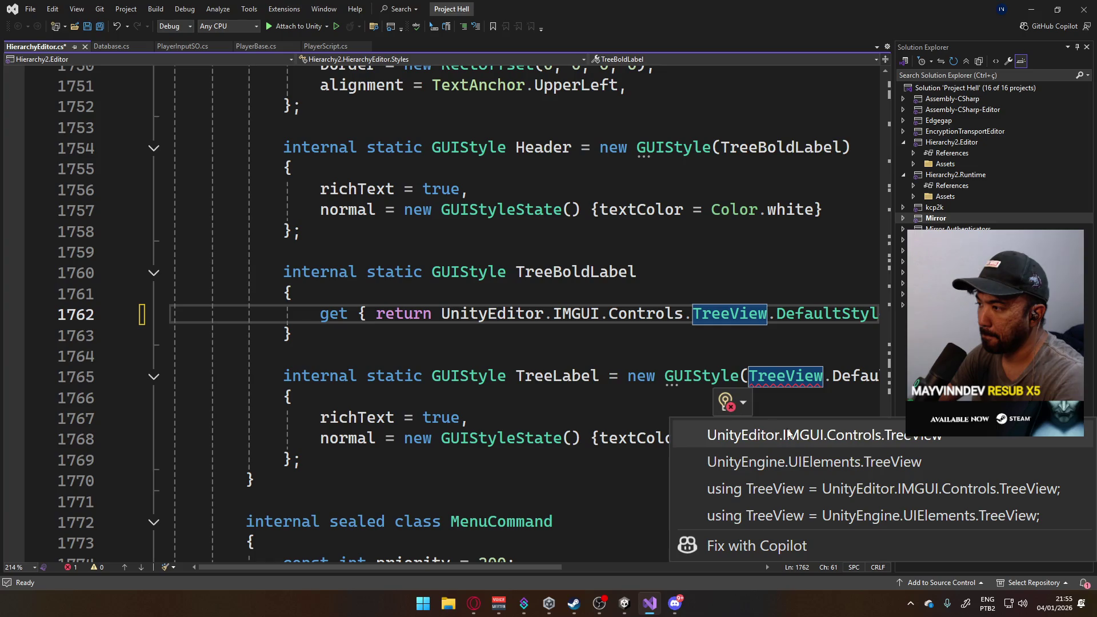
left_click(782, 436)
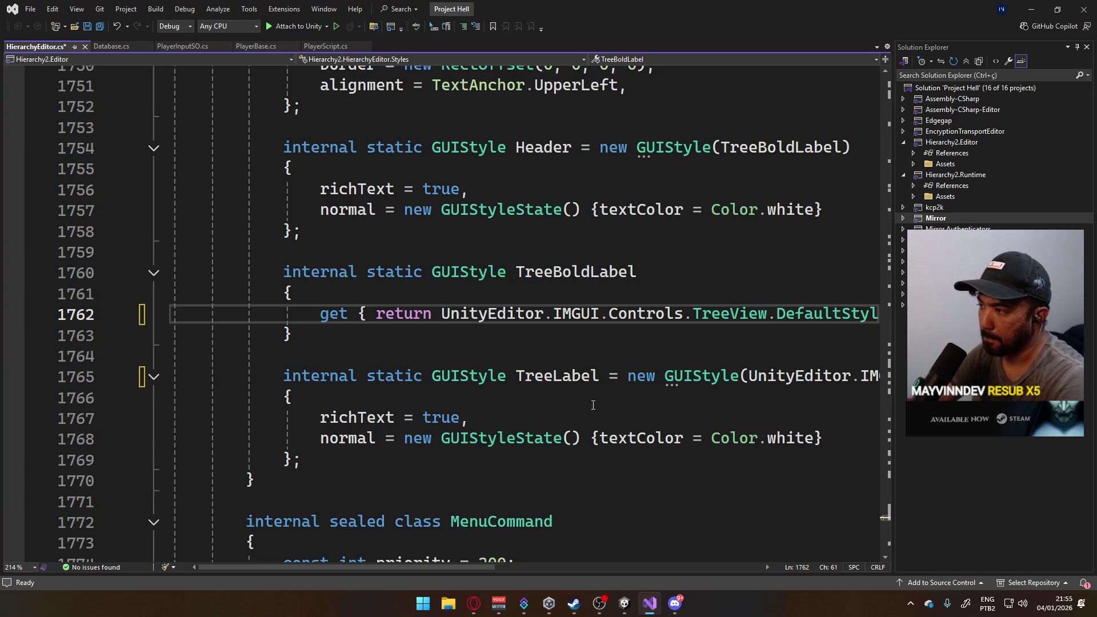
left_click_drag(496, 565, 577, 568)
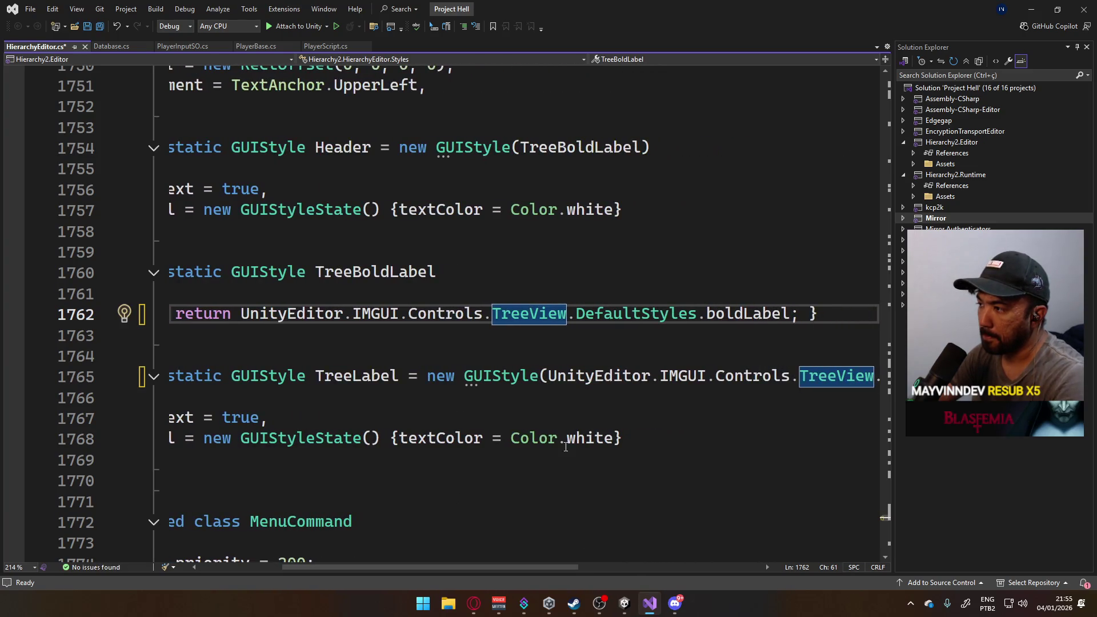
left_click(624, 602)
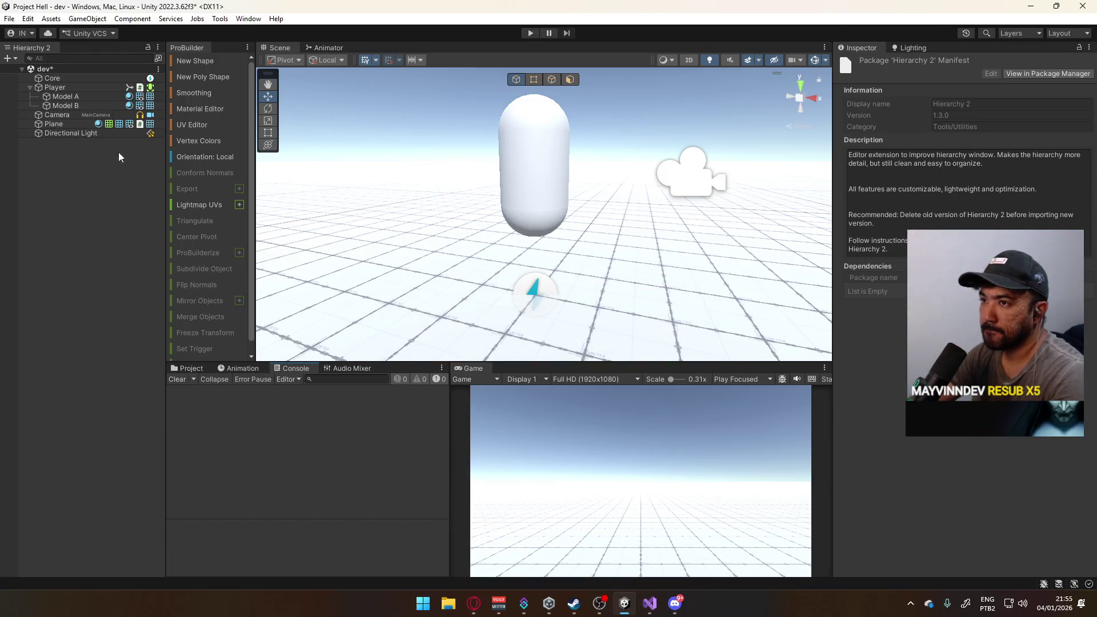
Close the HierarchyEditor.cs tab and minimize Visual Studio
left_click(649, 602)
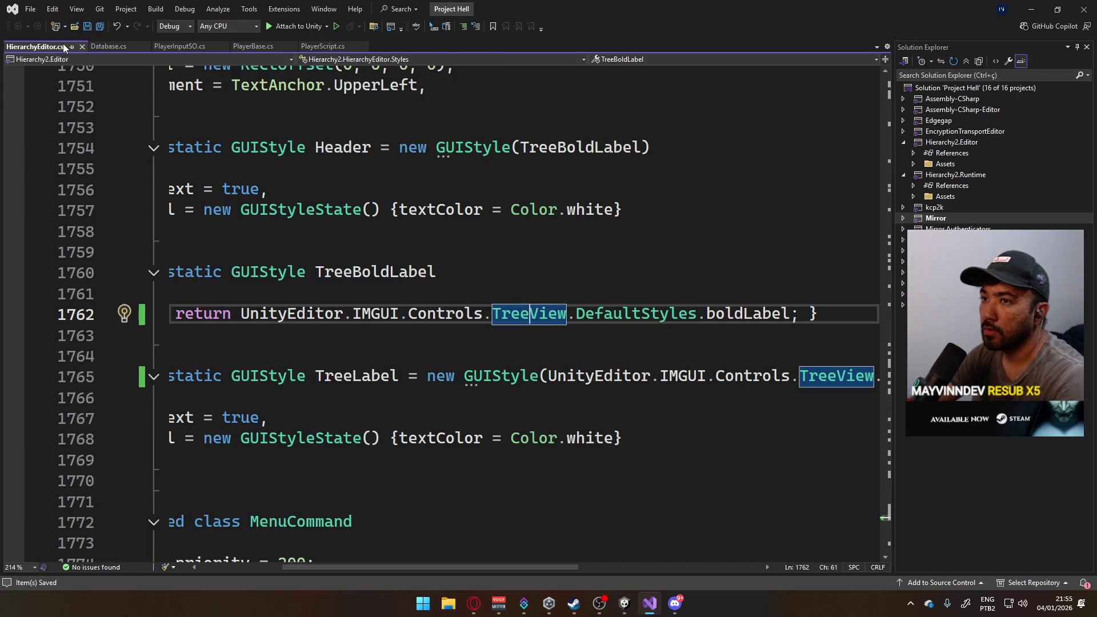
left_click(81, 48)
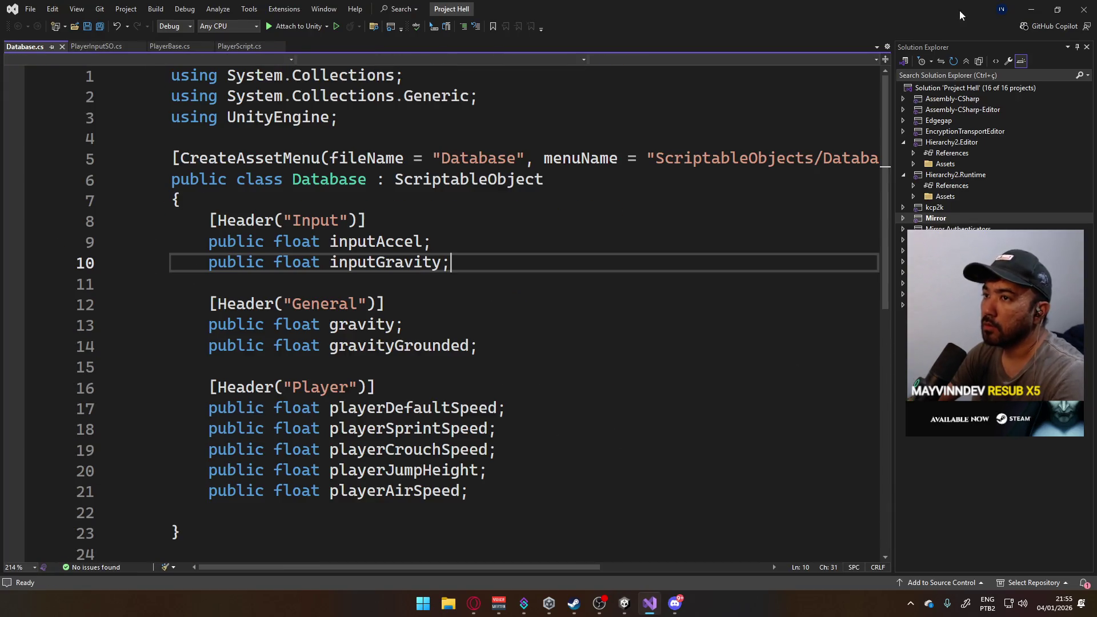
left_click(1031, 11)
Look through Unity's Tools, Window and GameObject menus for Cinemachine, then select the Camera object
left_click(217, 20)
mouse_move(253, 21)
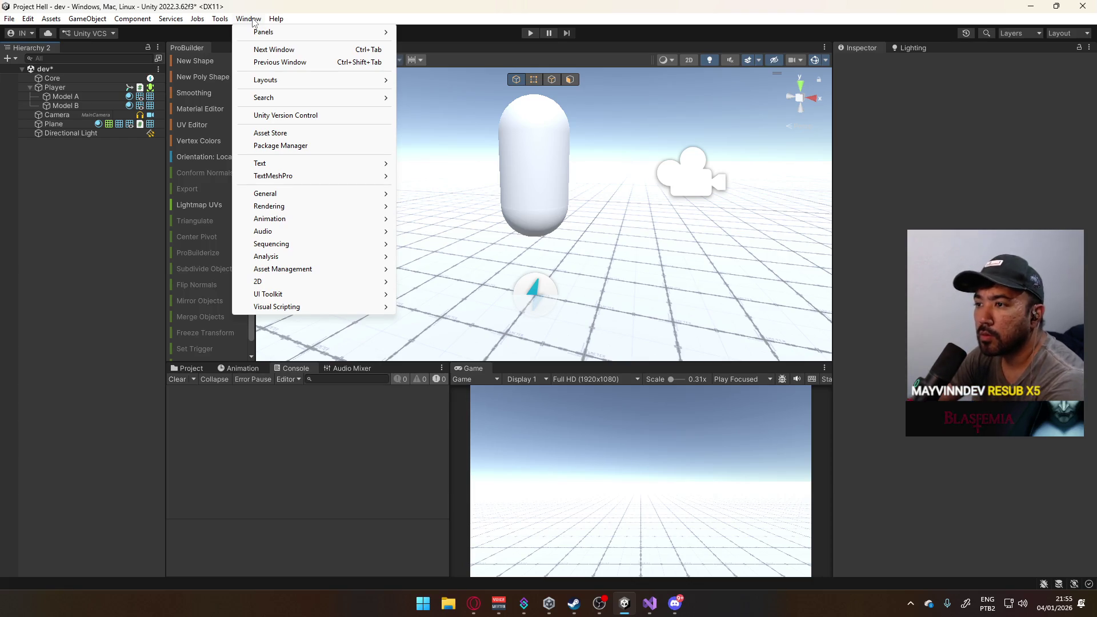
mouse_move(143, 23)
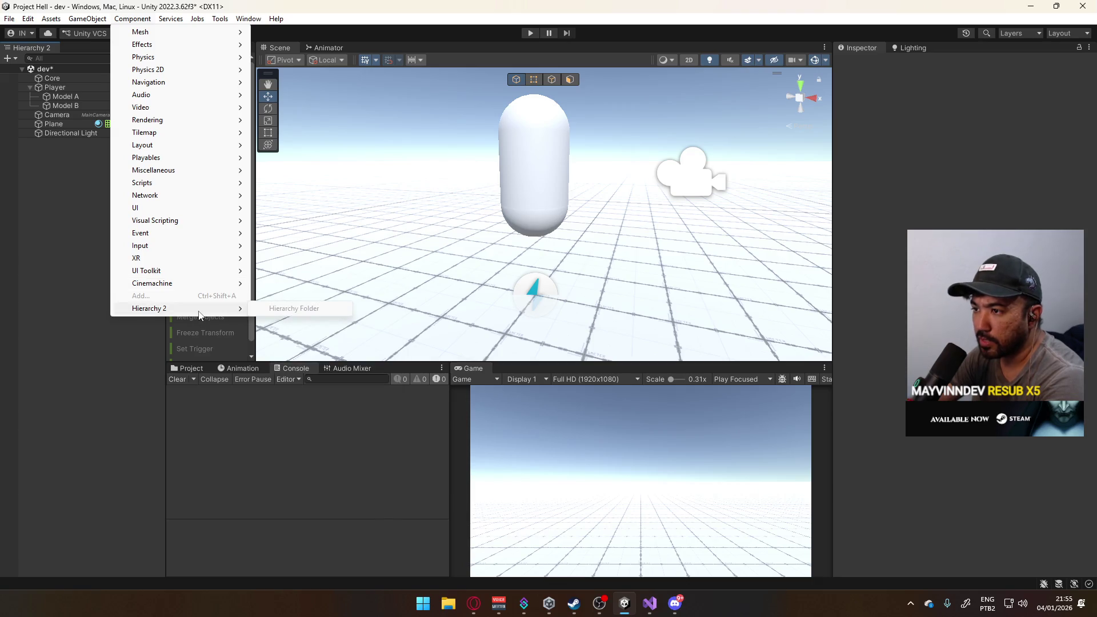
mouse_move(197, 289)
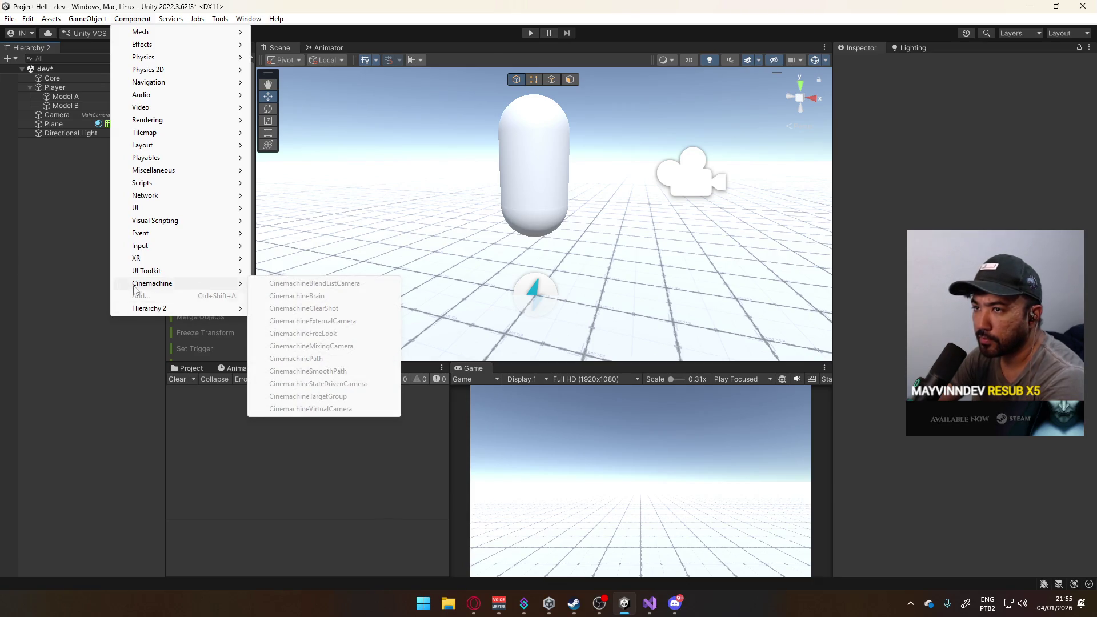
left_click(71, 212)
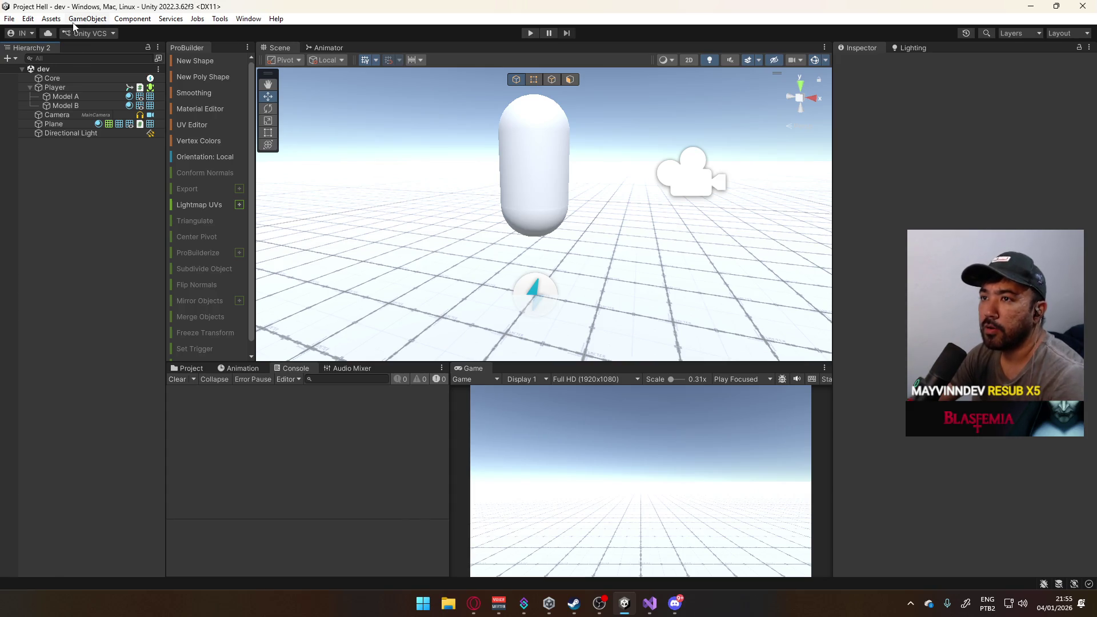
left_click(87, 19)
mouse_move(154, 213)
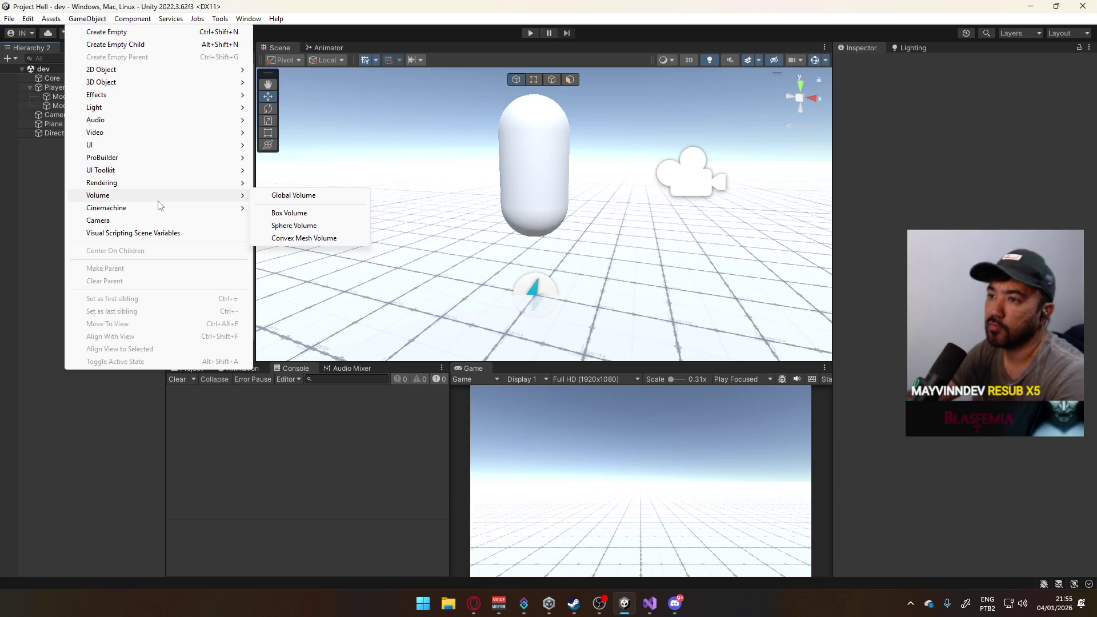
left_click(26, 170)
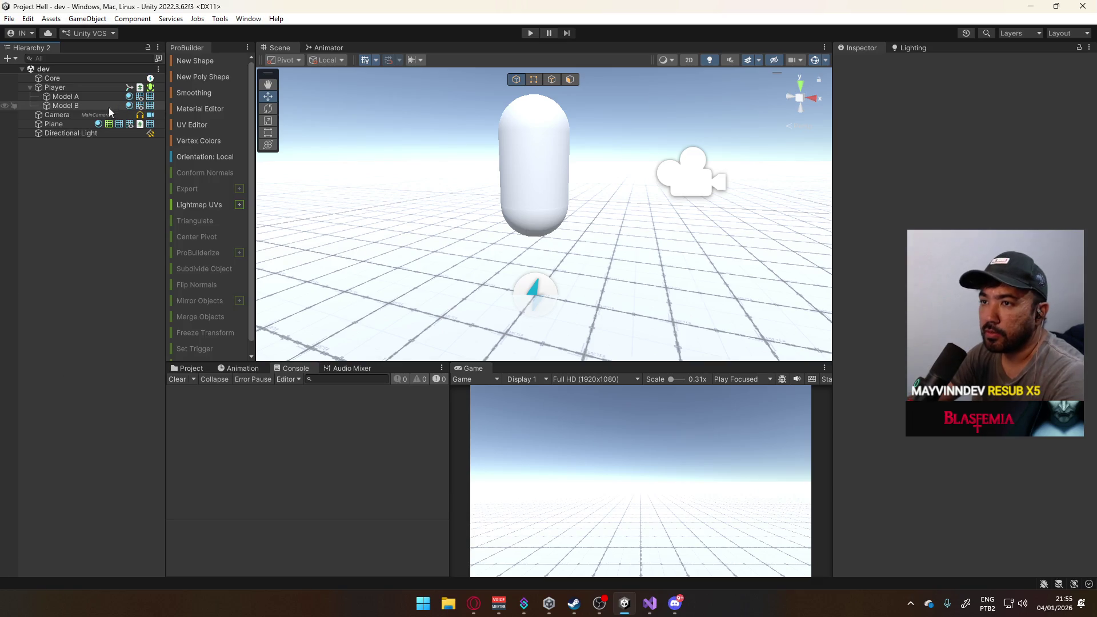
Set the Camera's FOV Axis to Horizontal and its Field of View to 110
left_click(74, 115)
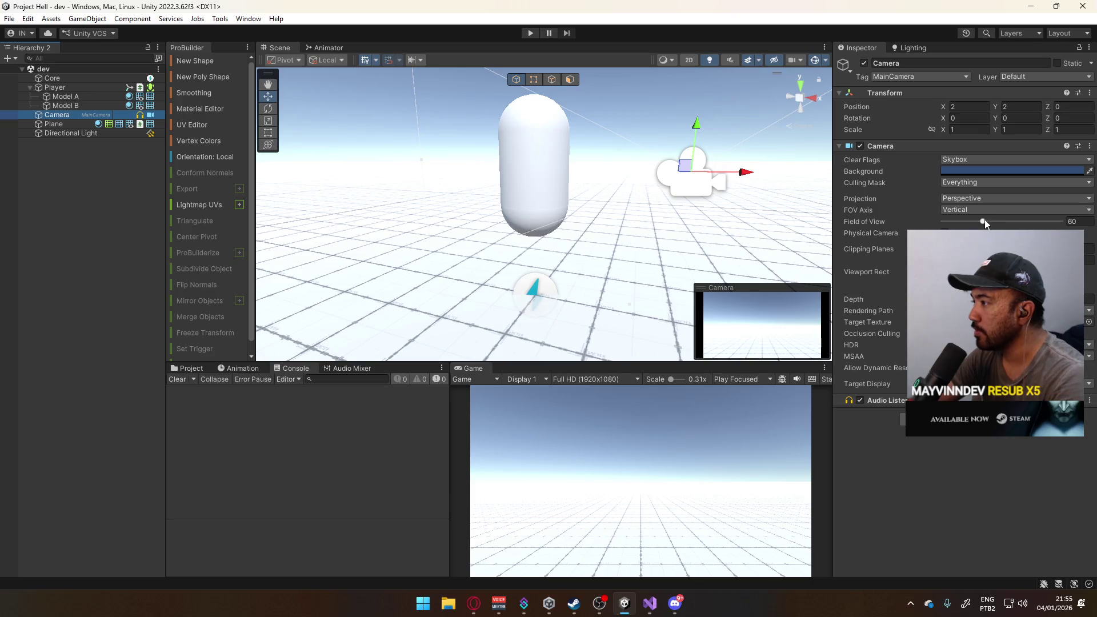
left_click(1029, 208)
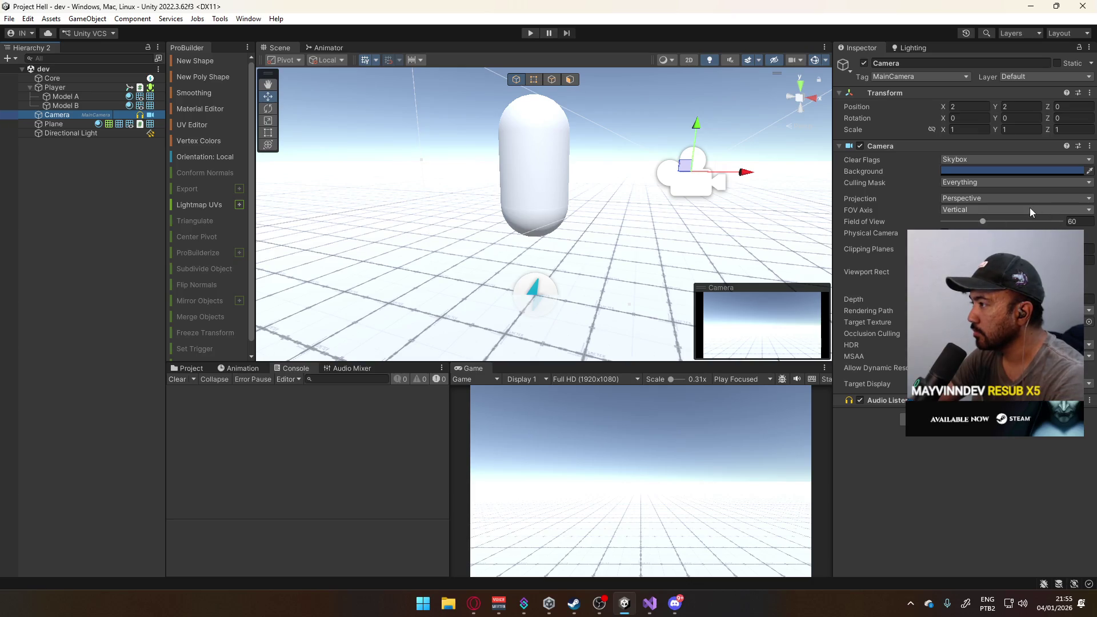
left_click(971, 226)
left_click(1081, 221)
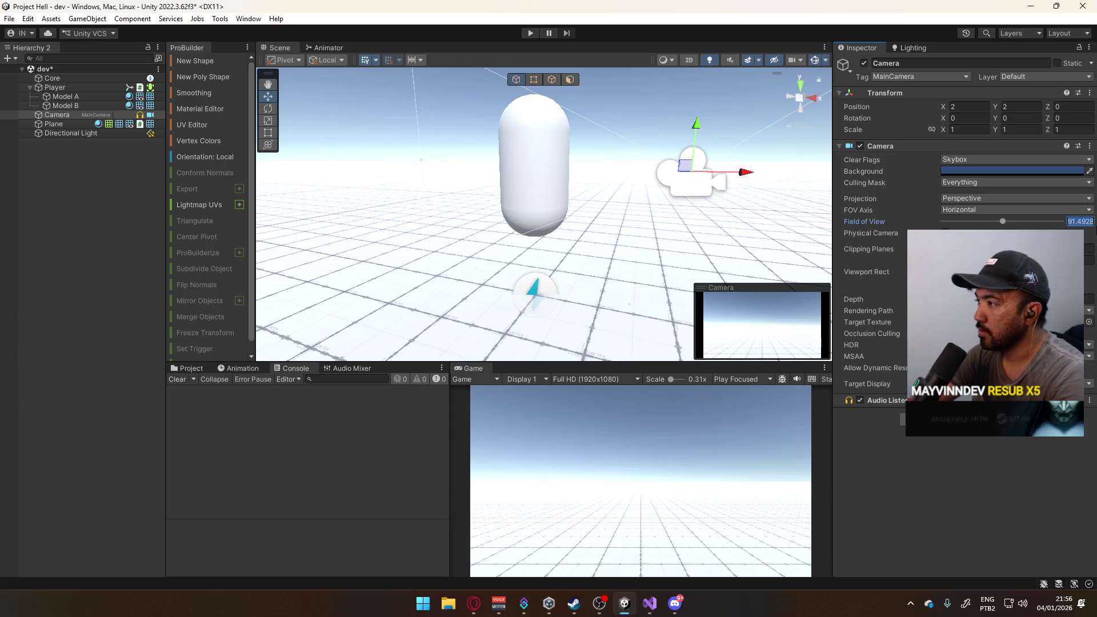
type("110")
key("Return")
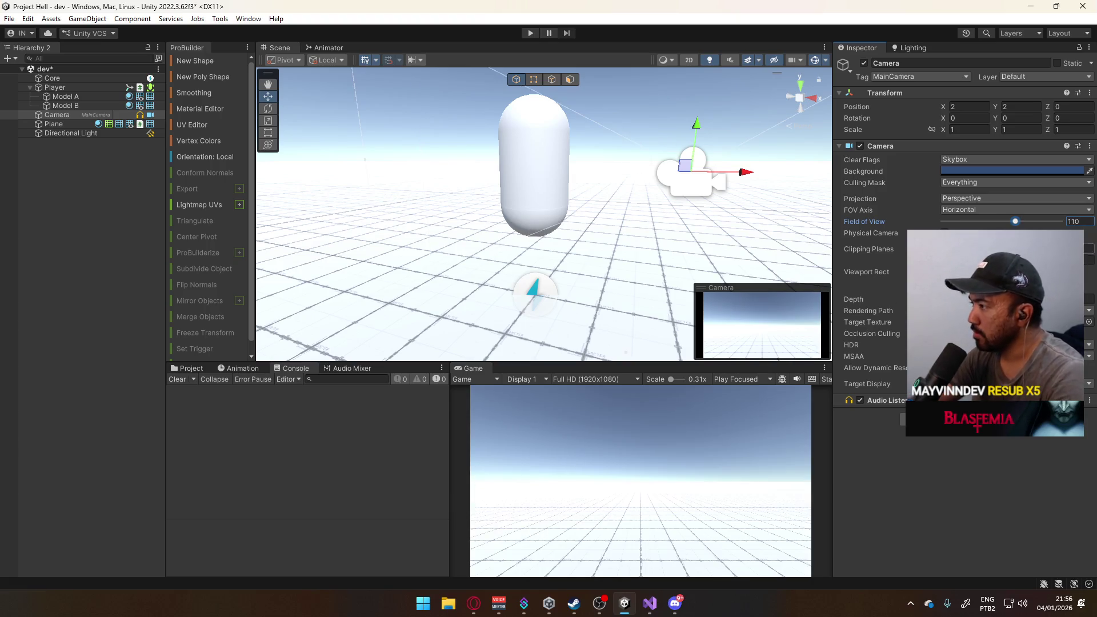
Move Camera to the top of the dev hierarchy and save the scene
left_click(84, 166)
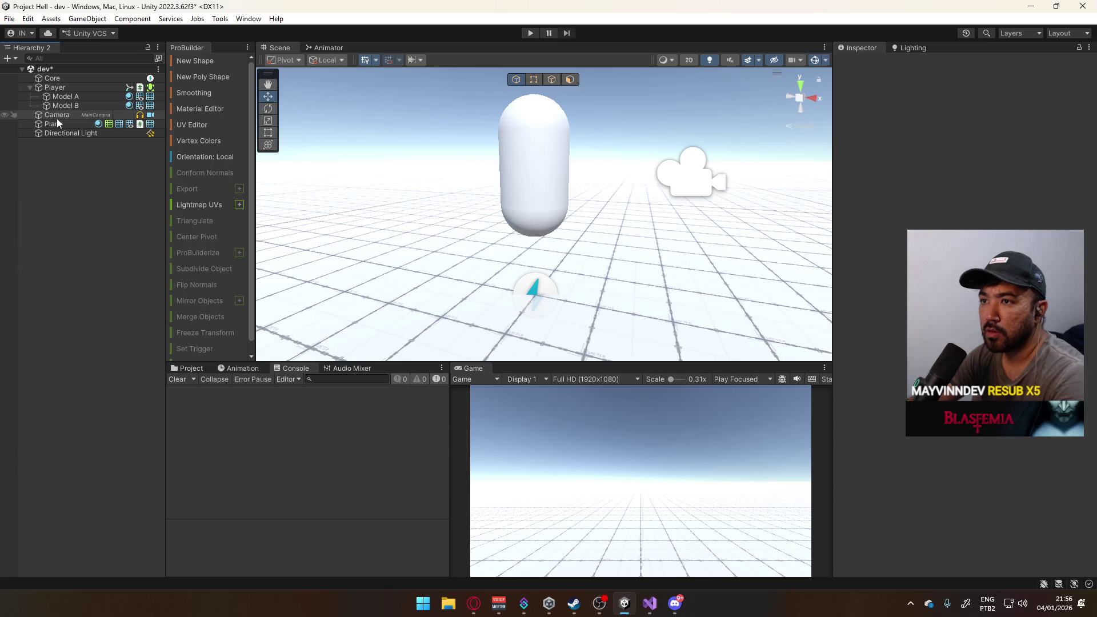
left_click(60, 115)
left_click_drag(64, 117, 61, 76)
key("ctrl+s")
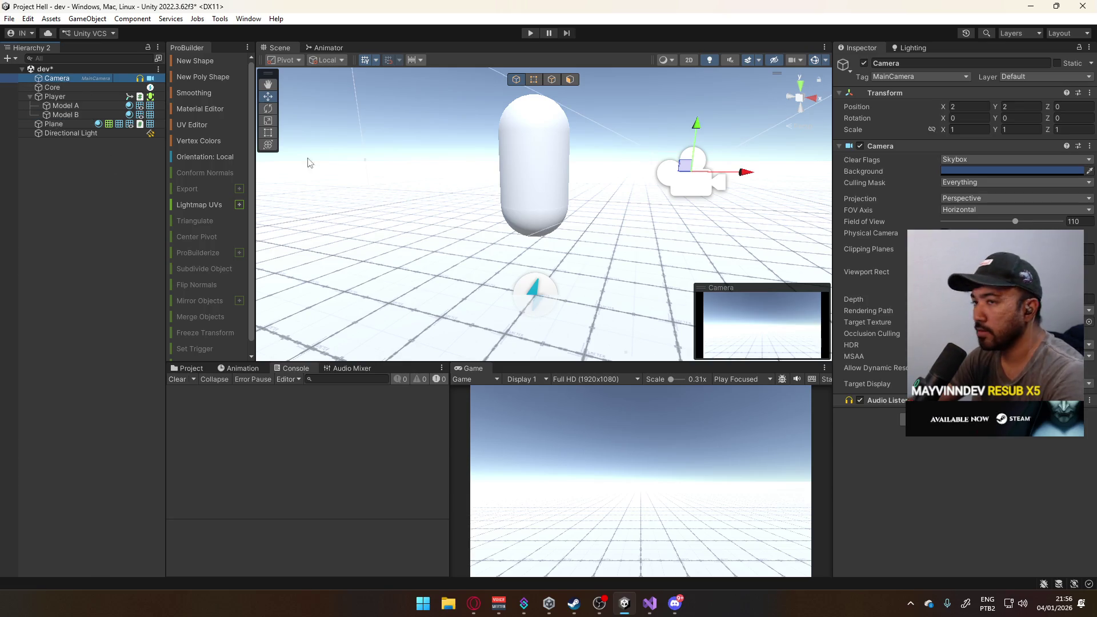
Add a Cinemachine Virtual Camera under Player and name it 'Player Cam'
left_click(53, 98)
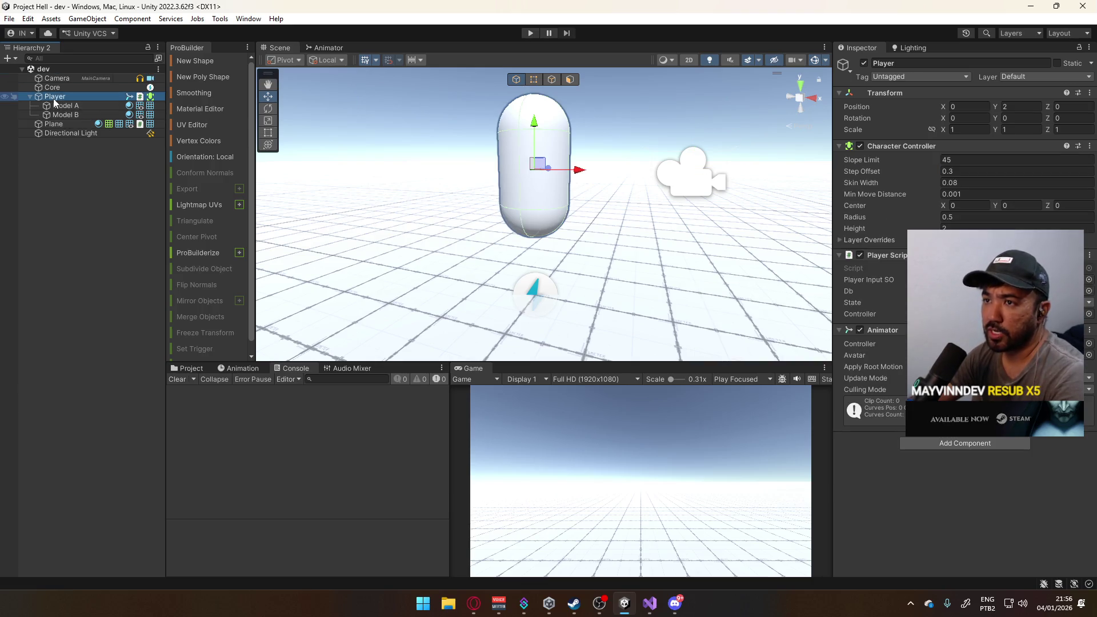
right_click(54, 98)
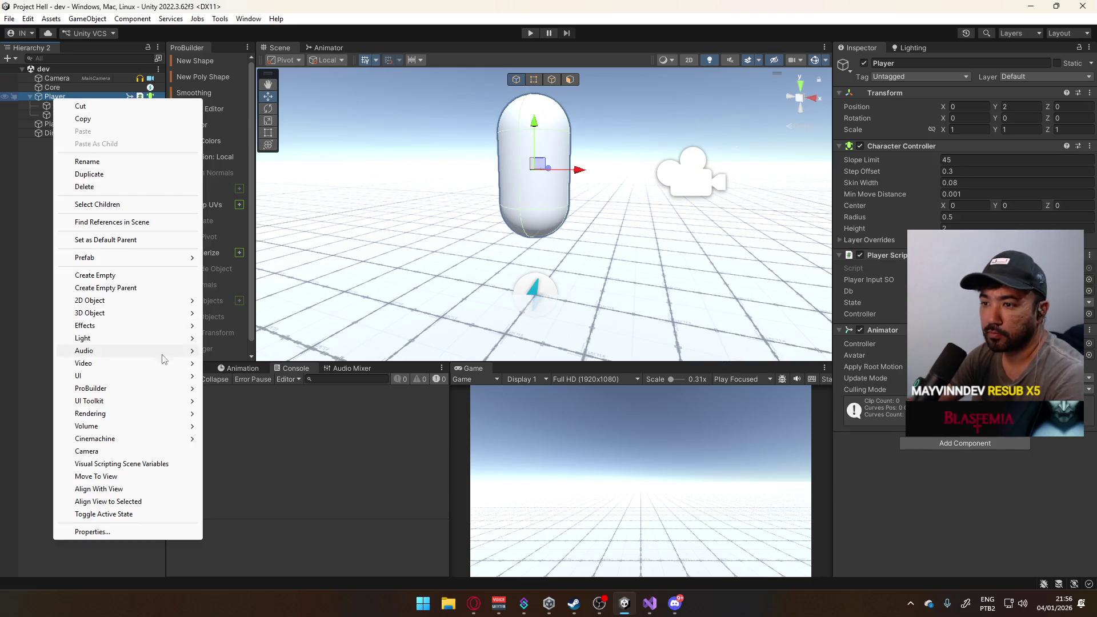
mouse_move(189, 438)
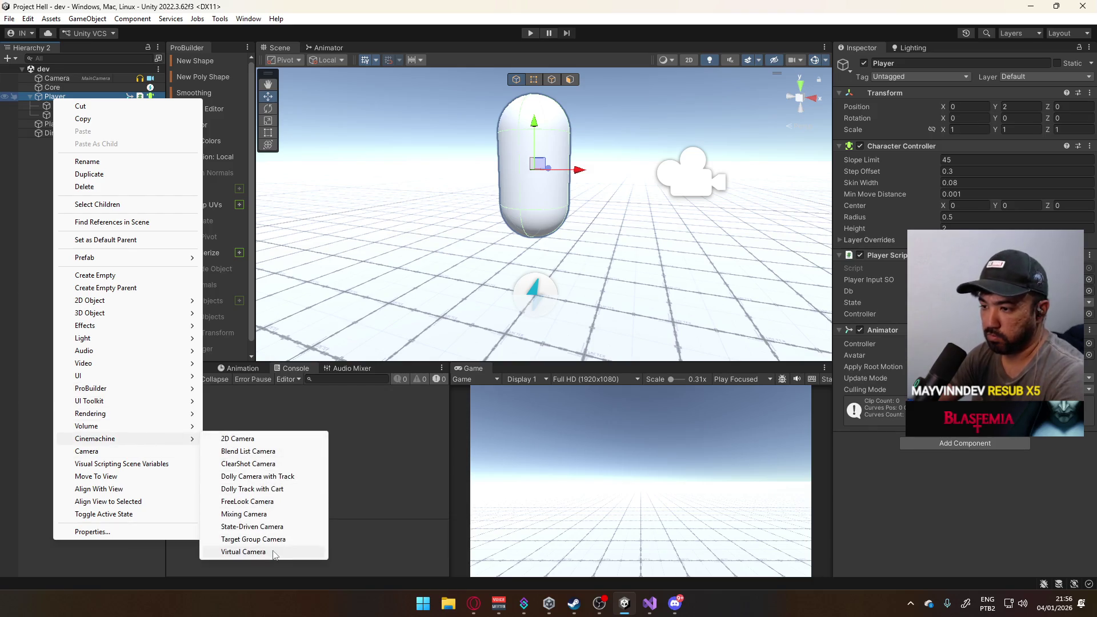
left_click(243, 551)
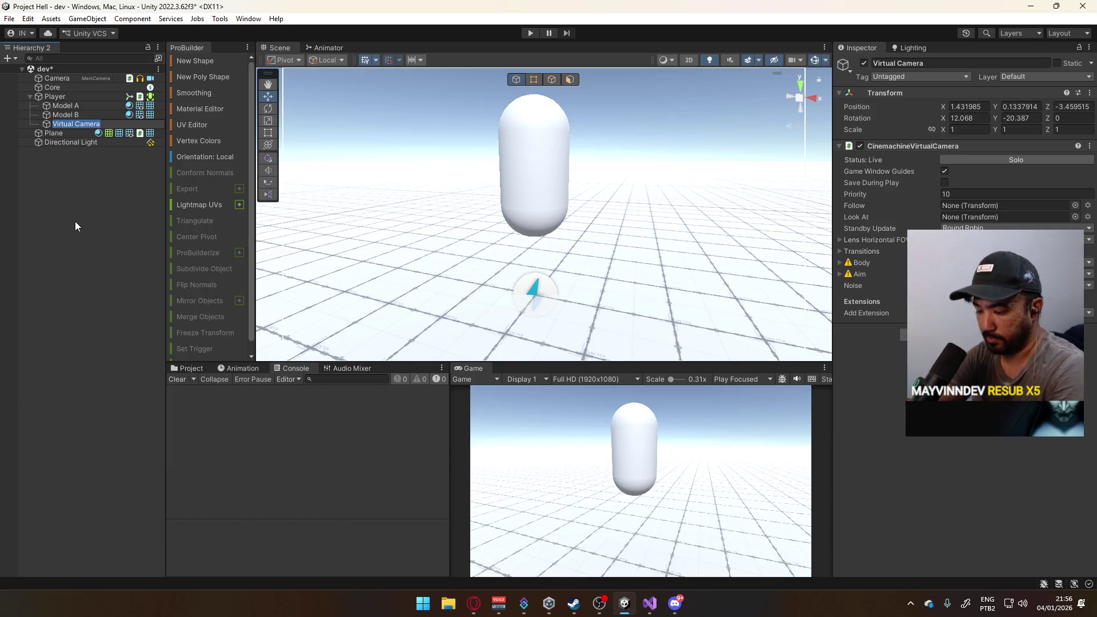
type("P")
key("BackSpace")
type("layer Cam")
key("Return")
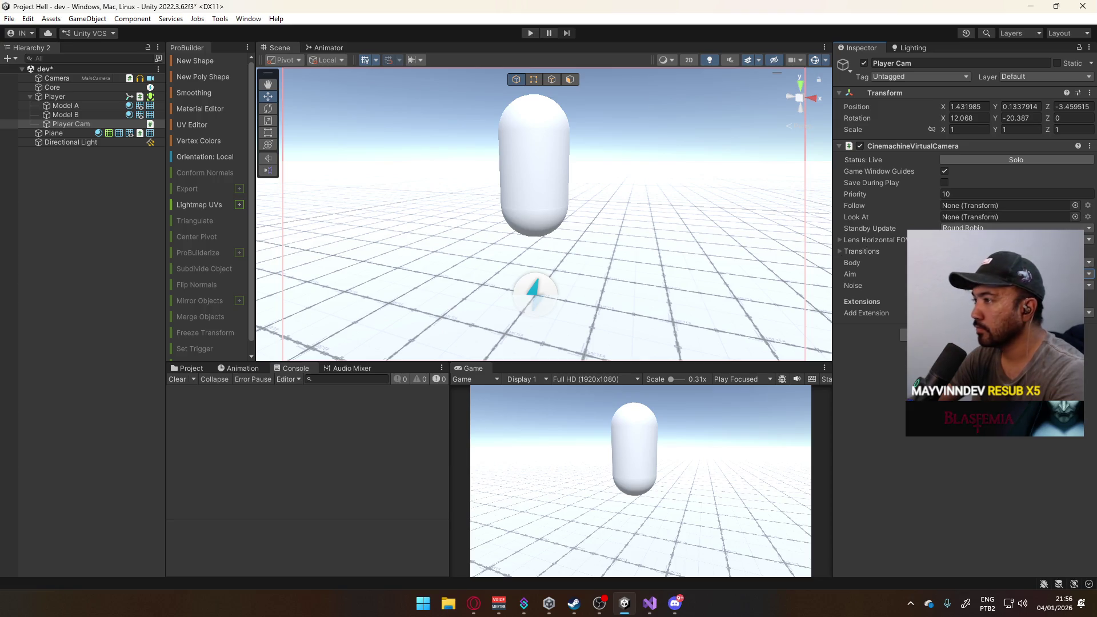
left_click(966, 118)
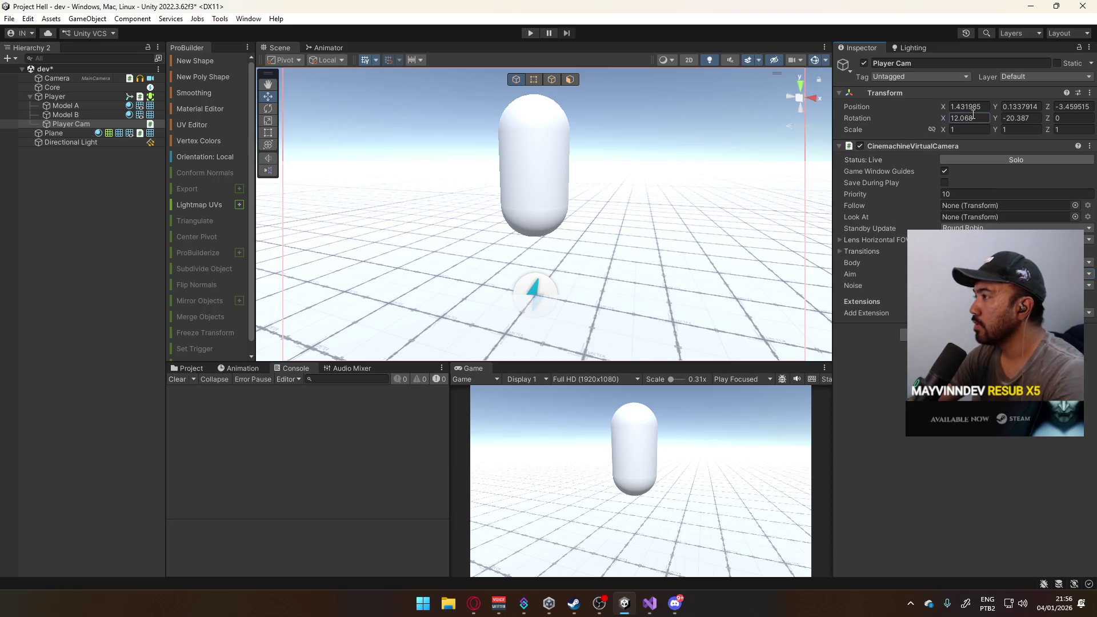
Zero Player Cam's rotation and set its local position to 0, 0.5, 0
type("0")
key("Tab")
type("0")
left_click(980, 107)
type("0")
key("Tab")
type("0.5")
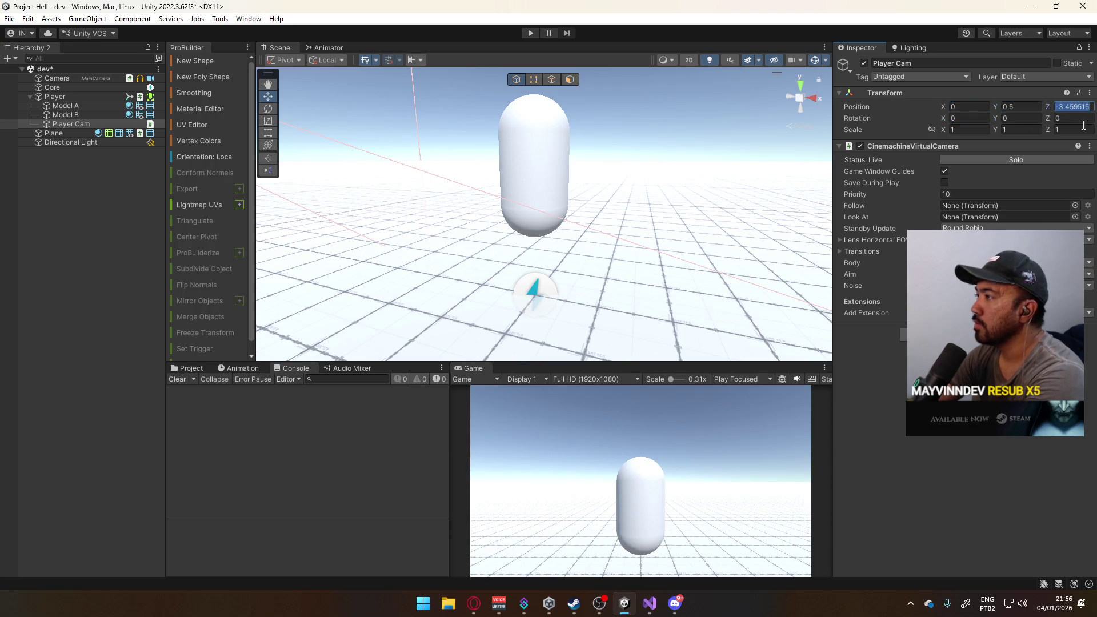
key("Tab")
type("0")
key("Return")
Expand the virtual camera's Lens settings, then nudge the field of view and restore it
mouse_move(457, 188)
left_mouse_down()
mouse_move(520, 182)
mouse_move(421, 211)
mouse_move(402, 205)
mouse_move(509, 201)
mouse_move(497, 206)
left_mouse_up()
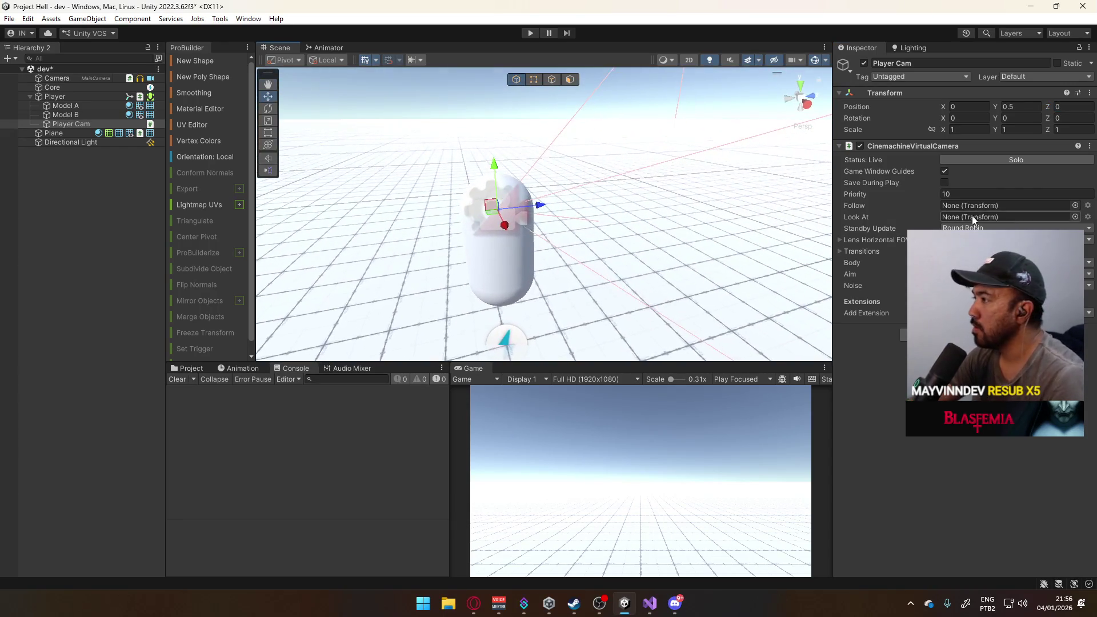
left_click(844, 241)
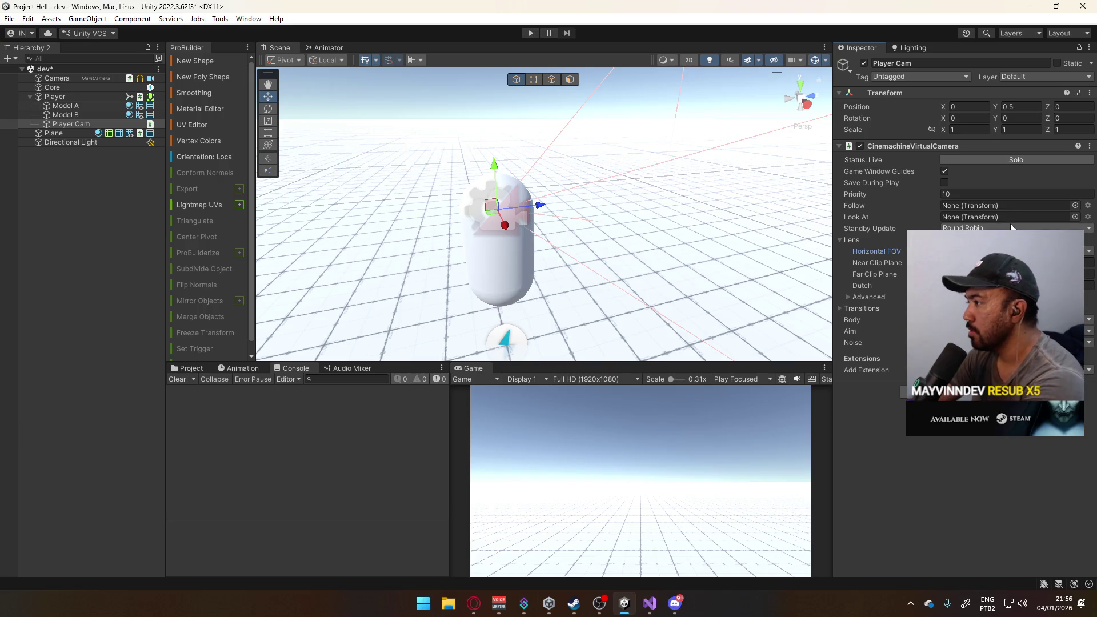
key("Return")
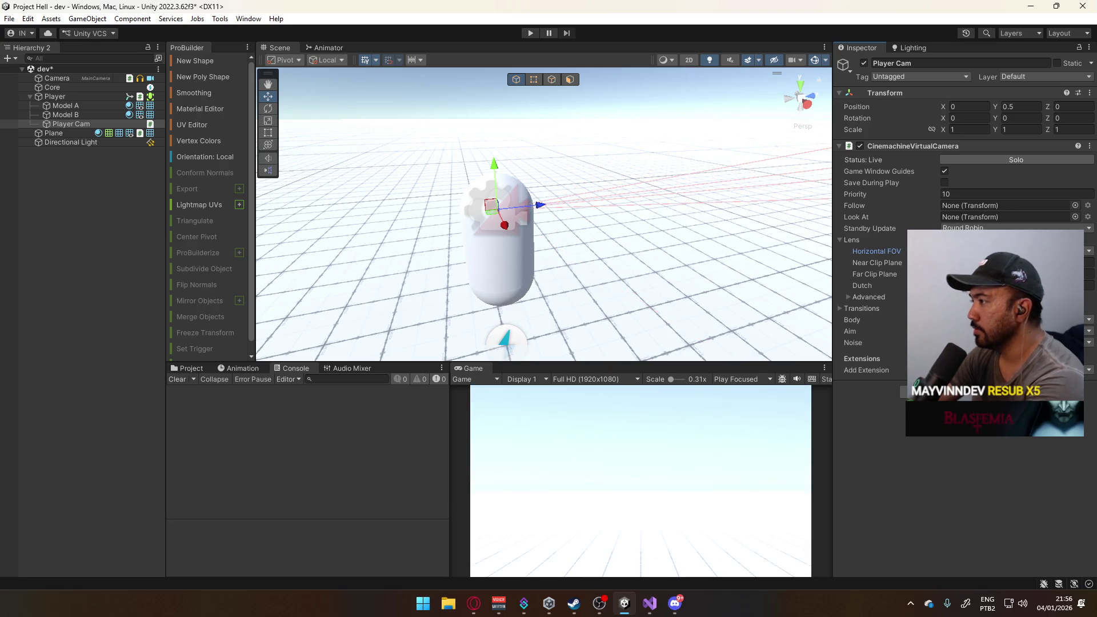
key("Return")
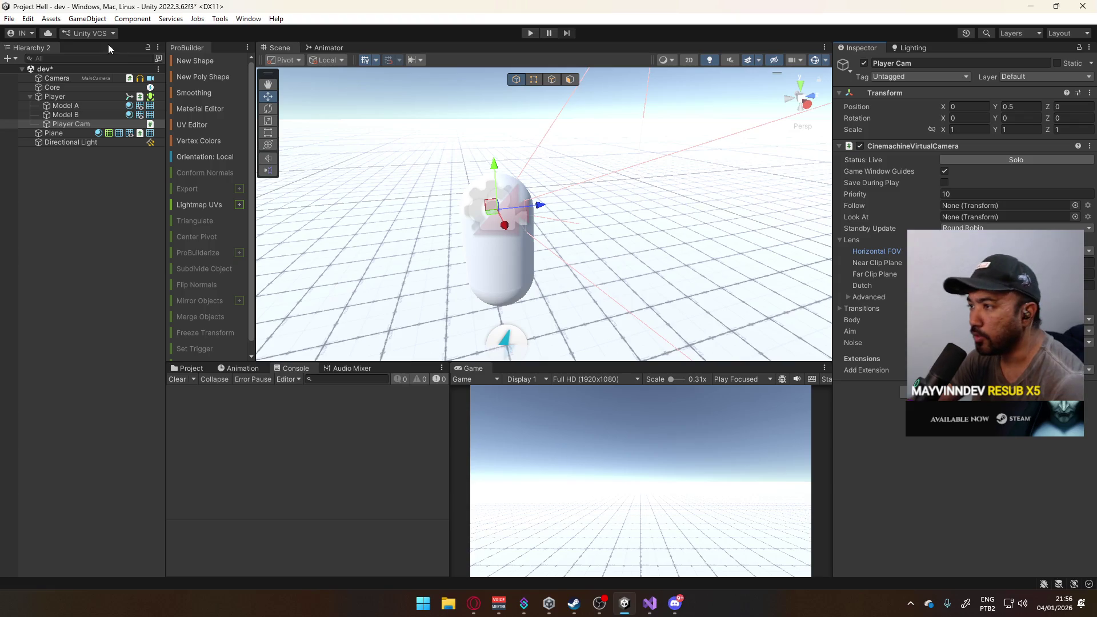
Save the dev scene with Camera selected
left_click(62, 183)
key("ctrl+s")
left_click(56, 93)
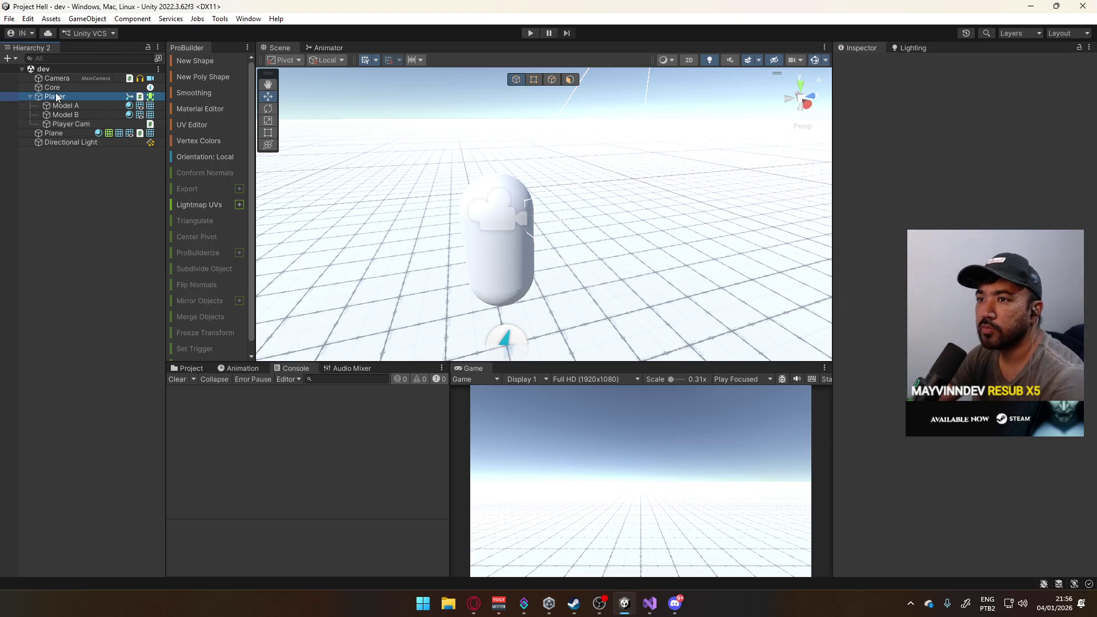
key("Up")
key("Up")
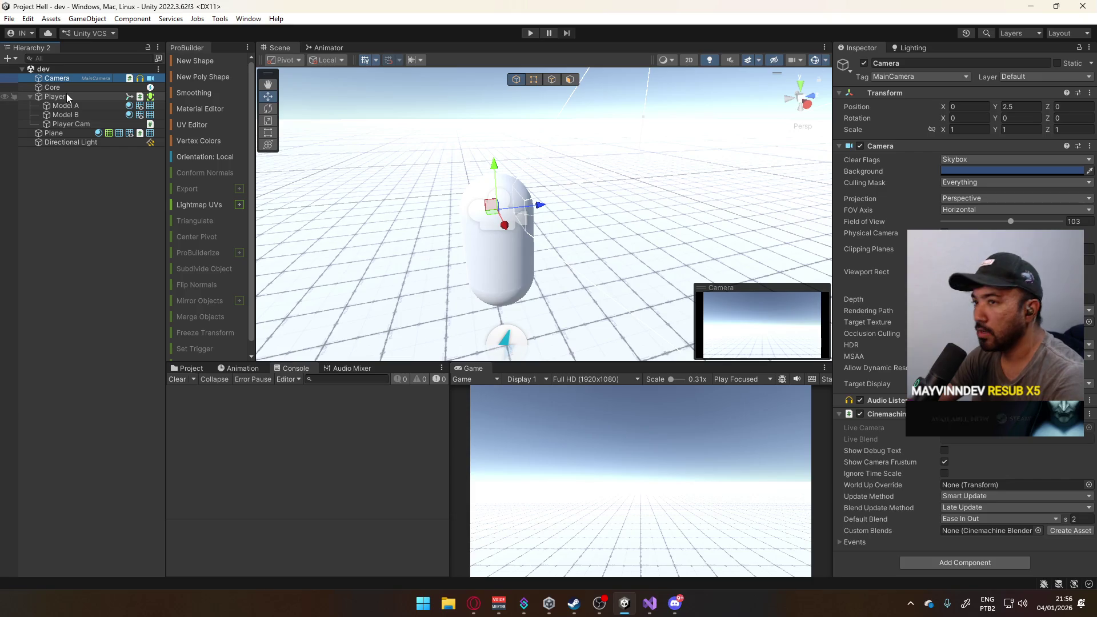
Reselect Player Cam, collapse and re-expand its virtual camera settings, and open the Edit menu
left_click(71, 123)
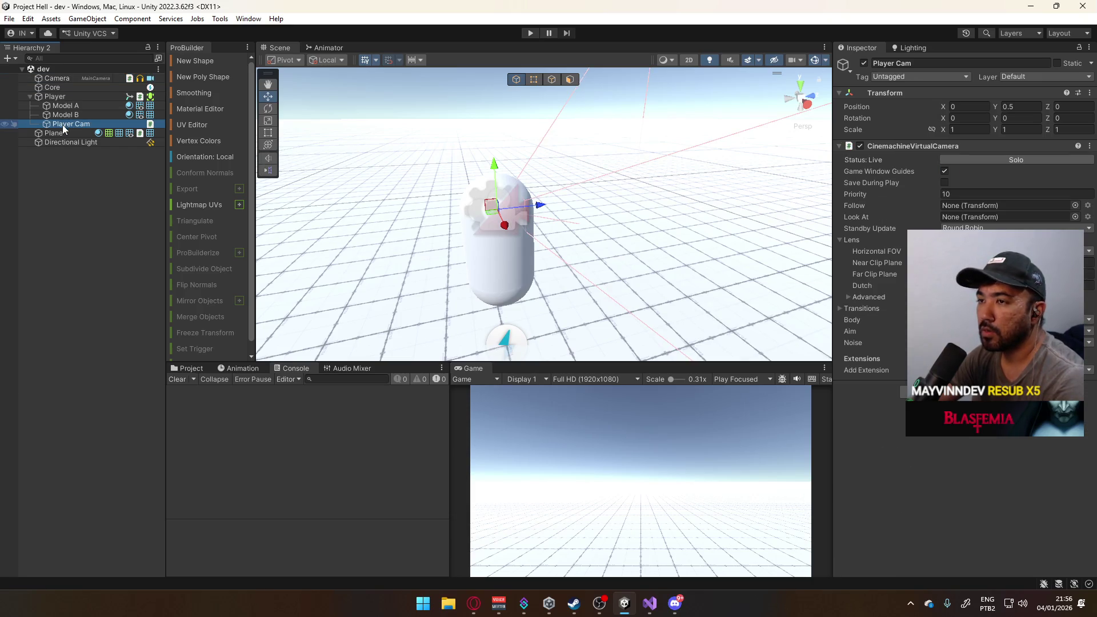
left_click(850, 148)
left_click(849, 147)
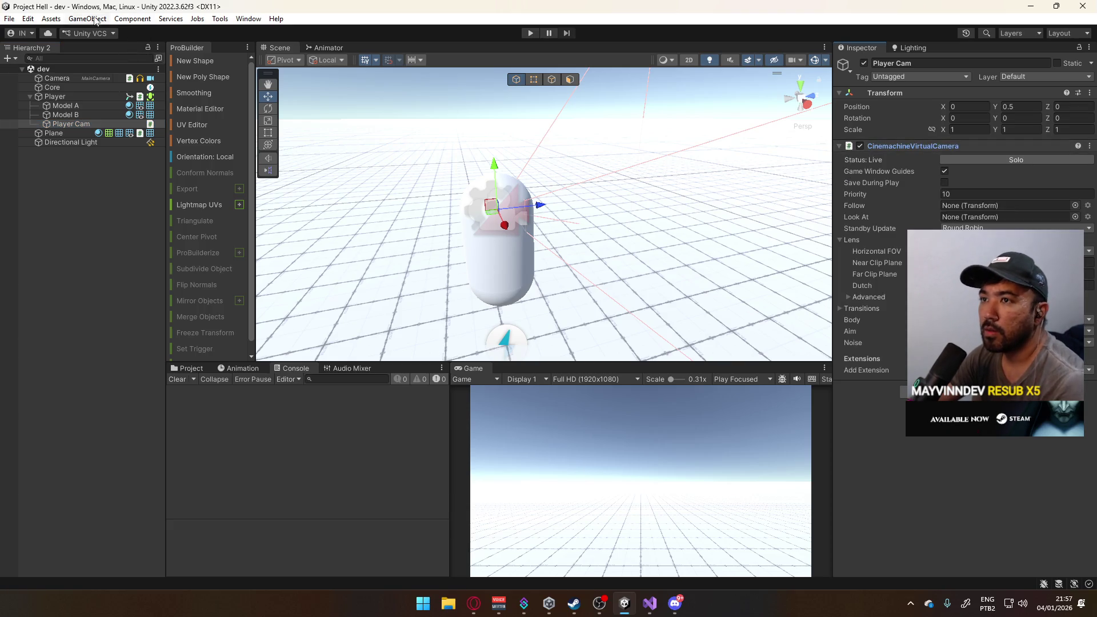
left_click(51, 19)
mouse_move(28, 20)
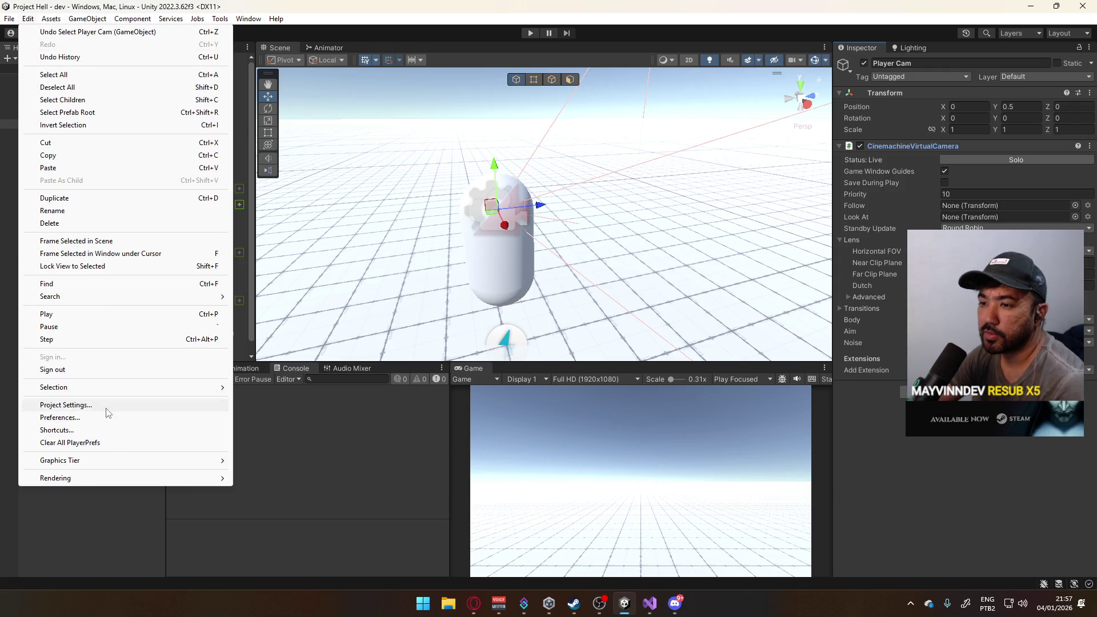
left_click(103, 405)
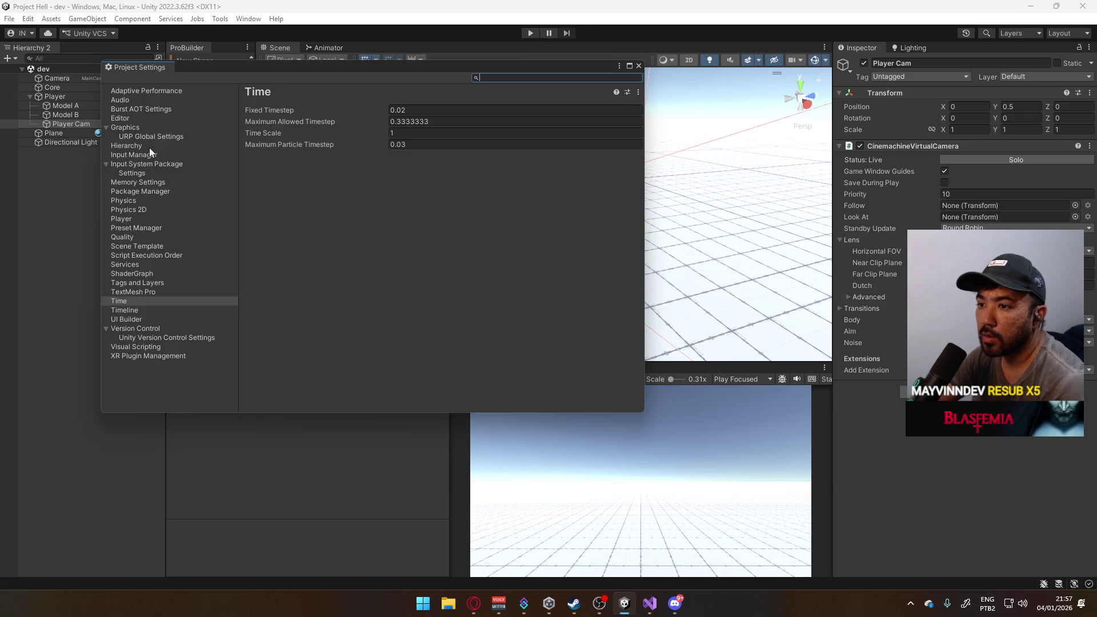
left_click(639, 65)
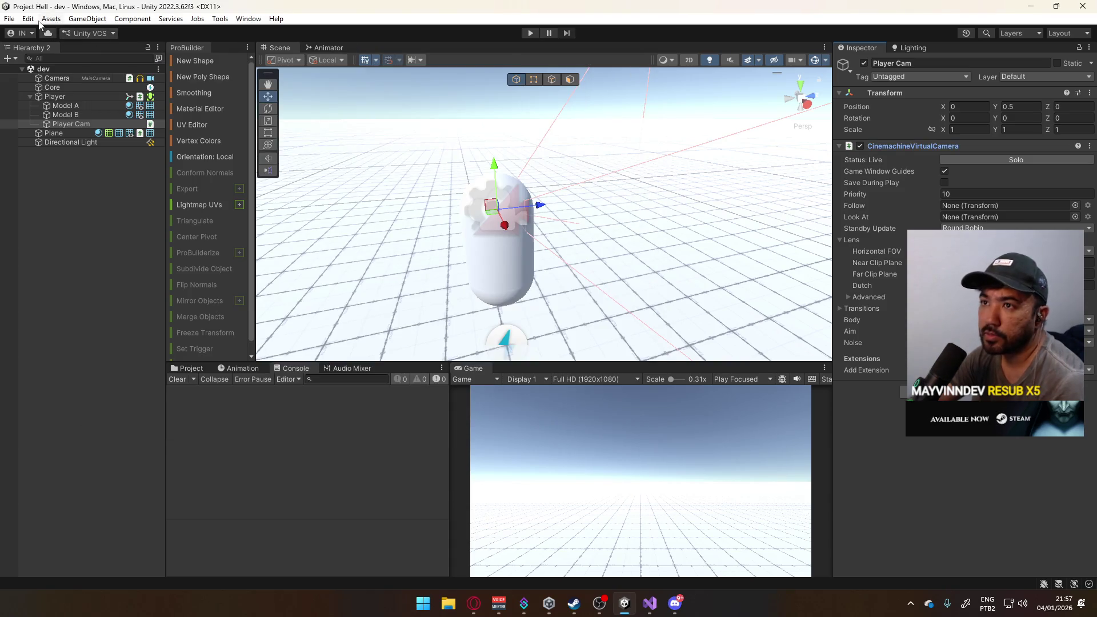
left_click(30, 19)
left_click(74, 418)
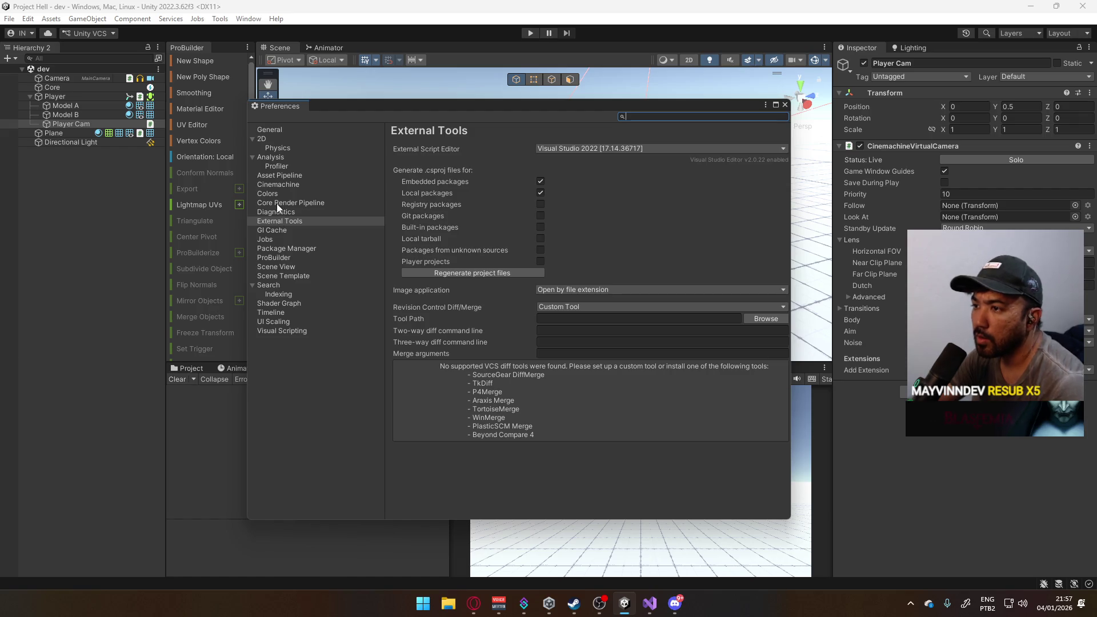
left_click(278, 185)
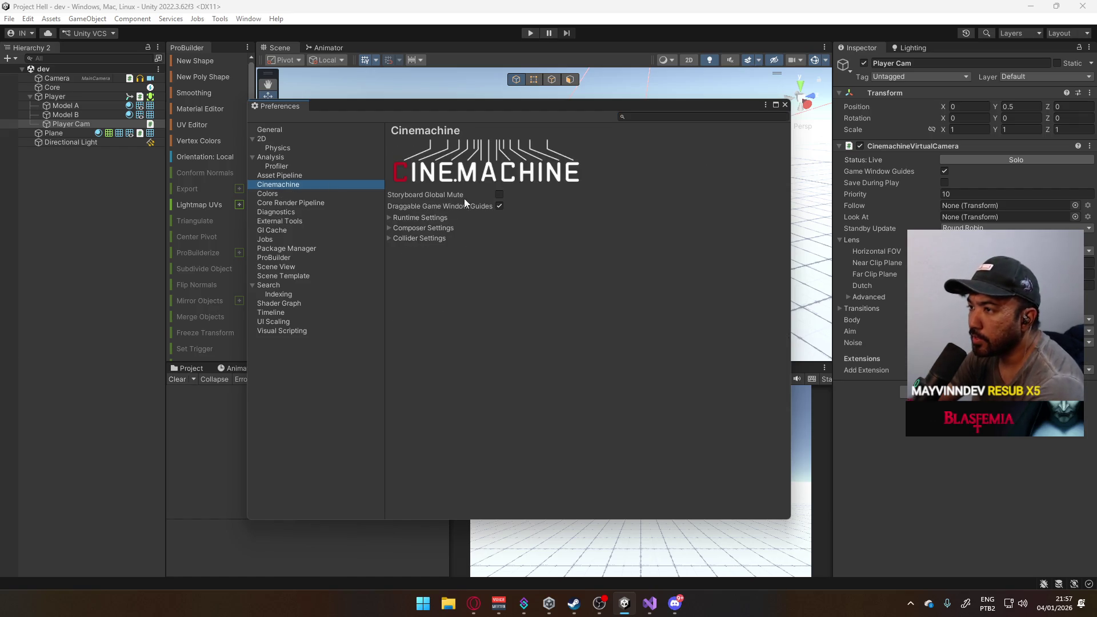
left_click(419, 217)
left_click(419, 218)
left_click(419, 228)
left_click(418, 228)
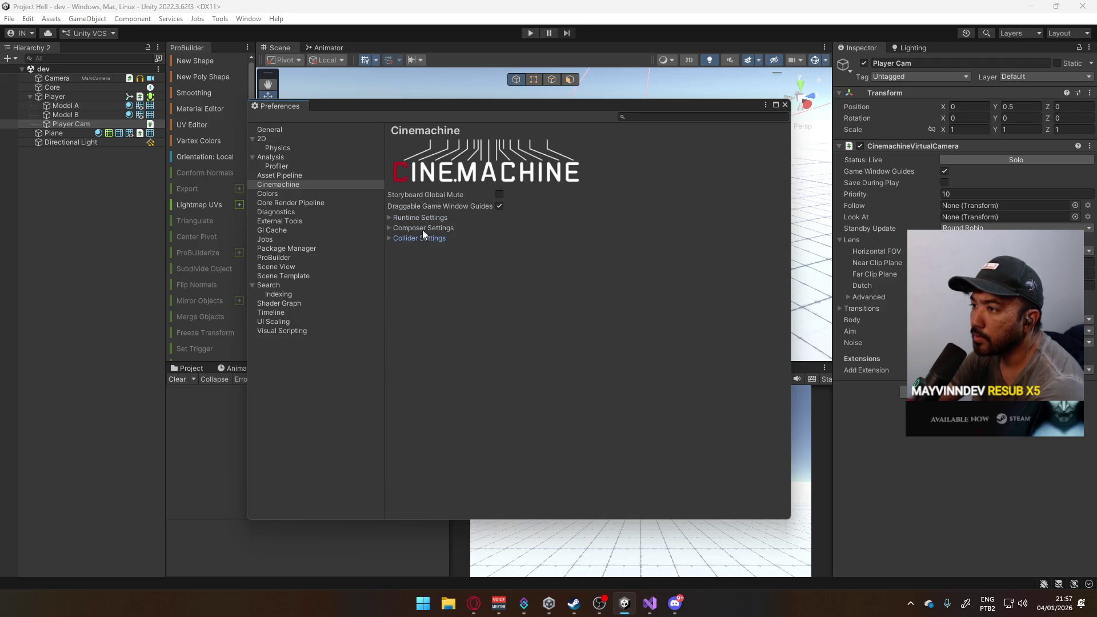
left_click(431, 222)
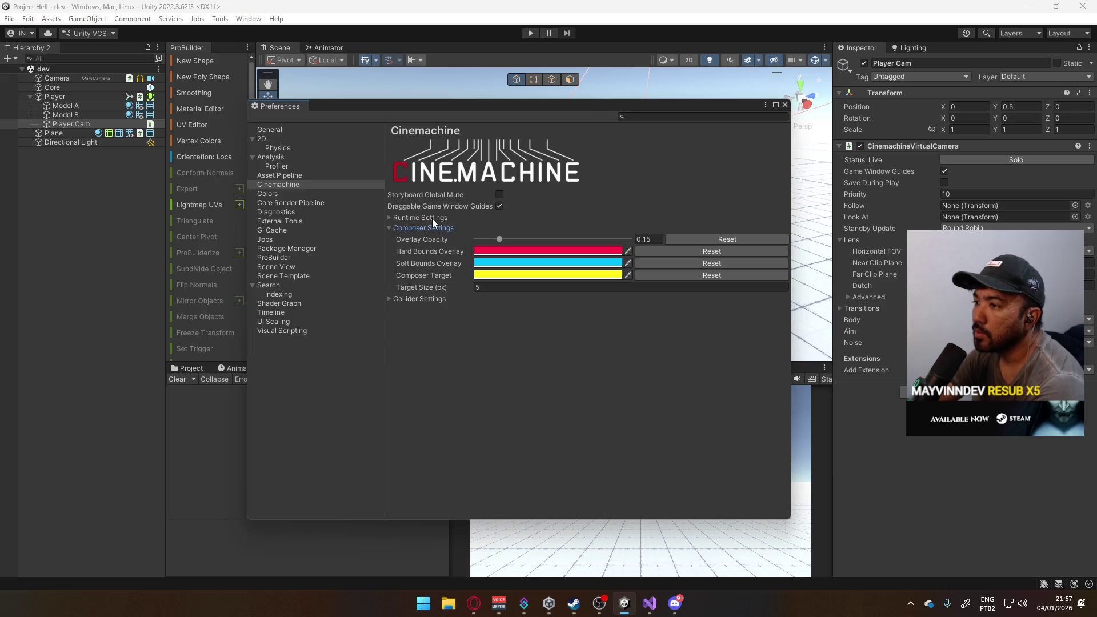
left_click(433, 218)
left_click(412, 220)
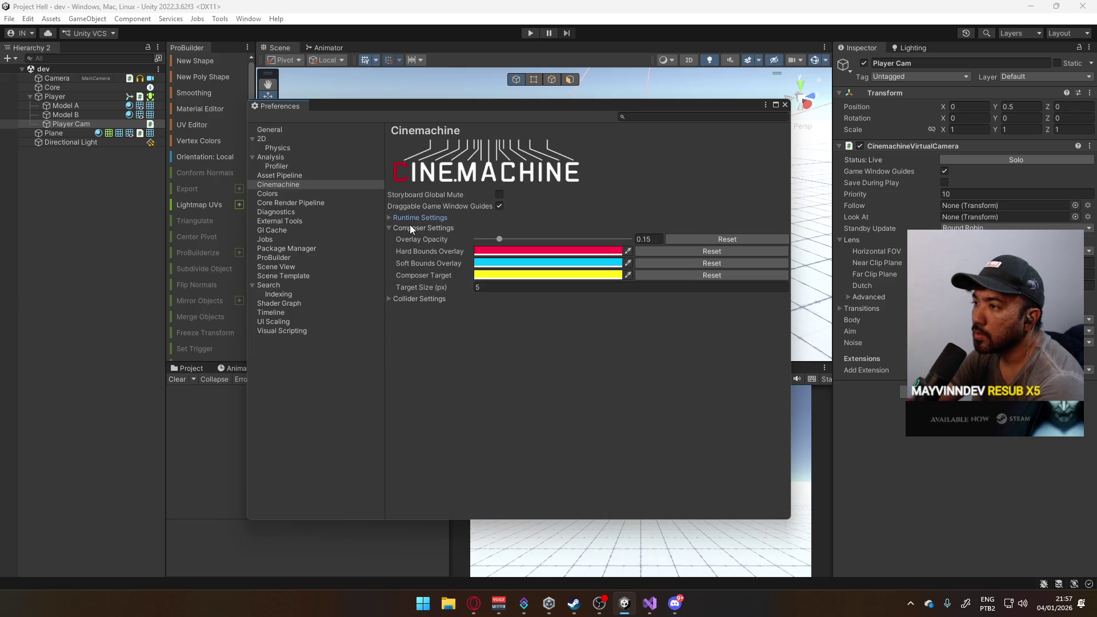
left_click(410, 228)
left_click(784, 105)
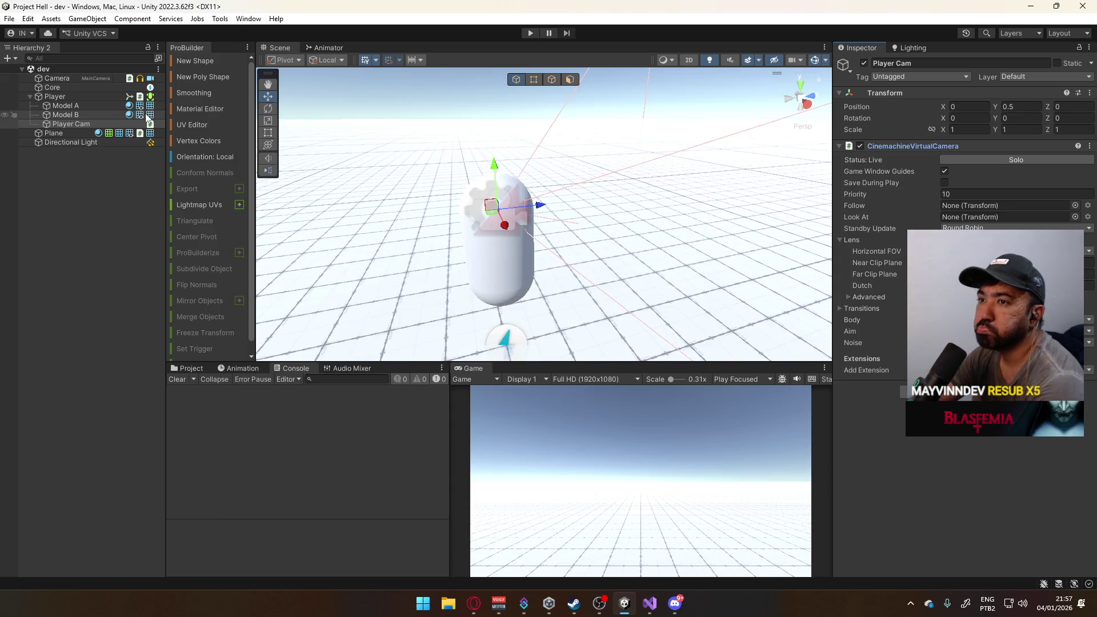
left_click(59, 78)
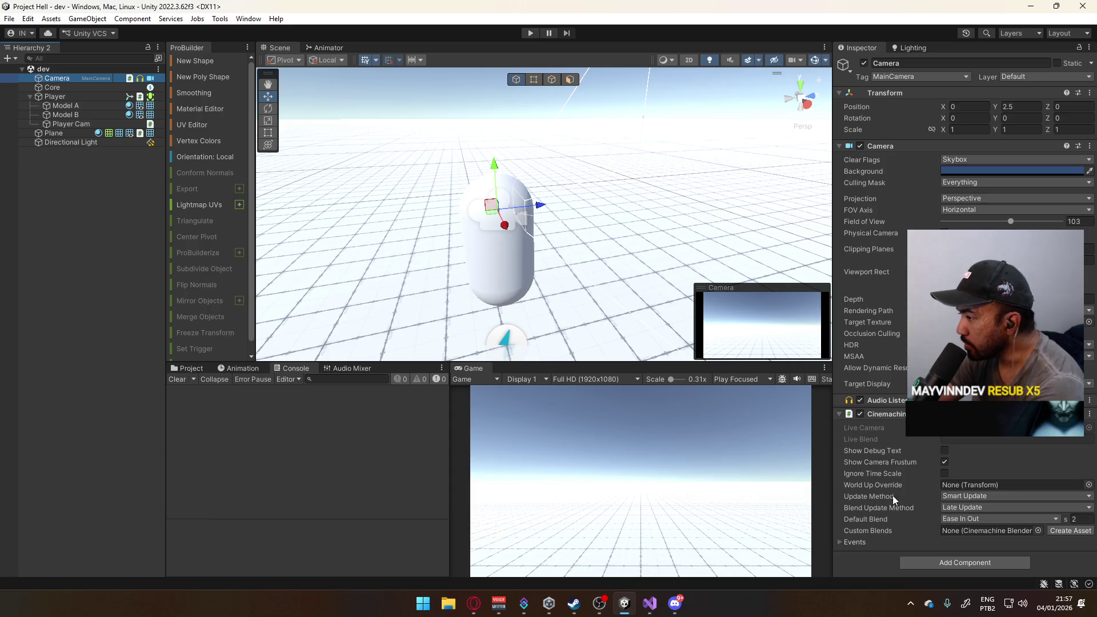
Set the CinemachineBrain Update Method to Late Update and confirm saving the dev scene
left_click(971, 495)
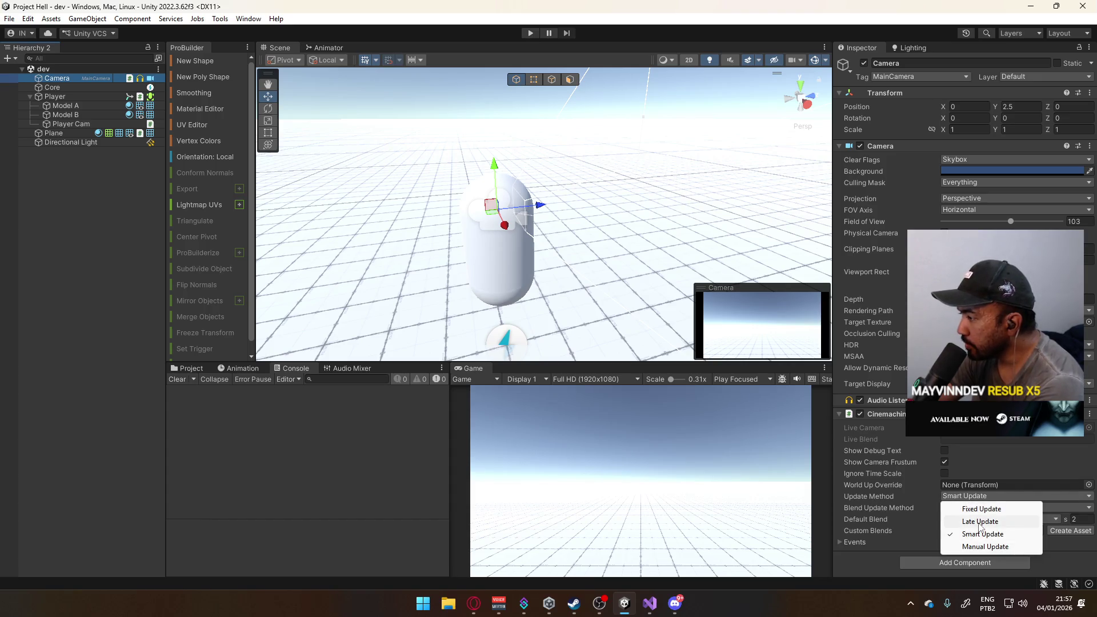
left_click(980, 521)
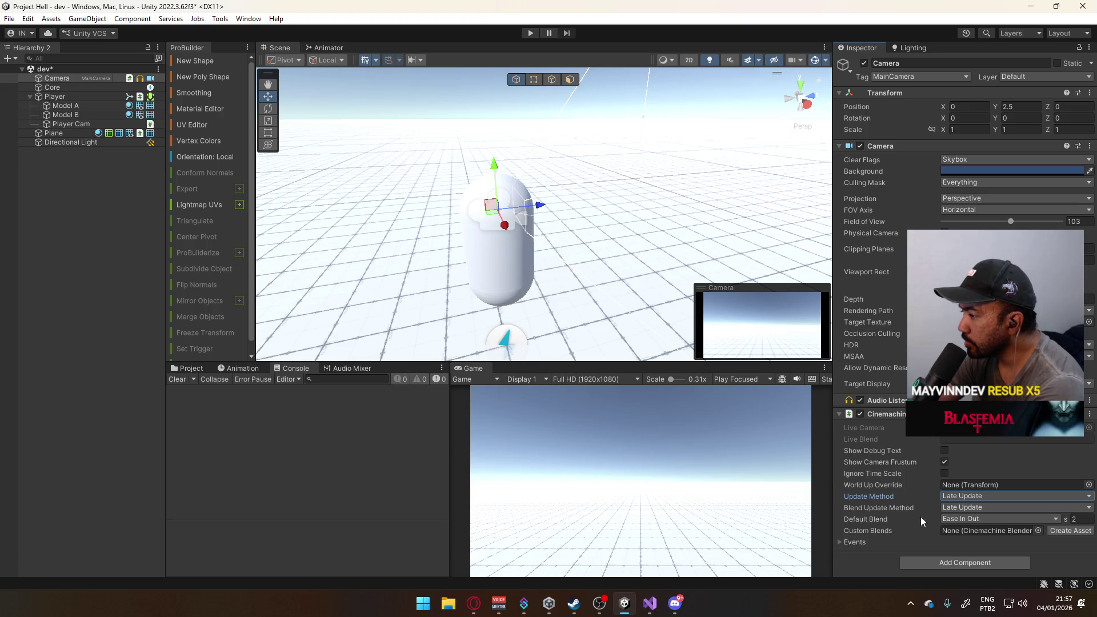
left_click(855, 544)
left_click(855, 544)
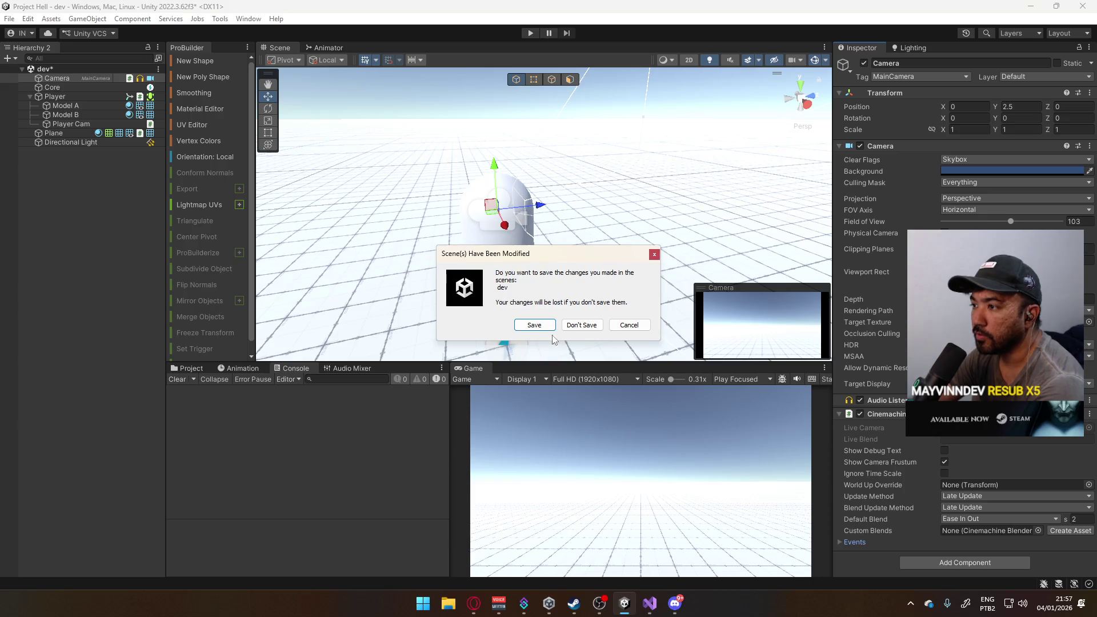
left_click(533, 323)
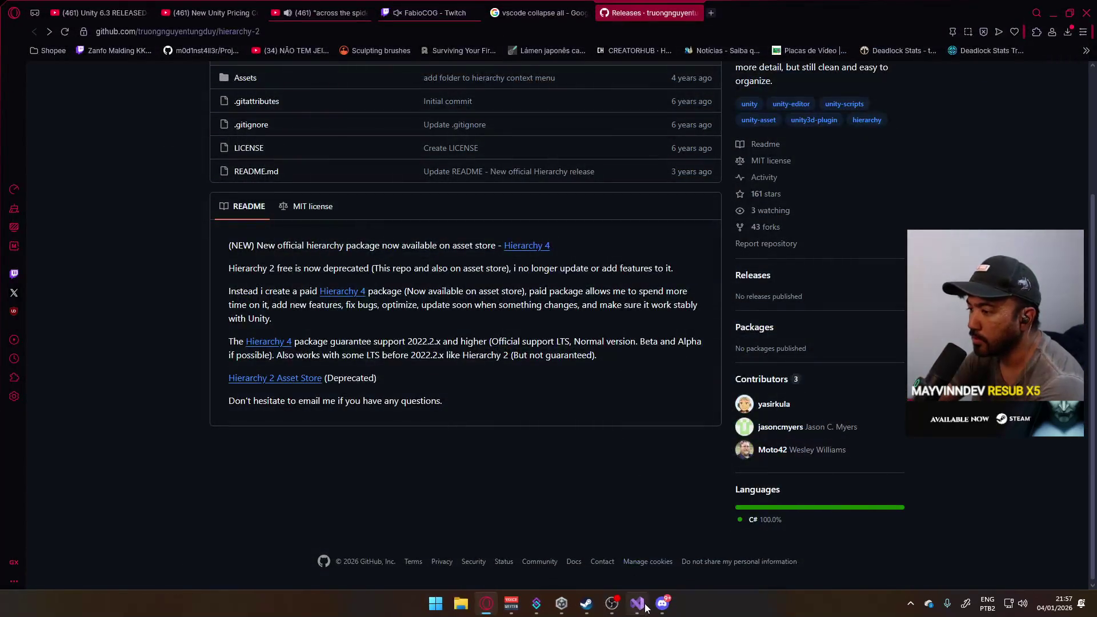
Close the GitHub and Google tabs and expand the YouTube video to its full page
left_click(693, 12)
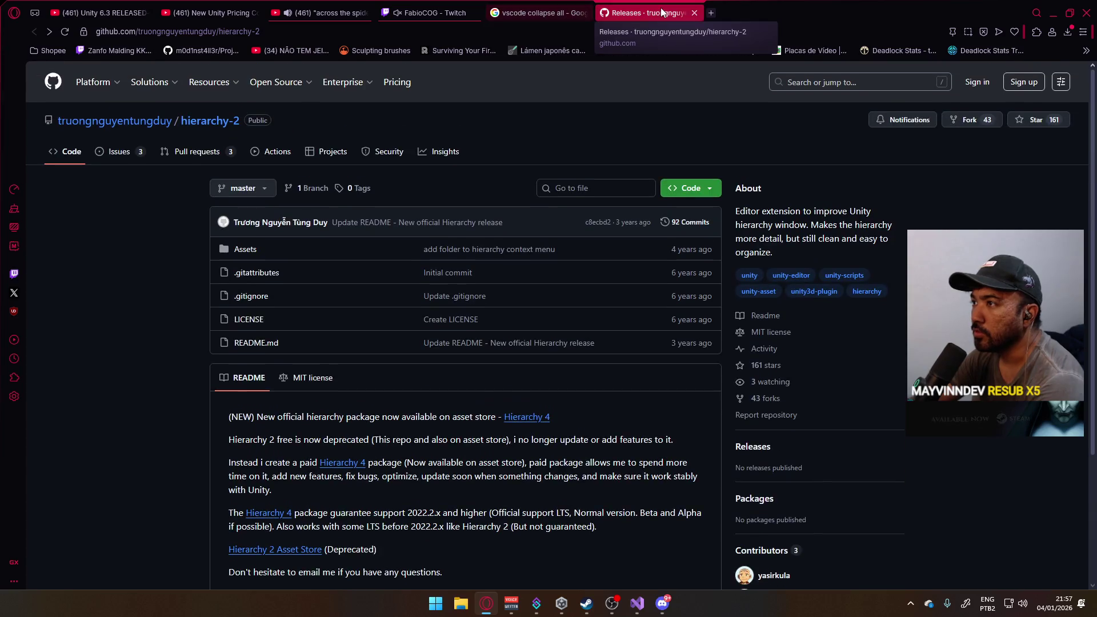
left_click(691, 13)
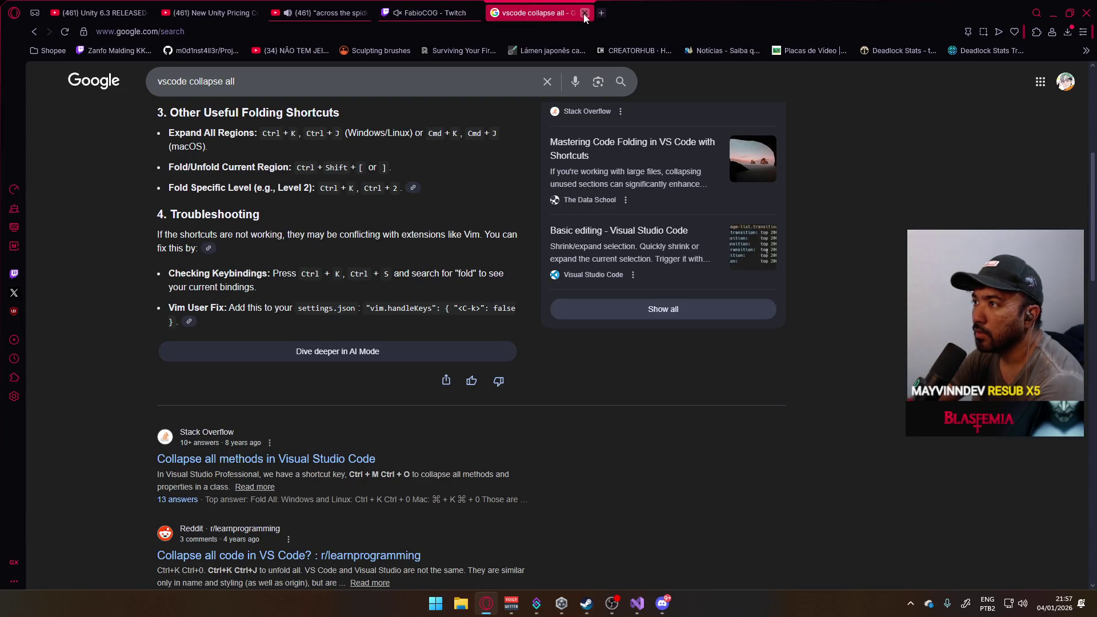
left_click(583, 13)
left_click(320, 12)
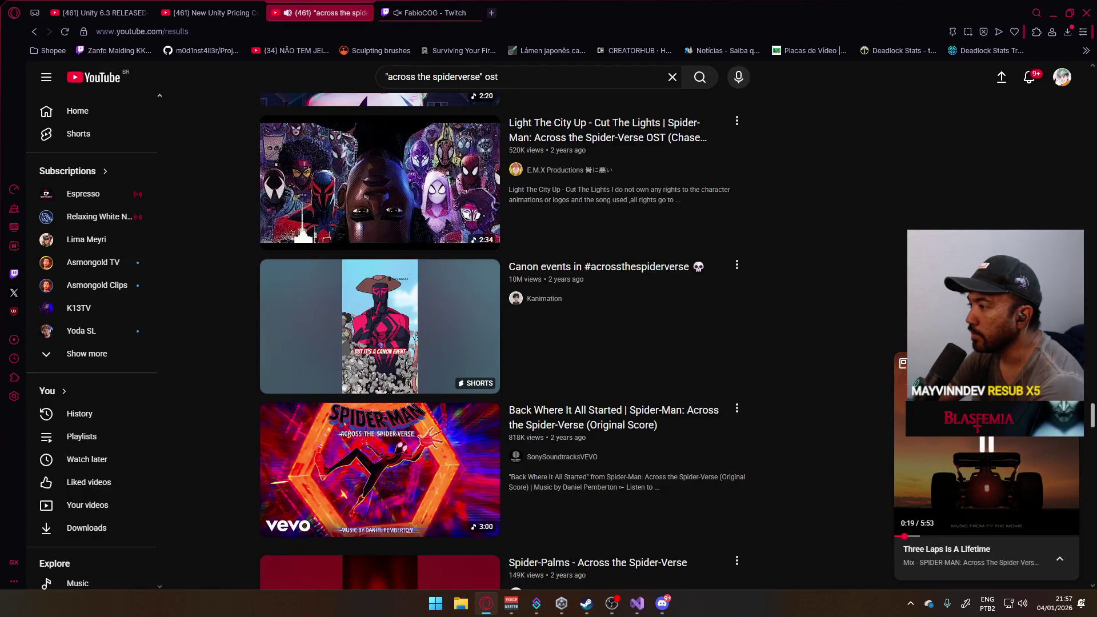
left_click(902, 363)
Search YouTube for 'a small measure of peace' and play the Hans Zimmer track
key("/")
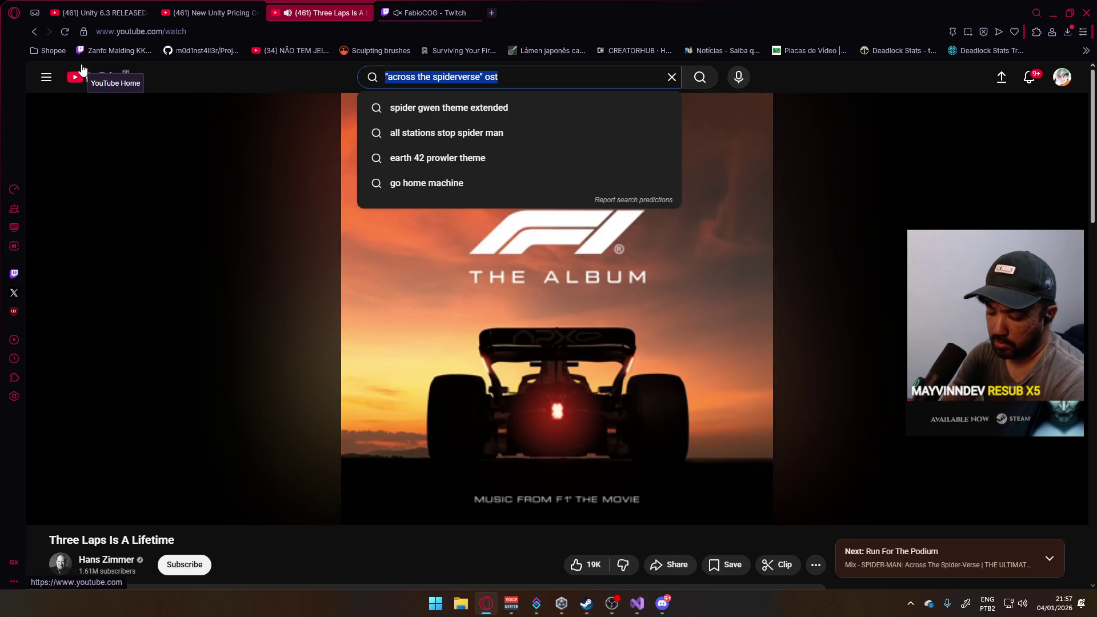
type("a snakk n")
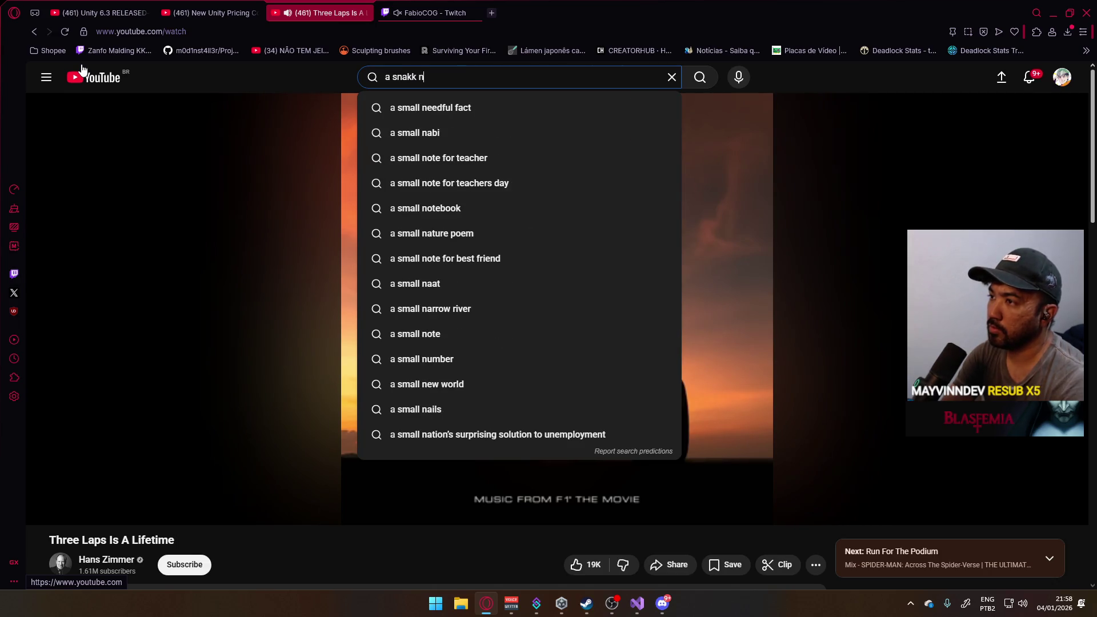
type("easyre if")
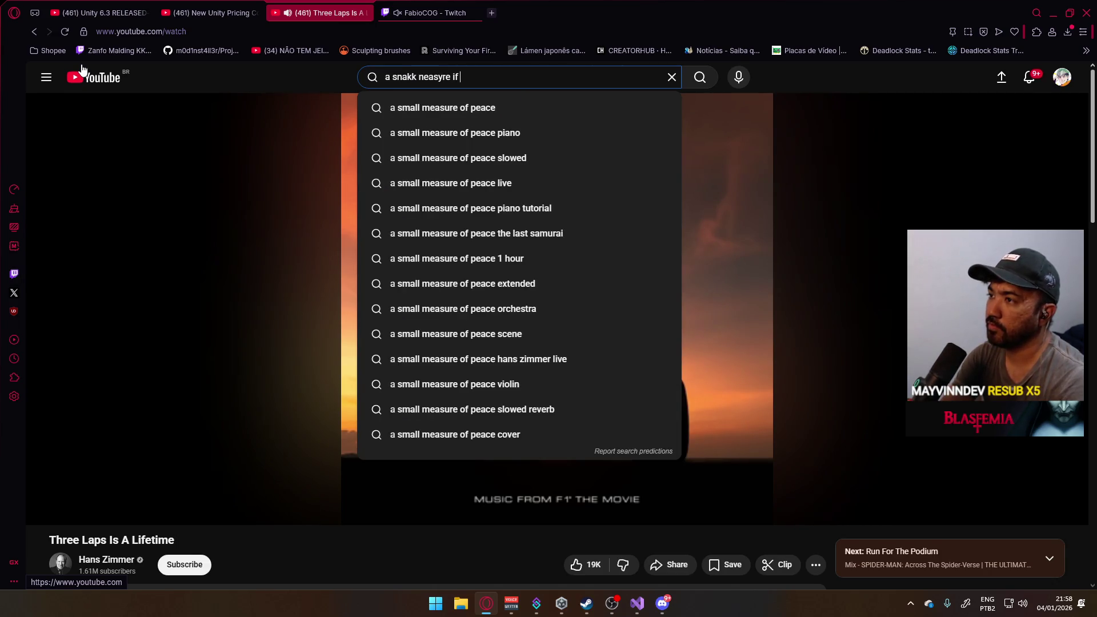
key("BackSpace")
key("Down")
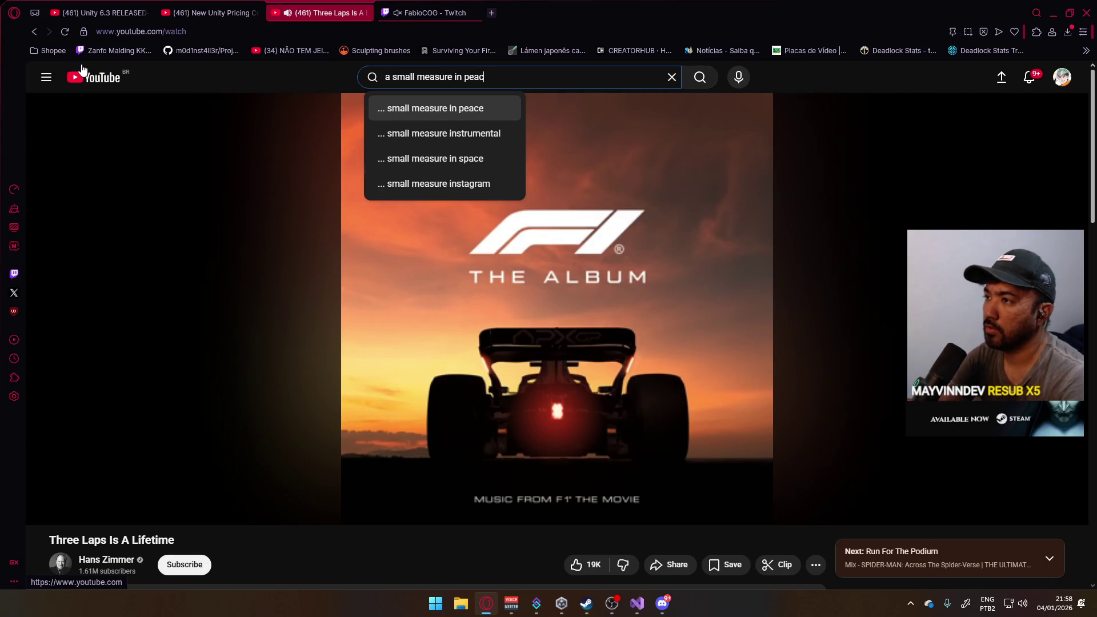
key("BackSpace")
key("Down")
key("Return")
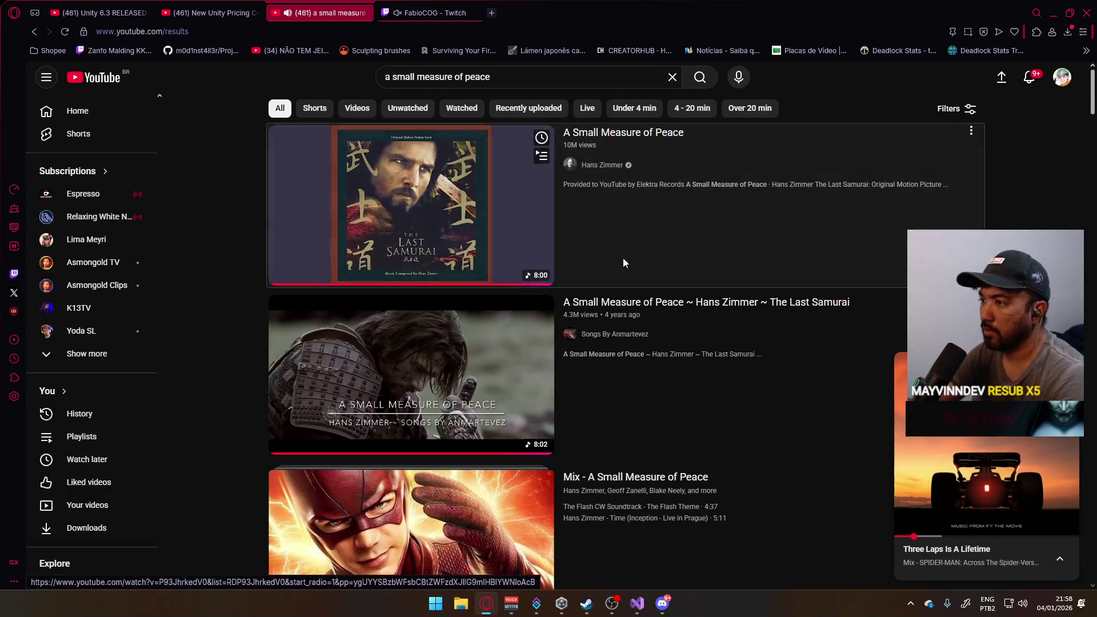
left_click(452, 225)
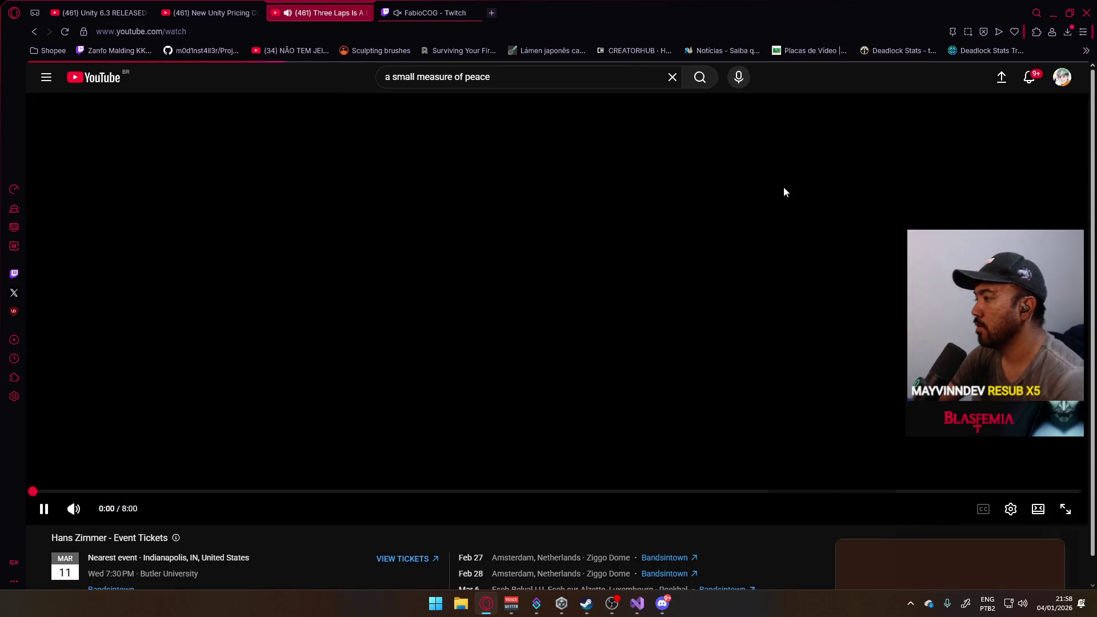
left_click(1050, 12)
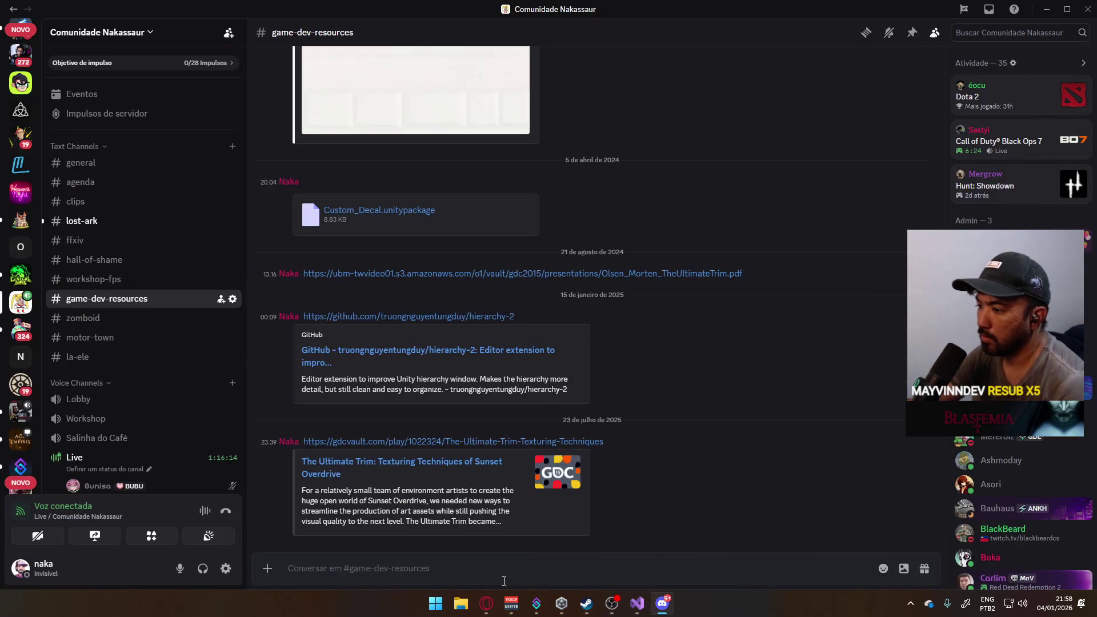
Minimize Discord to the desktop and bring up Unity Hub
left_click(662, 603)
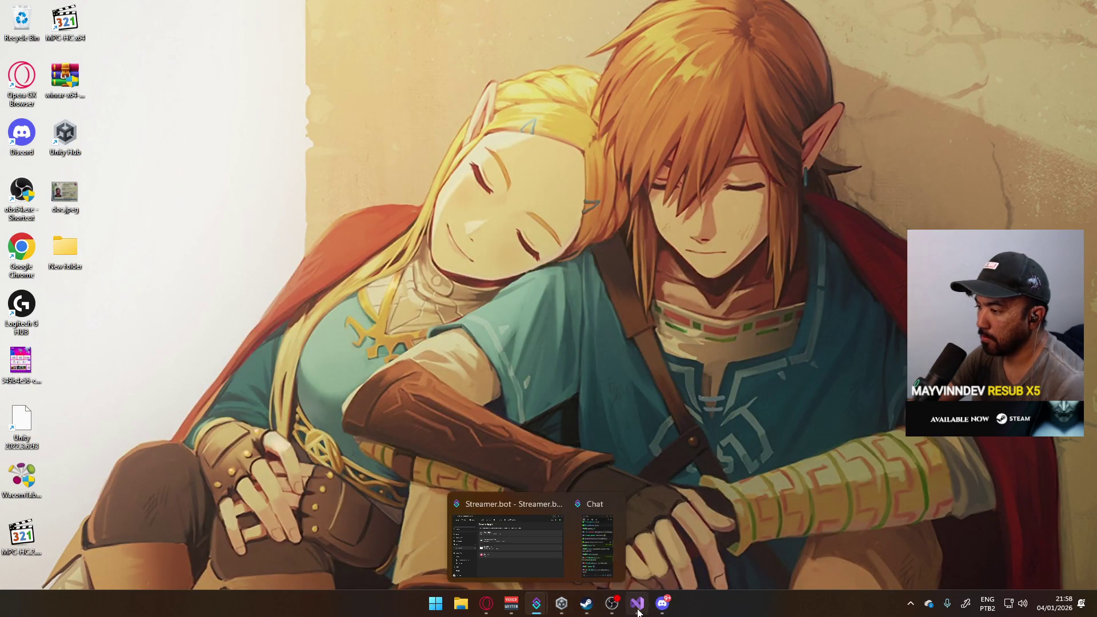
left_click(561, 604)
Launch Project Hell from Unity Hub, checking the code editor while it loads, then return
left_click(637, 267)
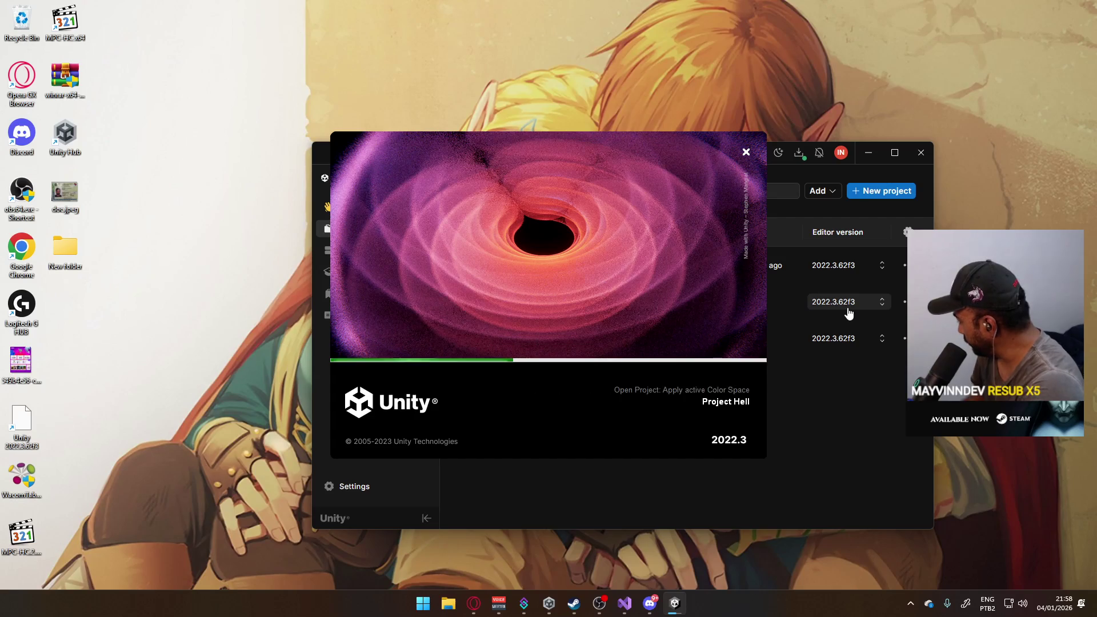
key("alt+Tab")
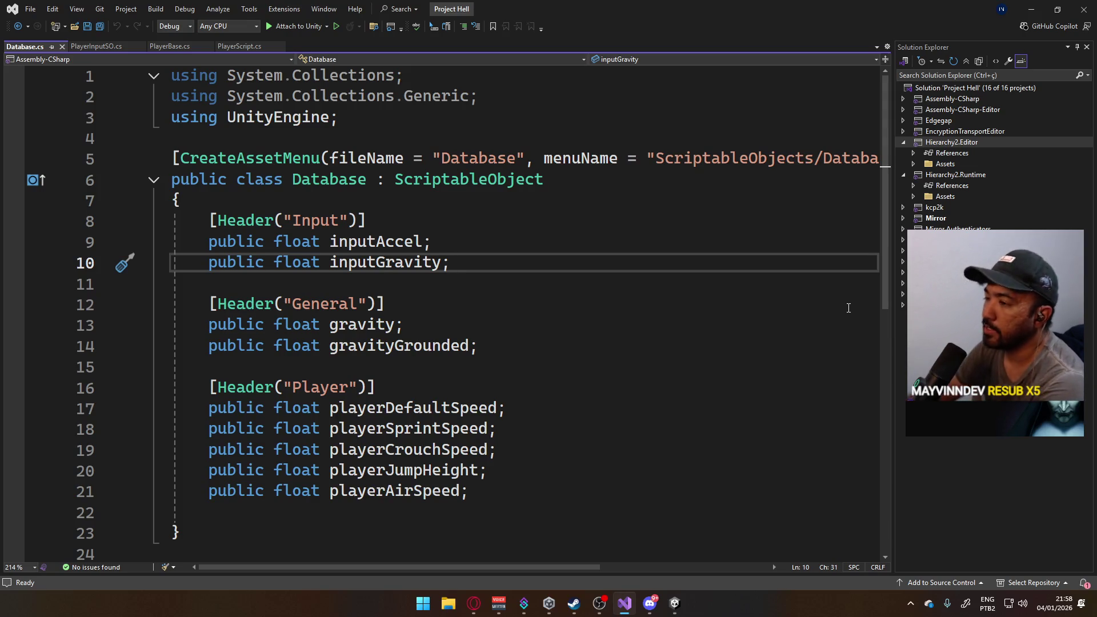
scroll(543, 204, "down", 7)
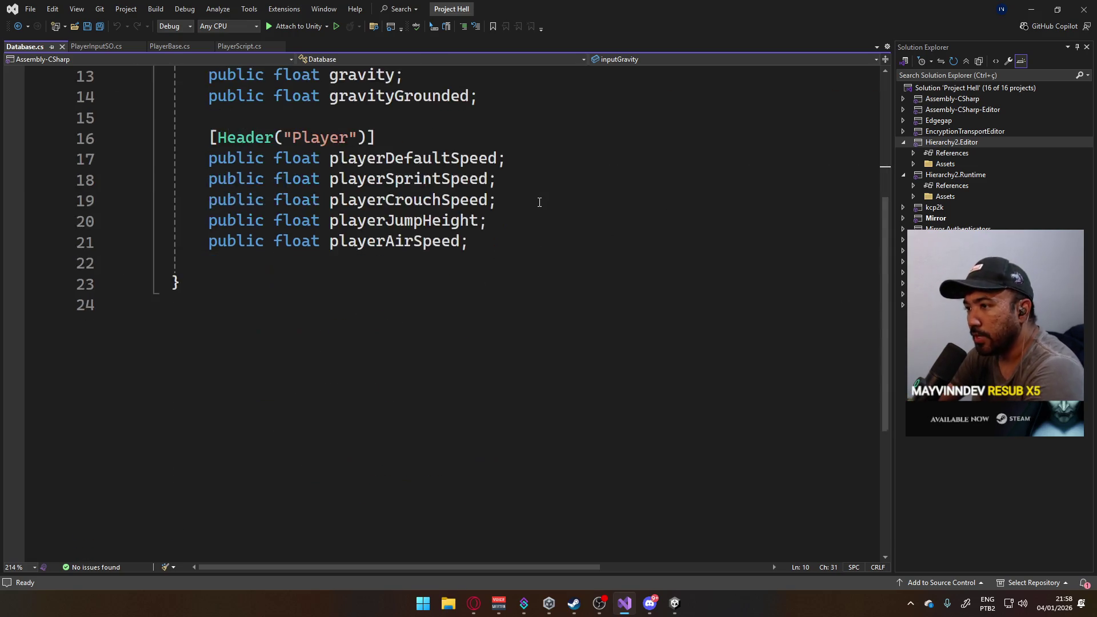
scroll(537, 207, "up", 7)
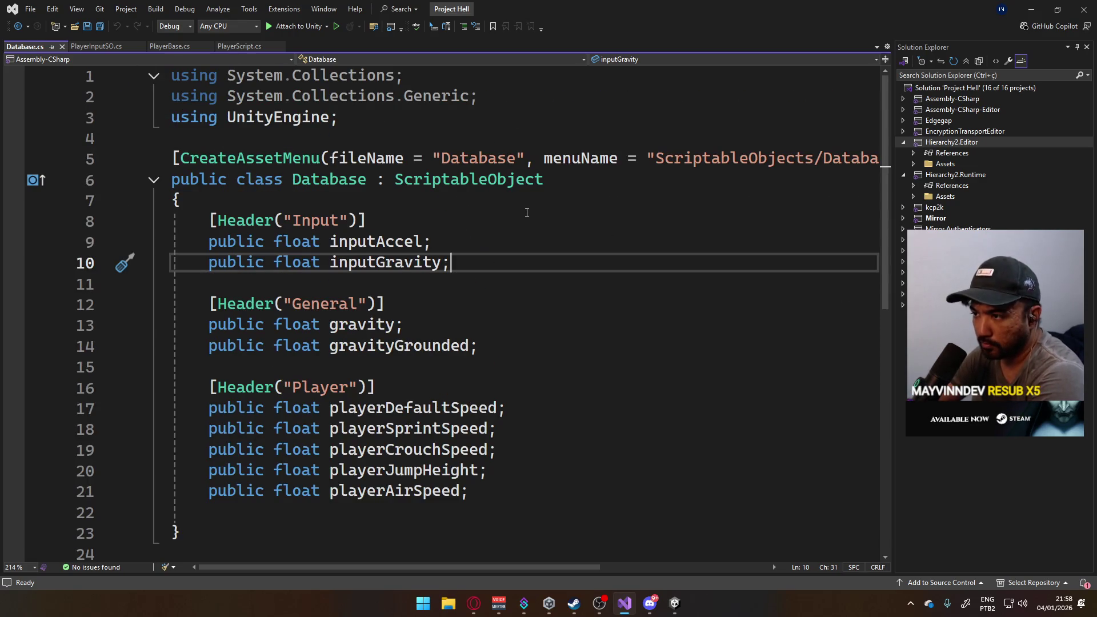
key("alt+Tab")
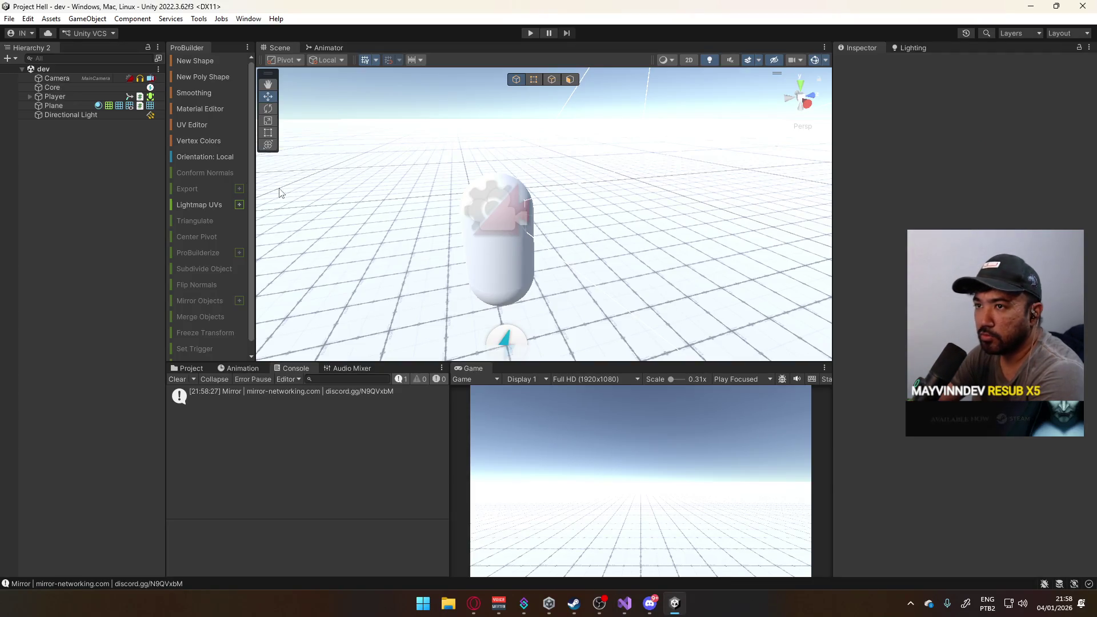
Move Directional Light up just under Core, then select Player and orbit around the capsule
left_click(56, 106)
mouse_move(62, 115)
left_mouse_down()
mouse_move(80, 87)
mouse_move(64, 100)
left_mouse_up()
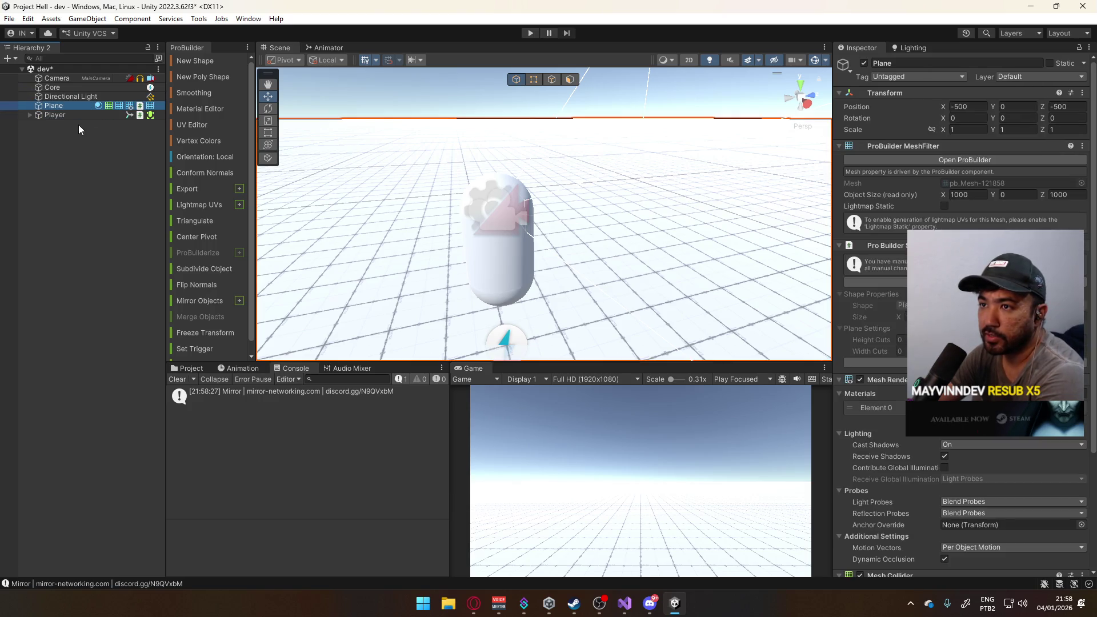
left_click(86, 114)
mouse_move(546, 234)
left_mouse_down()
mouse_move(666, 208)
mouse_move(788, 310)
left_mouse_up()
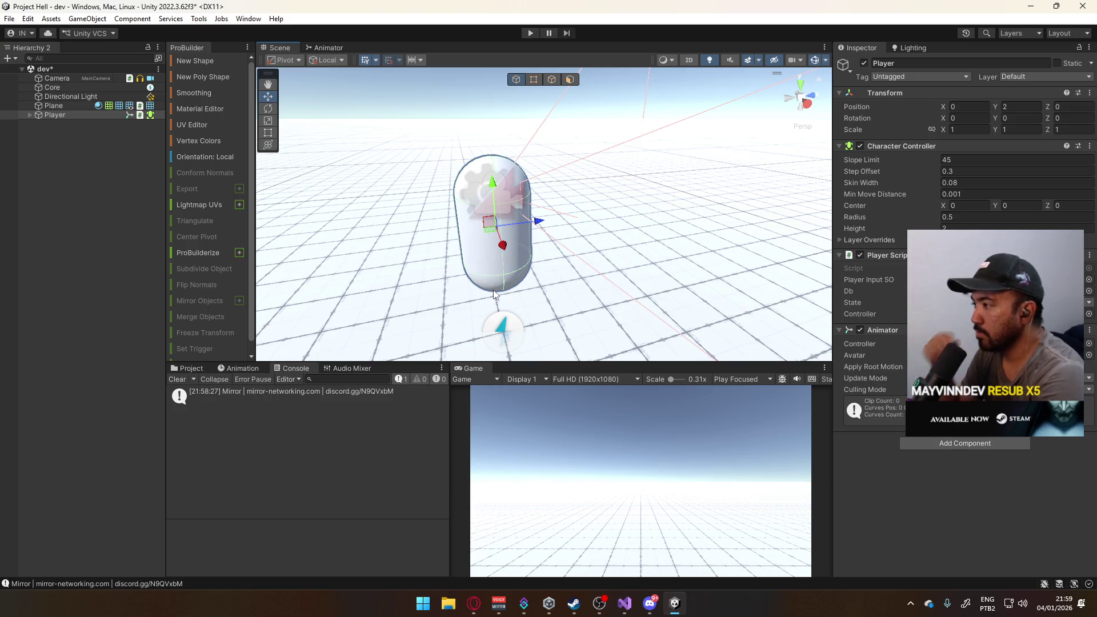
left_click(192, 370)
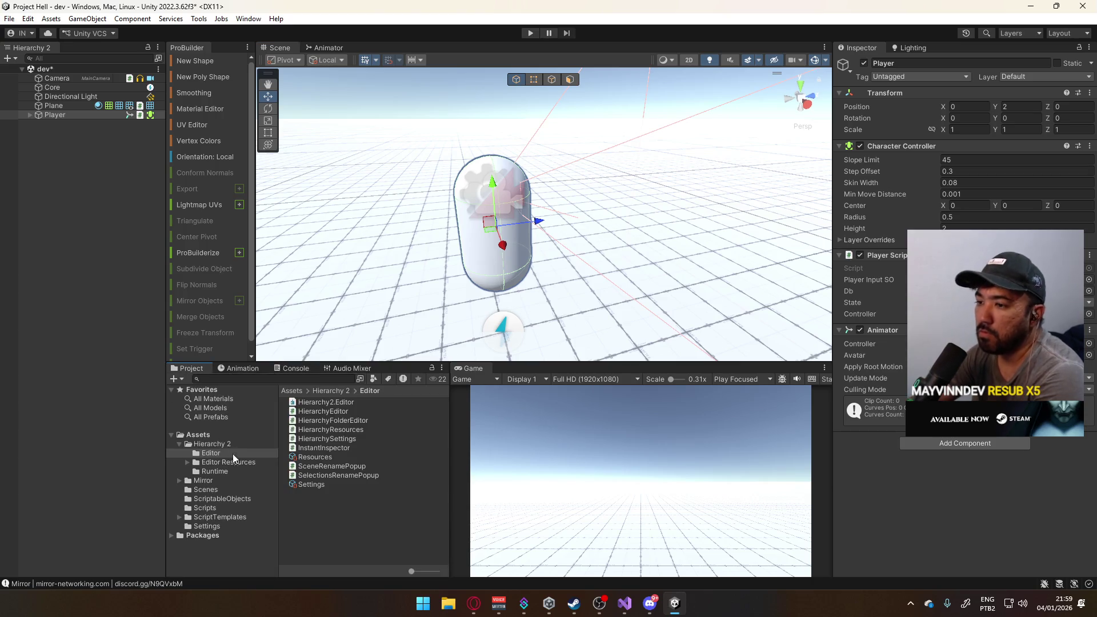
Create an Animator Controller named 'Player' in Assets and open its state graph
right_click(198, 434)
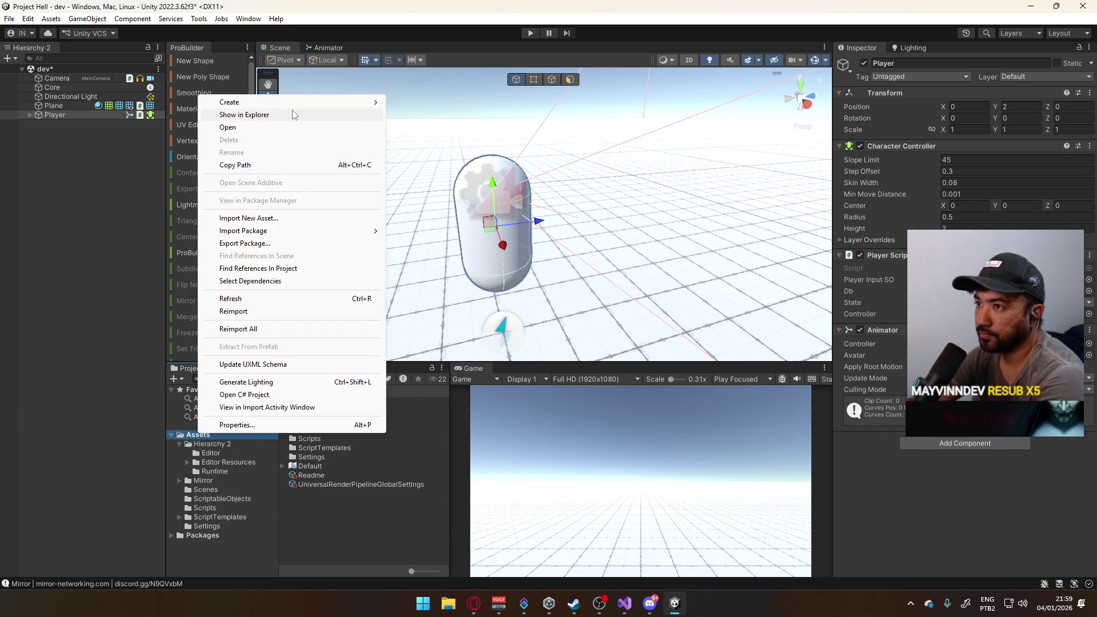
mouse_move(291, 104)
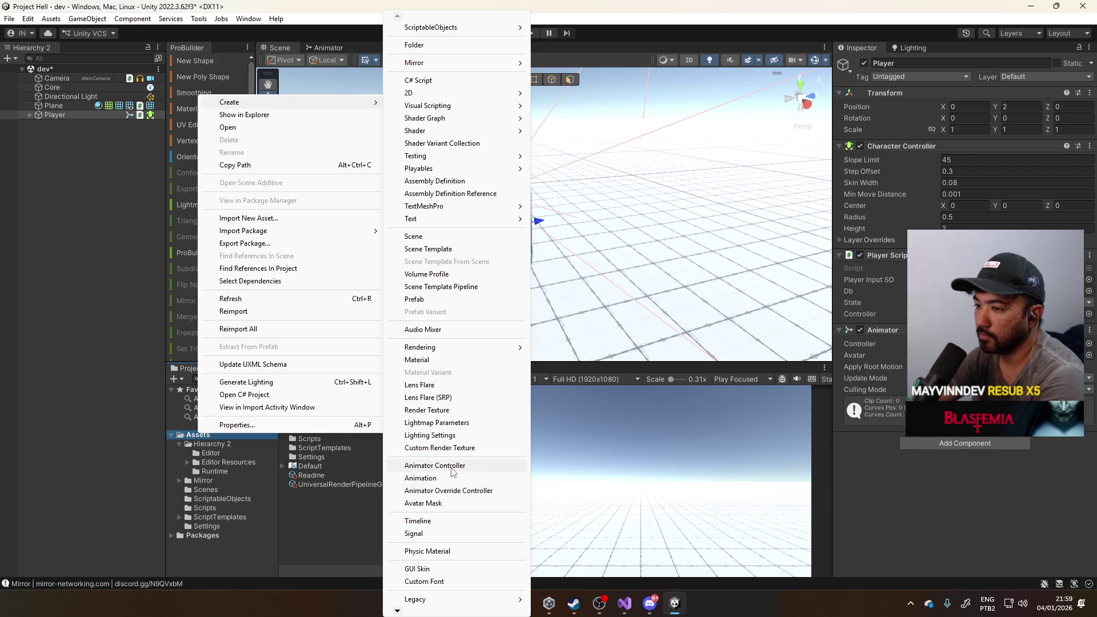
left_click(452, 466)
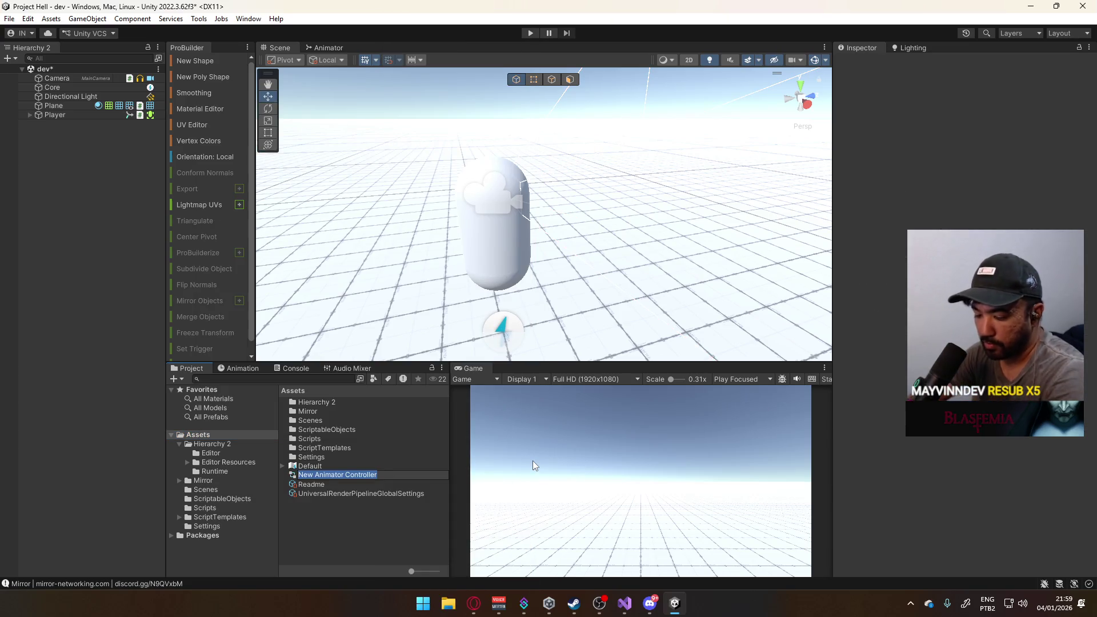
type("Player")
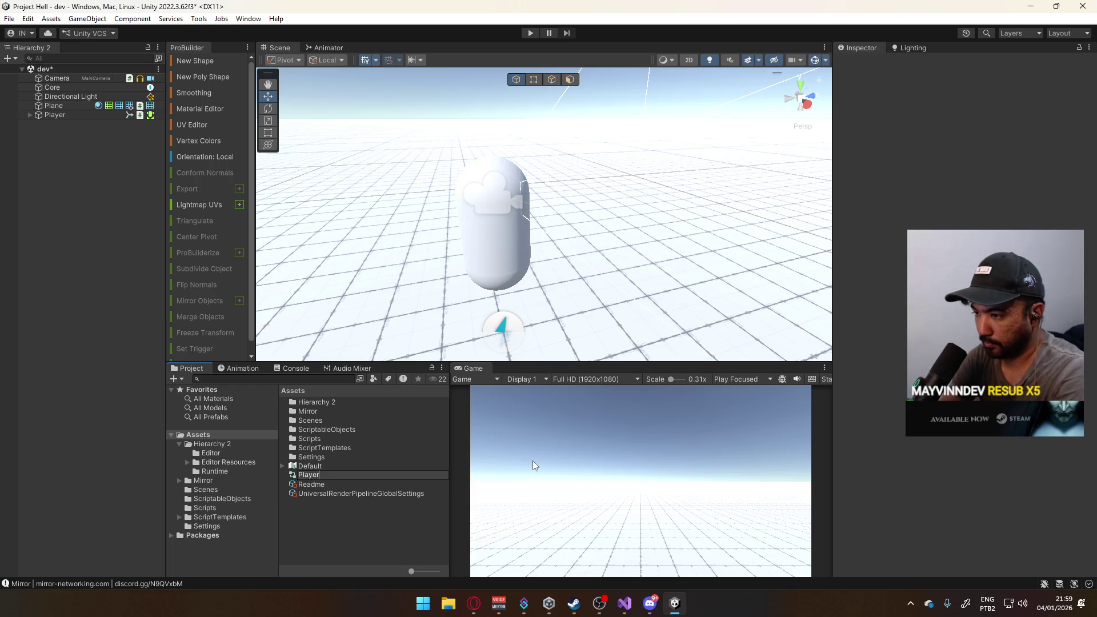
key("Return")
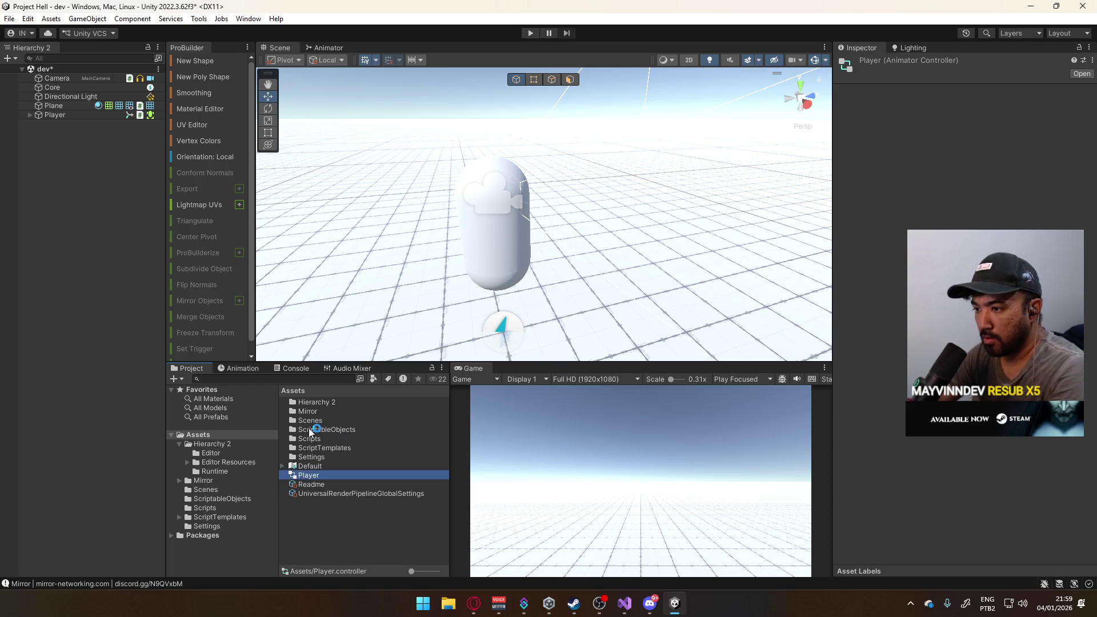
left_click(89, 114)
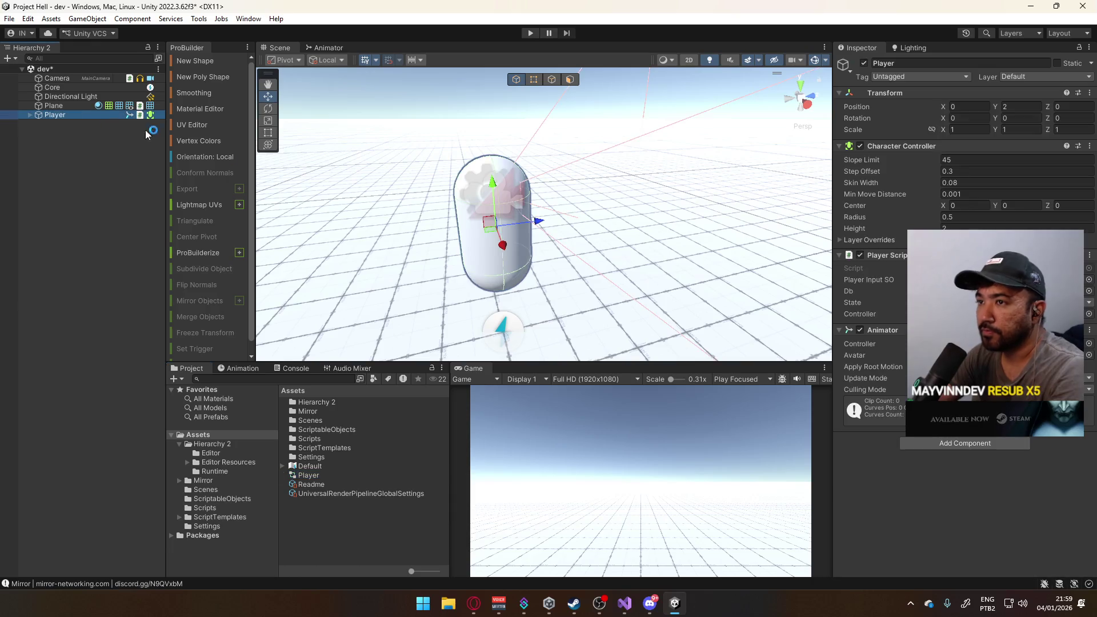
left_click_drag(317, 471, 317, 474)
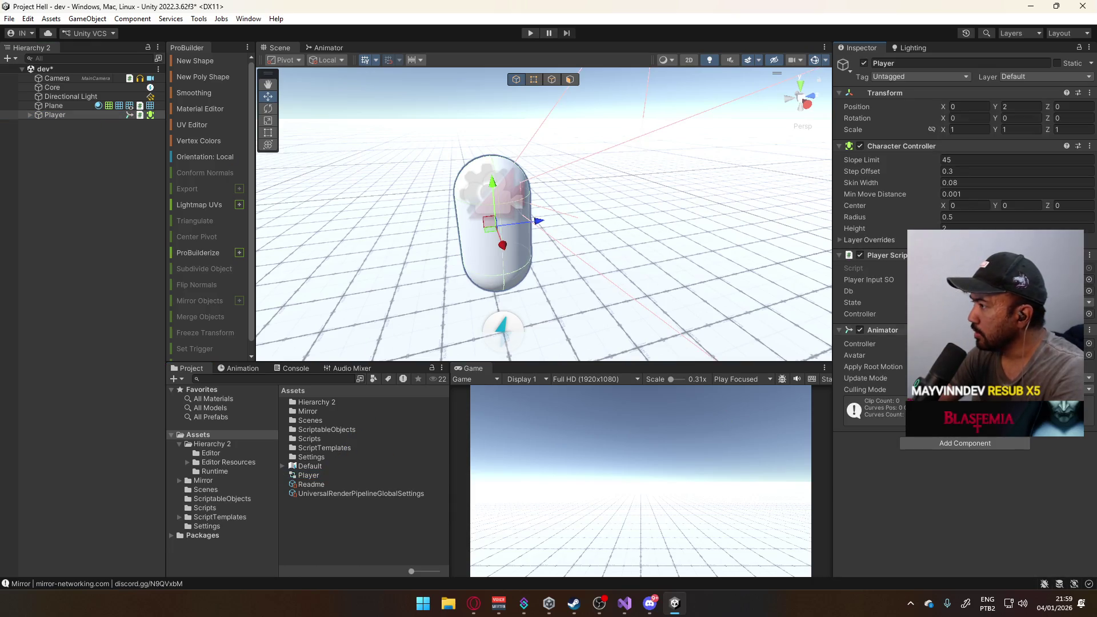
double_click(309, 474)
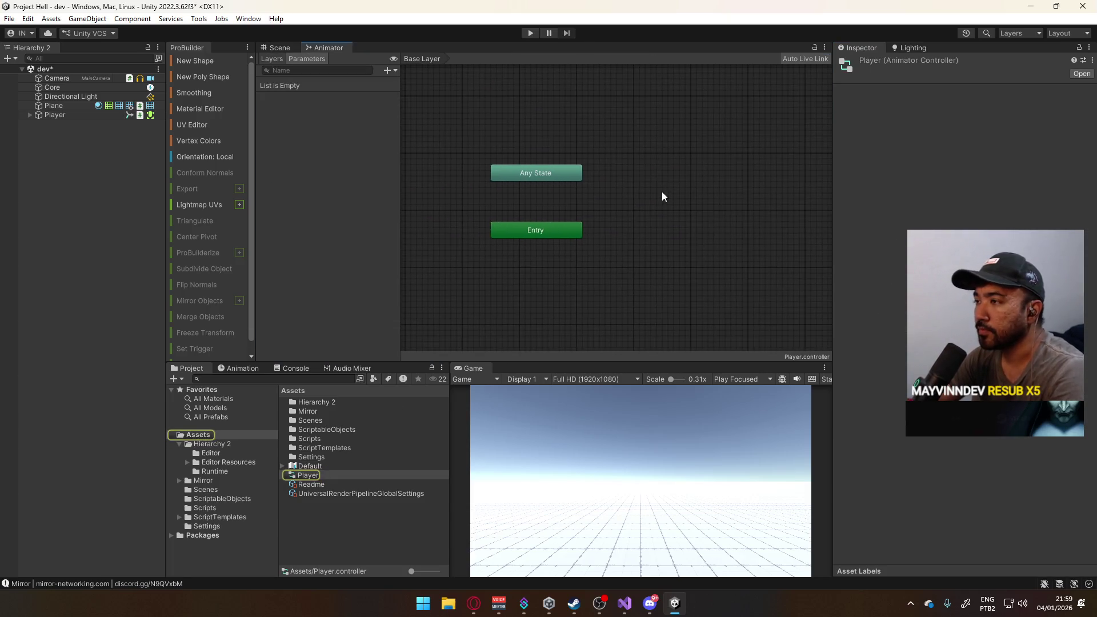
Add an empty New State to the Player controller's Base Layer, placed just right of Entry
right_click(662, 191)
mouse_move(702, 199)
left_click(826, 201)
left_click_drag(607, 217, 620, 238)
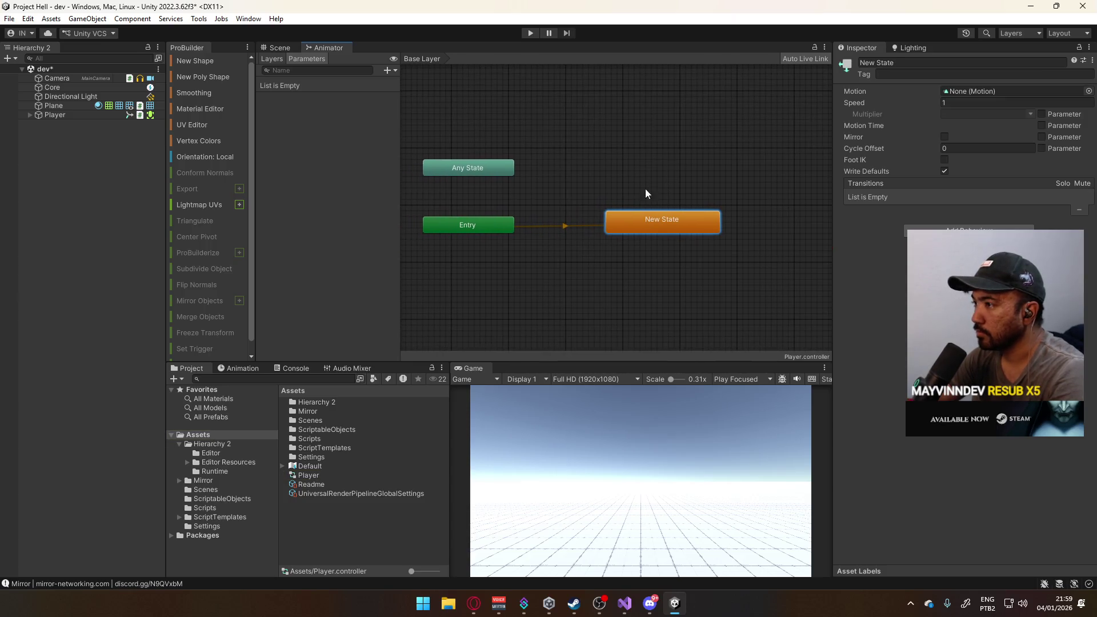
left_click_drag(638, 217, 622, 221)
left_click(646, 171)
left_click(625, 225)
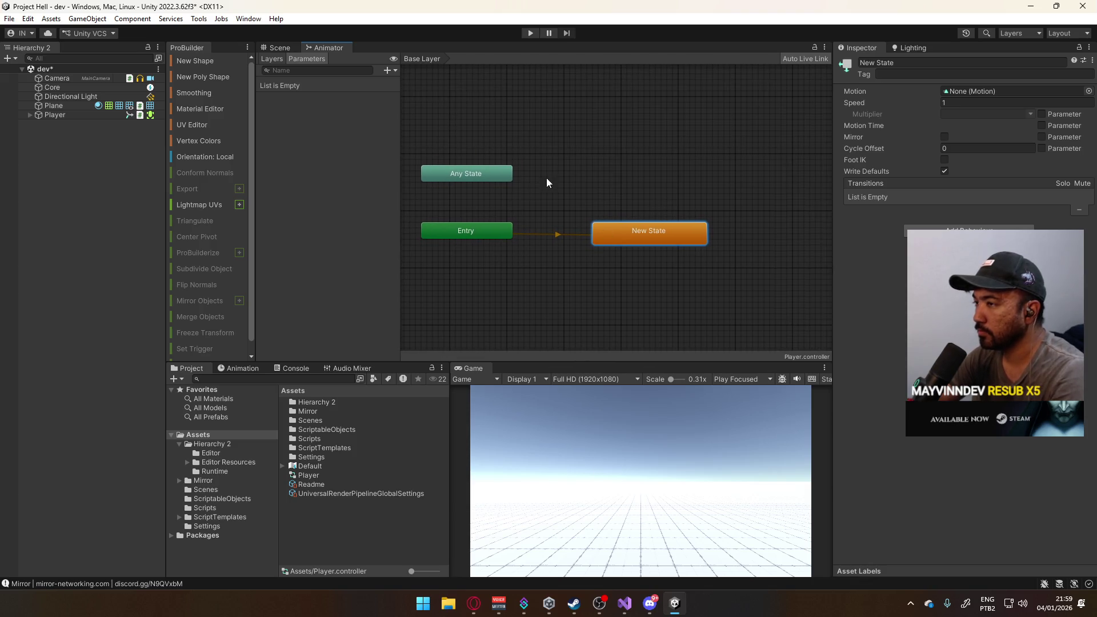
Move Entry lower, align Any State with New State, and add a transition from Any State to New State
left_click(496, 177)
left_click_drag(474, 225, 498, 296)
mouse_move(474, 175)
left_mouse_down()
mouse_move(491, 239)
mouse_move(475, 242)
left_mouse_up()
right_click(487, 231)
left_click(514, 236)
left_click(628, 231)
left_click(634, 233)
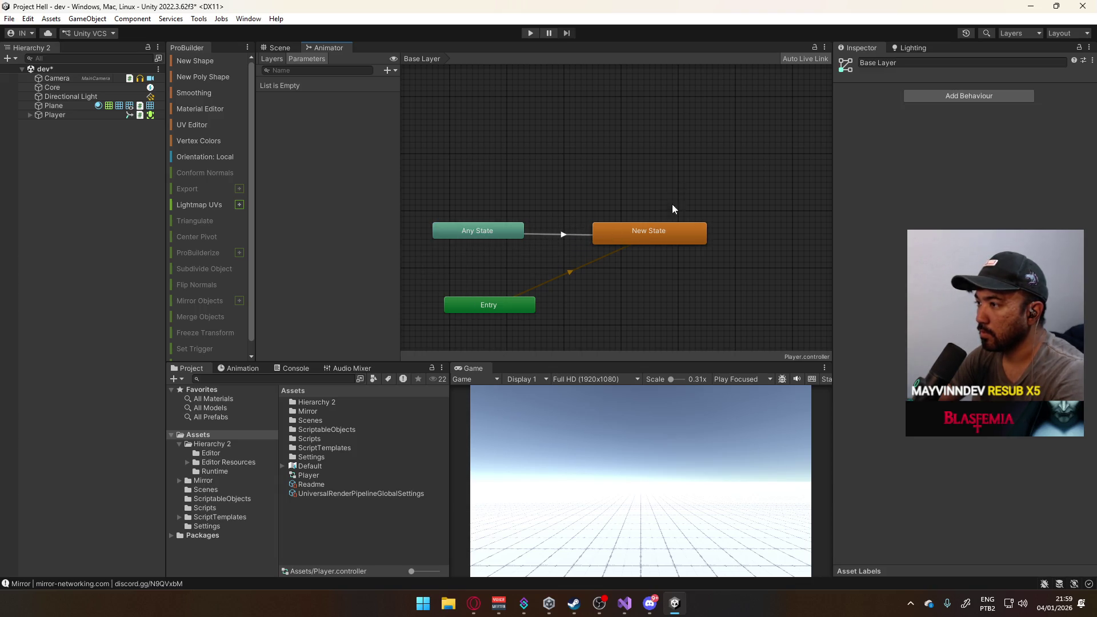
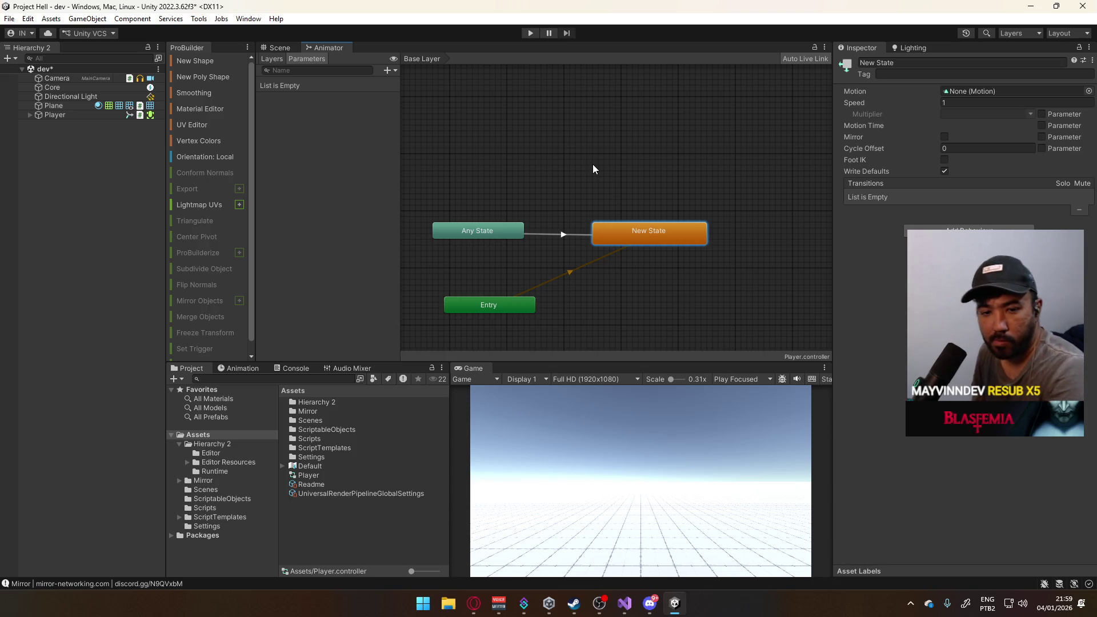
Rename New State to Default and delete the stray pasted copy
left_click(926, 60)
type("Default")
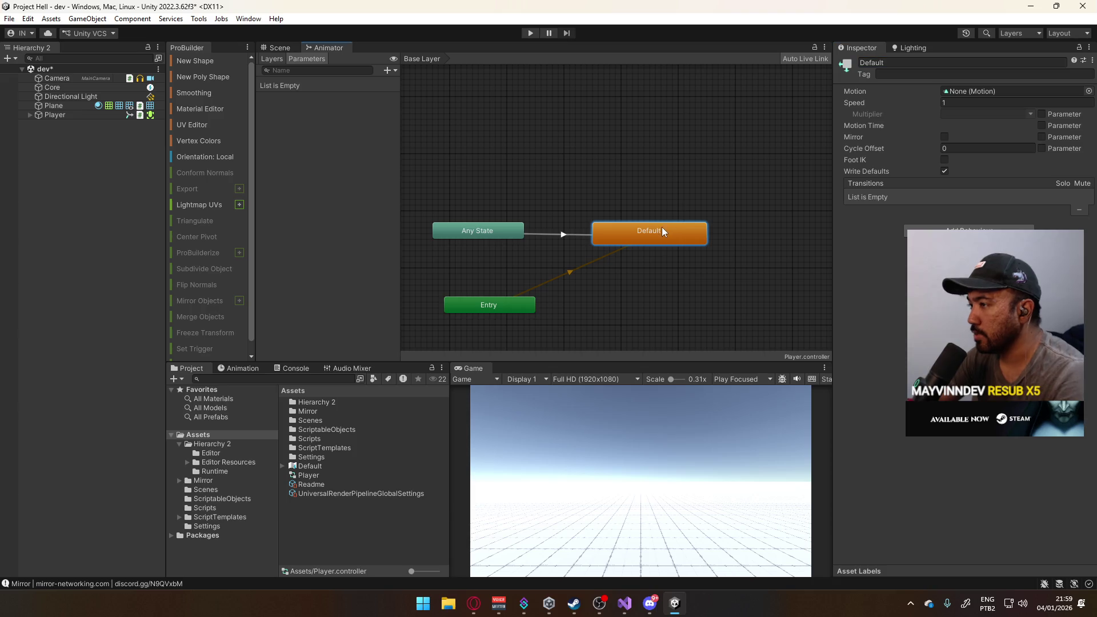
left_click(647, 190)
key("ctrl+v")
mouse_move(490, 167)
left_mouse_down()
mouse_move(674, 194)
mouse_move(668, 204)
left_mouse_up()
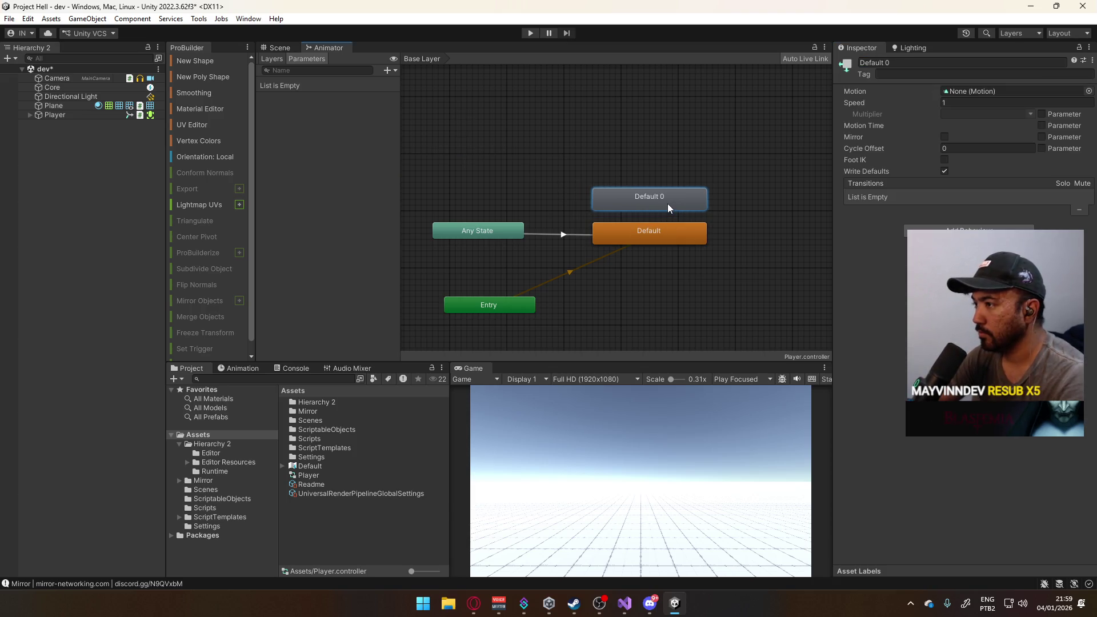
key("Delete")
Inspect the Any State to Default transition's Settings and nudge Entry slightly left
left_click(553, 234)
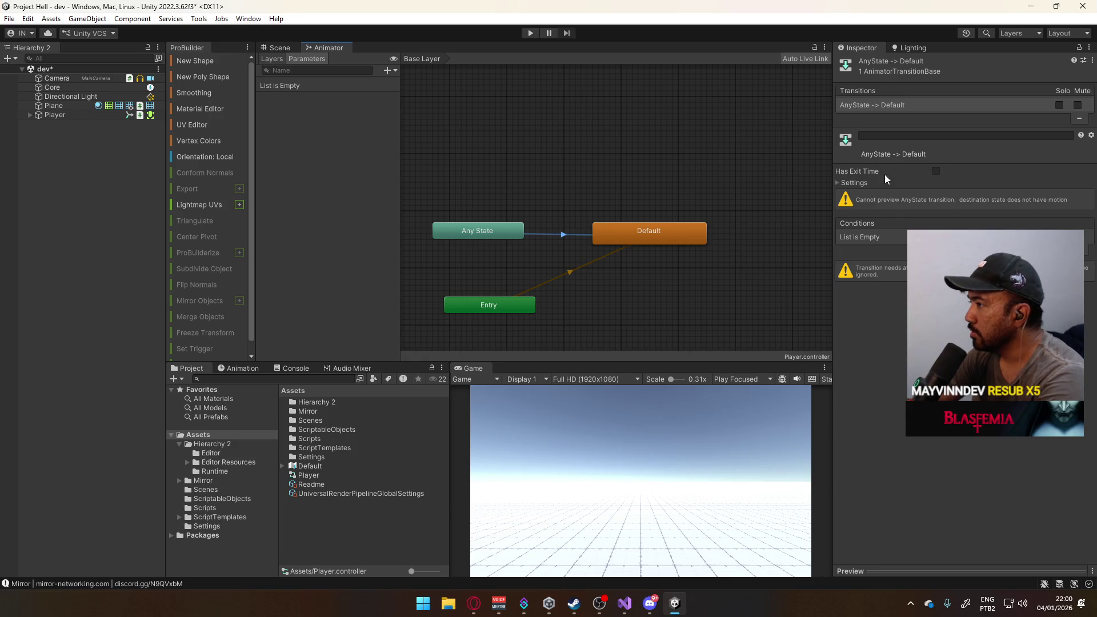
left_click(886, 182)
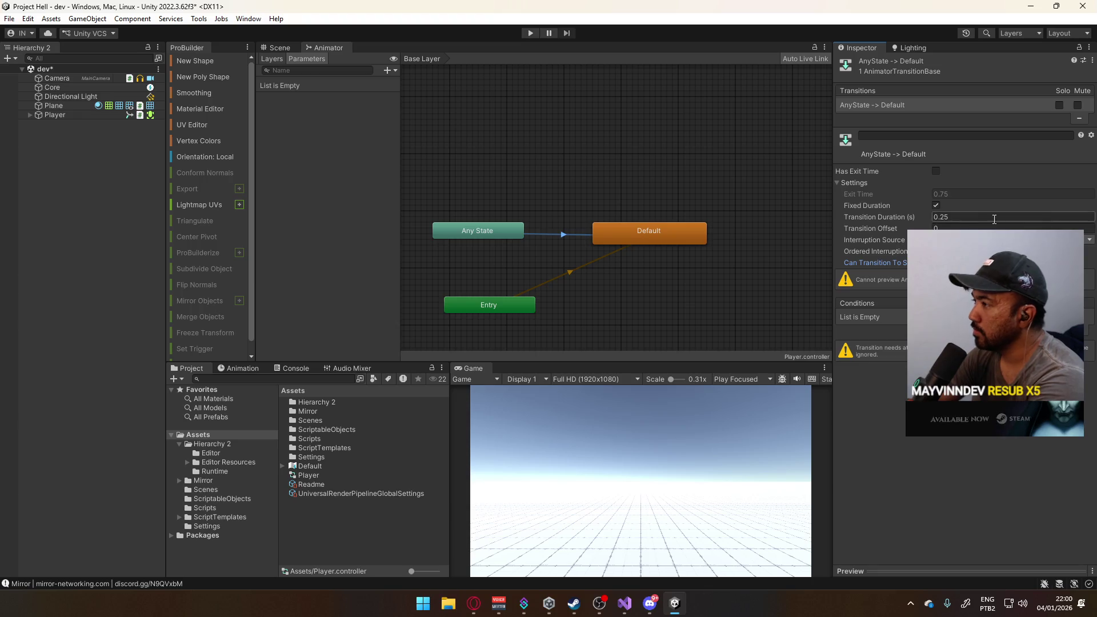
left_click(560, 208)
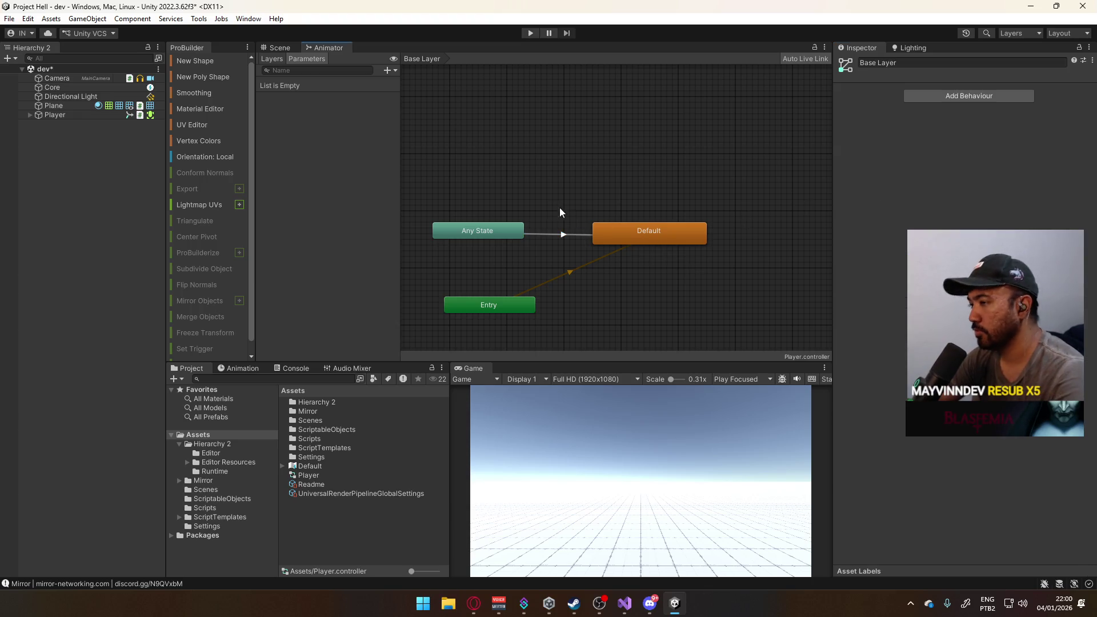
left_click_drag(482, 299, 471, 301)
Copy the Default state together with its Any State transition
left_click(483, 265)
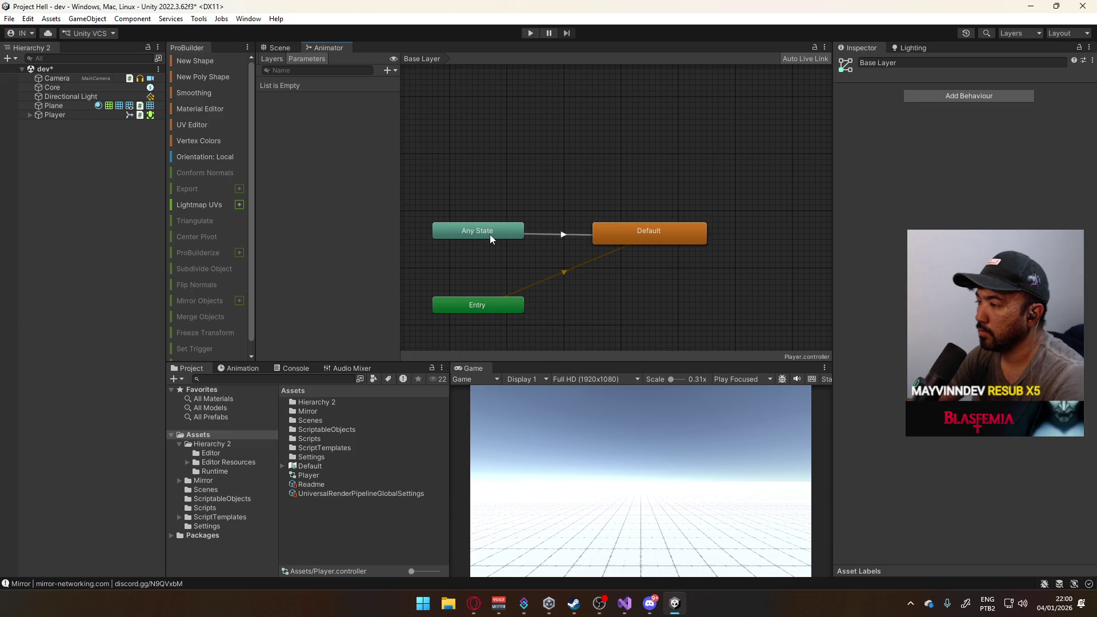
left_click(562, 234)
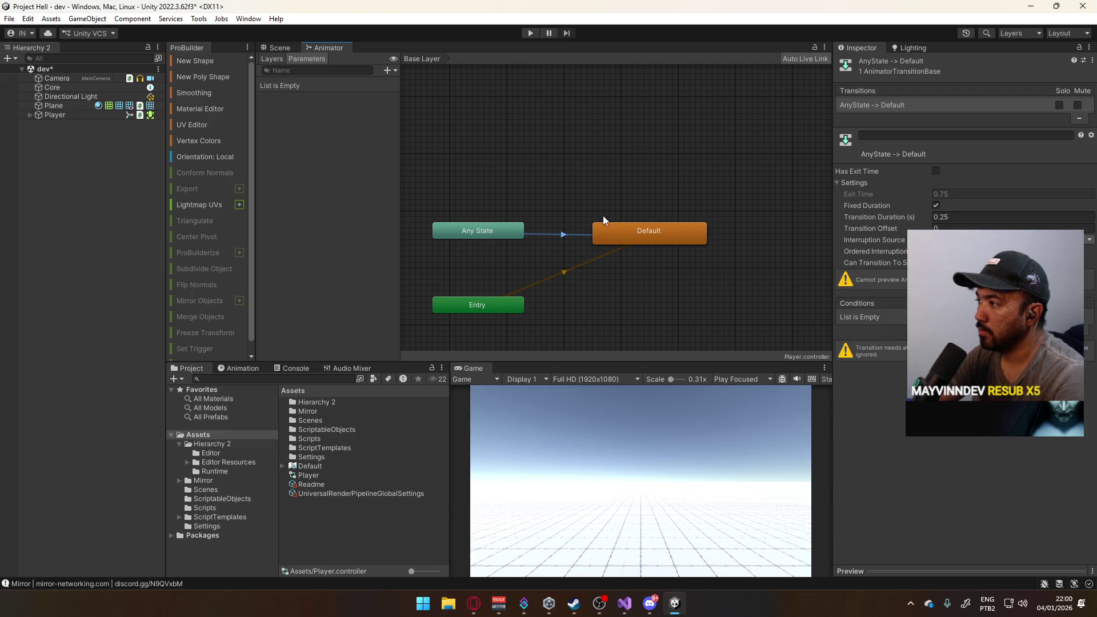
left_click(480, 230)
left_click(629, 232)
key("ctrl+c")
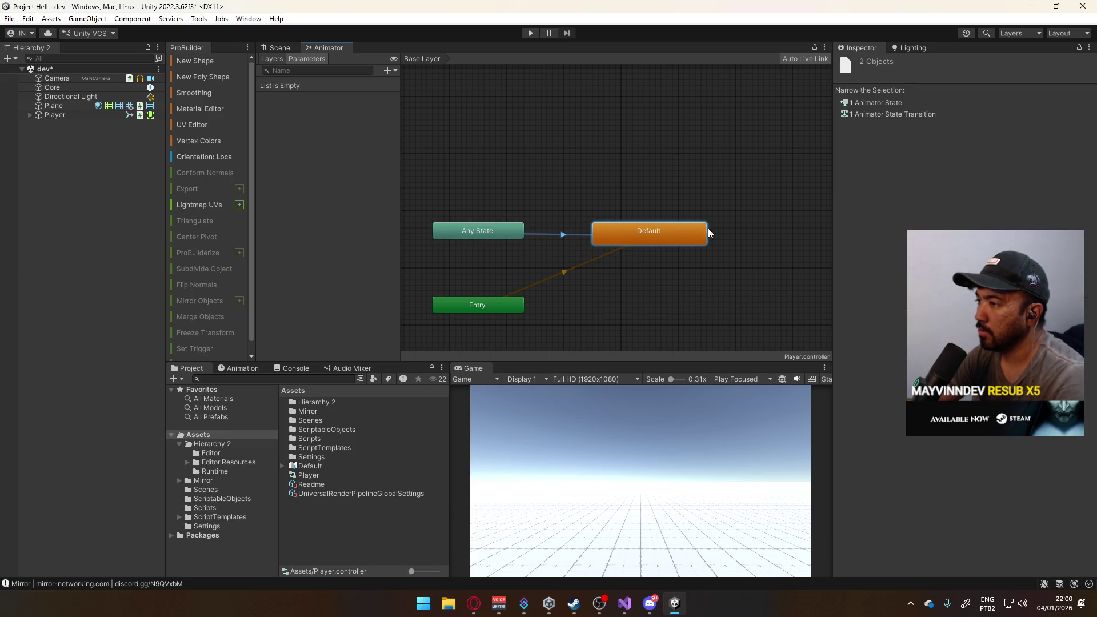
Paste four copies of Default and stack them in a column above it
left_click(660, 201)
key("ctrl+v")
left_click(547, 181)
left_click_drag(486, 169, 682, 200)
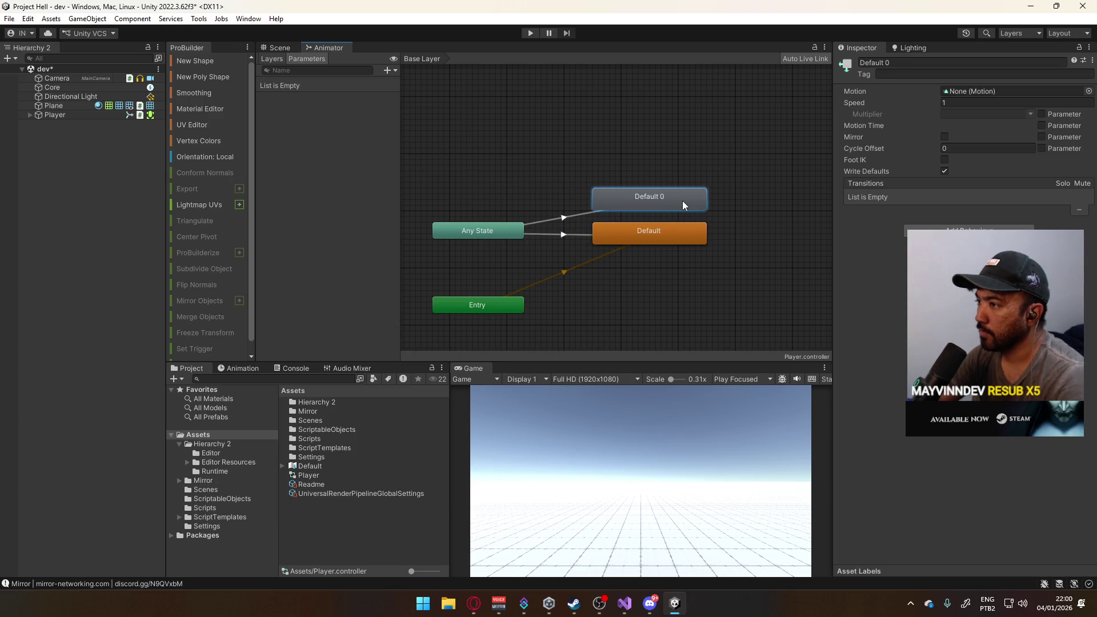
key("ctrl+v")
left_click_drag(458, 165, 651, 168)
key("ctrl+v")
left_click_drag(472, 201, 674, 165)
key("ctrl+v")
left_click_drag(471, 200, 645, 131)
Rename the first two copies to Ascend and Descend
left_click(657, 234)
left_click(913, 63)
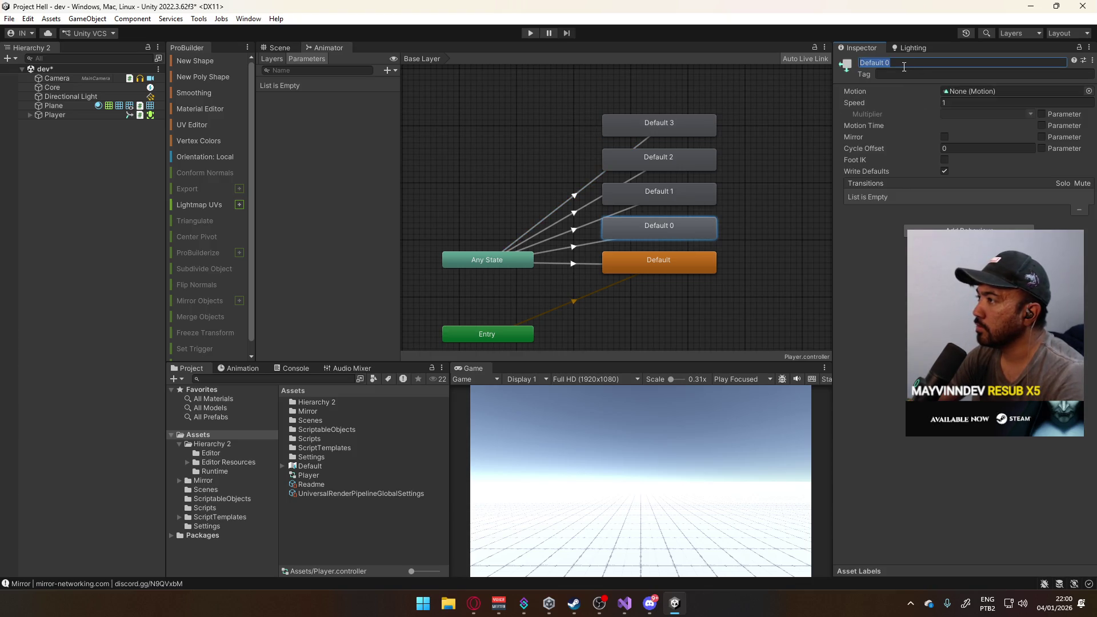
key("BackSpace")
key("BackSpace")
key("BackSpace")
type("Ascen")
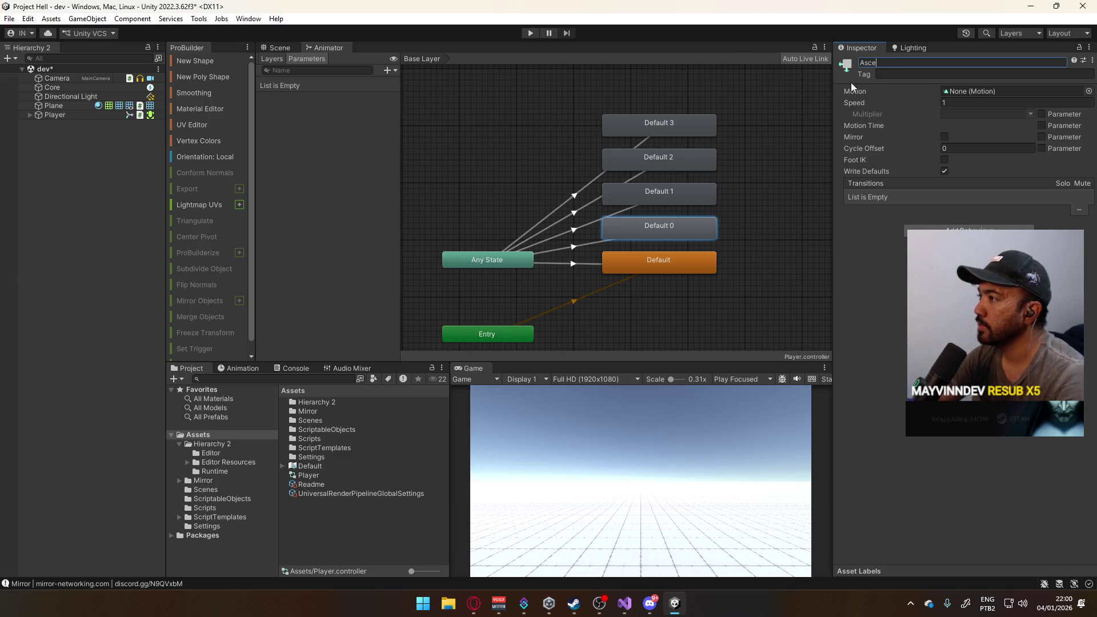
type("d")
left_click(673, 198)
left_click(920, 63)
type("Descend")
left_click(667, 156)
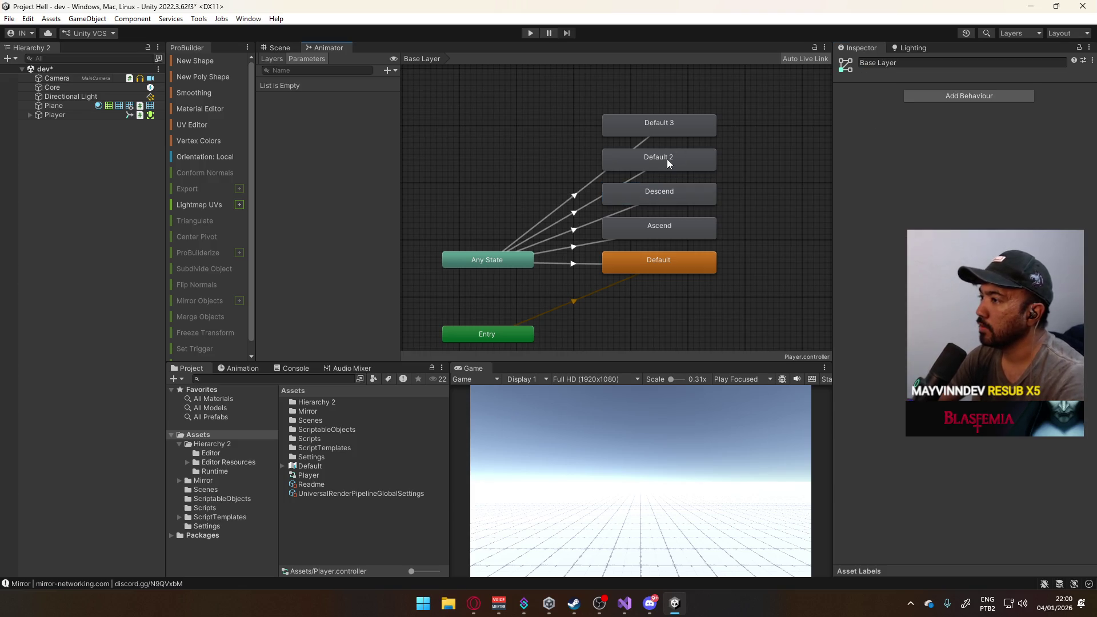
Rename the third copy to Crouch and begin renaming the fourth
left_click(904, 63)
key("BackSpace")
key("BackSpace")
key("BackSpace")
type("Crouch")
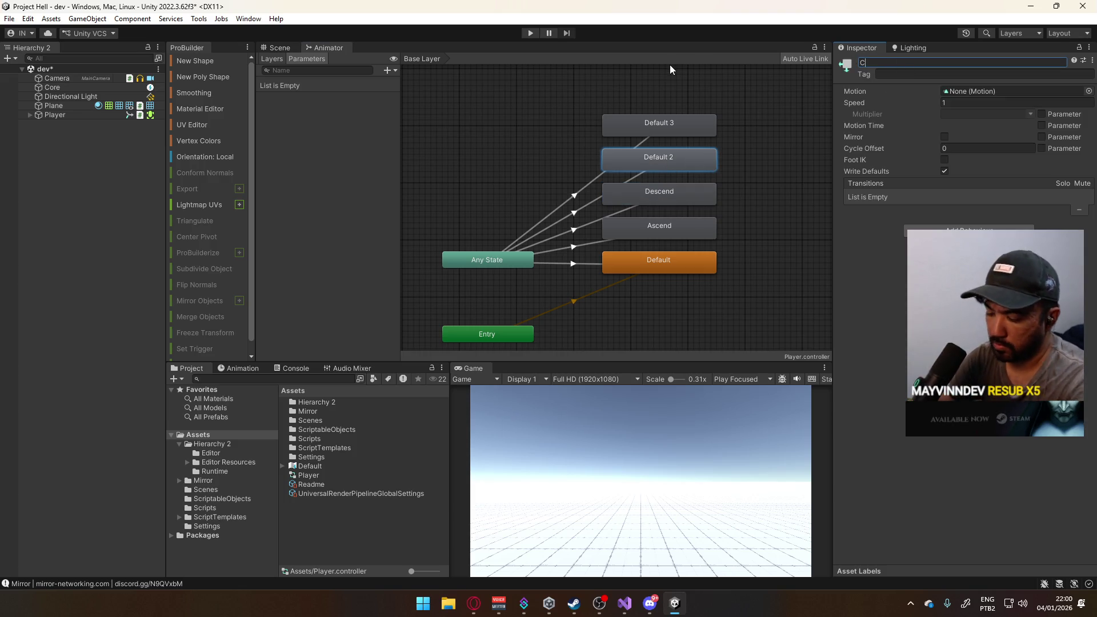
key("Return")
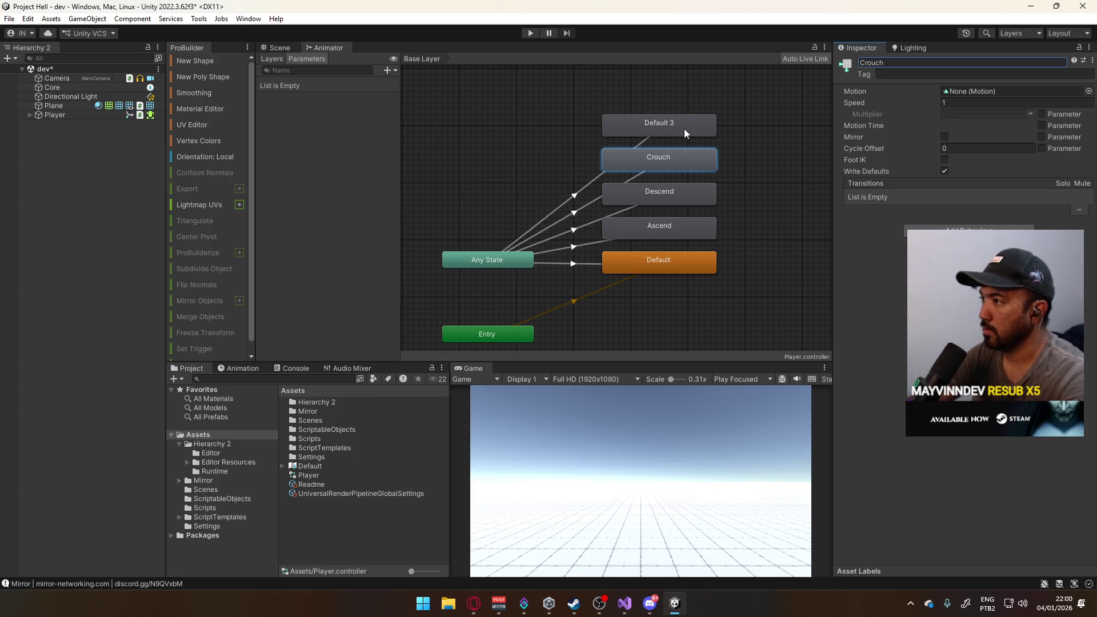
left_click(683, 128)
left_click(911, 64)
key("BackSpace")
key("BackSpace")
key("BackSpace")
Name the fifth state Sprint and move Default to the top with Entry beside it
type("Sprint")
left_click_drag(659, 266, 662, 96)
left_click_drag(510, 329, 809, 97)
mouse_move(683, 100)
left_mouse_down()
mouse_move(661, 86)
mouse_move(669, 310)
left_mouse_up()
Line up Ascend, Descend, Crouch and Sprint in a column under Default
left_click(651, 161)
left_click_drag(651, 162, 654, 276)
mouse_move(658, 228)
left_mouse_down()
mouse_move(665, 240)
mouse_move(656, 163)
mouse_move(708, 207)
left_mouse_up()
left_click_drag(692, 169, 711, 224)
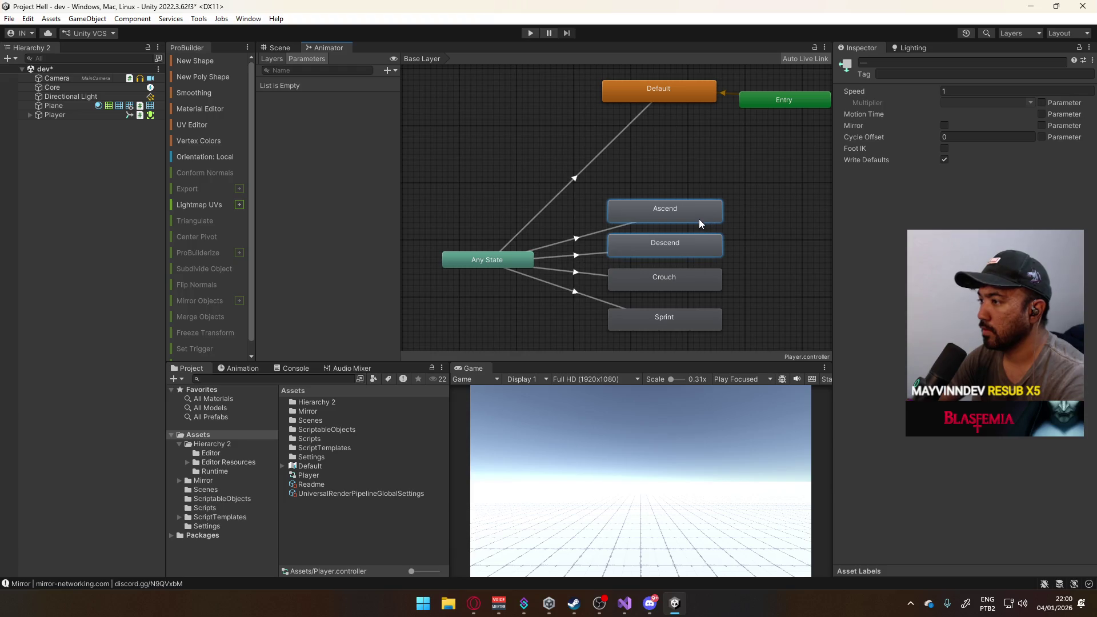
left_click_drag(765, 350, 604, 179)
left_click_drag(683, 215, 673, 125)
left_click(652, 126)
Shift the node groups down together and pan the whole state graph back into view
left_click_drag(540, 77, 767, 262)
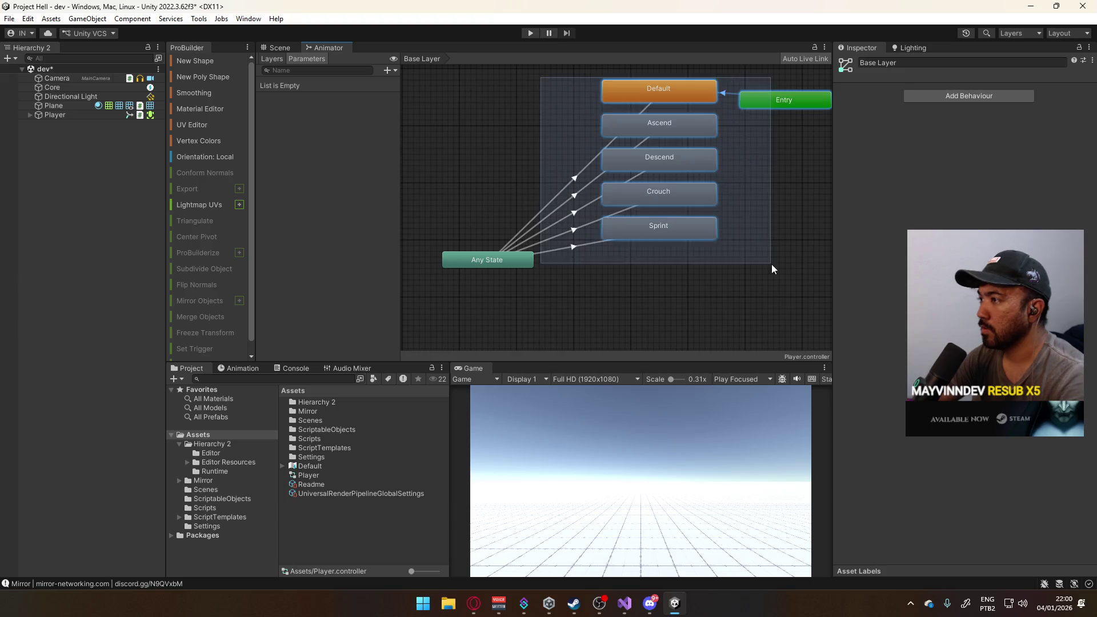
left_click_drag(650, 238, 647, 263)
left_click(749, 318)
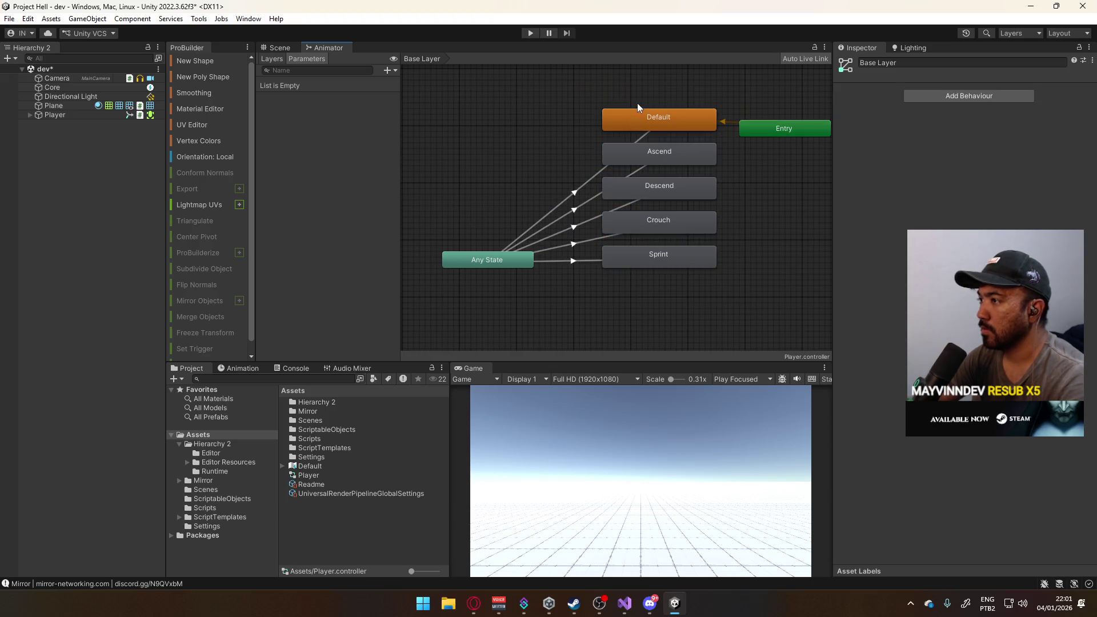
left_click_drag(635, 105, 693, 273)
left_click(681, 288)
left_click(682, 256)
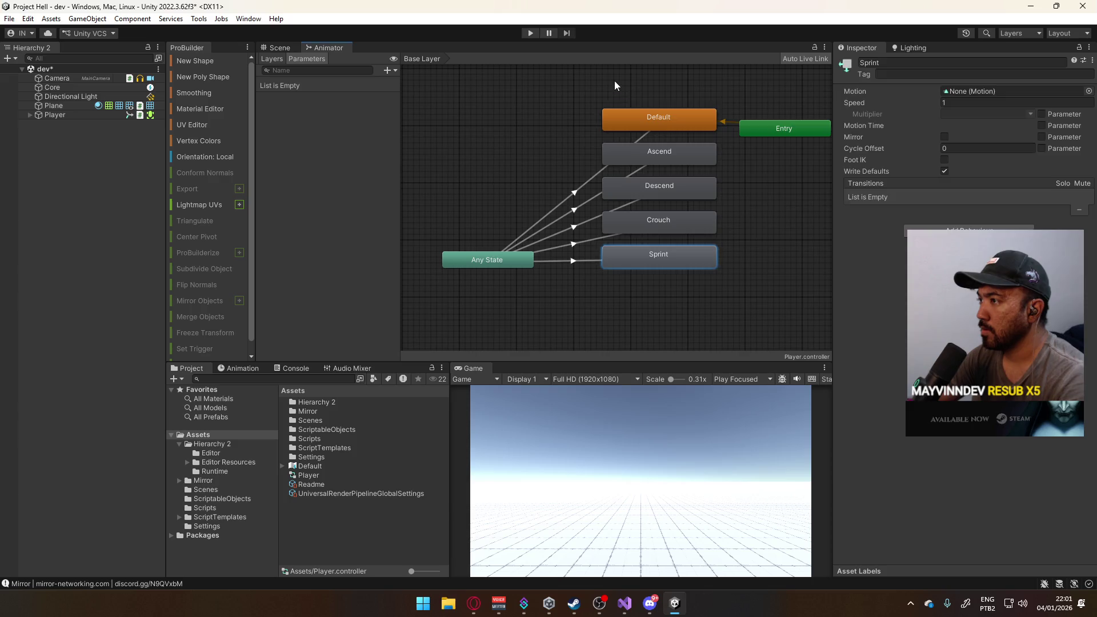
left_click_drag(615, 86, 743, 271)
mouse_move(643, 117)
left_mouse_down()
mouse_move(660, 158)
mouse_move(646, 260)
left_mouse_up()
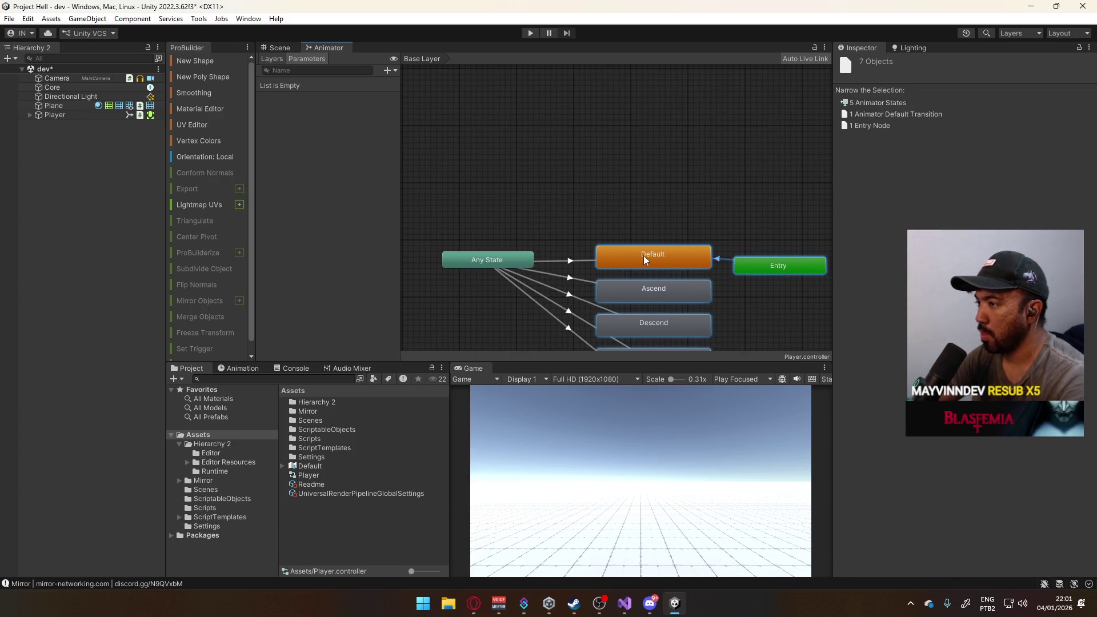
left_click(691, 236)
left_click_drag(666, 118, 651, 69)
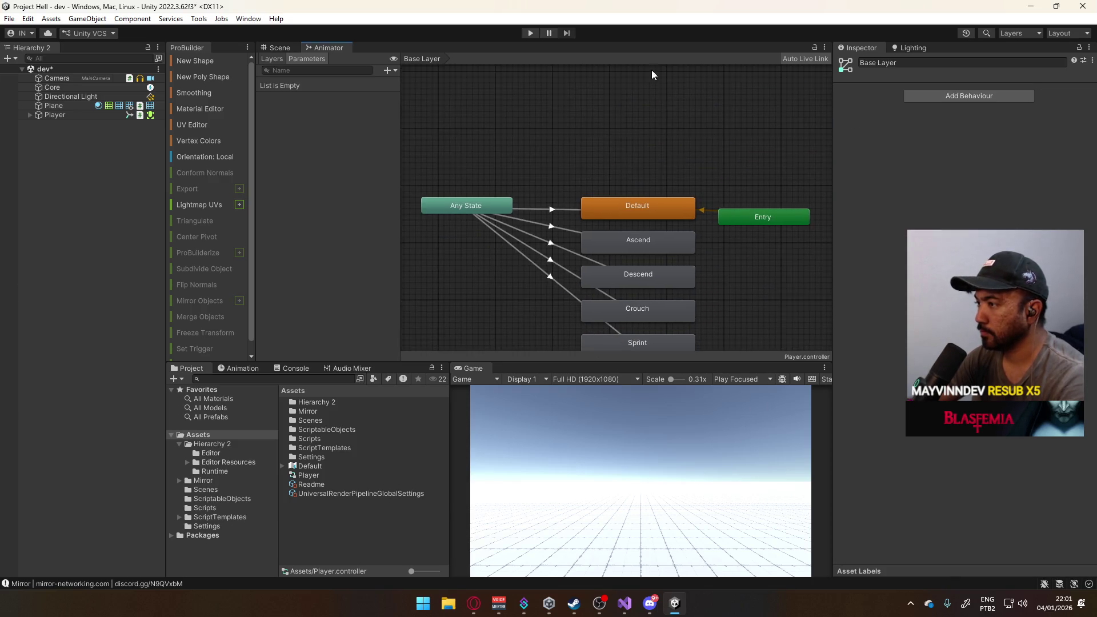
left_click_drag(582, 199, 575, 129)
left_click(543, 139)
Add an Int parameter named state and give the Any State to Default transition a state condition
left_click(385, 70)
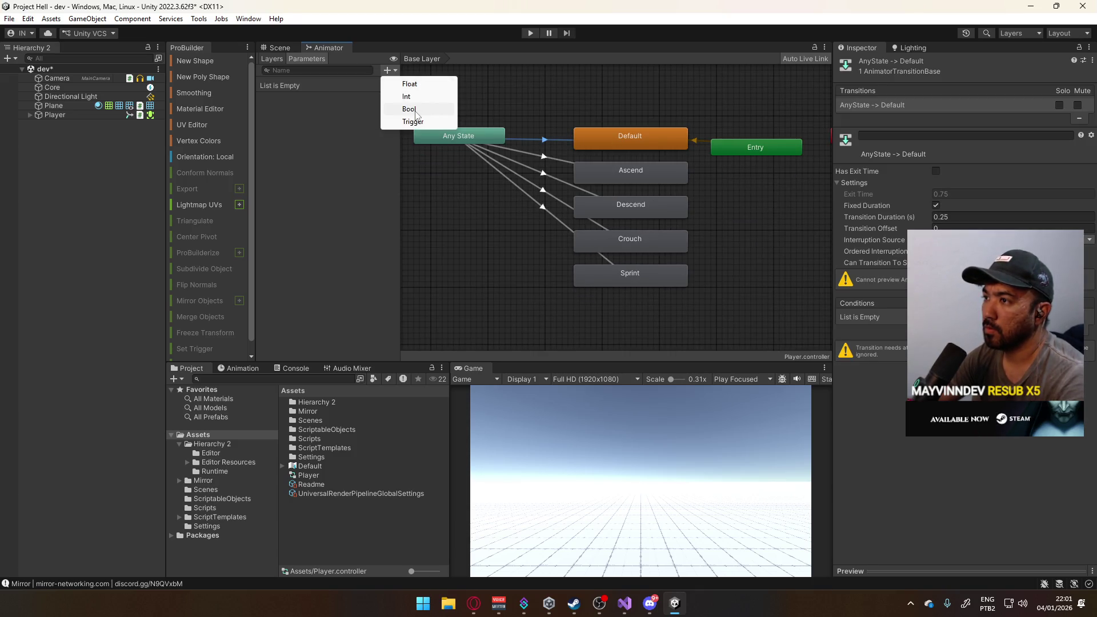
left_click(406, 96)
type("state")
key("Return")
left_click(485, 265)
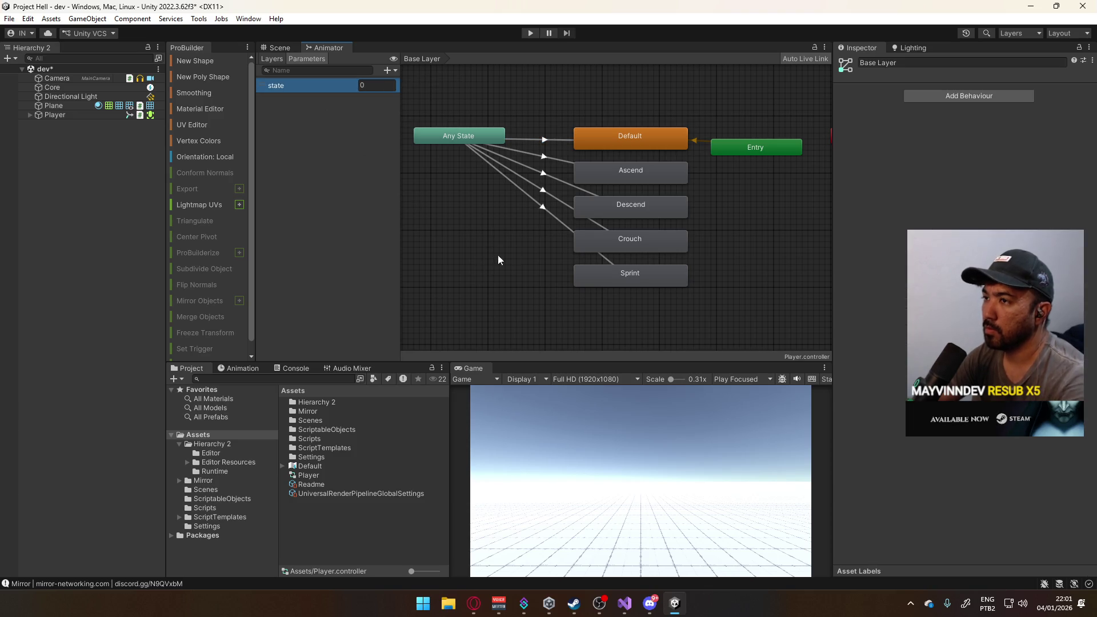
left_click(548, 140)
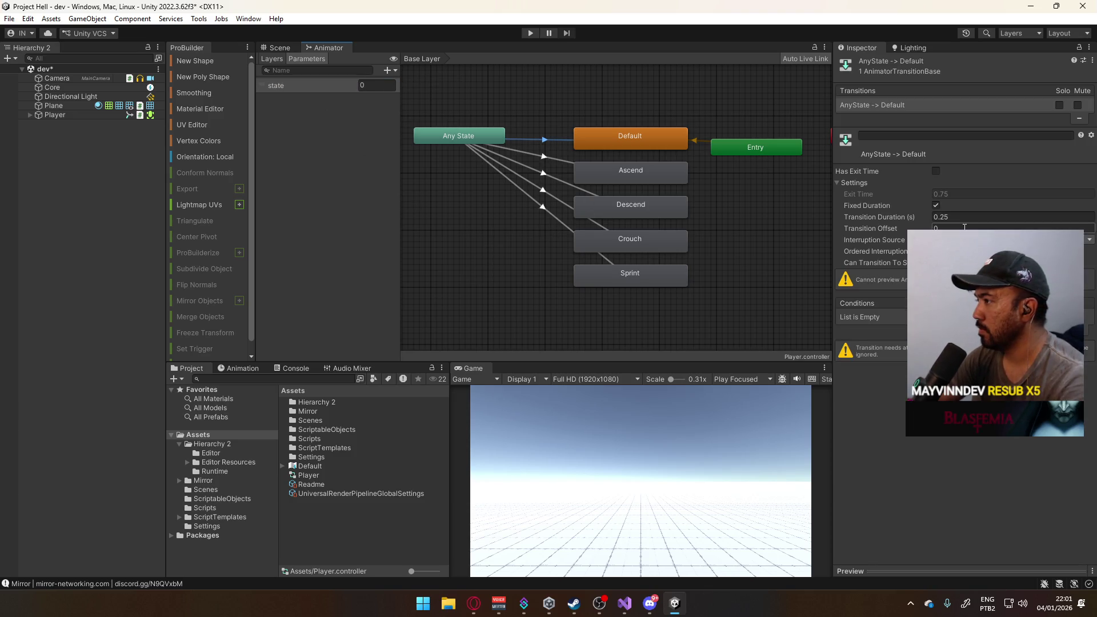
left_click(1067, 330)
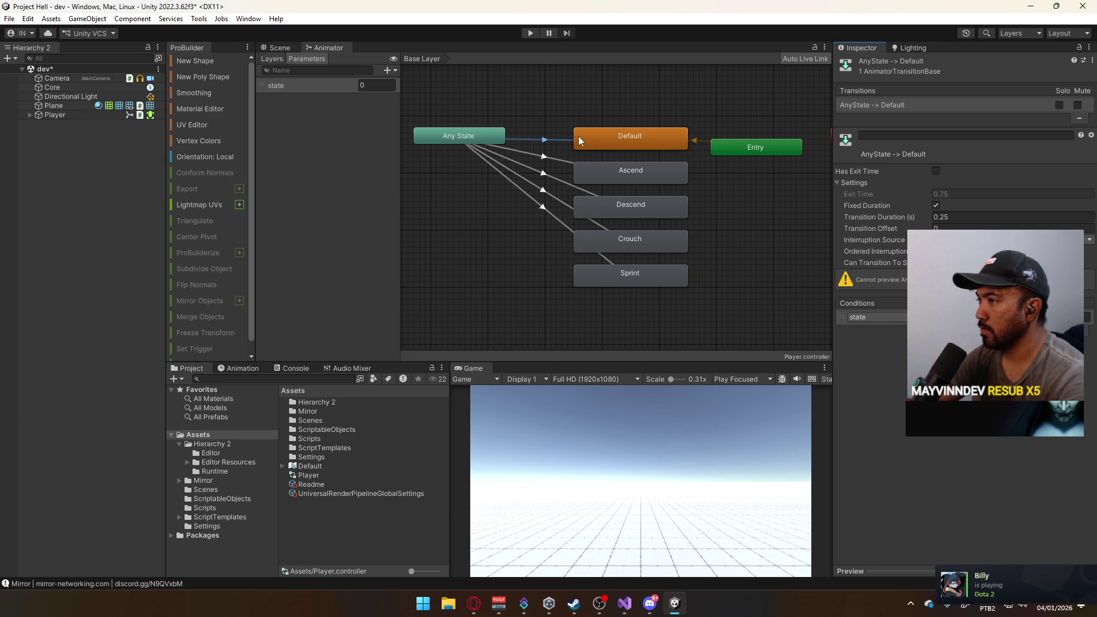
Copy the conditions from the Any State to Default transition
right_click(871, 106)
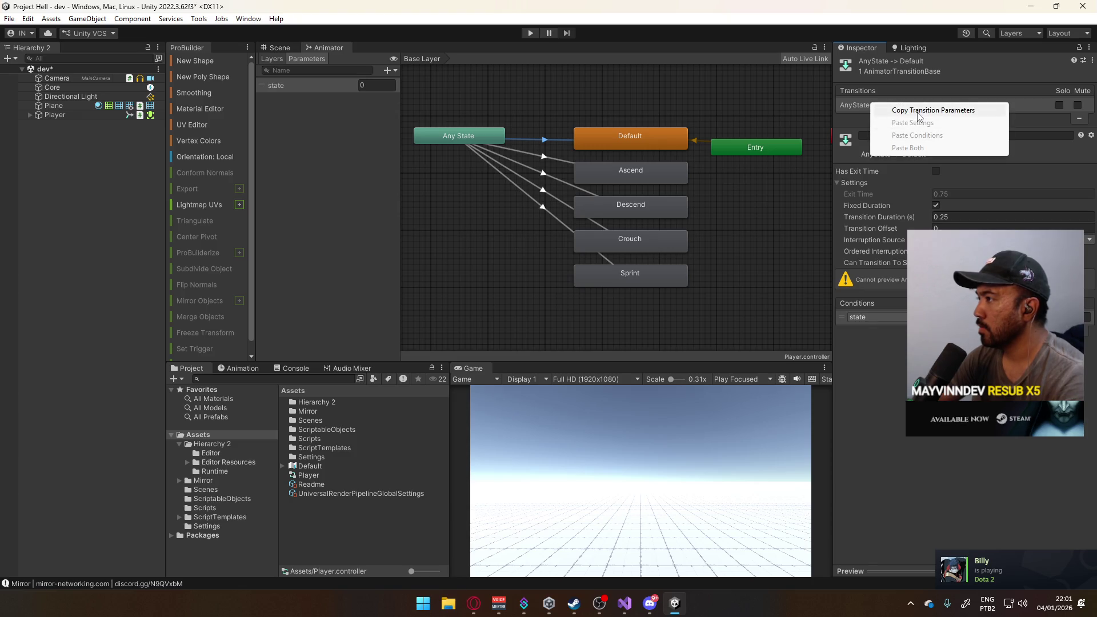
left_click(864, 108)
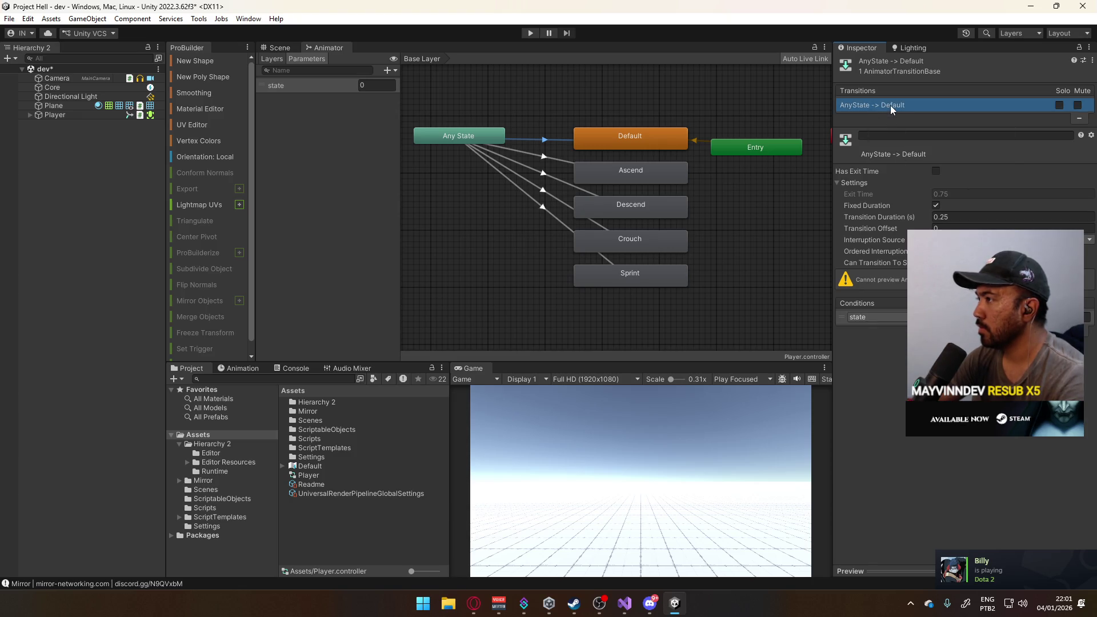
right_click(890, 105)
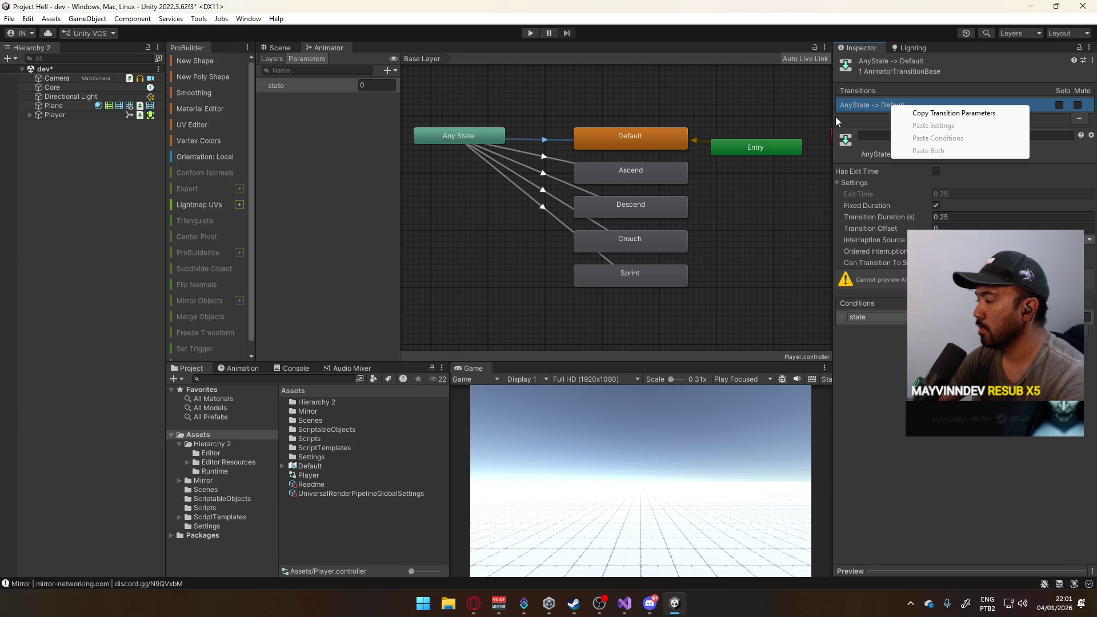
left_click(535, 162)
left_click(546, 157)
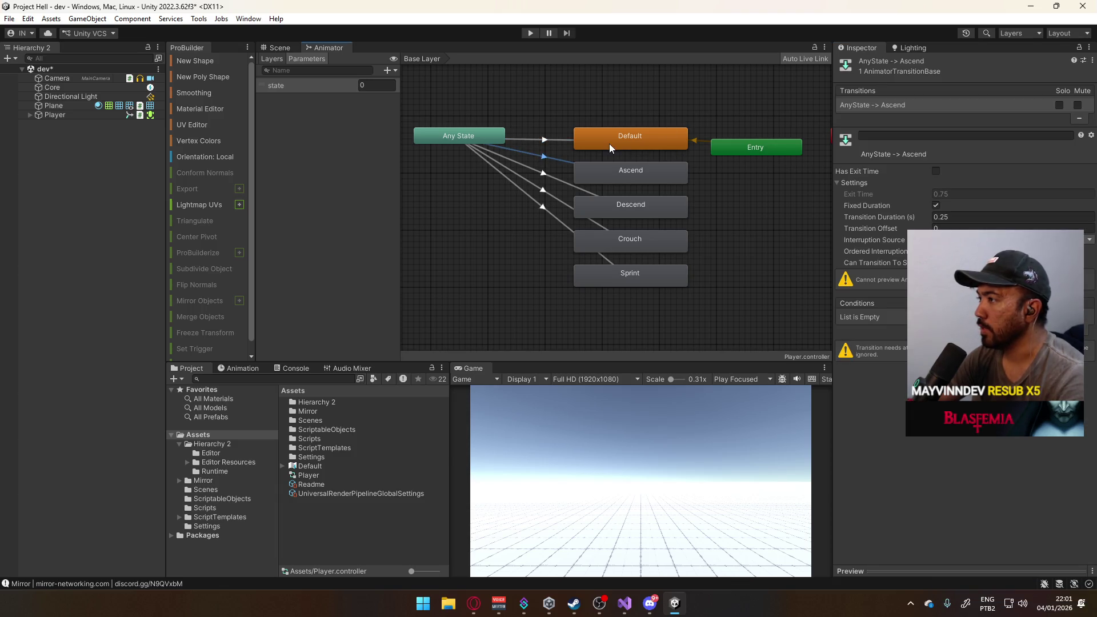
left_click(565, 141)
right_click(921, 110)
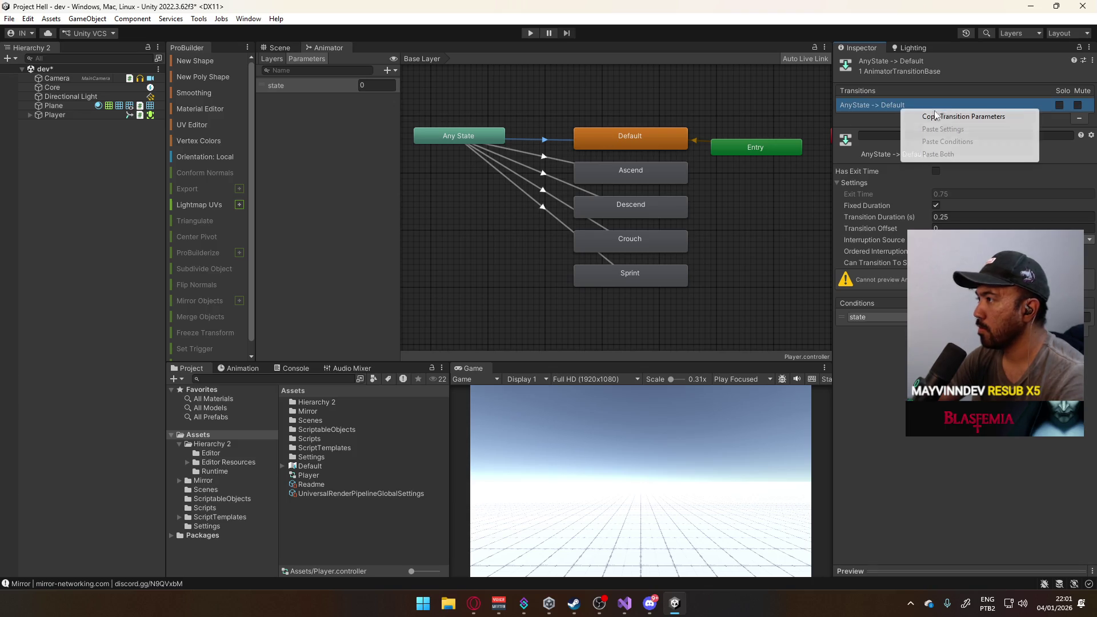
left_click(963, 118)
Paste the state condition onto the Ascend, Descend, Crouch and Sprint transitions
left_click(587, 157)
right_click(899, 109)
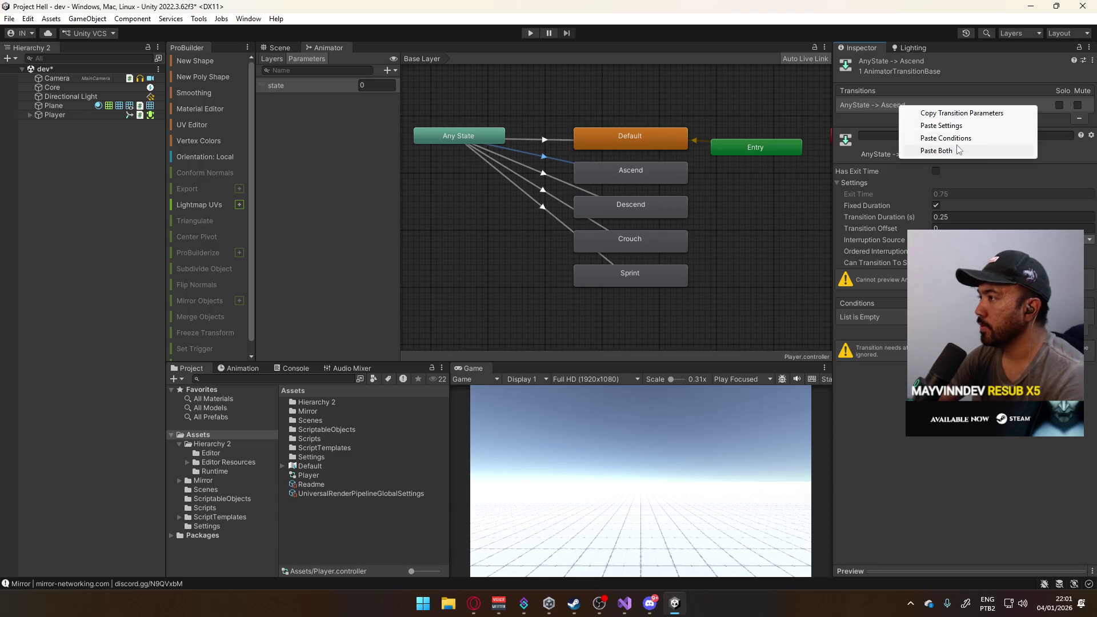
left_click(945, 138)
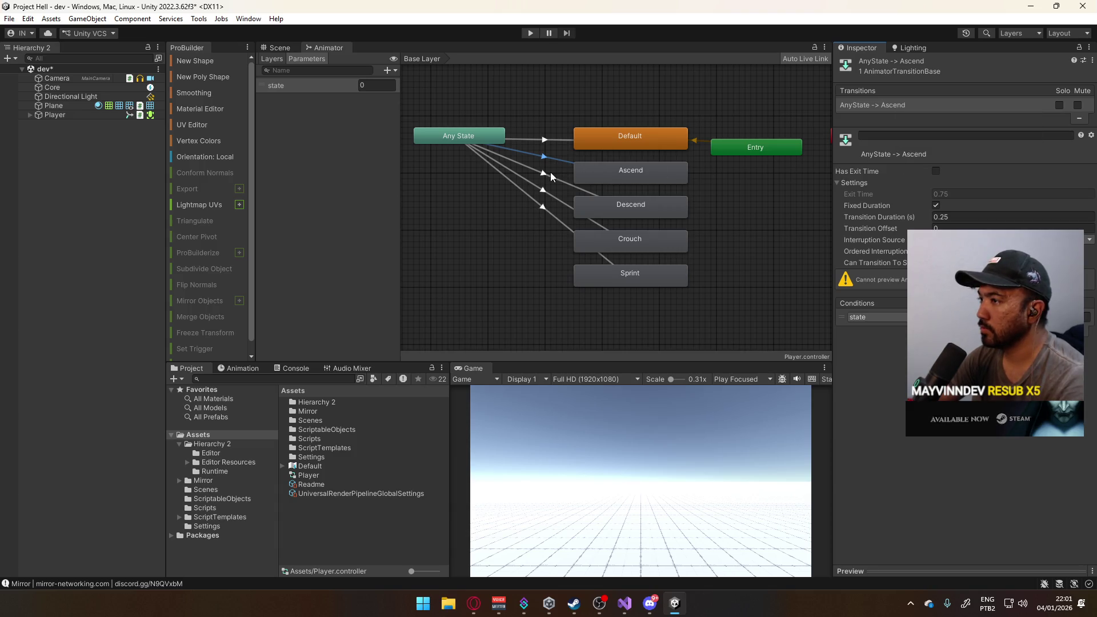
left_click(552, 177)
right_click(899, 109)
left_click(945, 138)
left_click(525, 180)
right_click(888, 109)
left_click(937, 140)
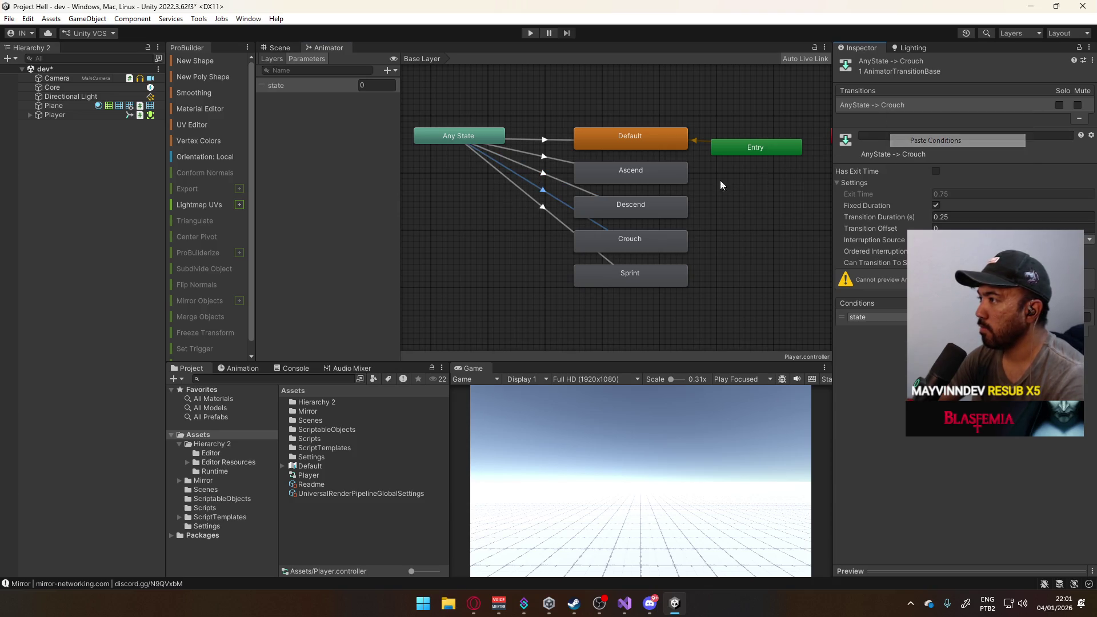
left_click(516, 190)
right_click(886, 106)
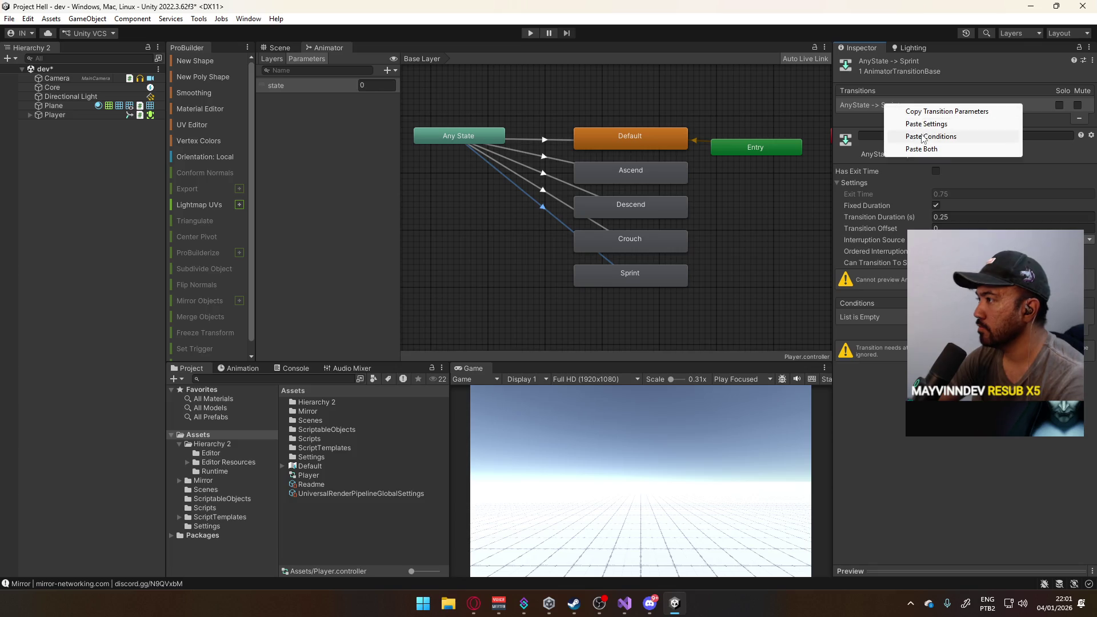
left_click(921, 137)
Verify the state condition on the Ascend, Descend, Crouch and Sprint transitions
left_click(571, 161)
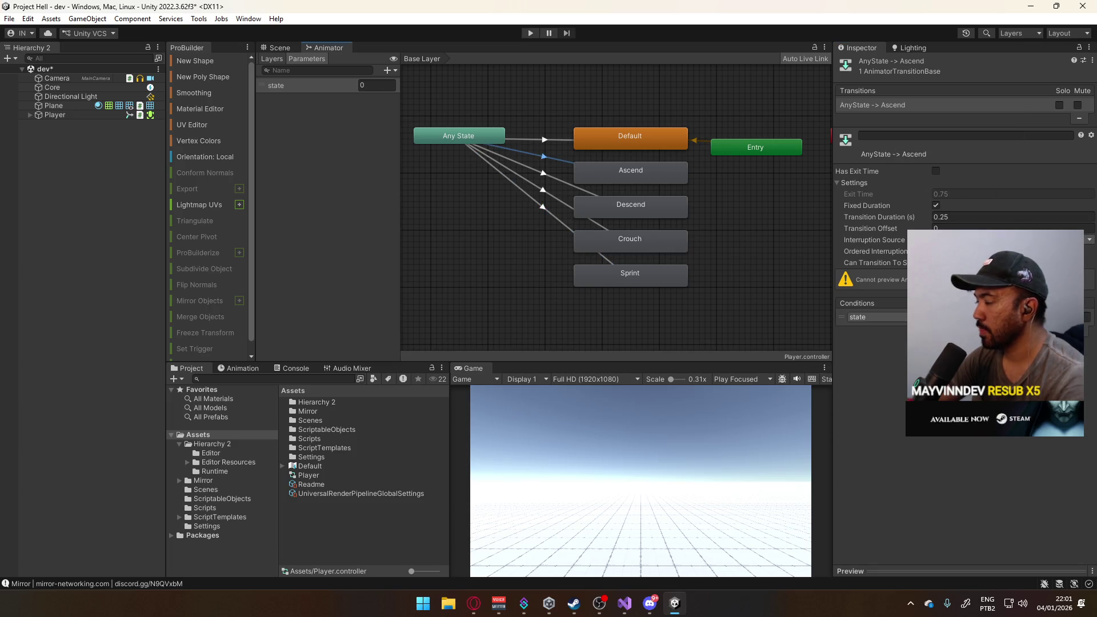
left_click(561, 184)
left_click(564, 204)
left_click(557, 217)
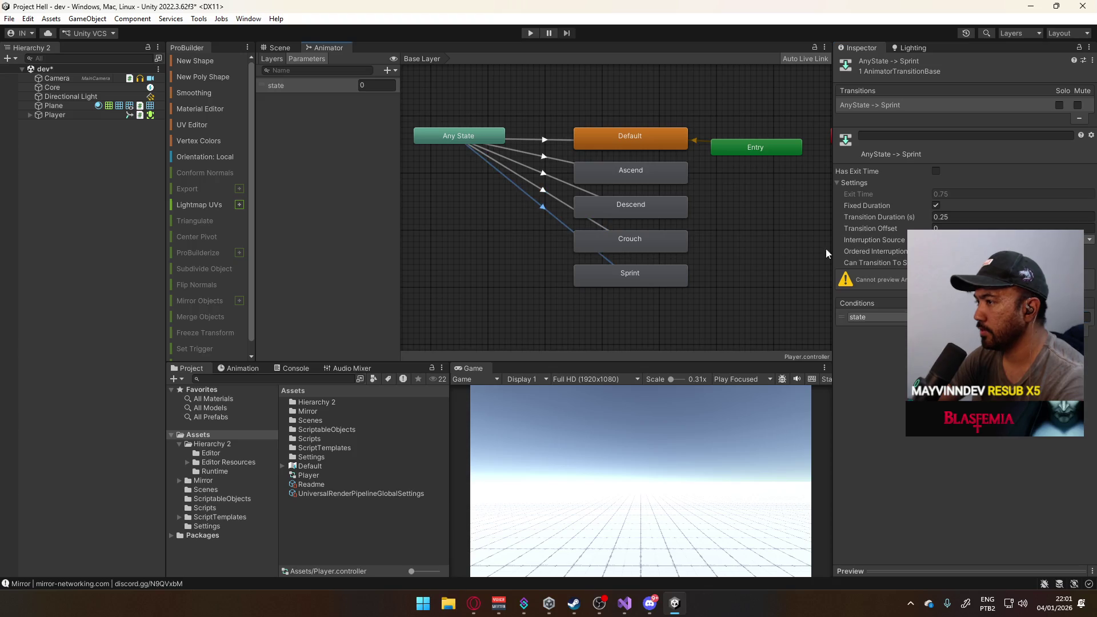
left_click(1074, 317)
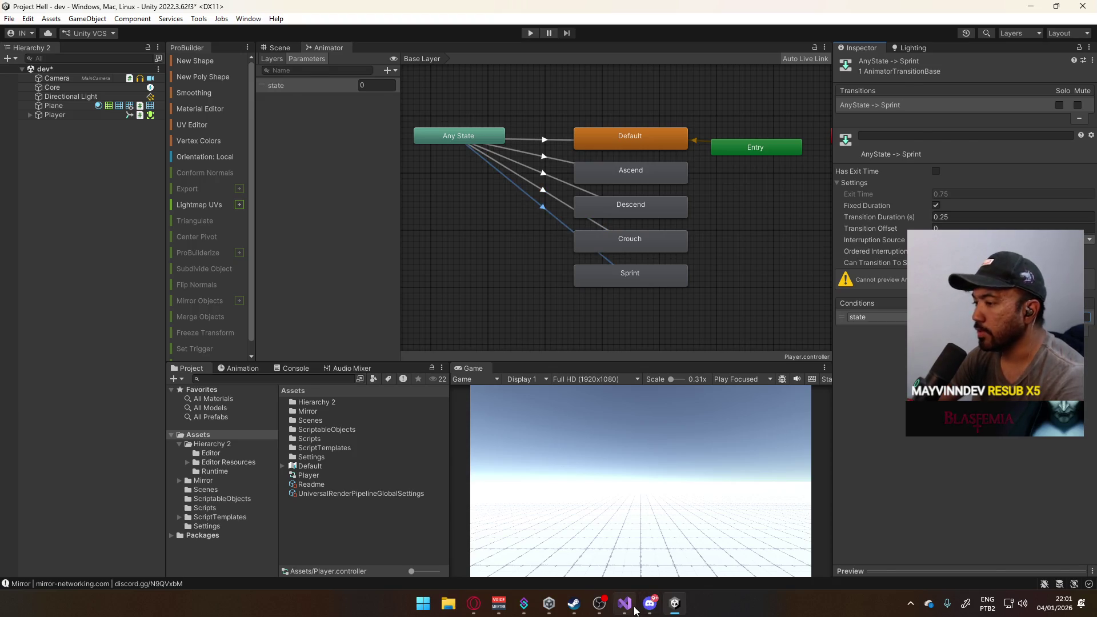
View the PlayerState enum in PlayerBase.cs in Visual Studio, then return to Unity
left_click(624, 603)
left_click(170, 45)
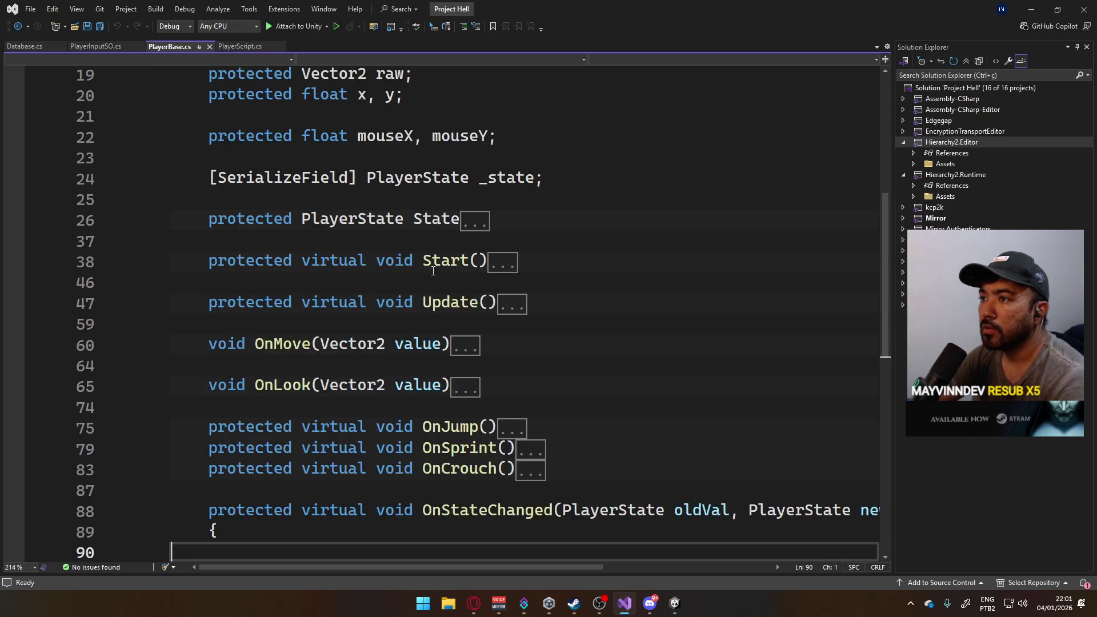
scroll(374, 277, "up", 5)
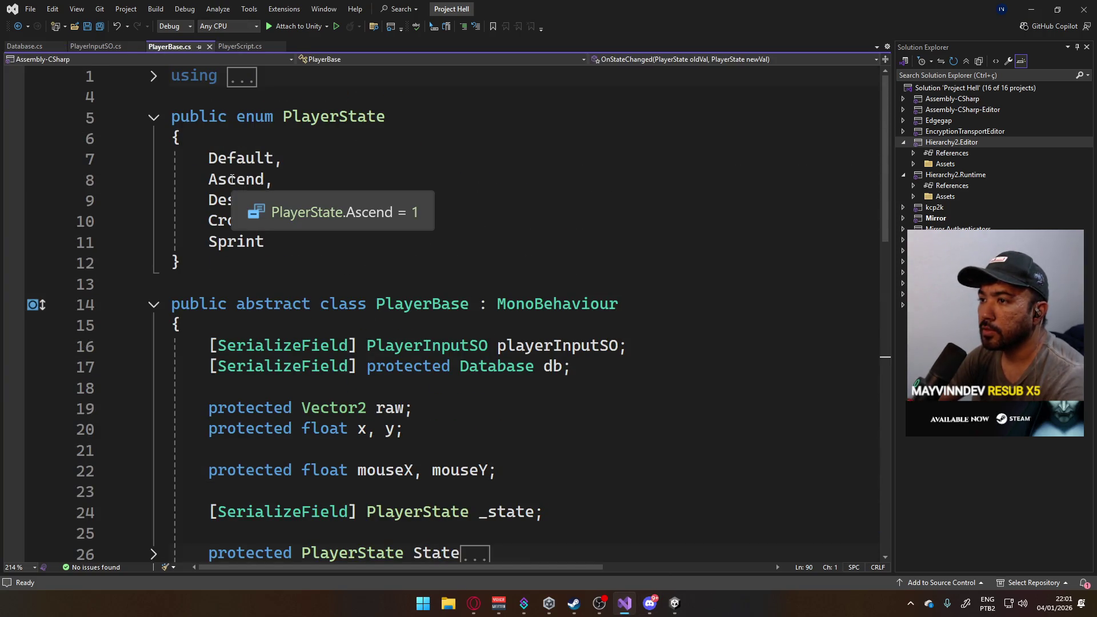
mouse_move(235, 204)
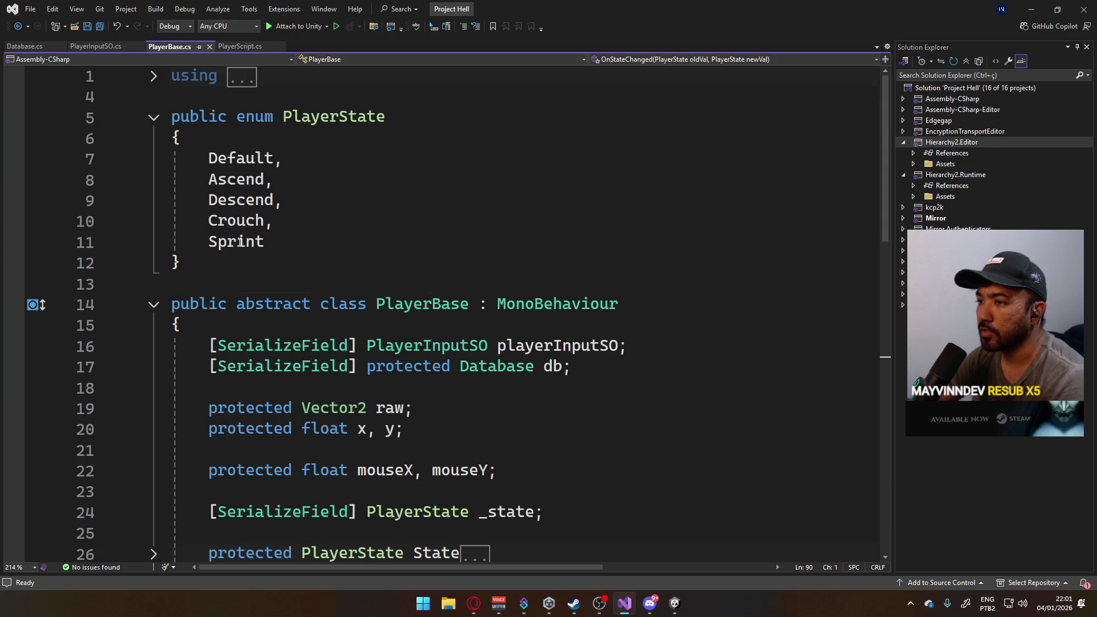
key("alt+Tab")
left_click(626, 245)
After reviewing the Crouch transition, create an Animations folder in Assets
left_click(599, 225)
left_click(628, 240)
left_click(570, 134)
left_click(345, 493)
right_click(318, 511)
mouse_move(403, 180)
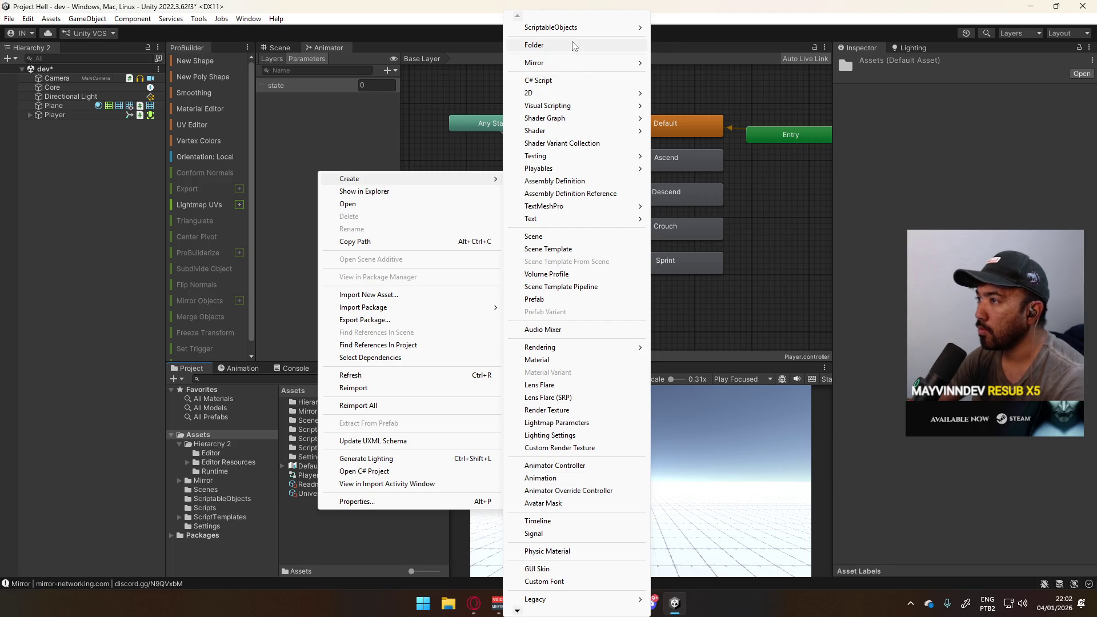
left_click(545, 47)
type("Animations")
key("Return")
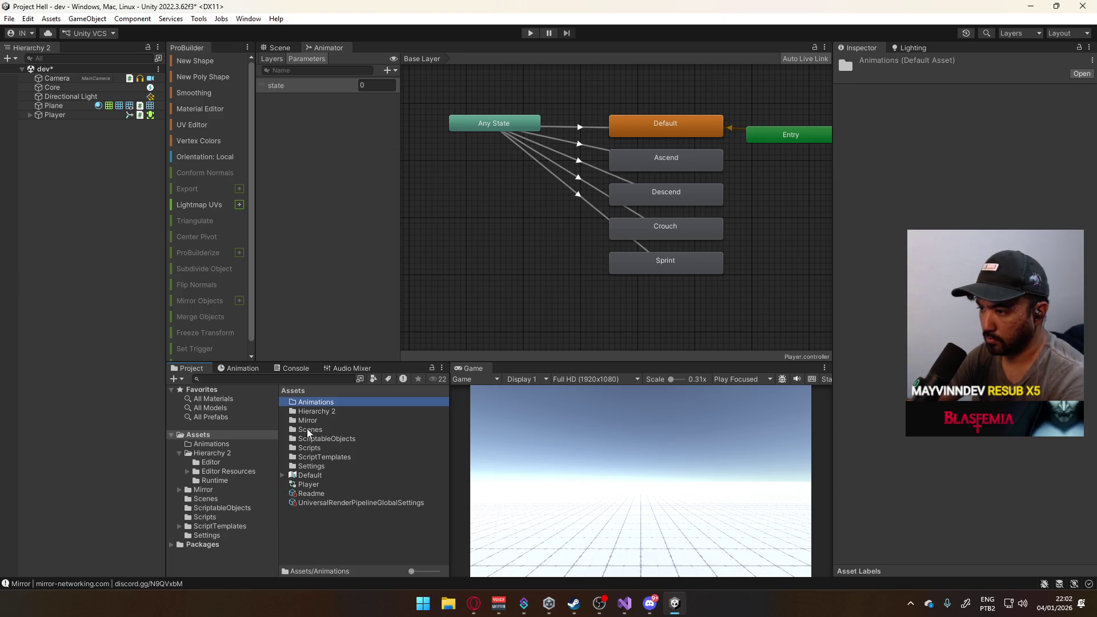
Rename the folder to Animators and move Player.controller into it
double_click(312, 402)
left_click(291, 390)
right_click(320, 402)
left_click(370, 122)
type("Animators")
key("Return")
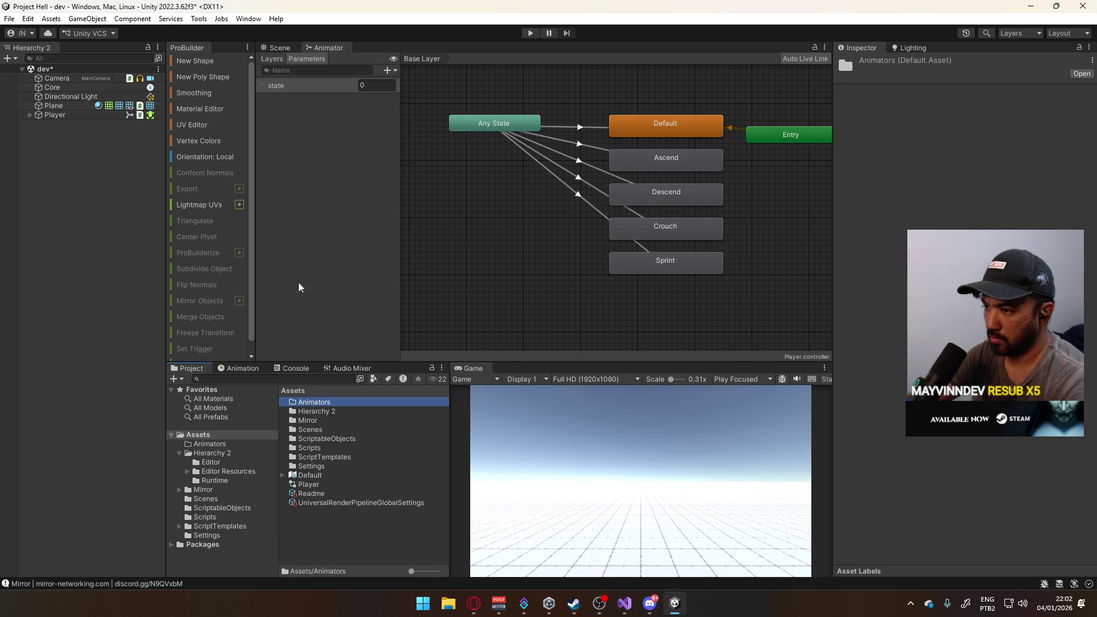
left_click_drag(307, 484, 318, 403)
Create an animation clip named Player@Default inside the Animators folder
double_click(324, 404)
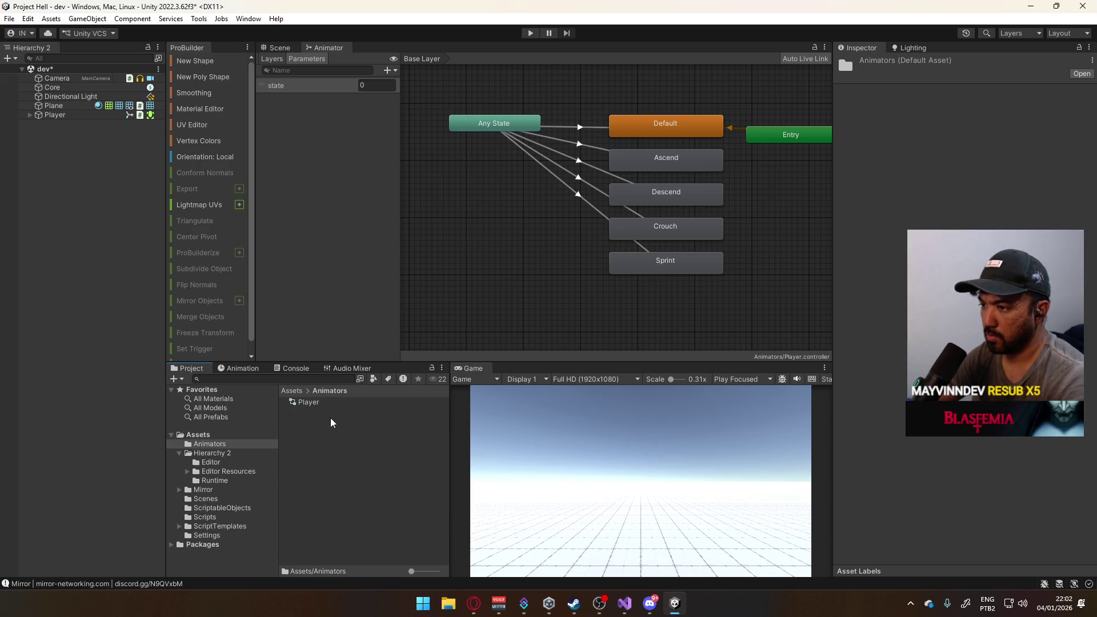
right_click(332, 418)
mouse_move(342, 85)
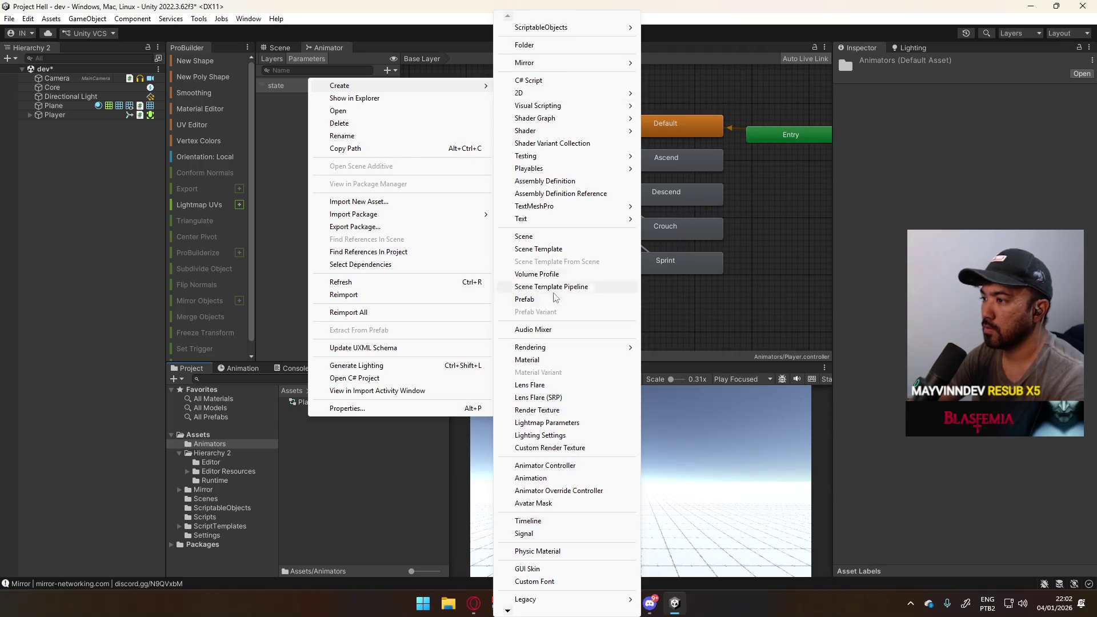
left_click(542, 478)
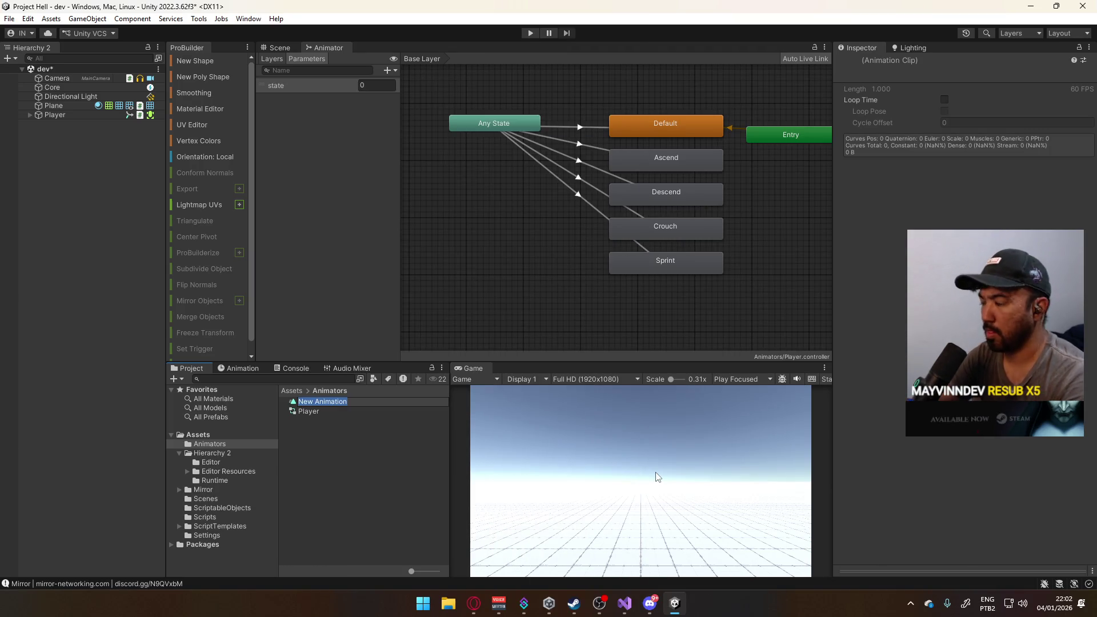
type("Defaul")
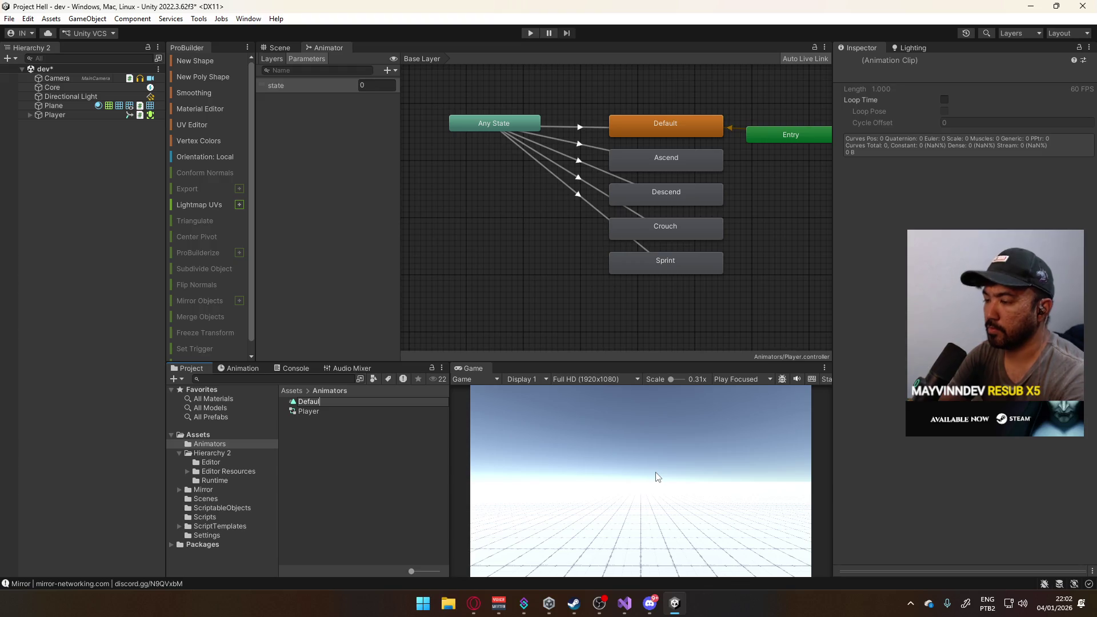
type("ayer@De")
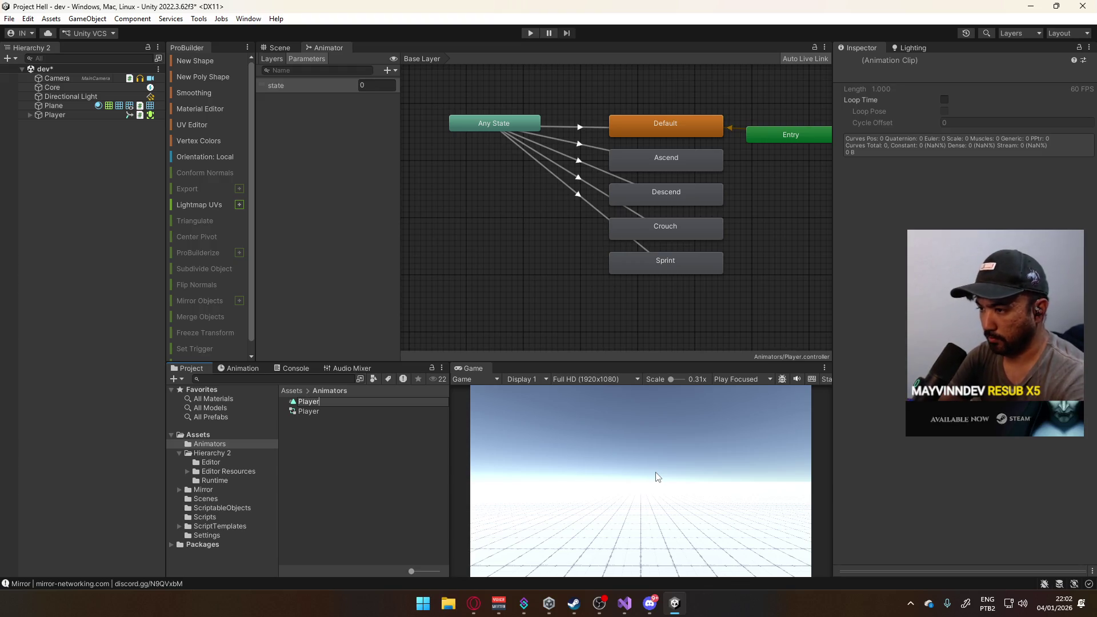
key("Return")
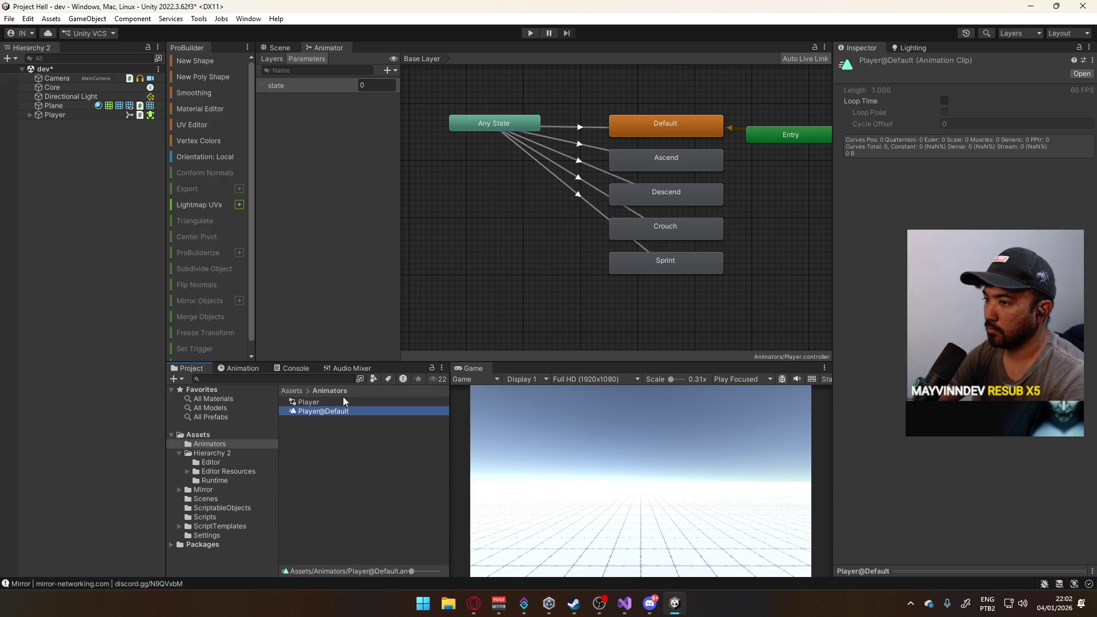
Assign Player@Default as the Motion of the Default and Descend states
left_click(656, 146)
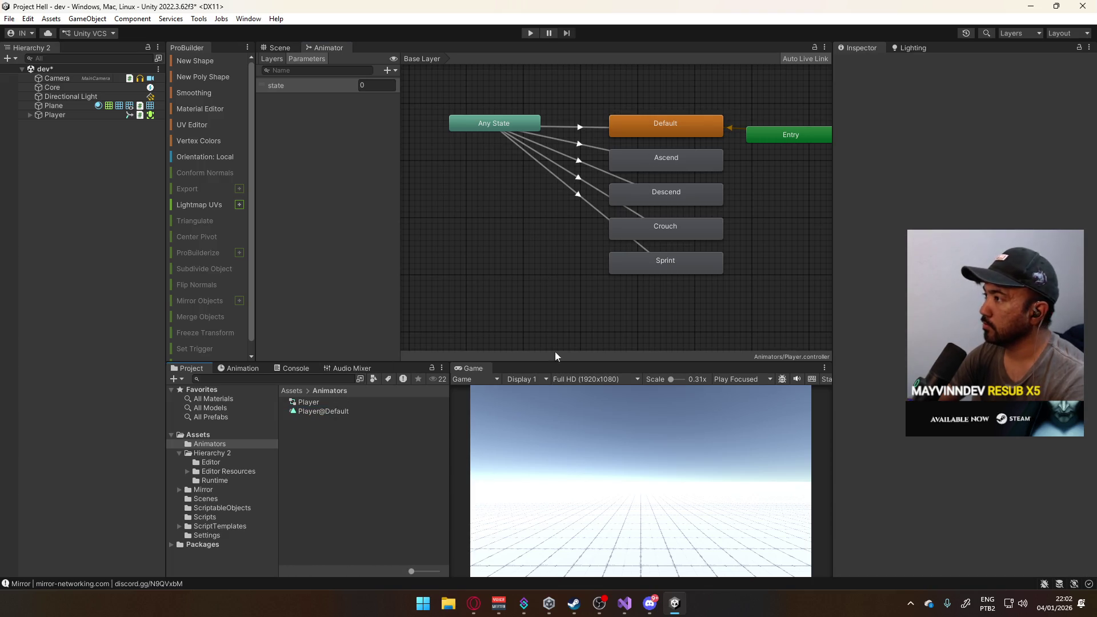
left_click(662, 126)
left_click_drag(321, 406, 978, 94)
left_click(704, 188)
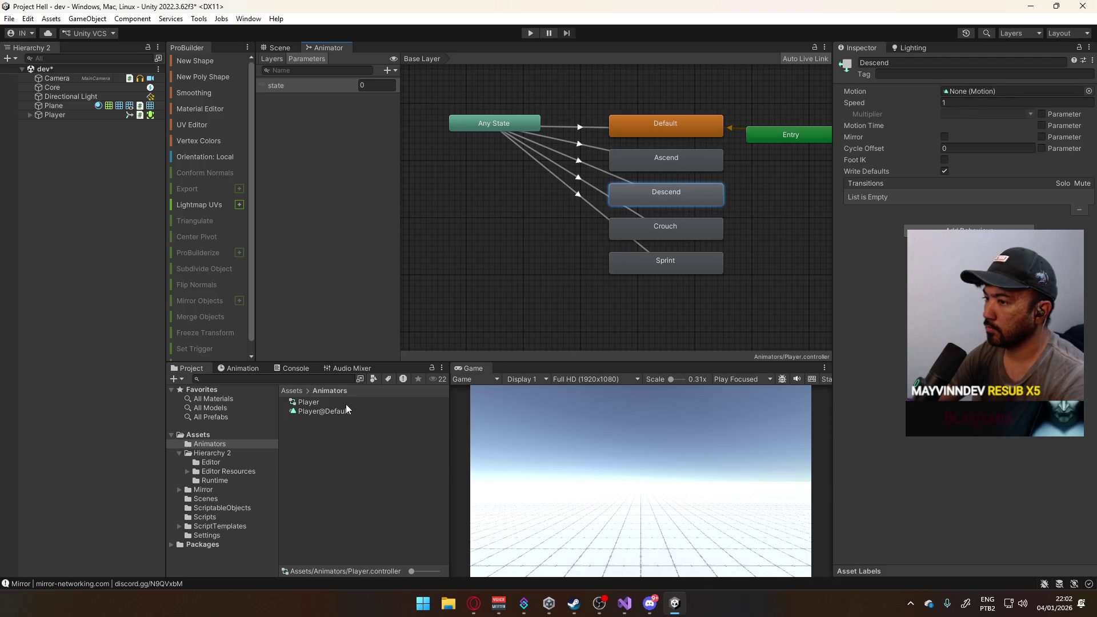
left_click(707, 156, "ctrl")
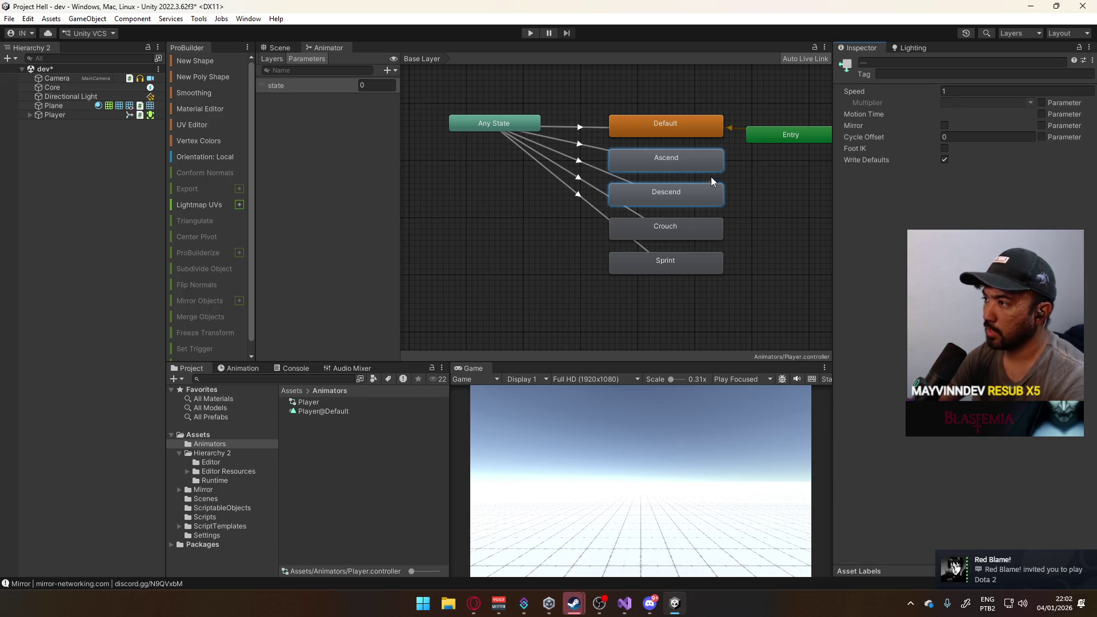
left_click(702, 162)
left_click_drag(319, 410, 1011, 91)
left_click(660, 194)
mouse_move(319, 410)
left_mouse_down()
mouse_move(933, 140)
mouse_move(971, 92)
left_mouse_up()
Return to the Scene view and focus on the Player object
left_click(676, 263)
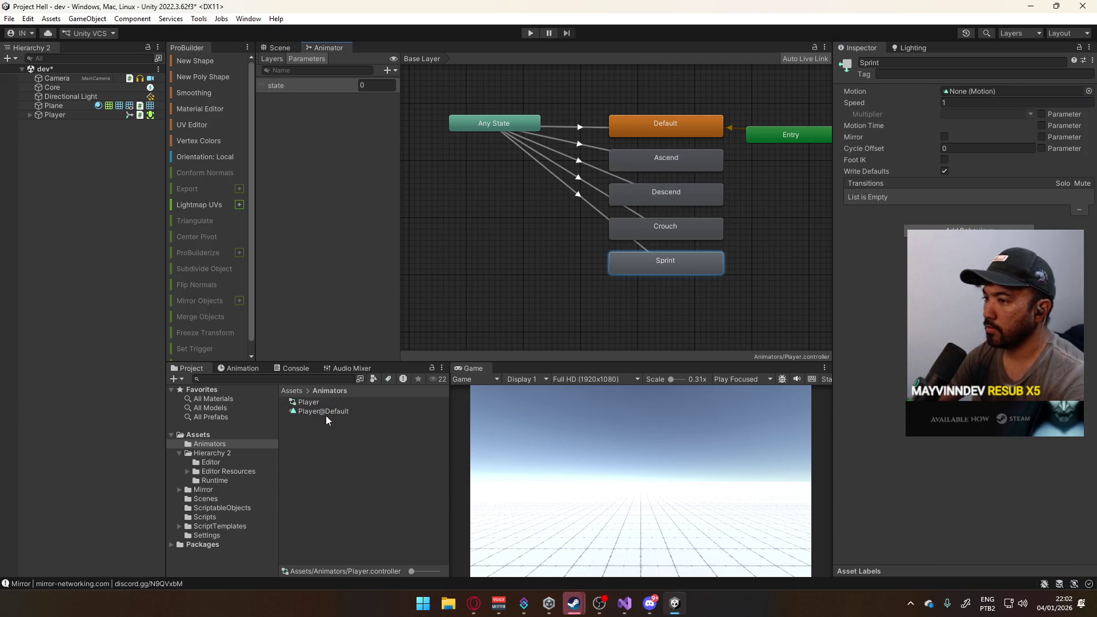
left_click(634, 289)
left_click(665, 240)
double_click(63, 115)
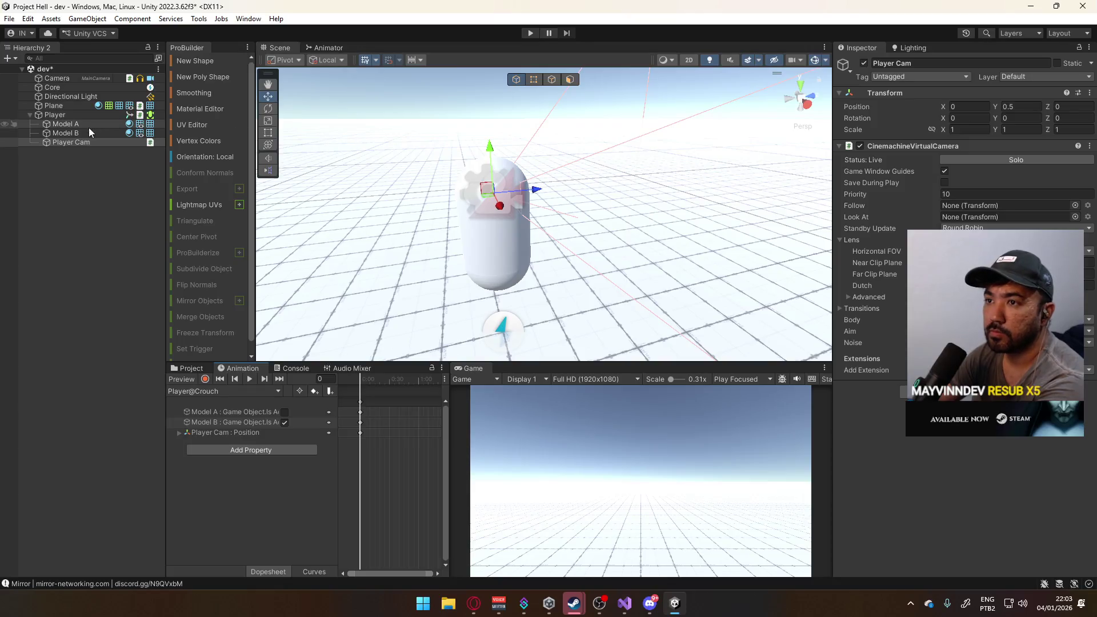
In Visual Studio, review the PlayerScript.cs and PlayerBase.cs code side by side
left_click(625, 602)
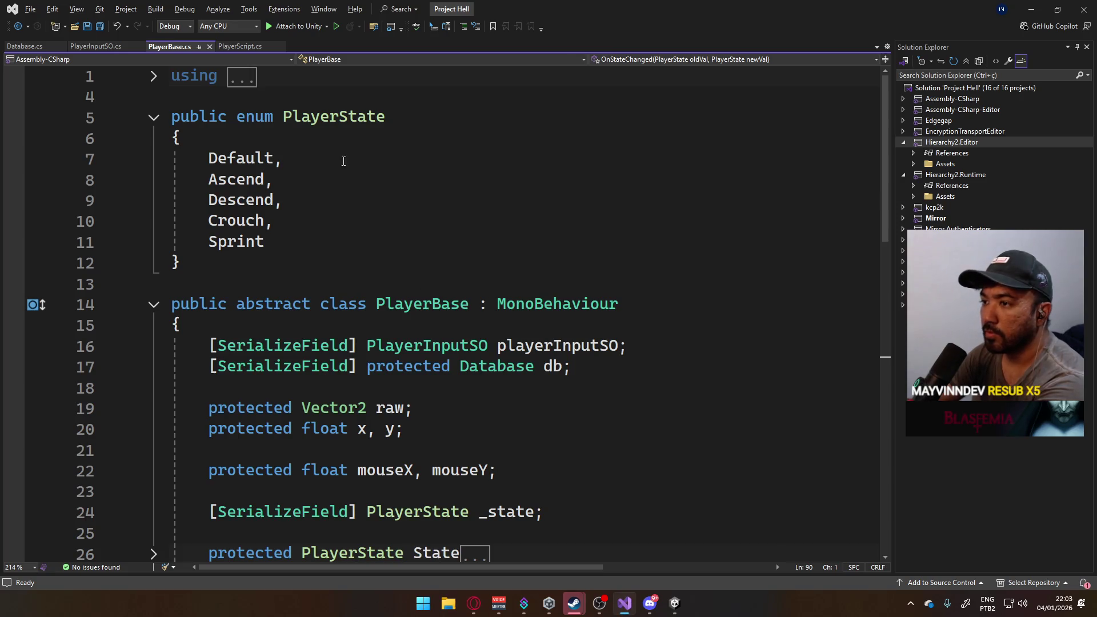
left_click(240, 46)
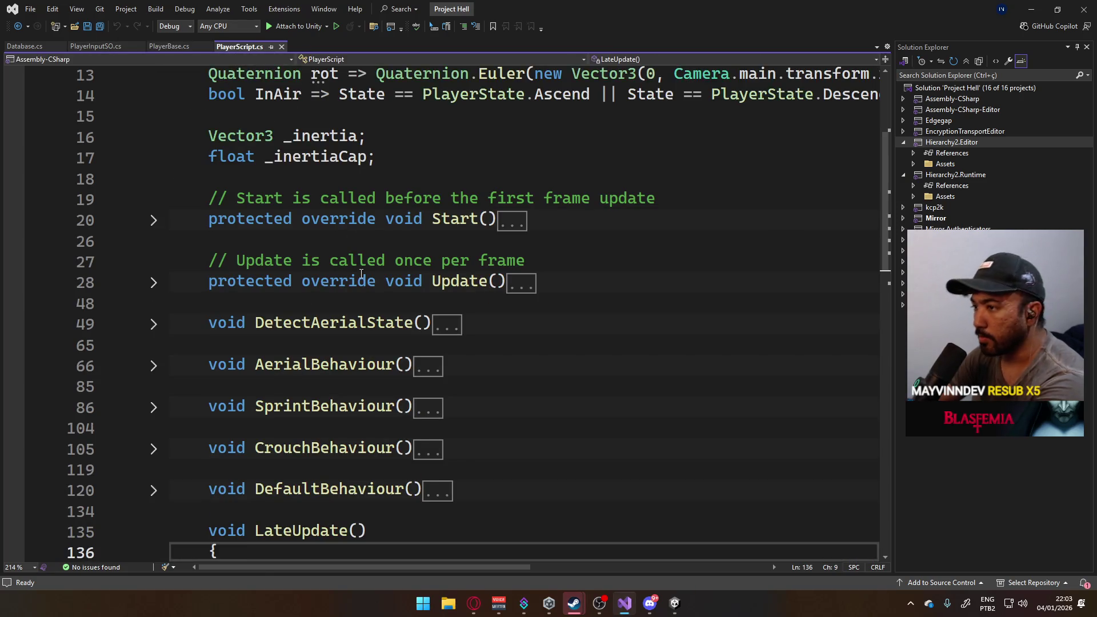
scroll(384, 288, "up", 3)
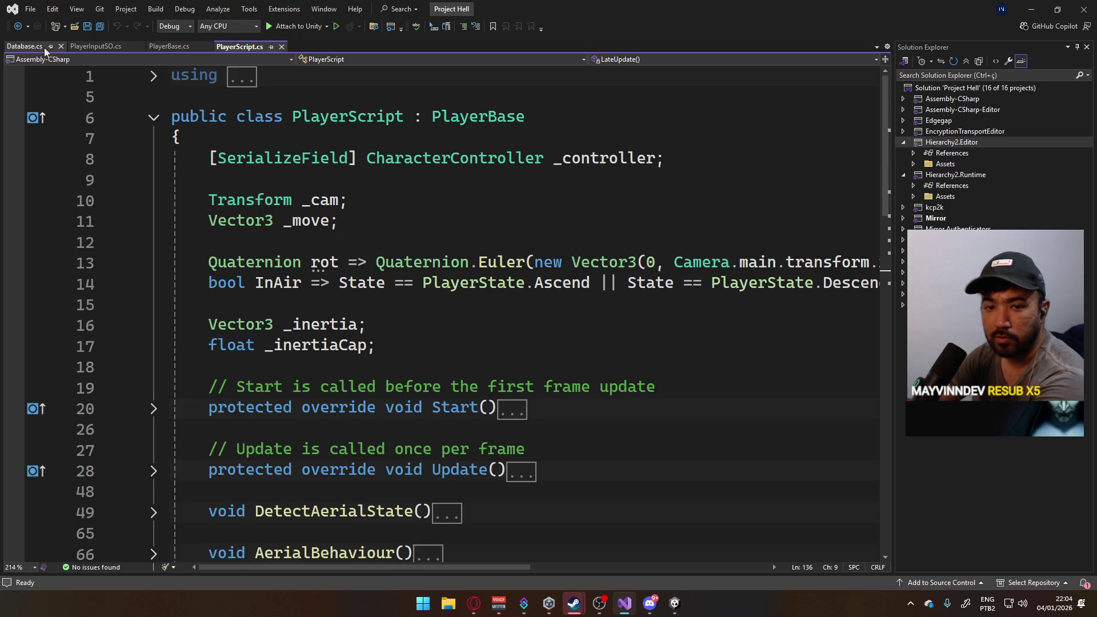
left_click(169, 46)
scroll(398, 284, "down", 8)
scroll(398, 283, "up", 2)
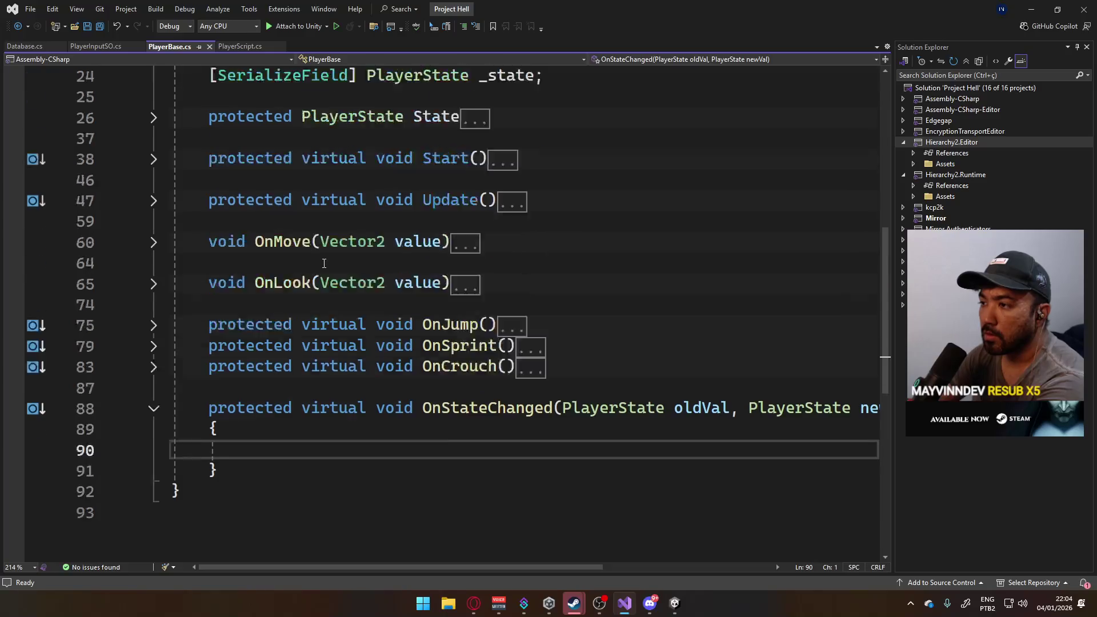
left_click(240, 46)
scroll(308, 116, "down", 4)
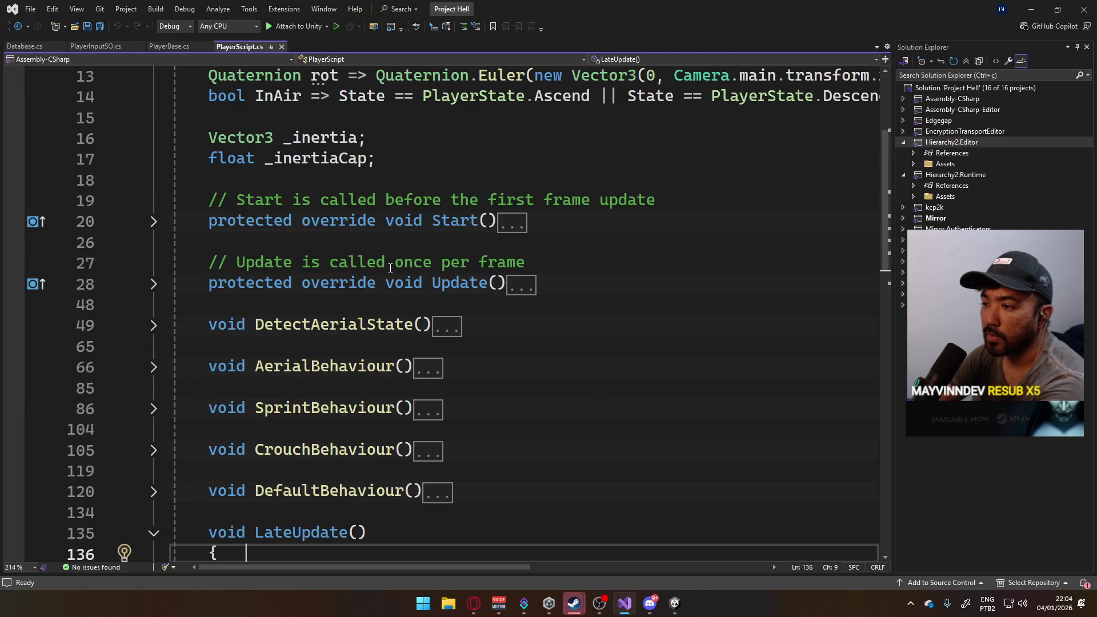
left_click(168, 48)
scroll(398, 281, "up", 3)
scroll(398, 281, "down", 3)
scroll(398, 281, "down", 3)
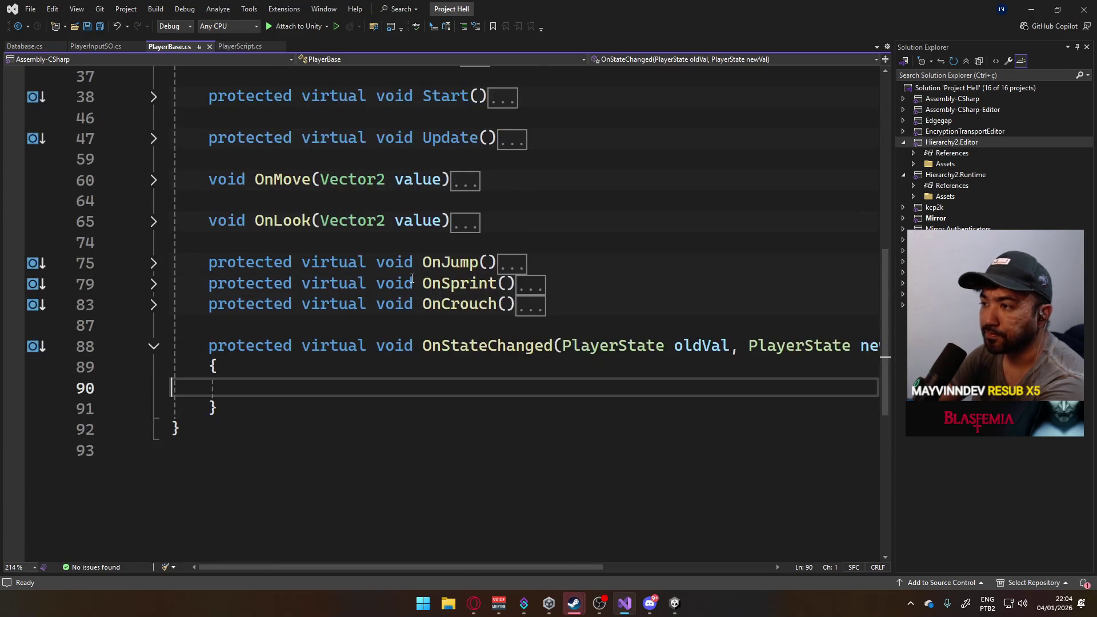
scroll(398, 303, "up", 1)
scroll(398, 326, "up", 1)
scroll(398, 325, "up", 6)
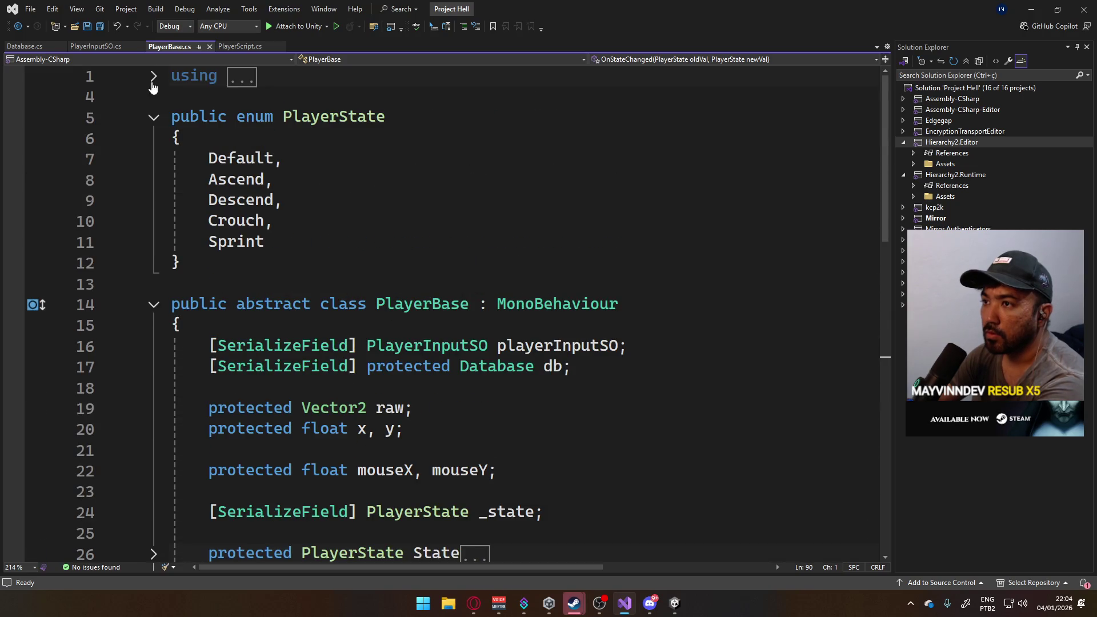
scroll(290, 255, "down", 2)
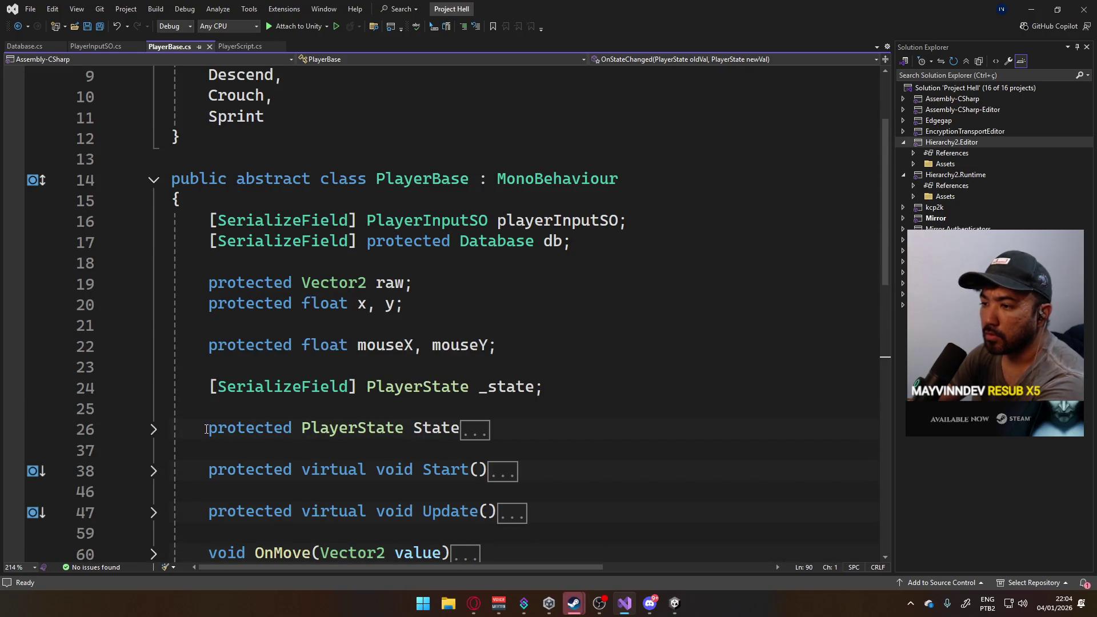
Expand the State property and its setter body in PlayerBase.cs
left_click(154, 429)
scroll(256, 351, "down", 2)
left_click(153, 367)
scroll(392, 355, "down", 2)
left_click(670, 305)
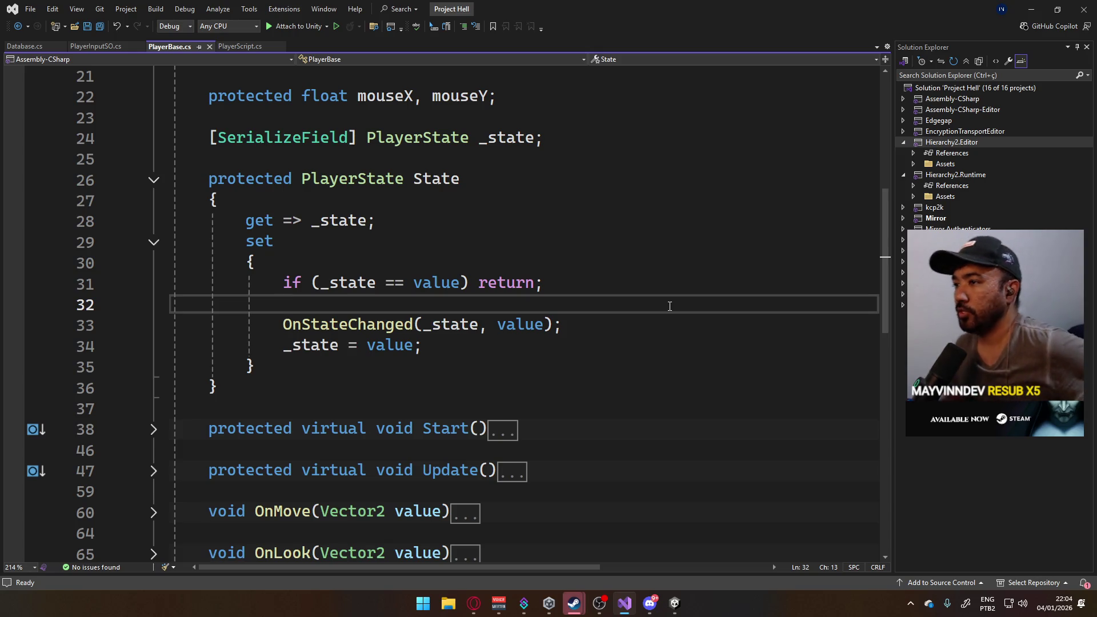
scroll(595, 206, "up", 4)
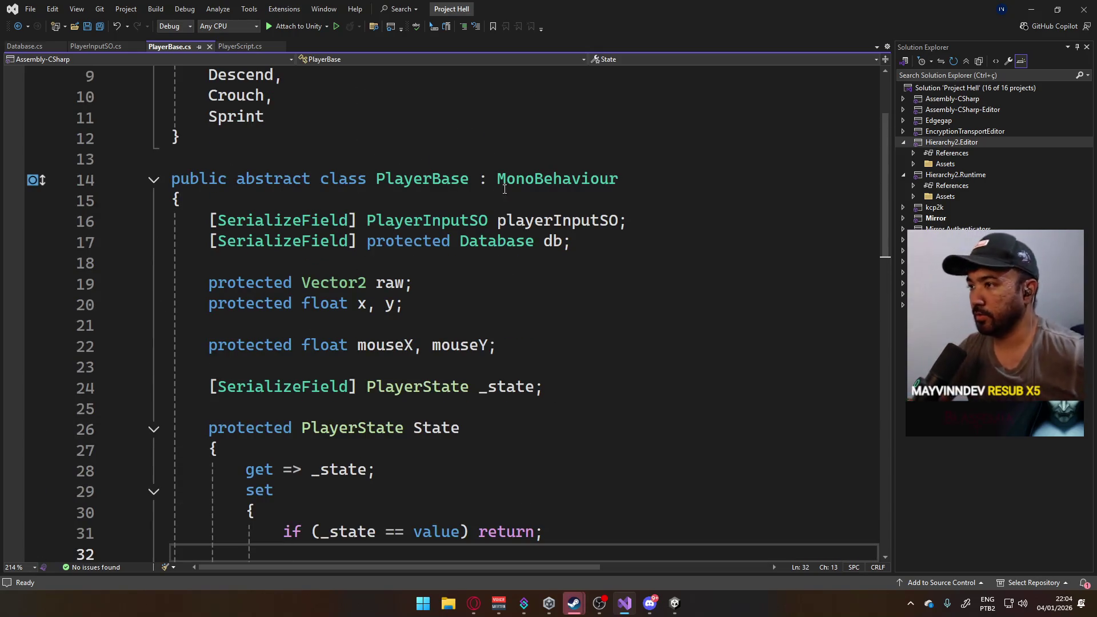
Add a [SerializeField] attribute line below the db field declaration
left_click(651, 250)
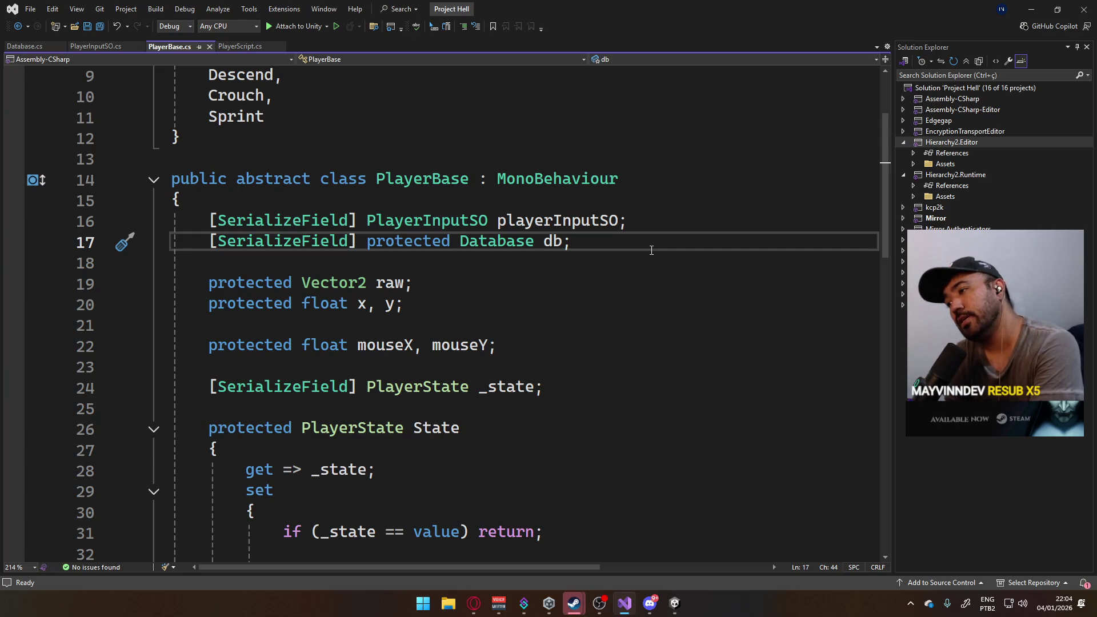
key("Return")
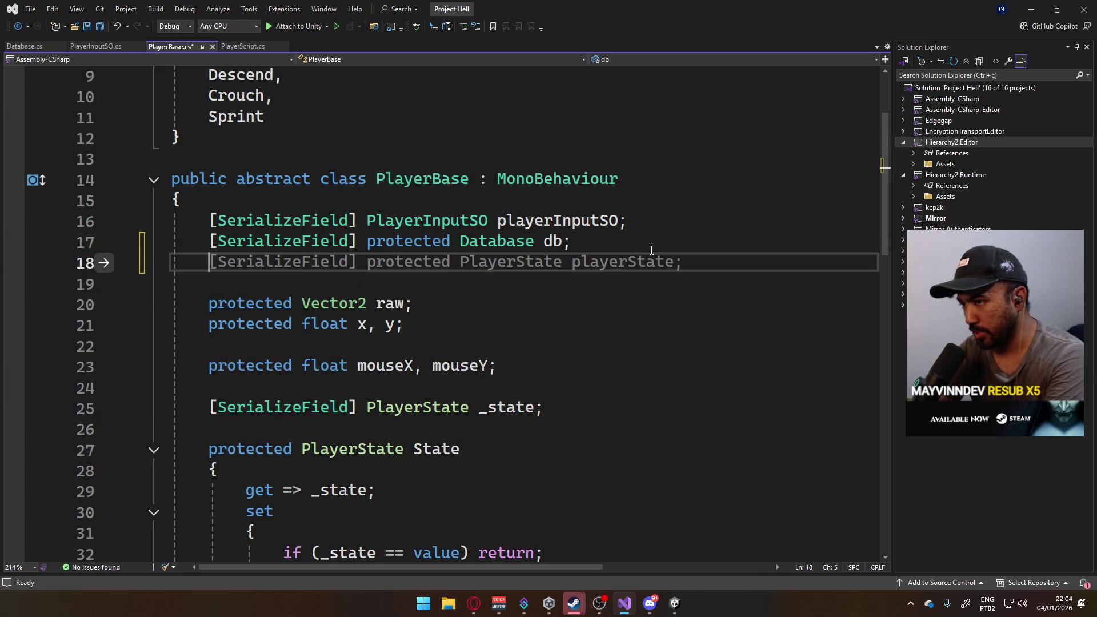
key("Return")
type("[Se")
key("Tab")
type("]")
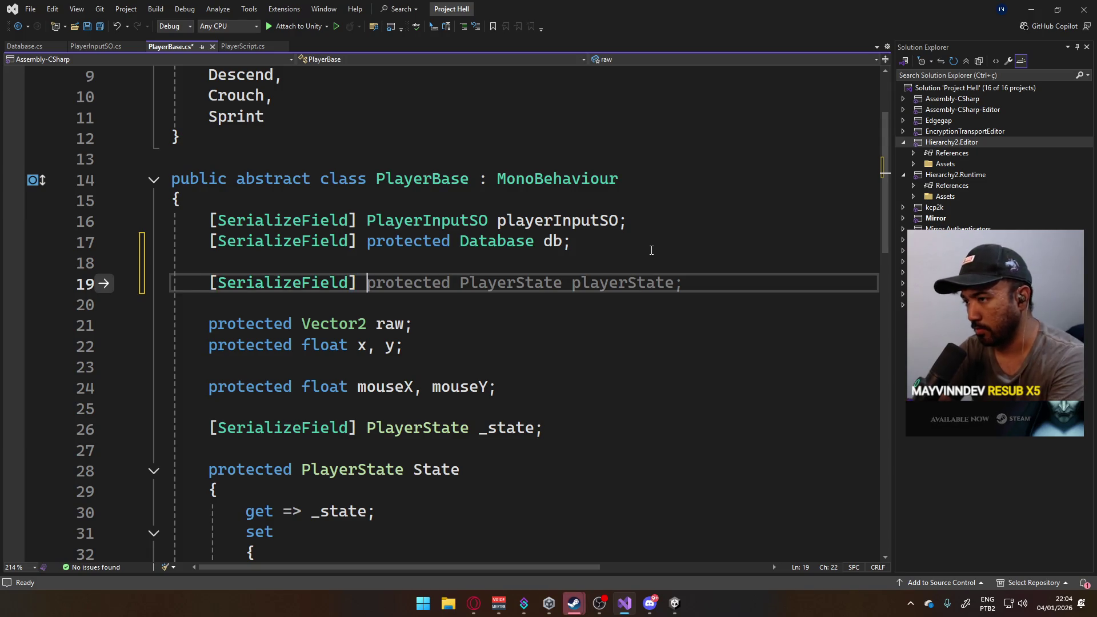
Remove the added attribute and blank lines, save PlayerBase.cs, and go to PlayerScript.cs
key("shift+Home")
key("BackSpace")
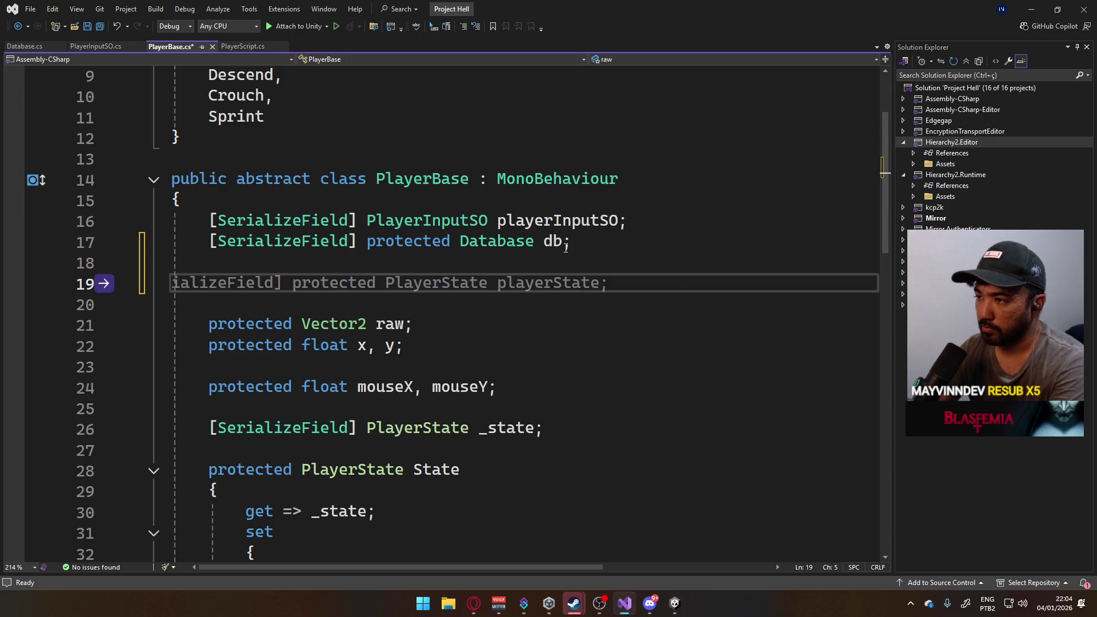
left_click(566, 247)
left_click(601, 251)
key("Delete")
key("Delete")
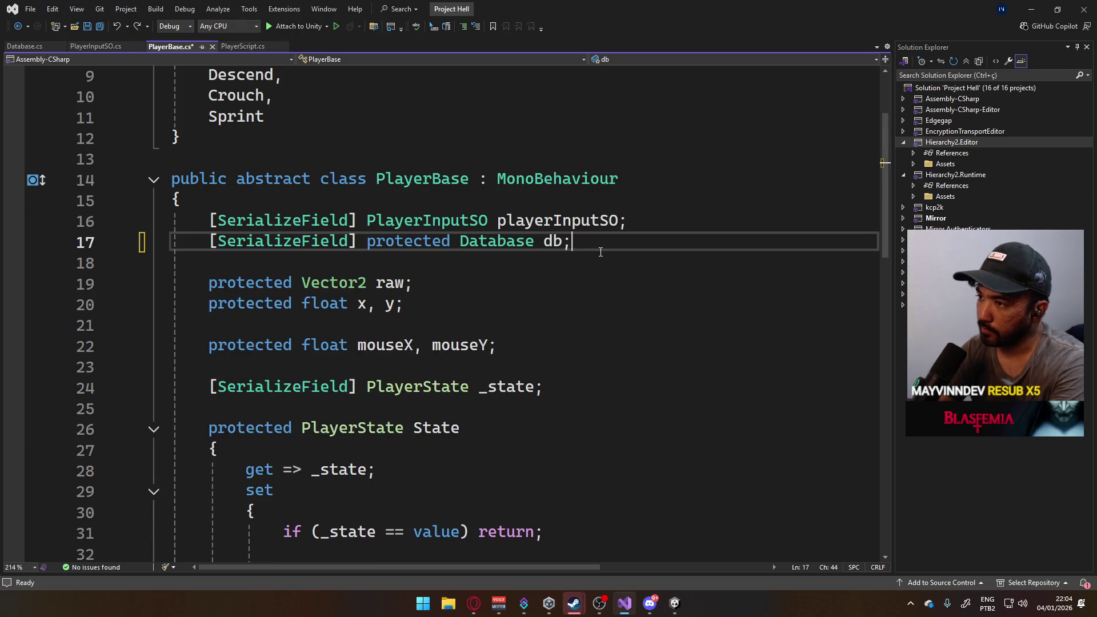
key("ctrl+s")
left_click(256, 47)
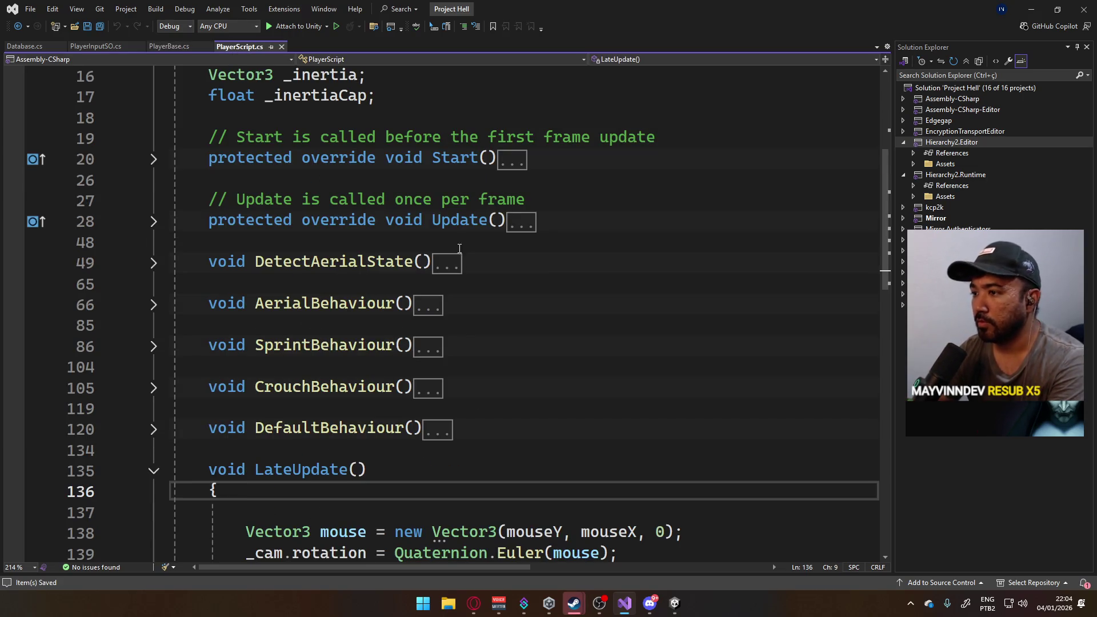
scroll(459, 249, "up", 4)
Add a [SerializeField] Animator _anim; field below _controller and save
left_click(690, 159)
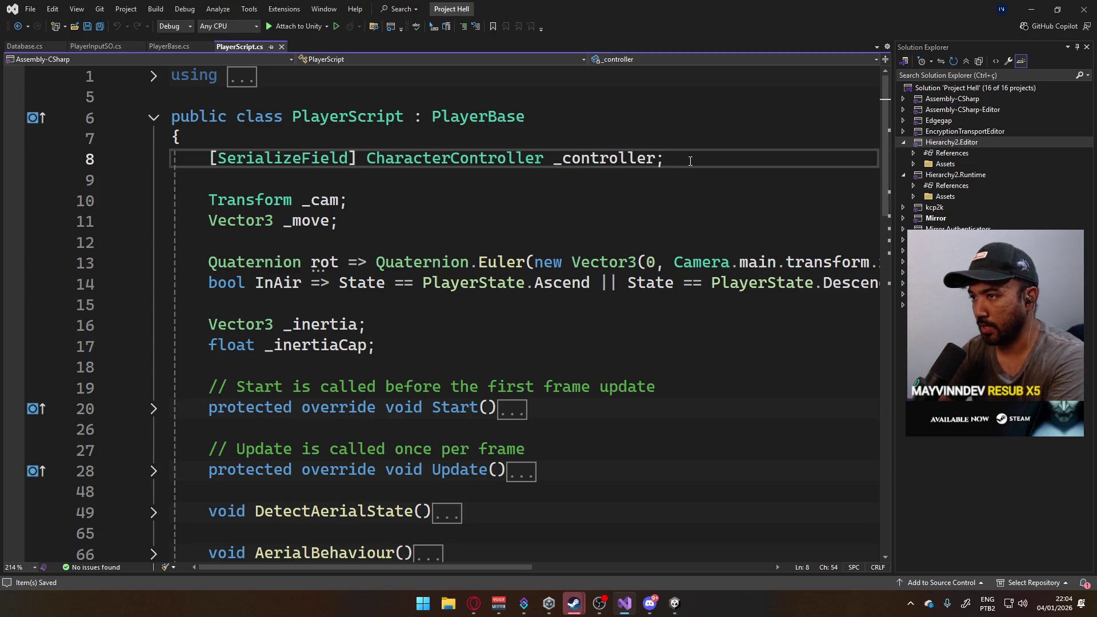
key("Return")
type("[SerializeField] ")
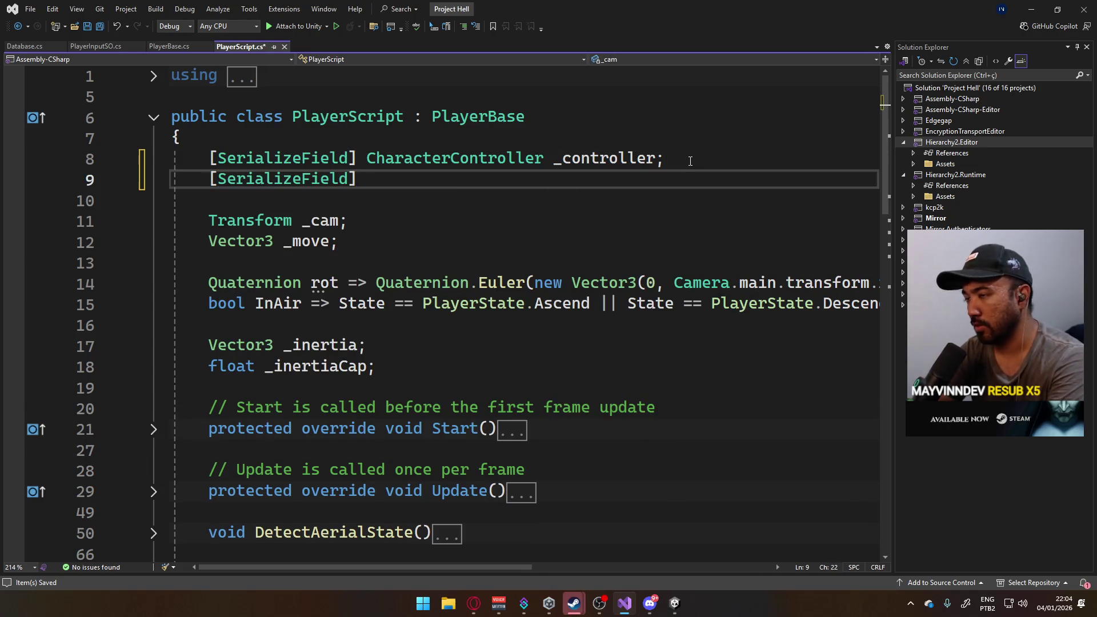
type("Animator _")
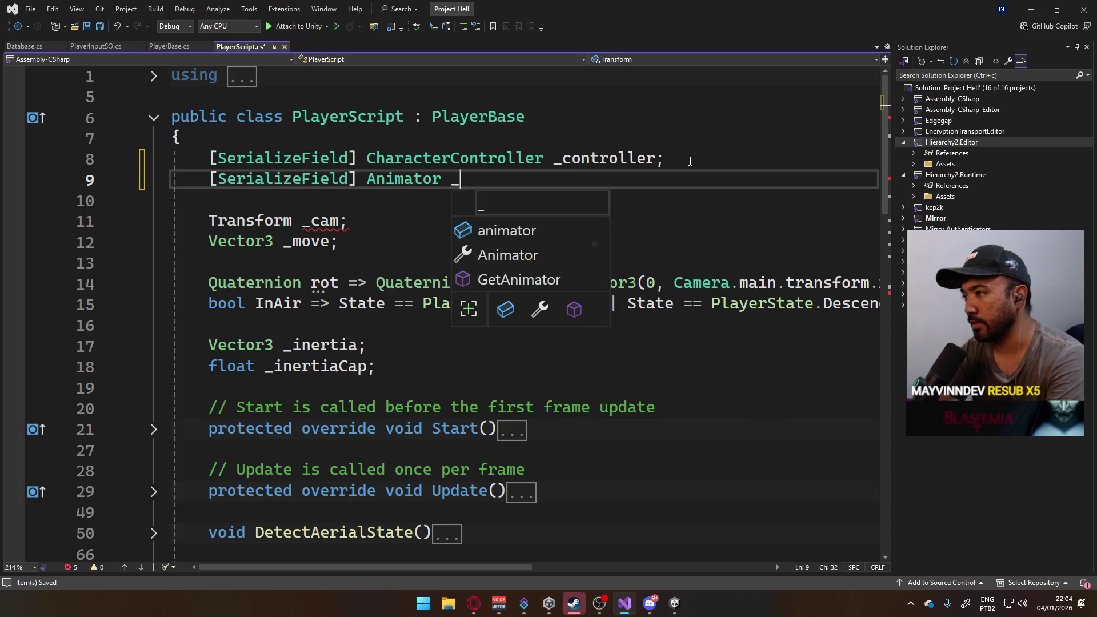
type("anim;")
key("ctrl+s")
Start an _anim.SetInteger( call below the LogError line in OnStateChanged
scroll(582, 246, "down", 3)
scroll(582, 246, "down", 10)
left_click(663, 348)
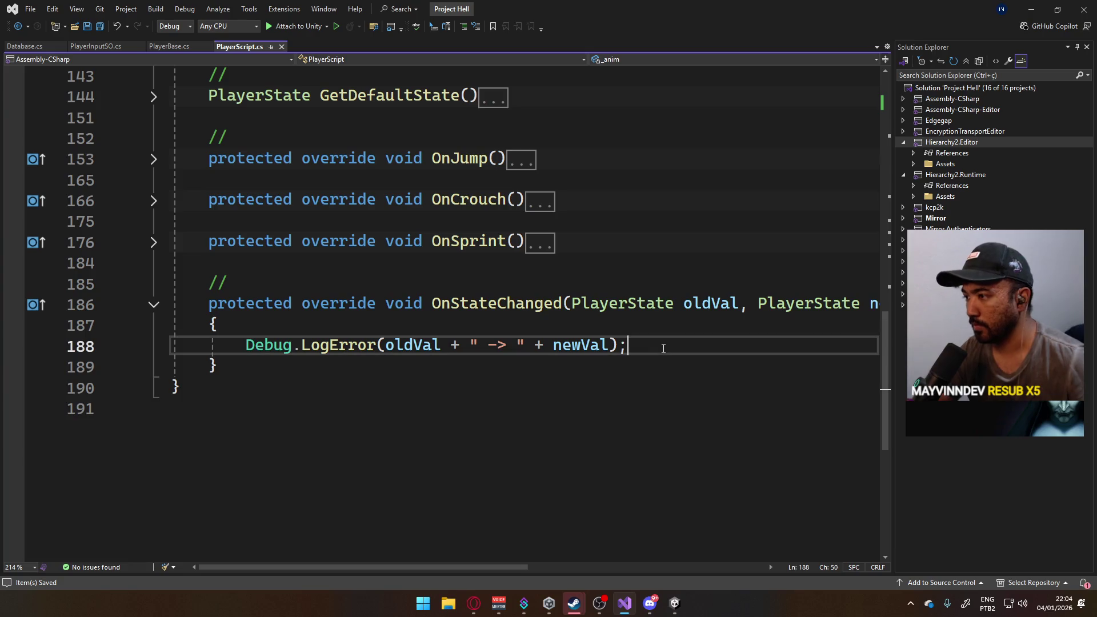
key("Return")
key("Return")
type("anim.setin")
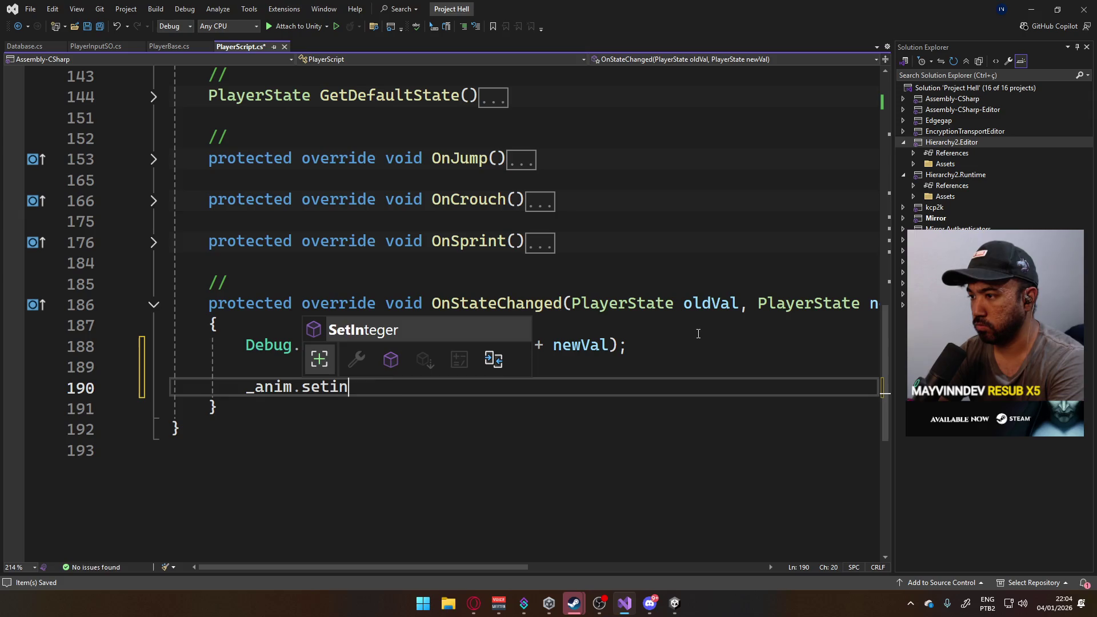
key("Tab")
type("(")
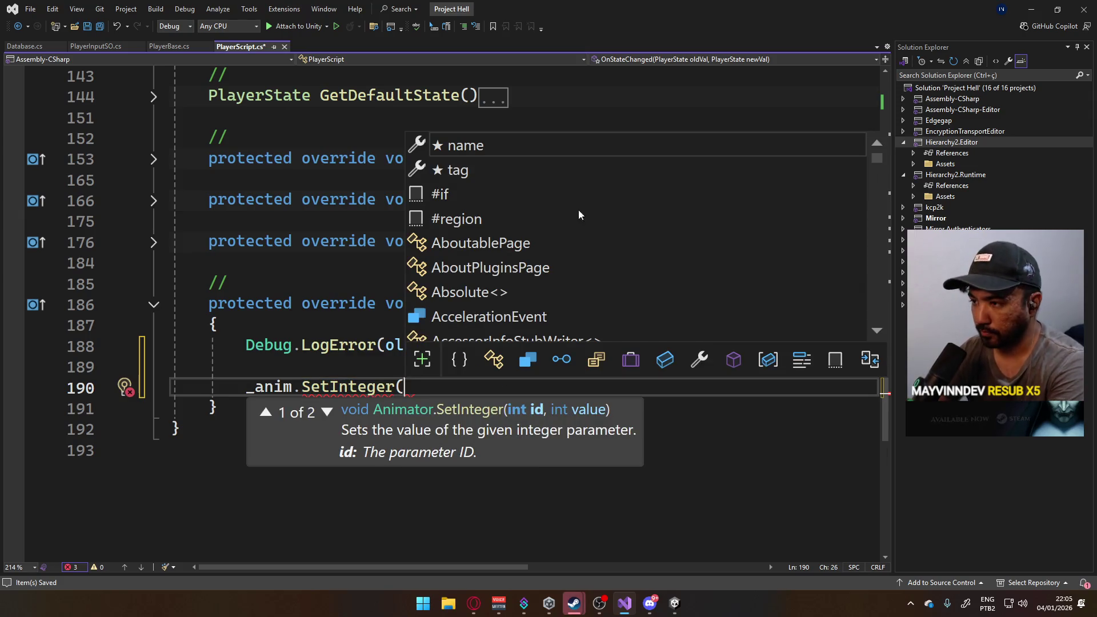
Add an int _STATE field hashed with Animator.StringToHash after _inertiaCap, and save
left_click(354, 180)
scroll(395, 241, "up", 15)
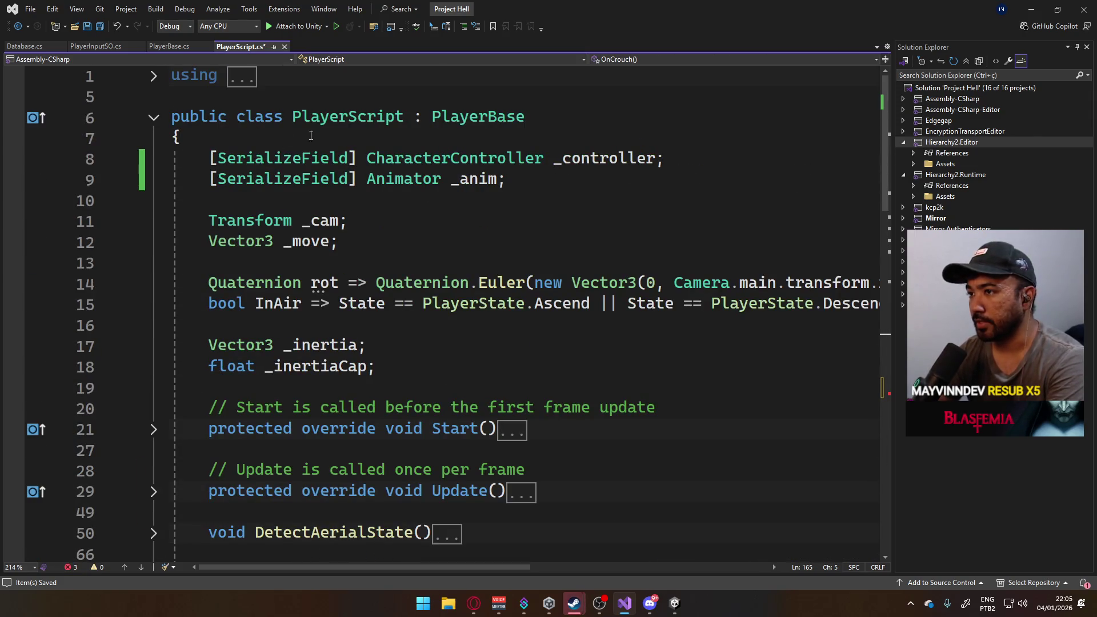
left_click(438, 372)
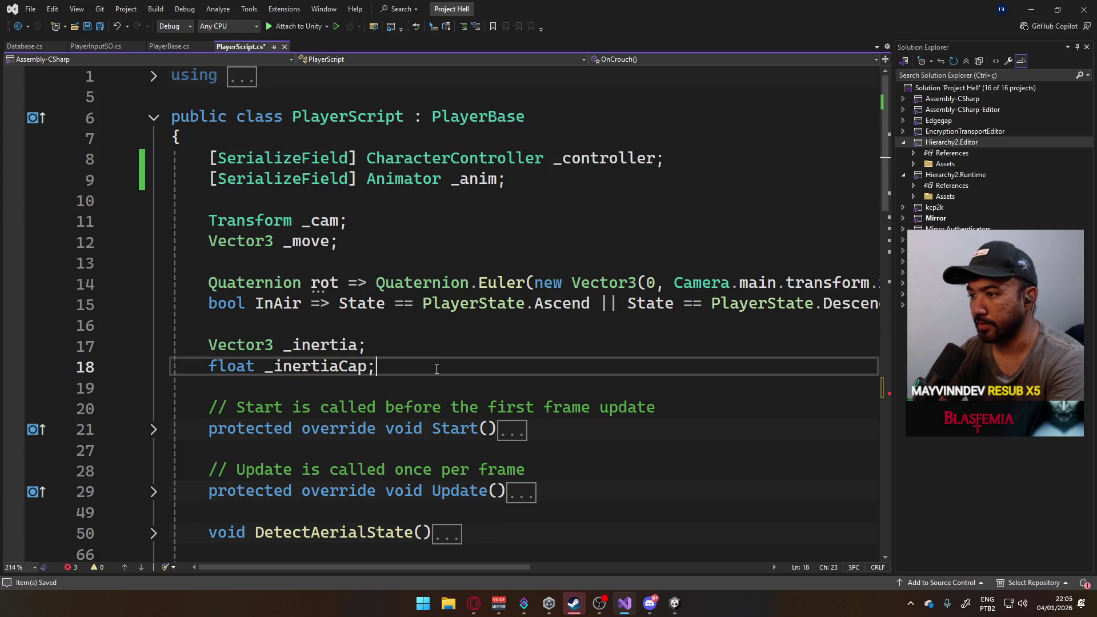
key("Return")
key("Return")
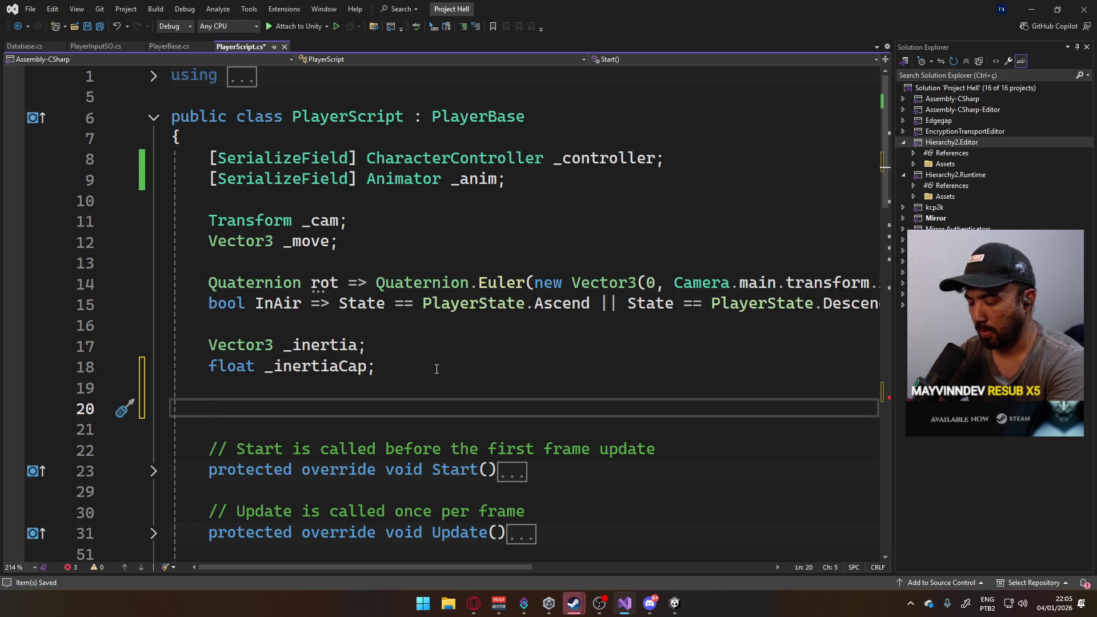
type("int _S")
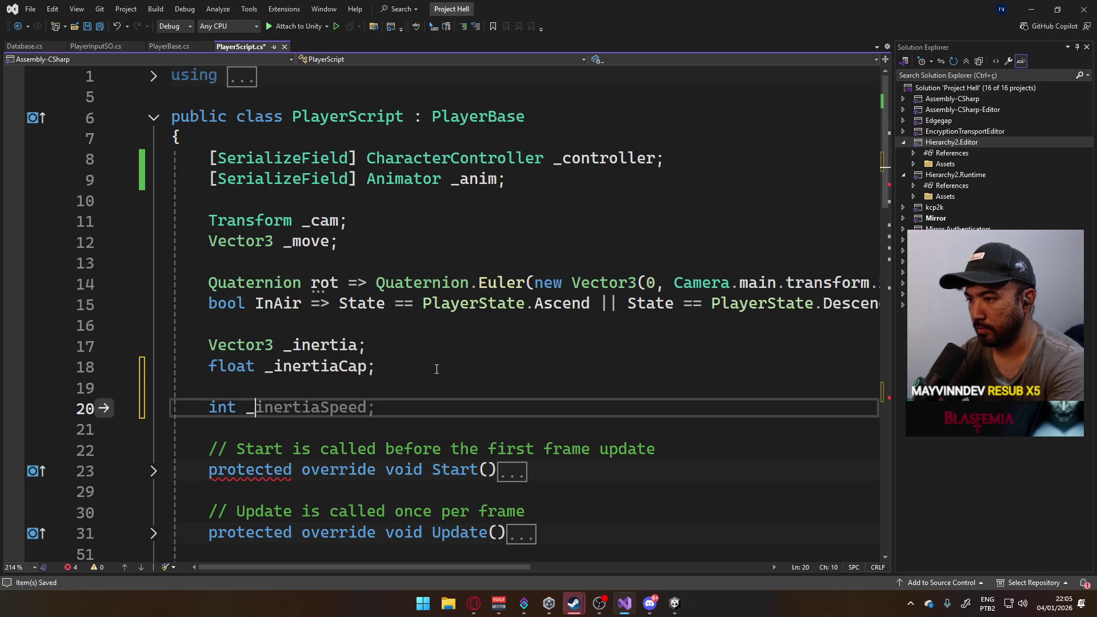
type("TATE = A")
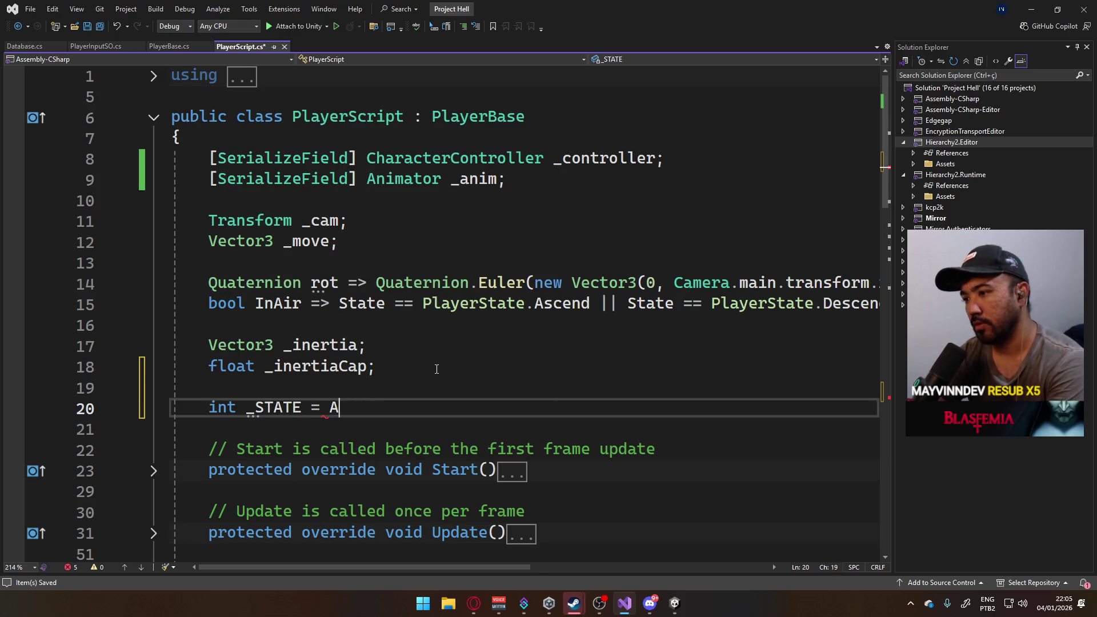
type("nimator.Strin")
key("Tab")
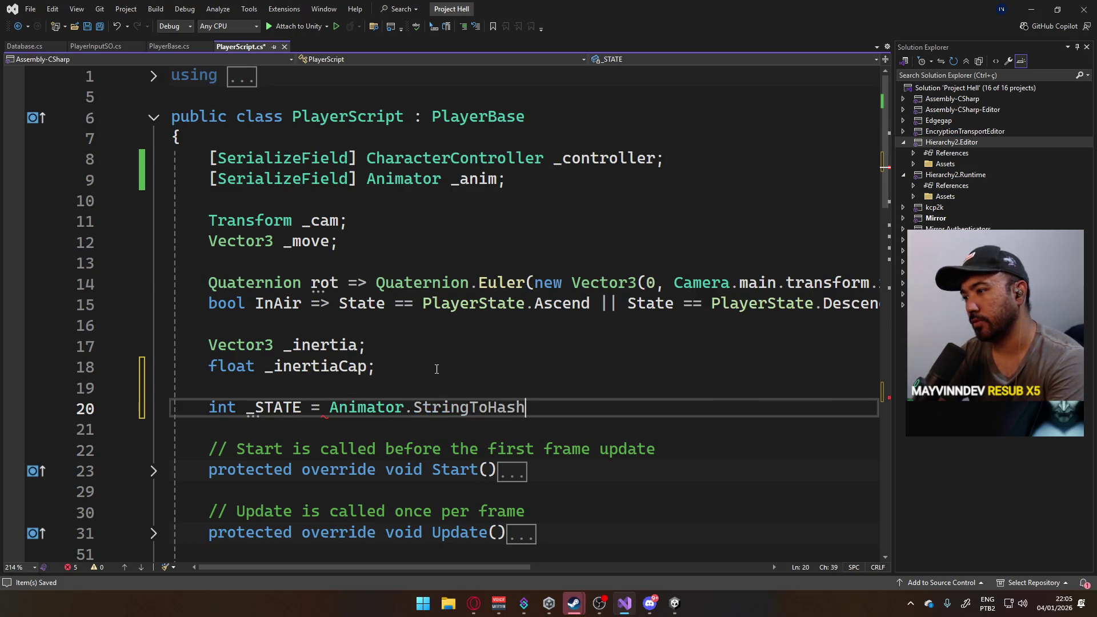
type("(\"state")
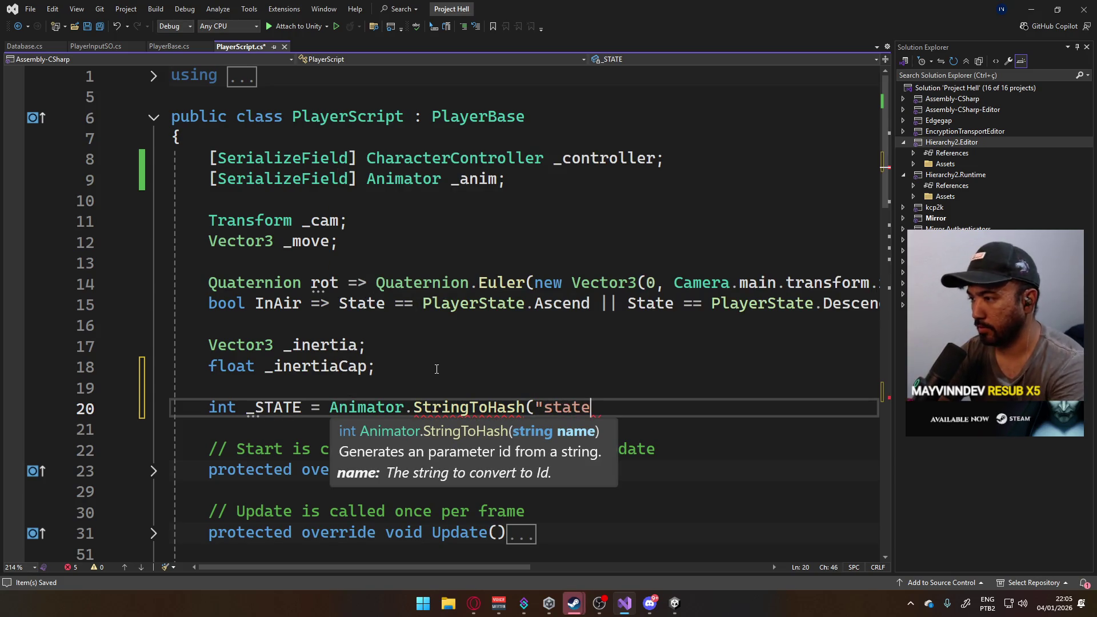
type(");")
key("ctrl+s")
Complete the call as _anim.SetInteger(_STATE, (int)newVal);
scroll(338, 381, "down", 15)
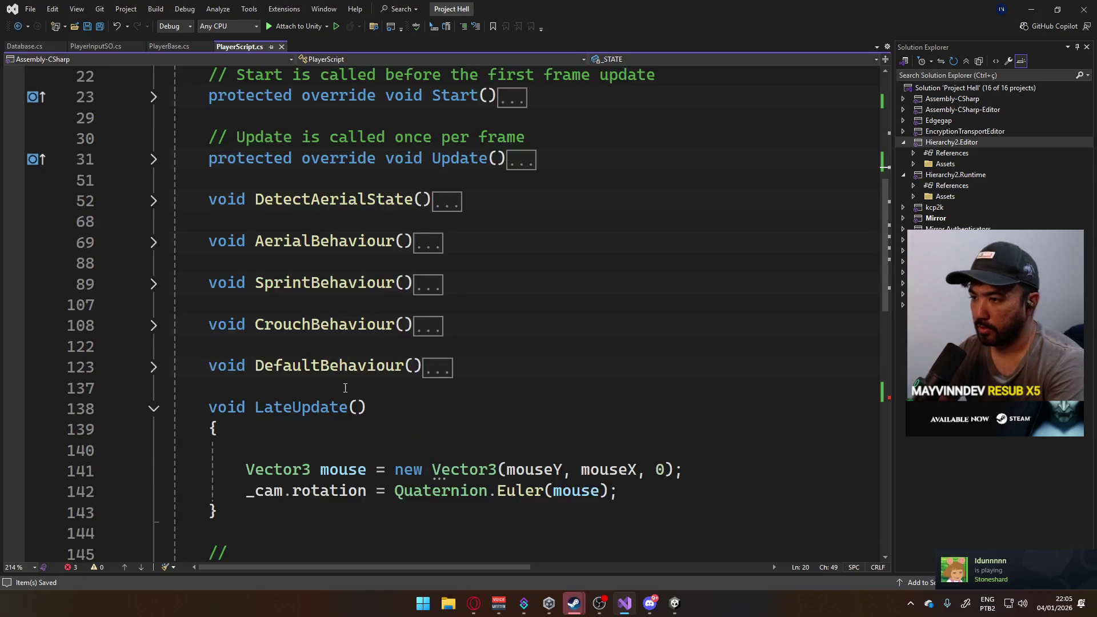
left_click(426, 374)
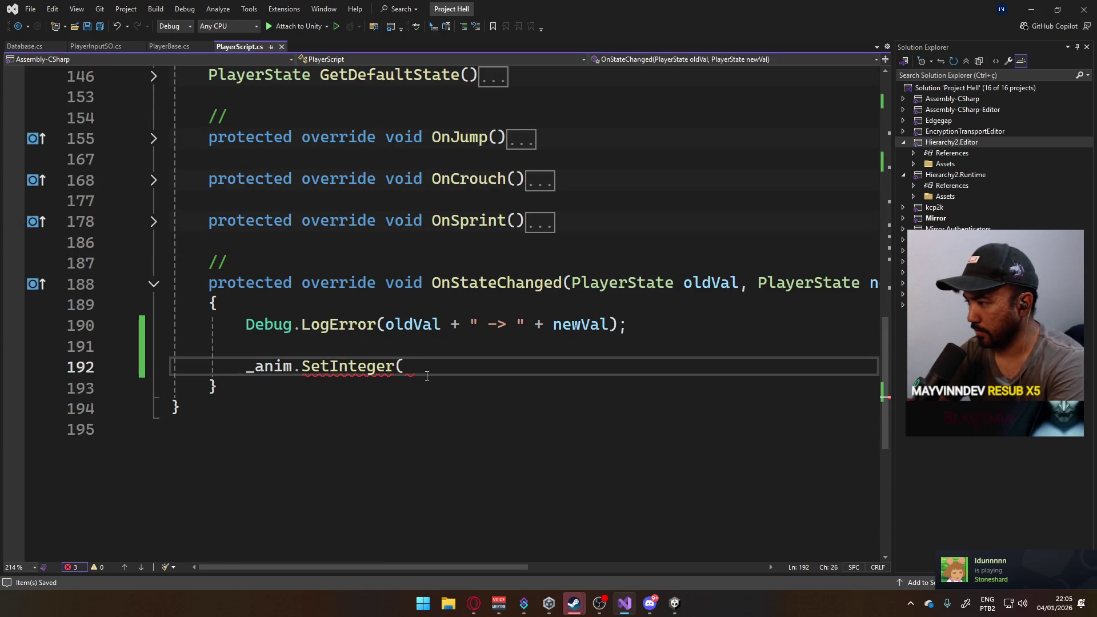
type("s")
key("BackSpace")
type("_state")
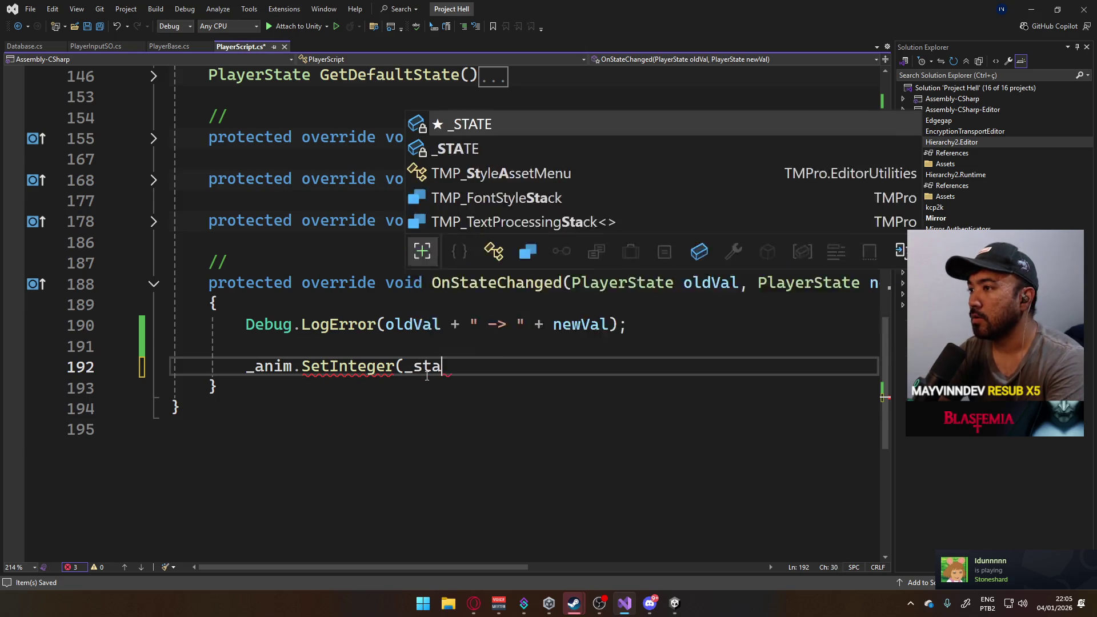
key("Tab")
type(", ")
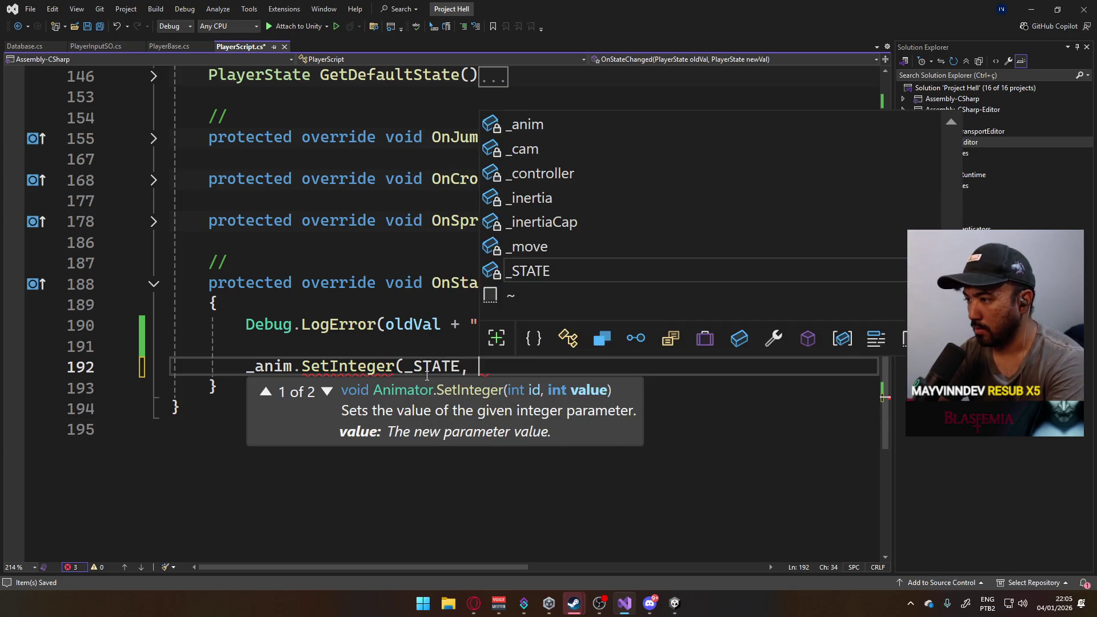
type("newva")
key("Tab")
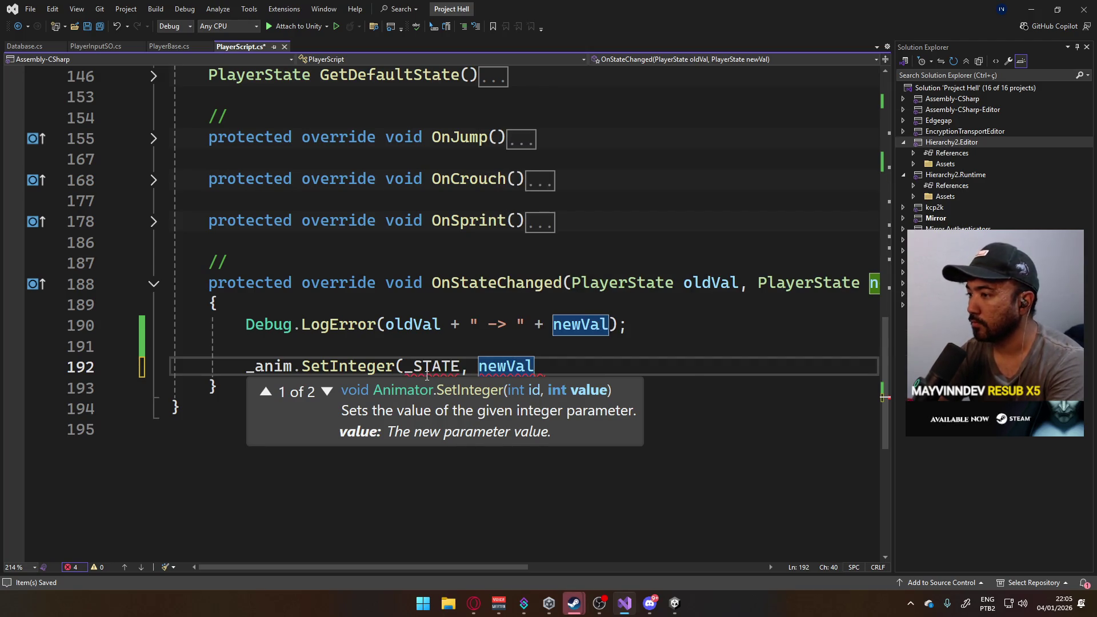
type(")")
left_click(473, 367)
type("(int)")
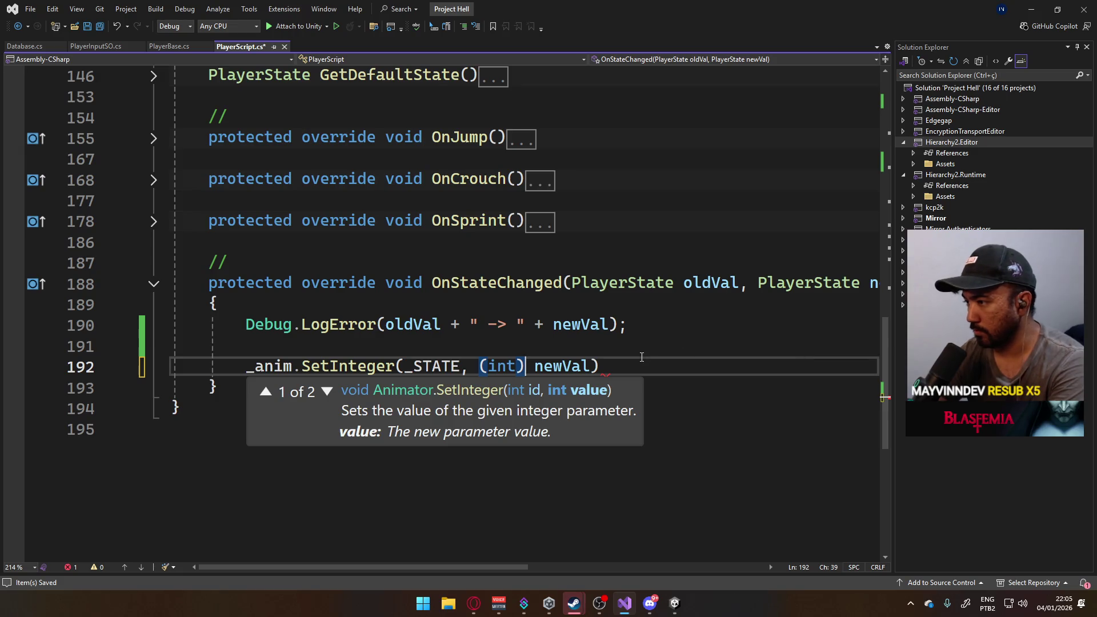
left_click(708, 366)
type(";")
Tidy the SetInteger line, save PlayerScript.cs, and return to Unity to reload scripts
left_click(525, 367)
key("ctrl+x")
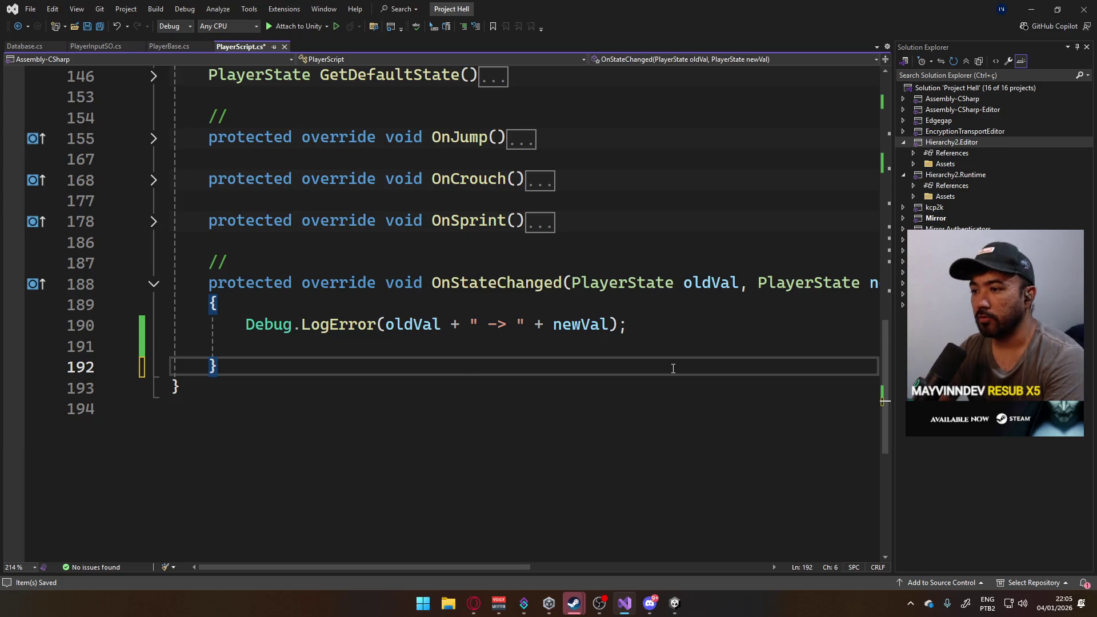
key("ctrl+z")
key("ctrl+s")
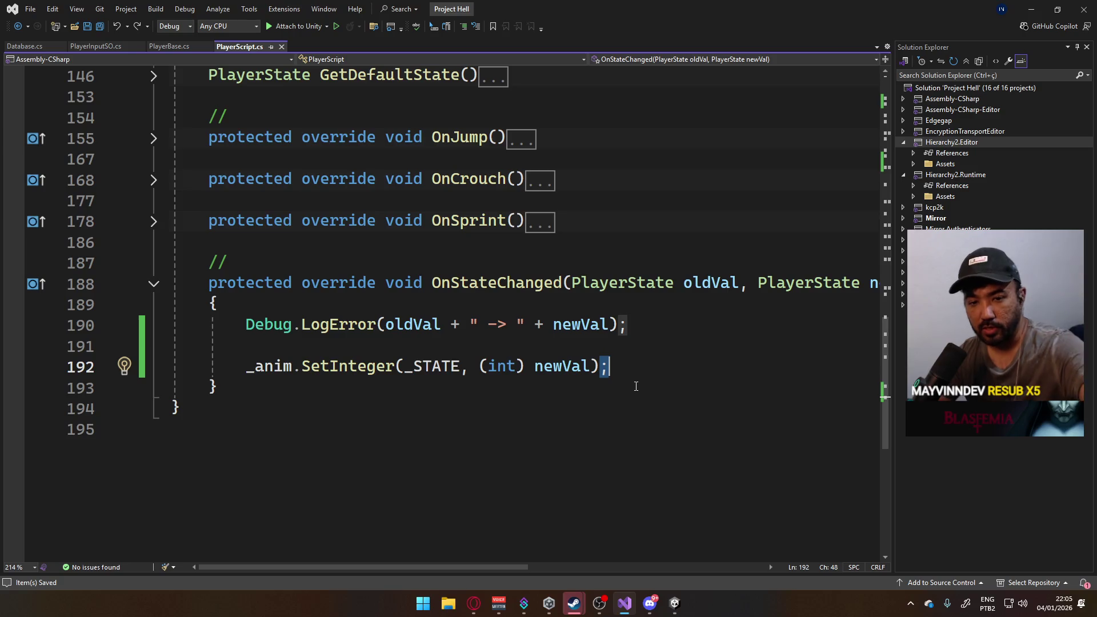
left_click(674, 603)
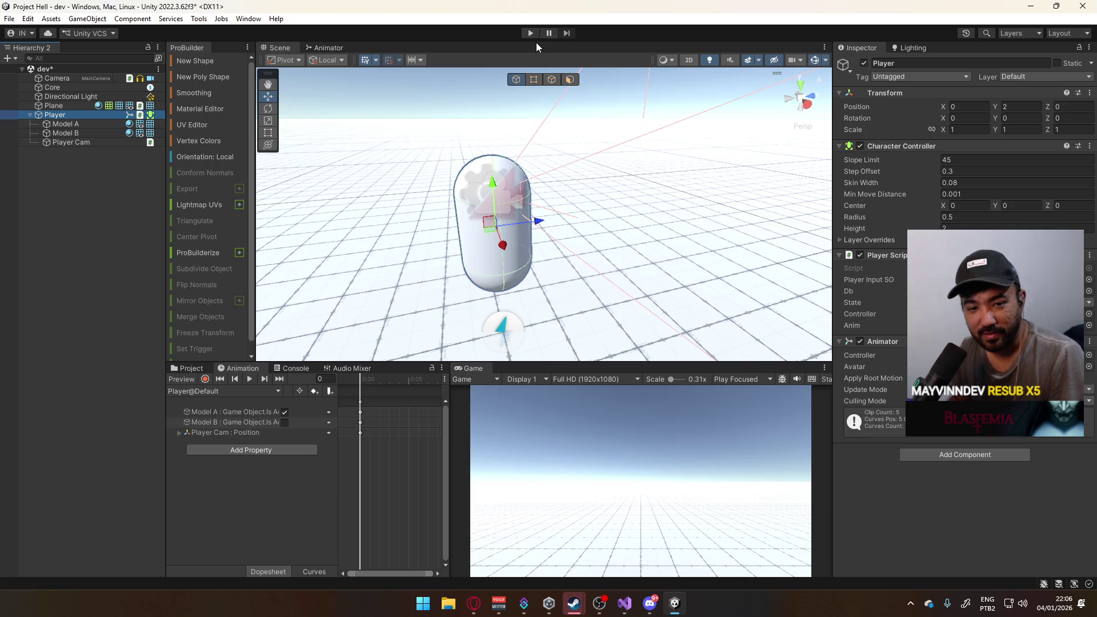
After the unassigned-animator error, assign the Player's Animator to the Player Script's Anim field
left_click(531, 33)
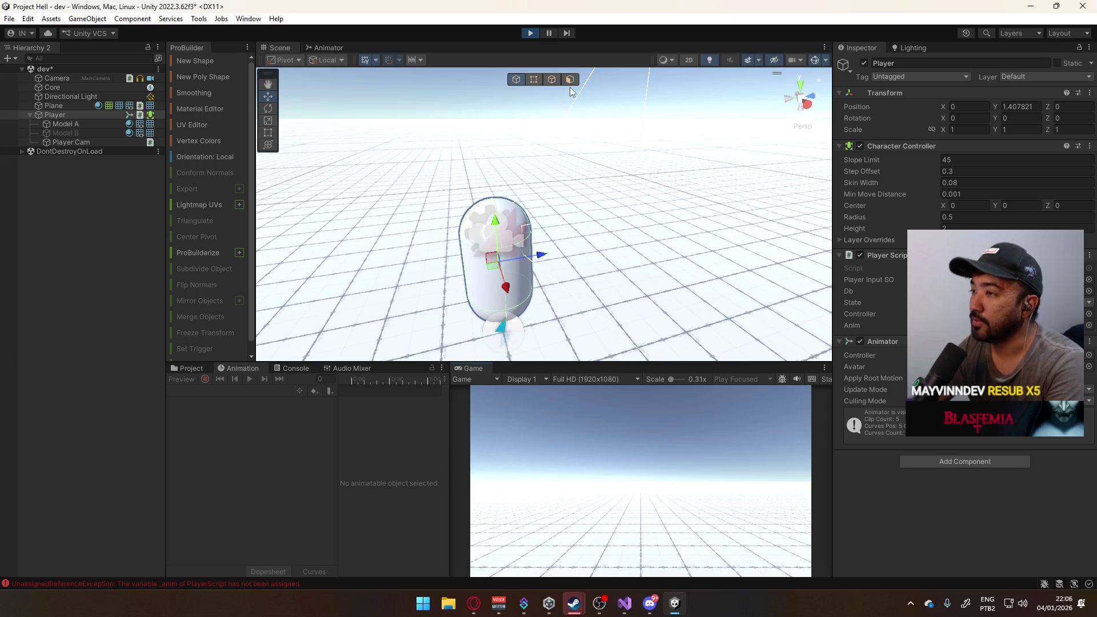
left_click(531, 32)
left_click(55, 115)
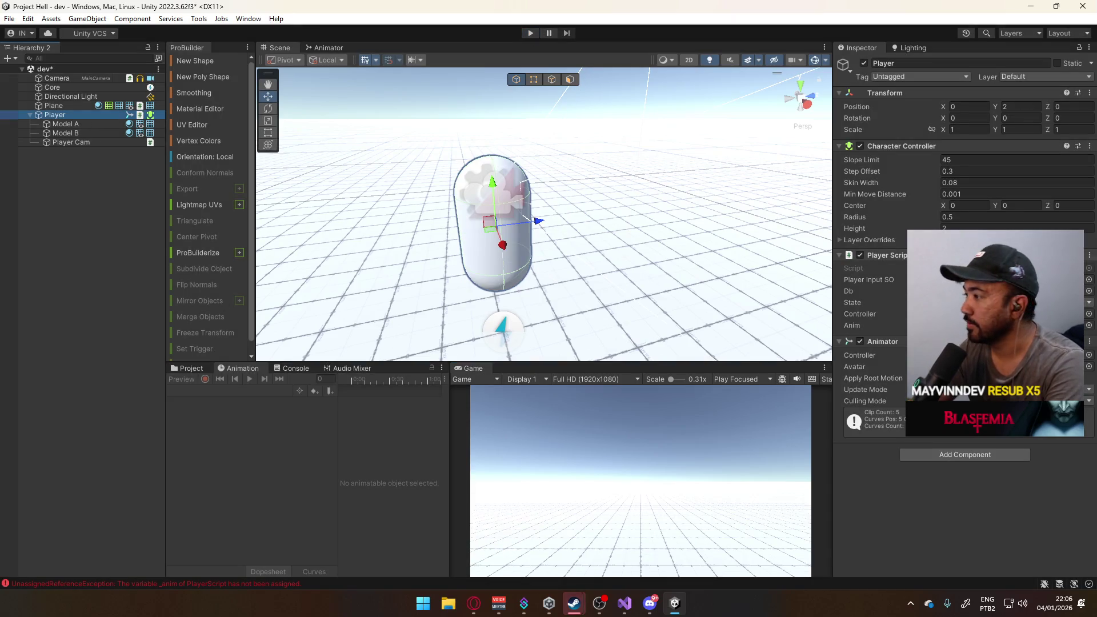
left_click(899, 339)
Play again and test moving with W/S and toggling crouch with C
left_click(530, 33)
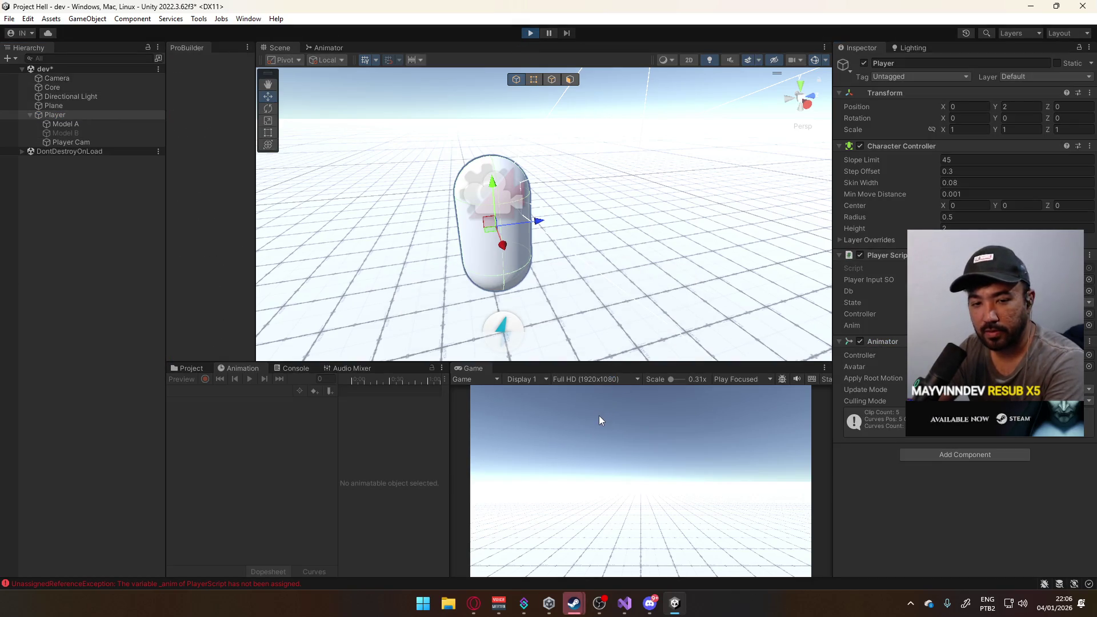
key("w")
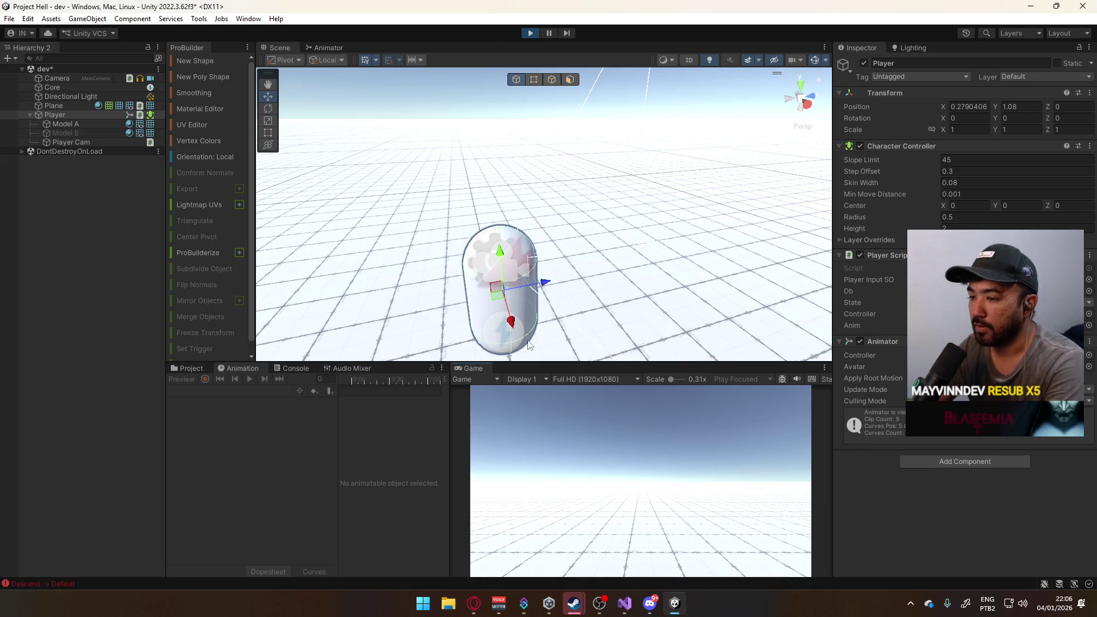
key("s")
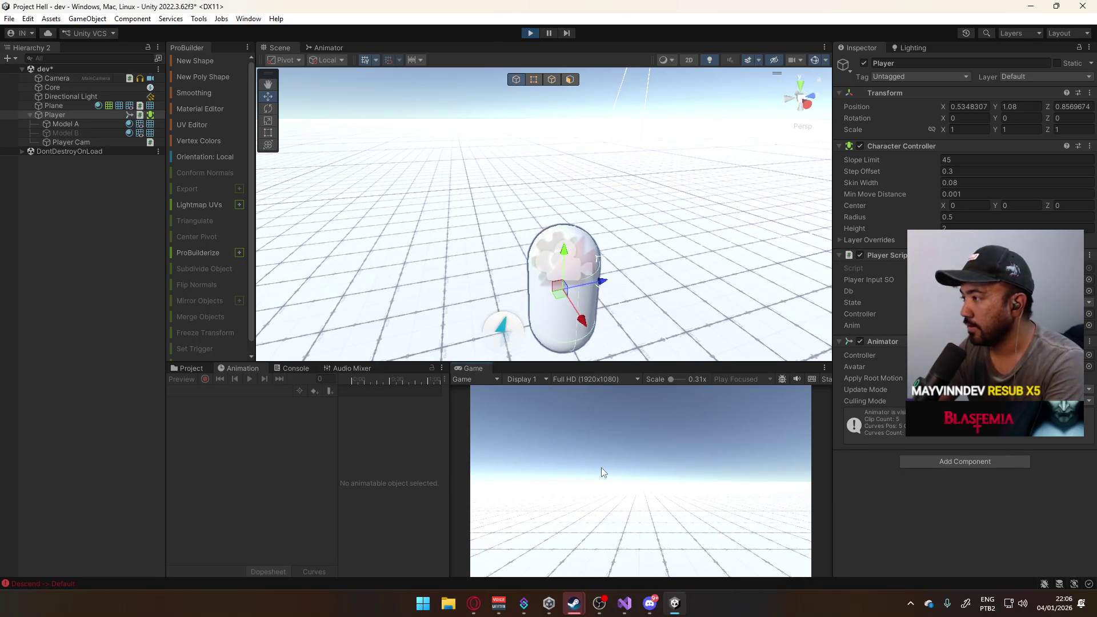
key("w")
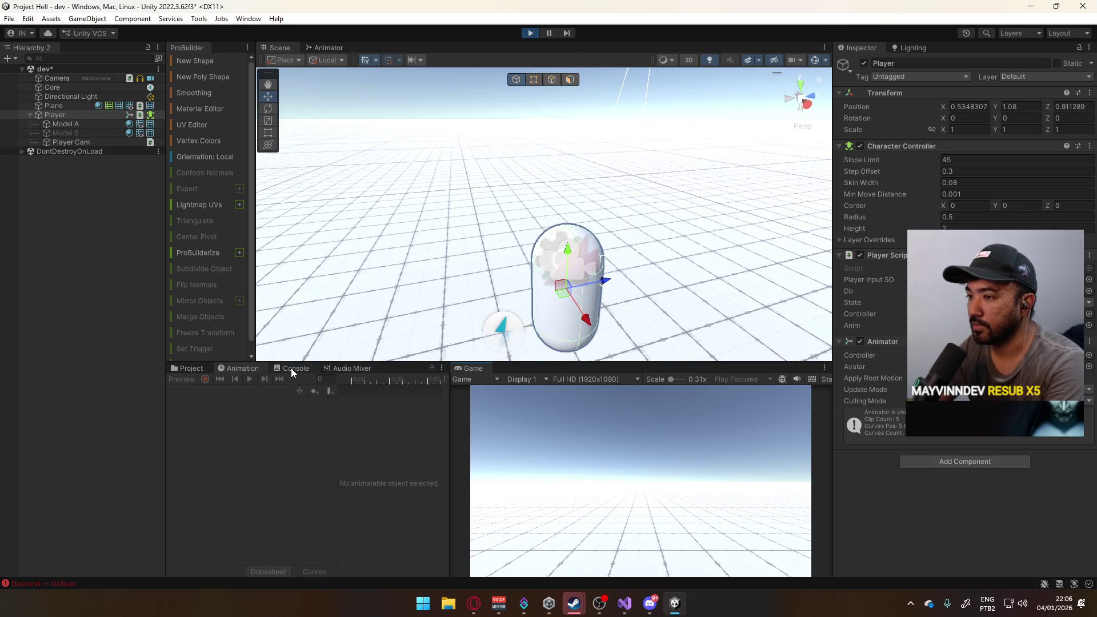
key("c")
key("c")
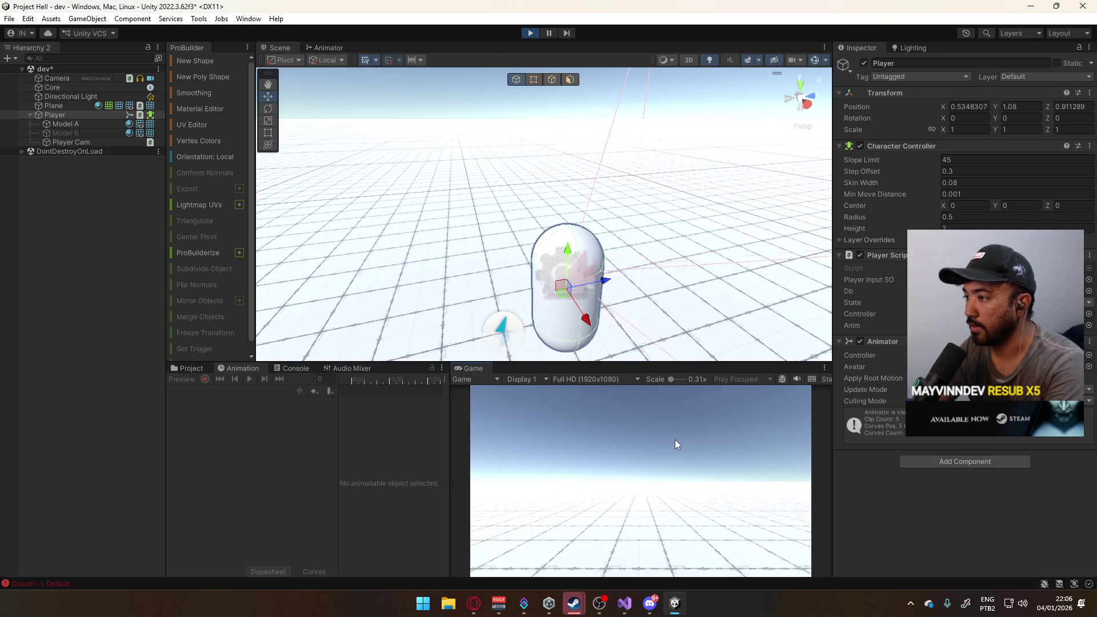
key("c")
key("c")
key("c")
key("c")
key("c")
key("w")
key("c")
key("c")
key("c")
key("c")
key("c")
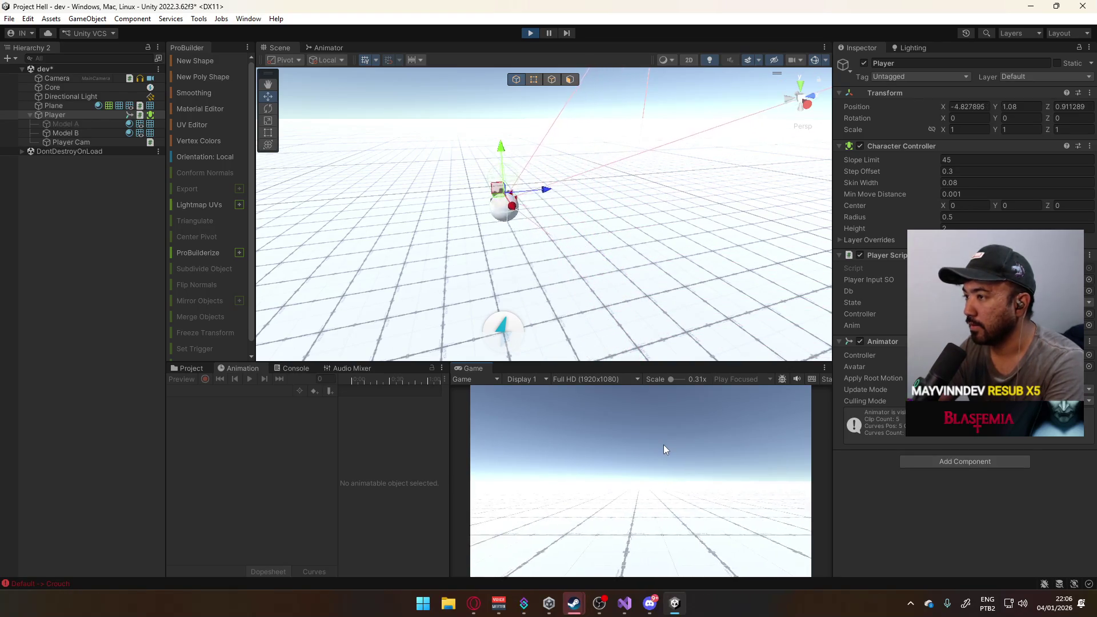
key("c")
key("c")
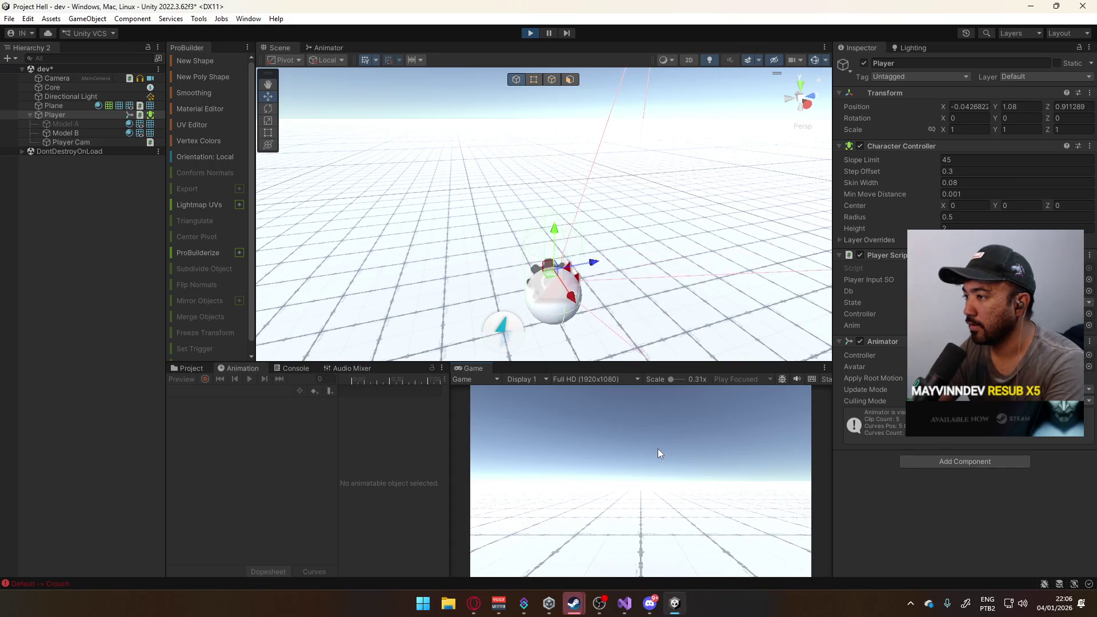
key("c")
key("w")
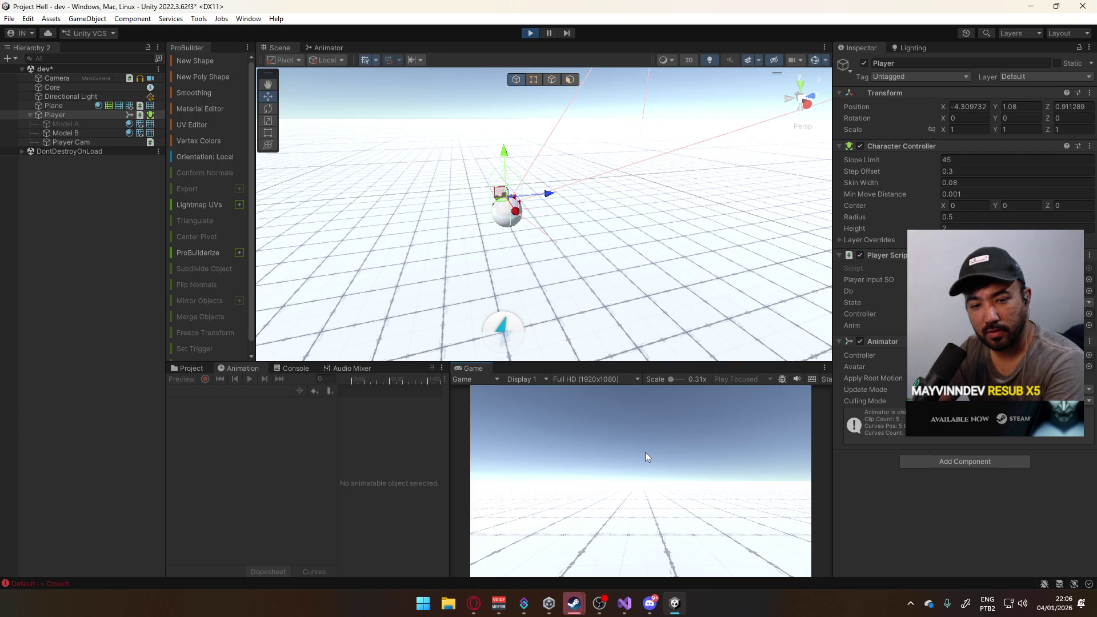
key("c")
key("c")
key("c")
key("s")
key("c")
key("c")
key("w")
key("w")
key("c")
key("c")
key("s")
key("c")
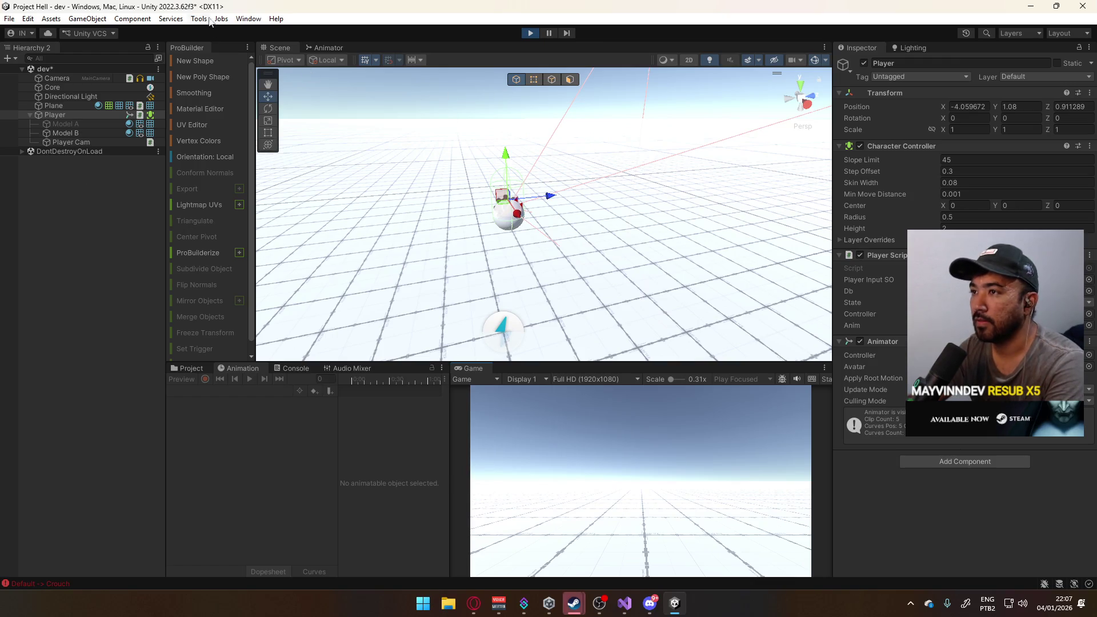
left_click(328, 47)
Reorder Any State's transitions, putting Crouch first and Ascend and Descend above Default
left_click(508, 119)
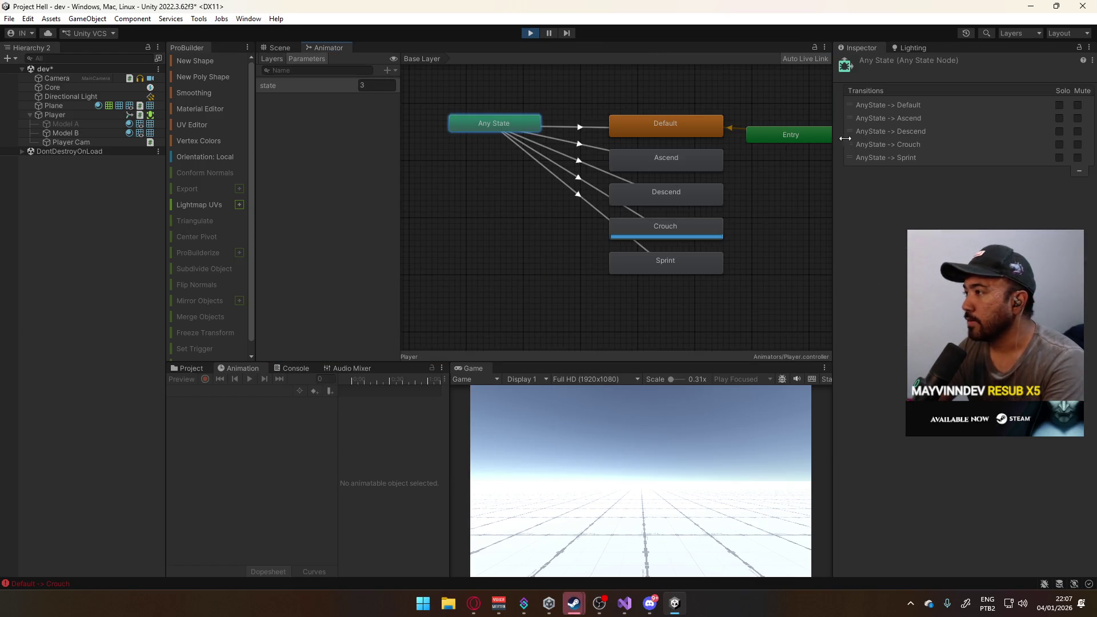
mouse_move(874, 146)
left_mouse_down()
mouse_move(886, 112)
mouse_move(914, 105)
left_mouse_up()
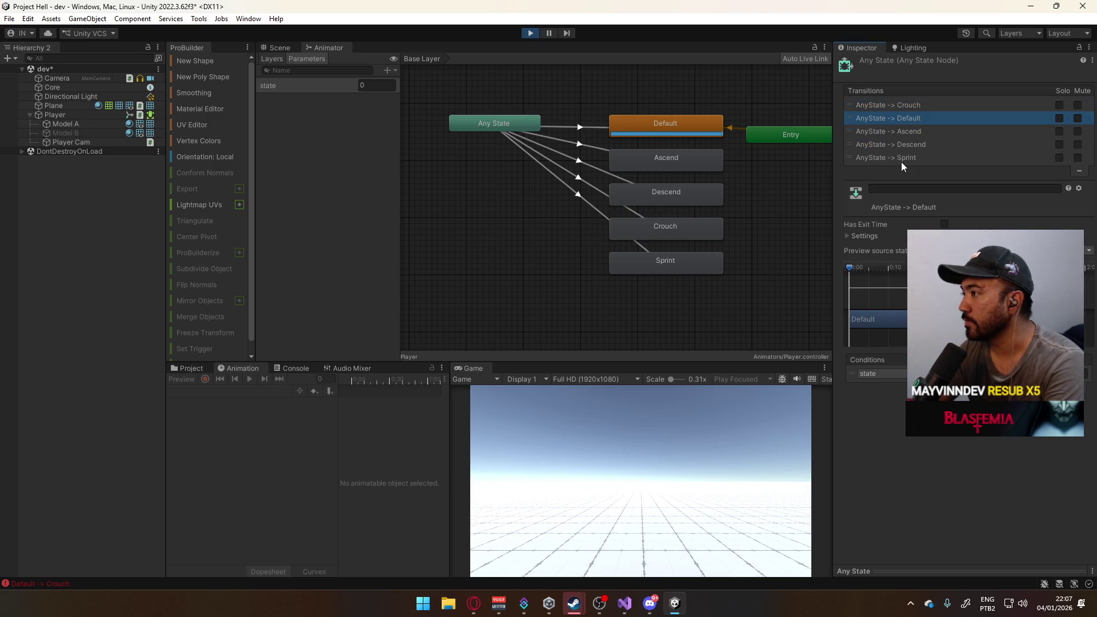
mouse_move(873, 135)
left_mouse_down()
mouse_move(877, 118)
mouse_move(880, 157)
left_mouse_up()
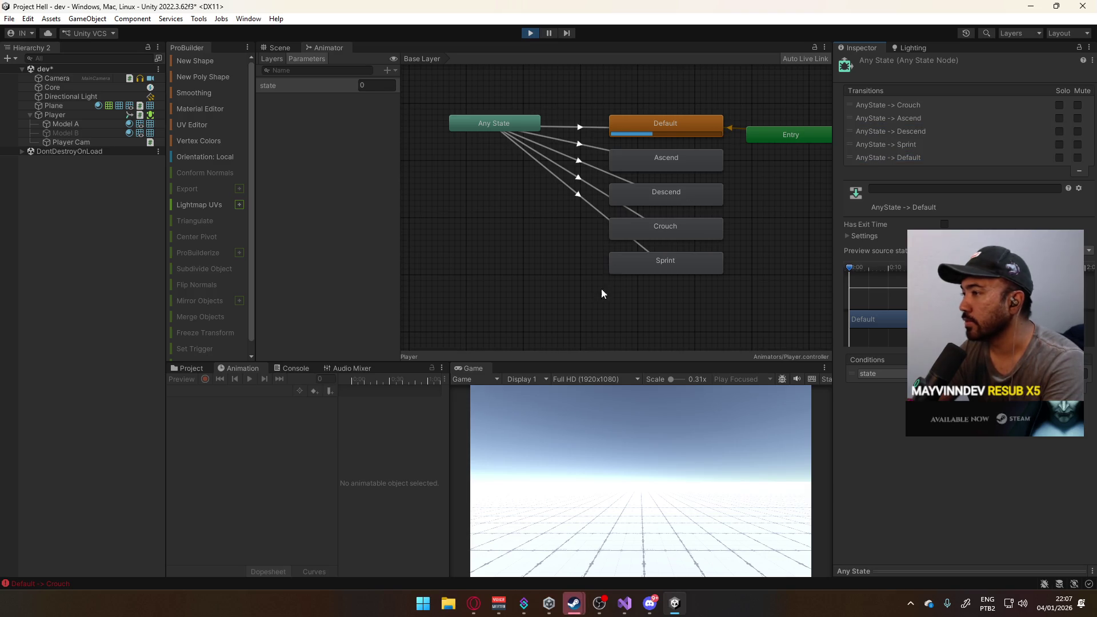
left_click(280, 48)
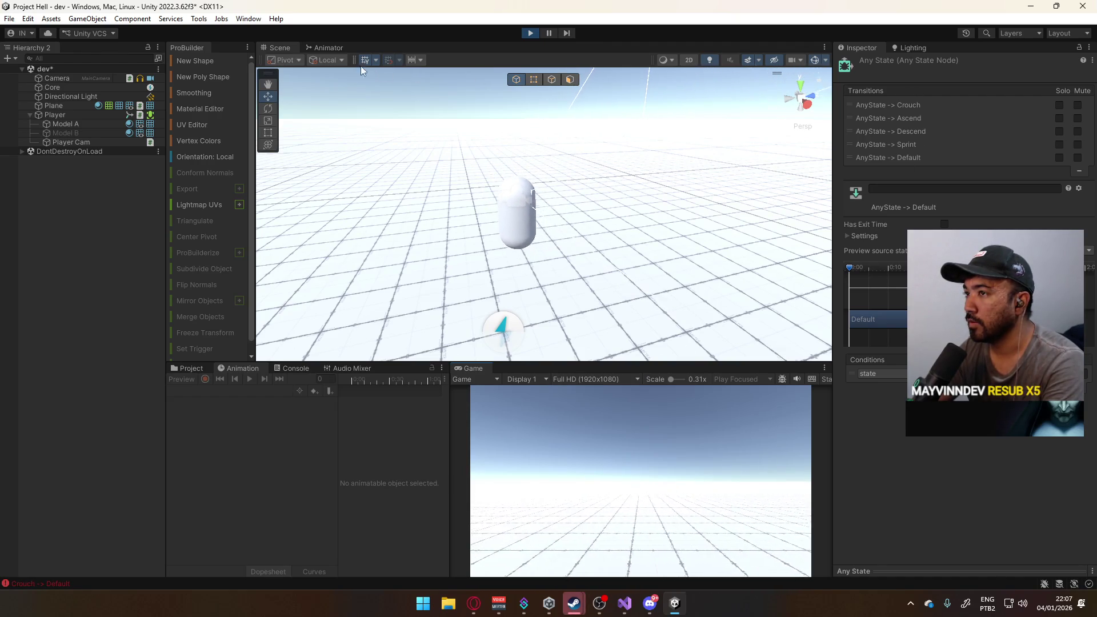
Inspect the Crouch state's properties in the Animator and dismiss a popped-up chat window
left_click(330, 48)
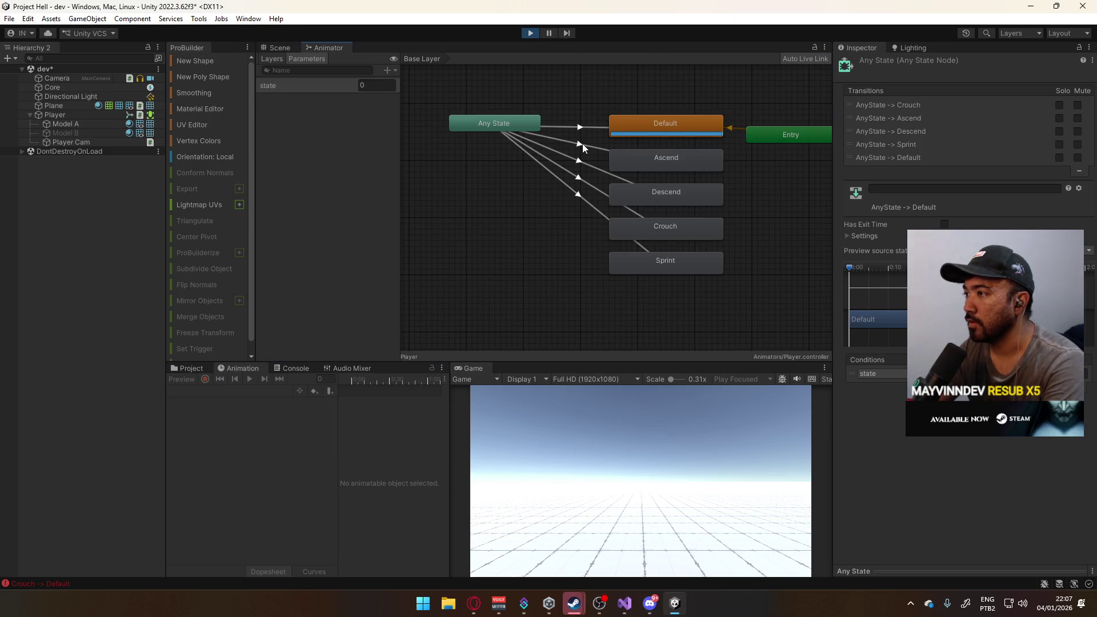
left_click(681, 232)
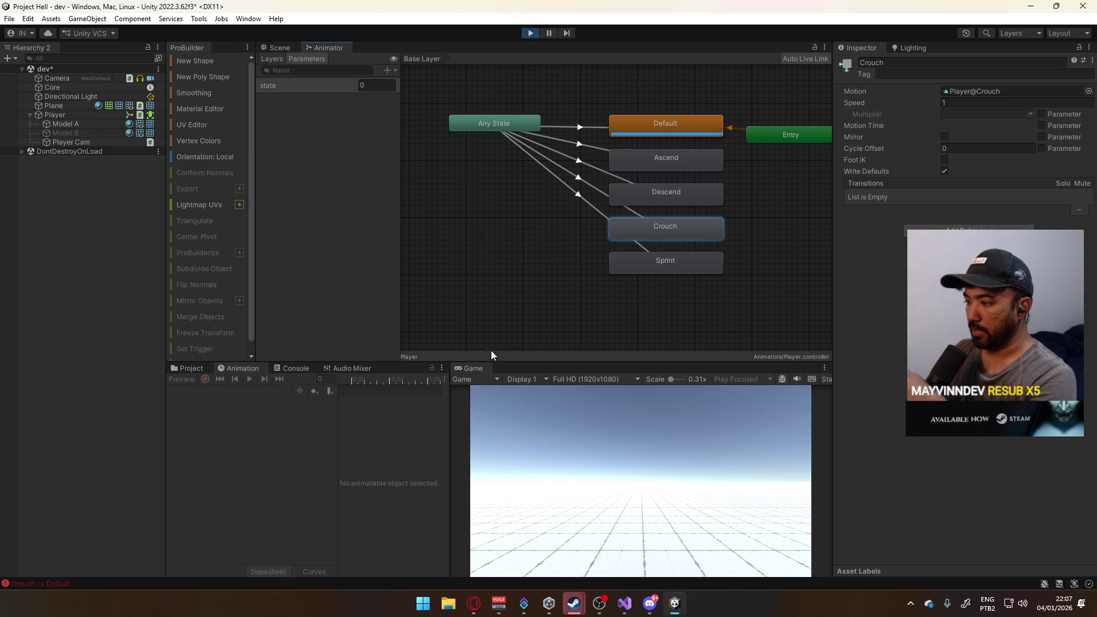
mouse_move(573, 602)
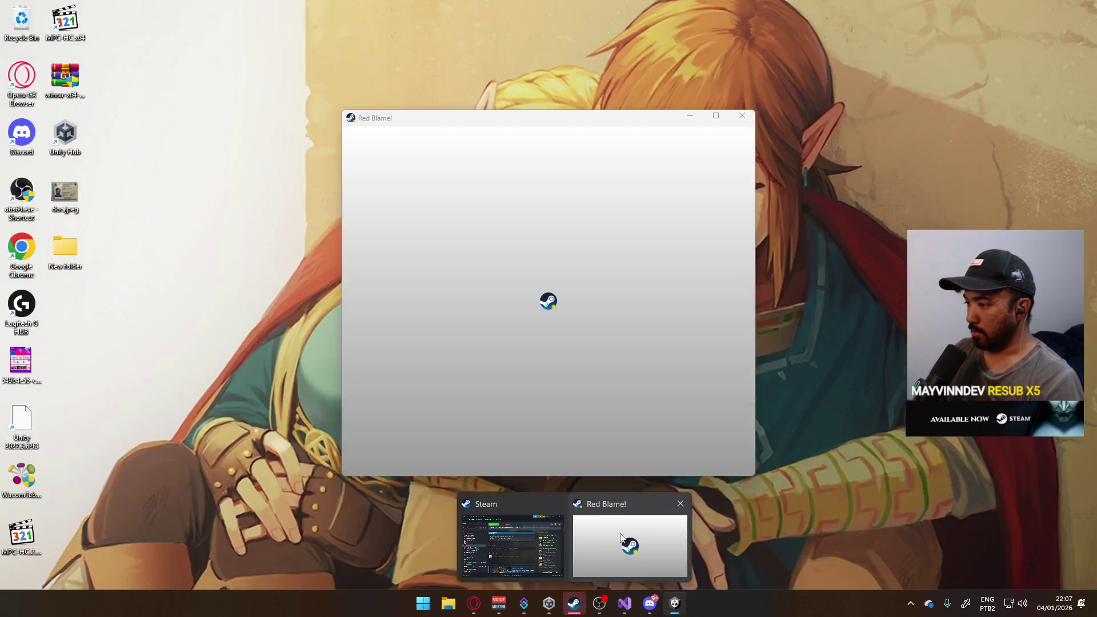
left_click(621, 536)
left_click(742, 122)
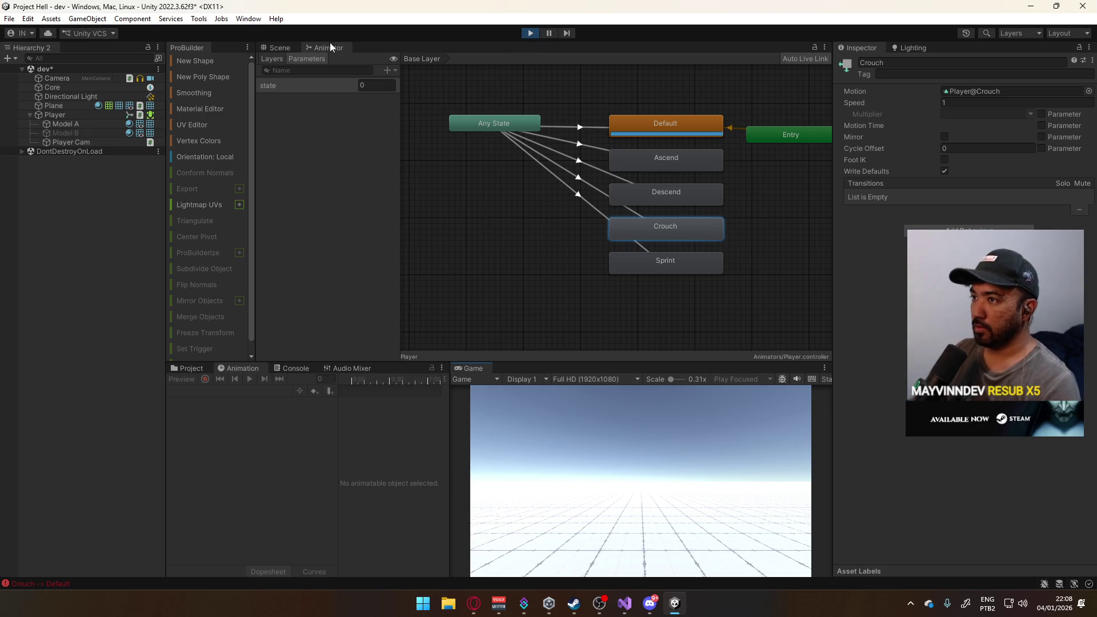
In the Scene view, test crouch and Shift+W sprint, then stop the game
left_click(279, 47)
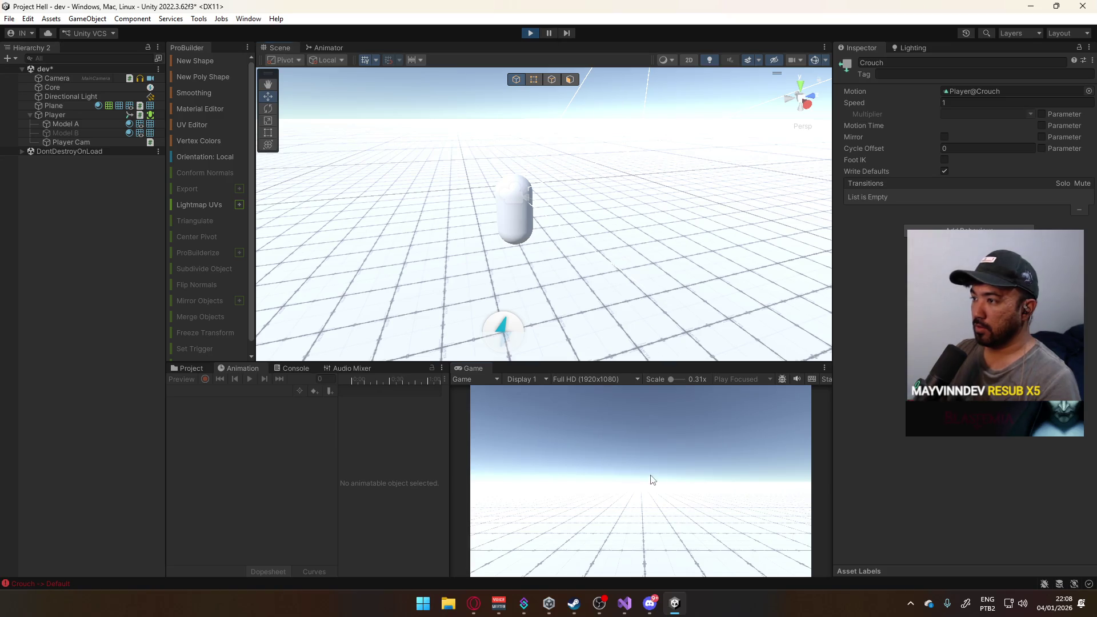
key("ctrl")
key("ctrl")
key("shift+w")
key("w")
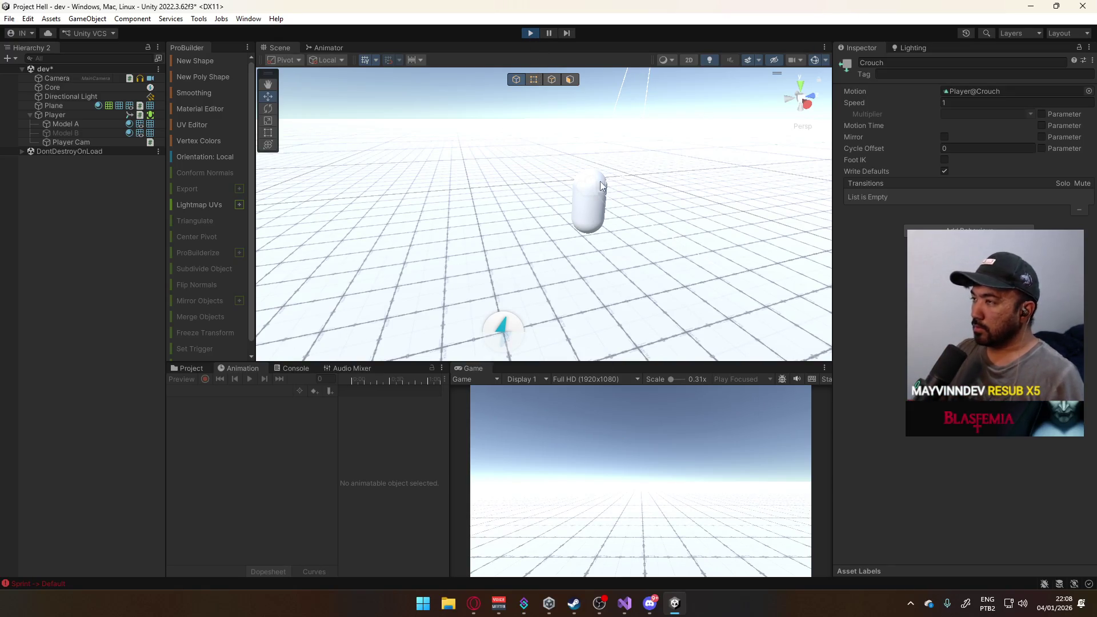
left_click(529, 35)
Back in Visual Studio, scroll through the PlayerScript.cs code
left_click(625, 602)
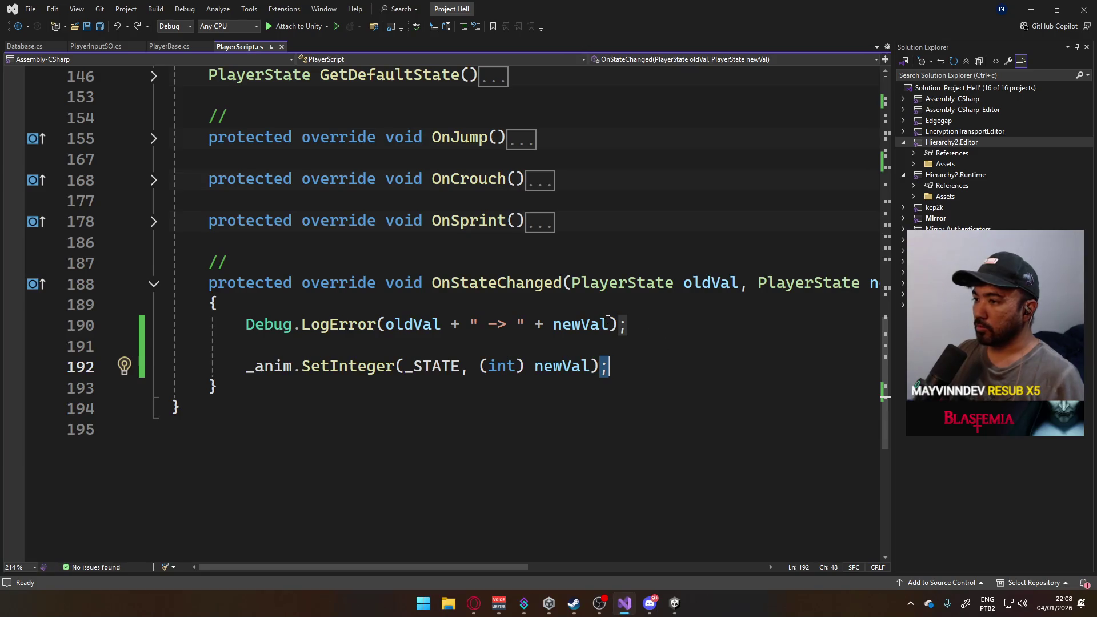
scroll(647, 436, "up", 5)
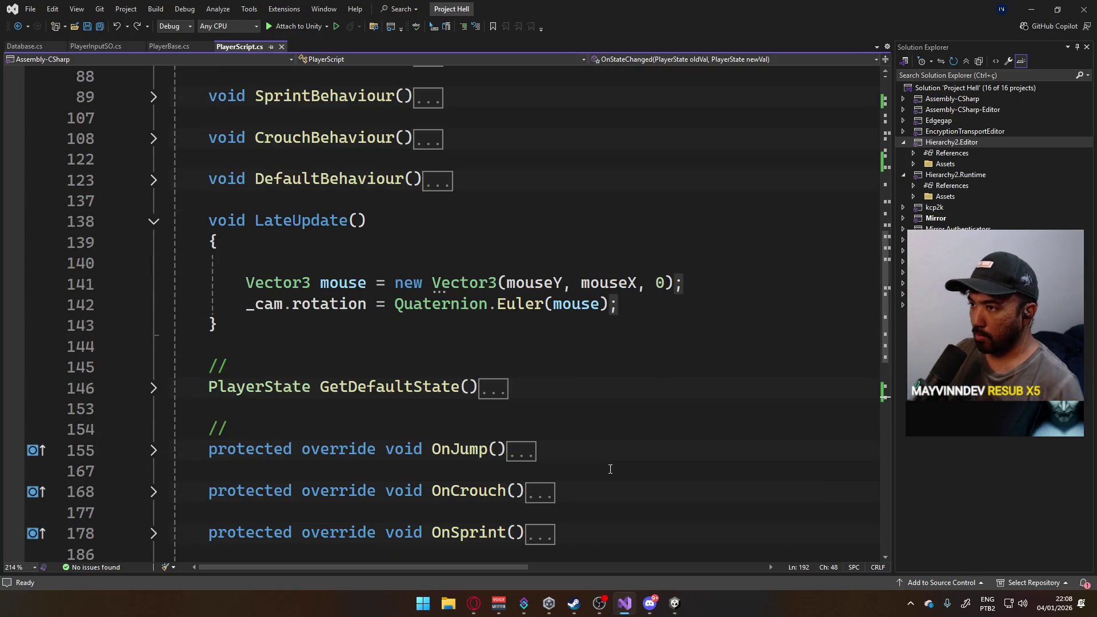
scroll(610, 469, "up", 3)
scroll(610, 469, "up", 7)
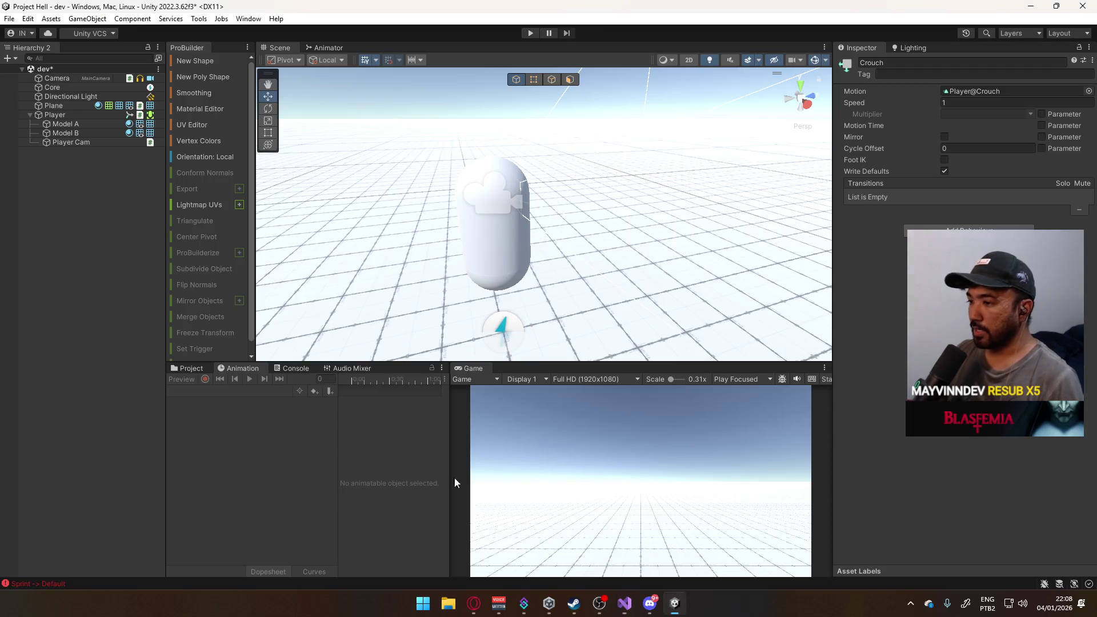
left_click(675, 602)
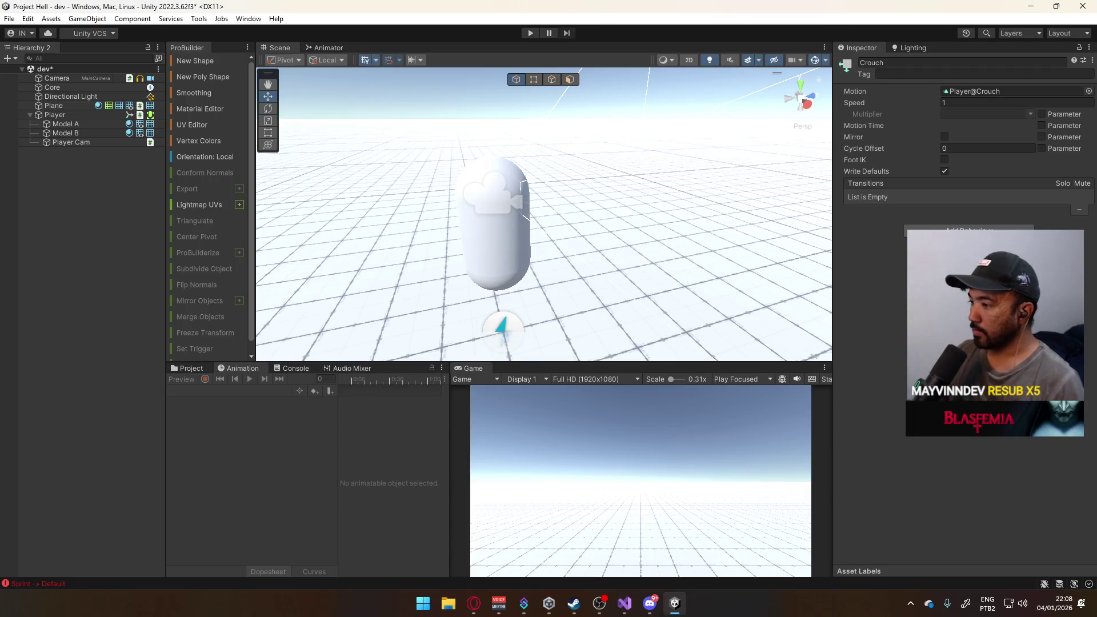
left_click(624, 602)
scroll(483, 263, "down", 6)
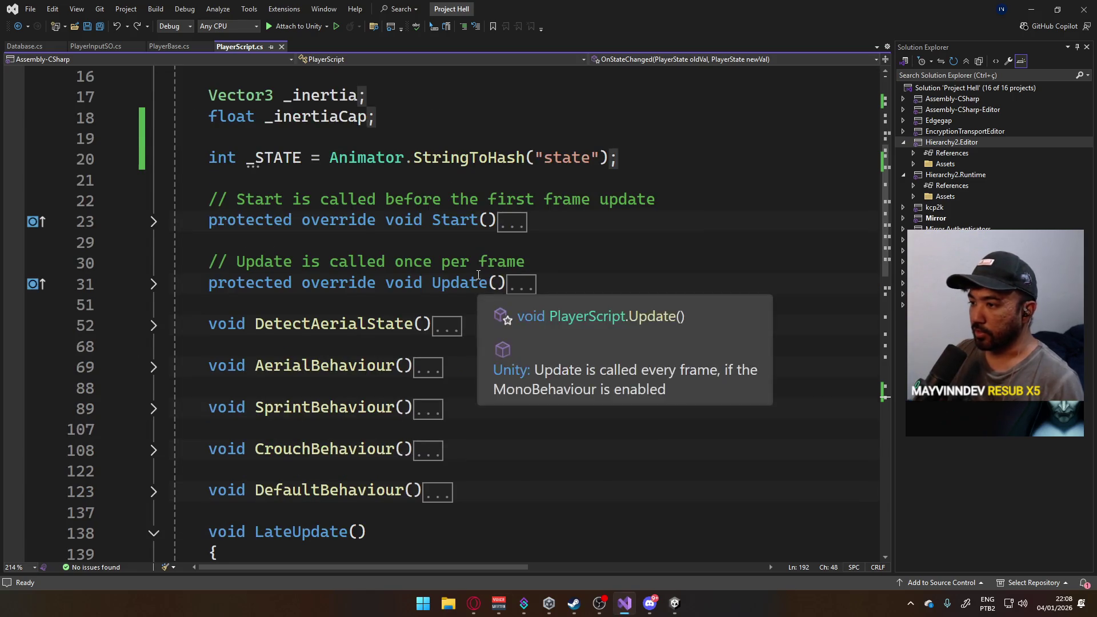
scroll(500, 342, "down", 1)
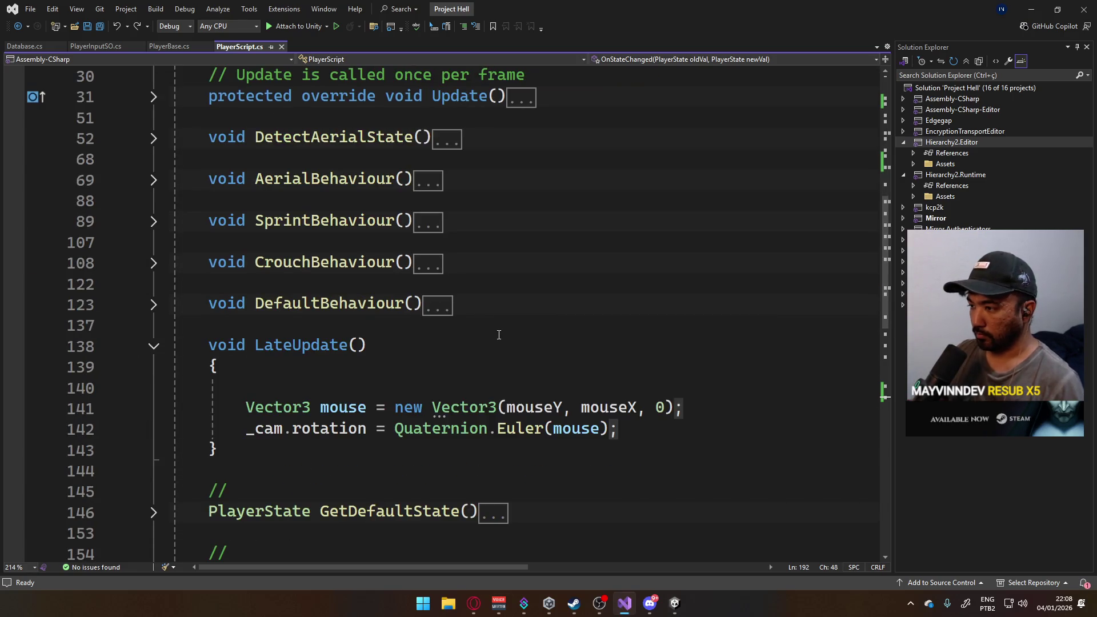
scroll(499, 335, "down", 6)
scroll(491, 332, "up", 1)
scroll(490, 331, "up", 3)
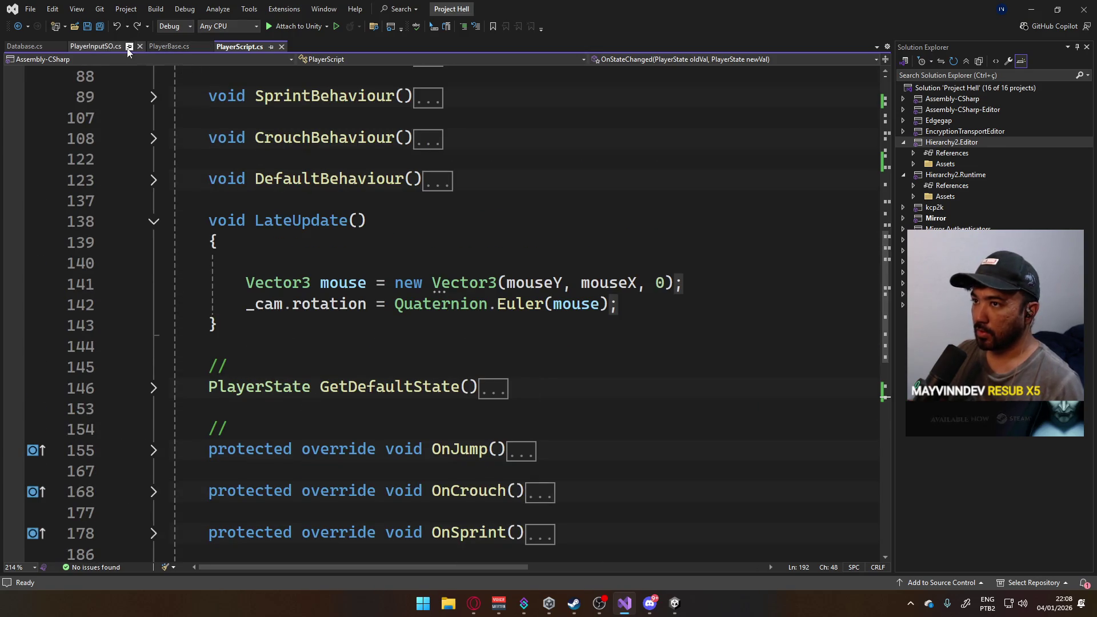
In PlayerBase.cs, collapse the State property and expand the OnLook method
left_click(190, 45)
scroll(308, 319, "down", 3)
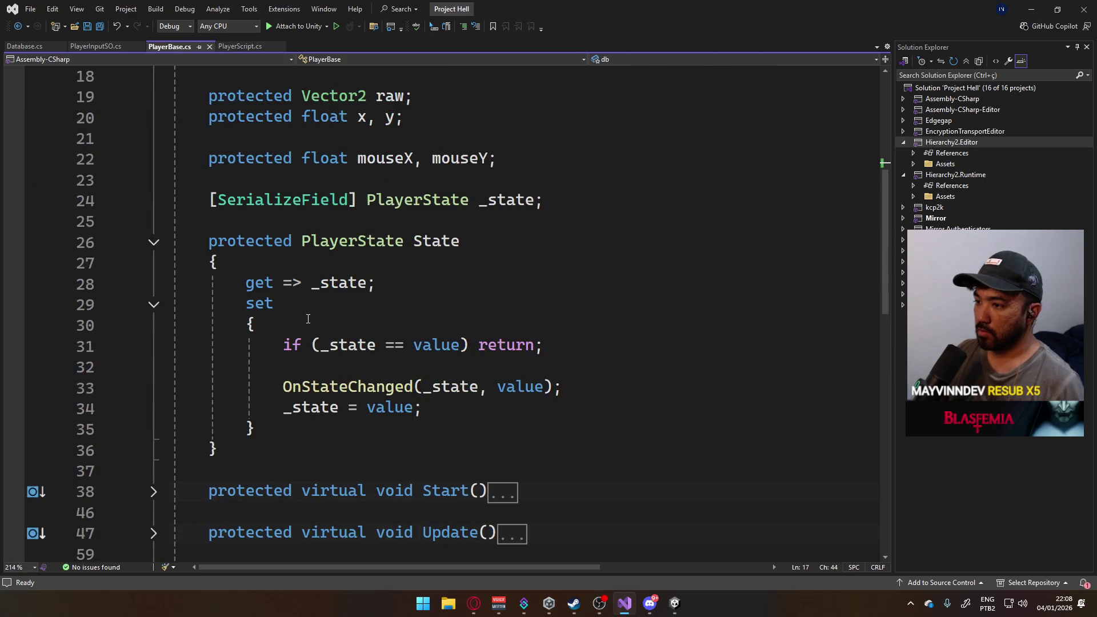
left_click(153, 242)
scroll(231, 251, "down", 2)
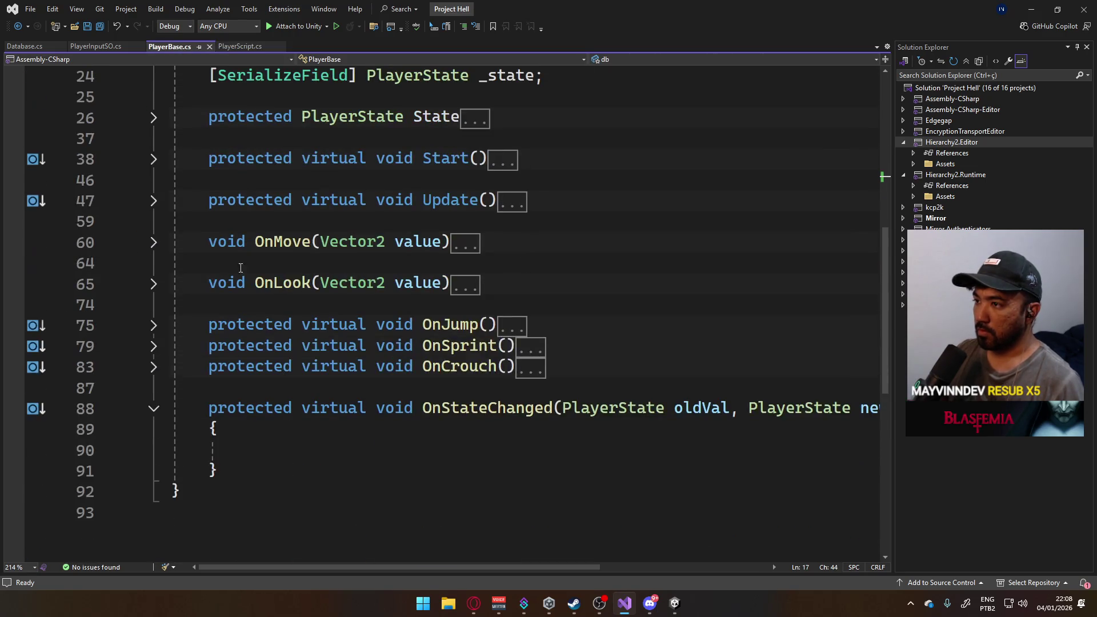
left_click(154, 289)
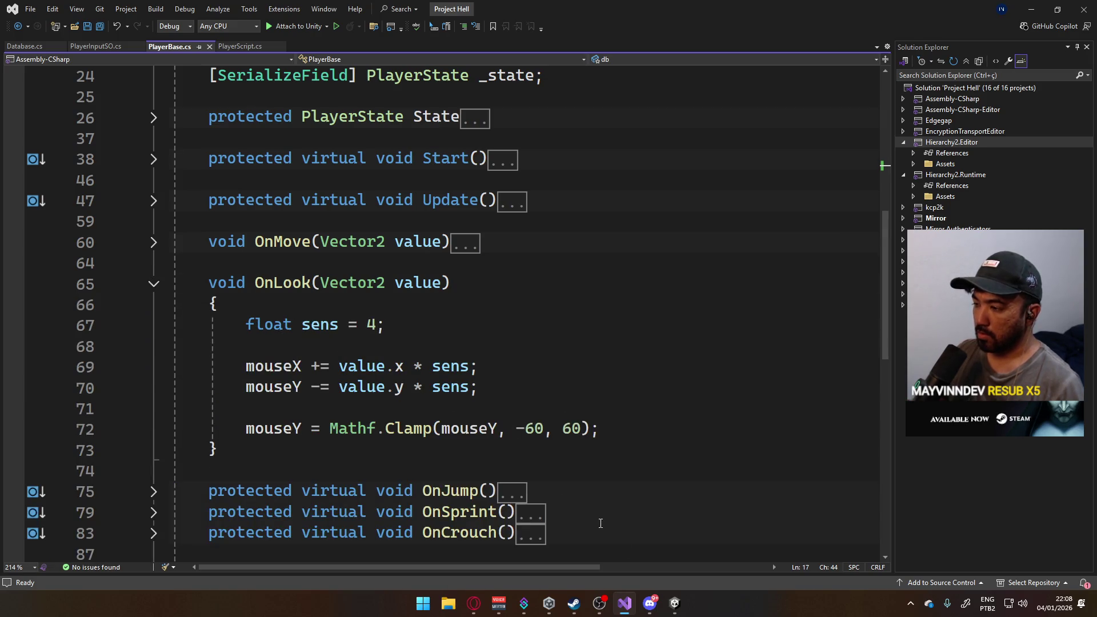
Delete the empty line inside PlayerScript.cs's LateUpdate, save, and switch to Unity
mouse_move(680, 602)
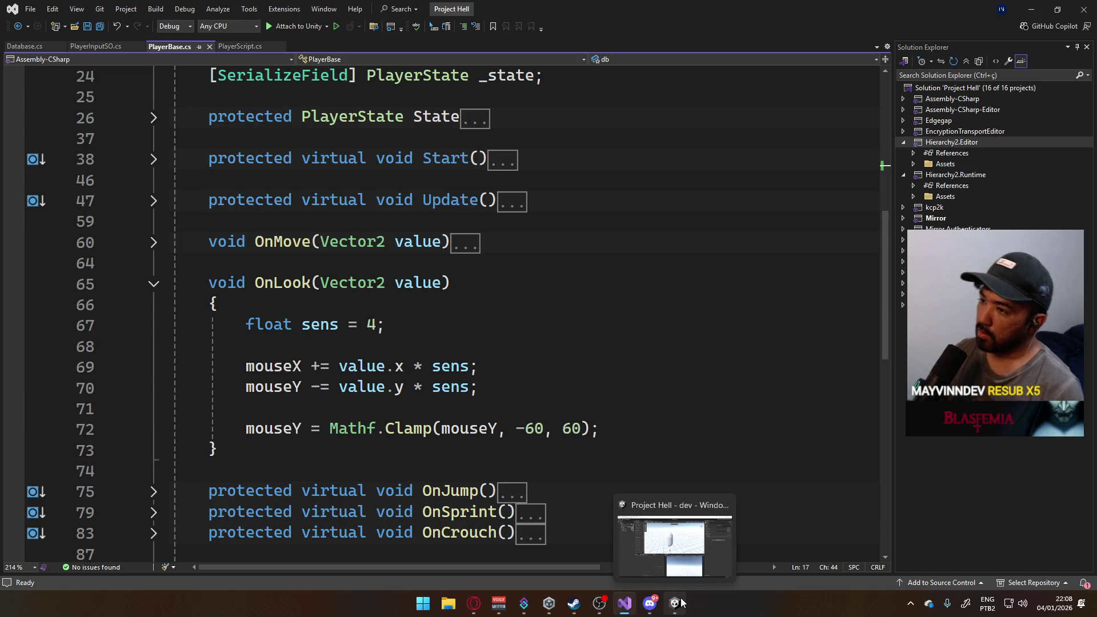
left_click(240, 47)
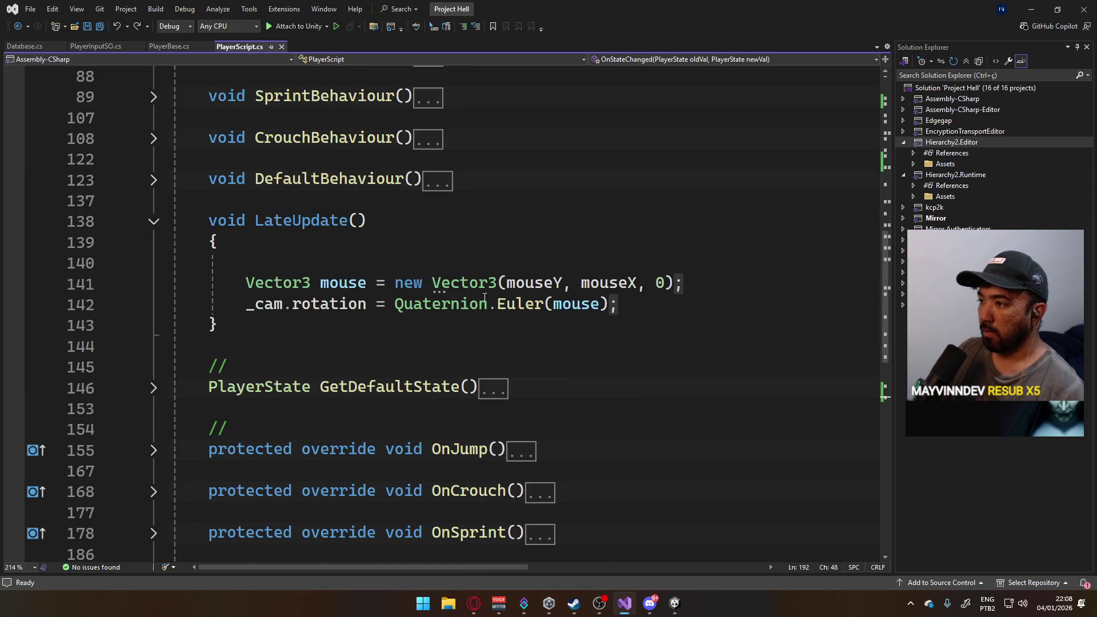
left_click(481, 263)
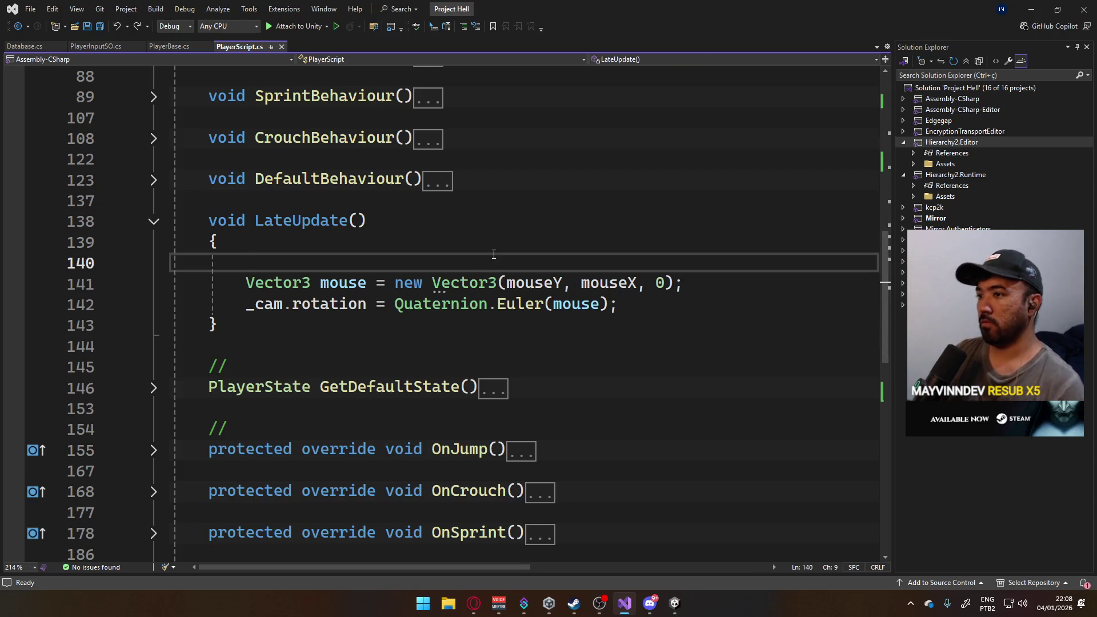
key("Up")
key("Tab")
key("shift+Right")
key("shift+Right")
key("shift+Right")
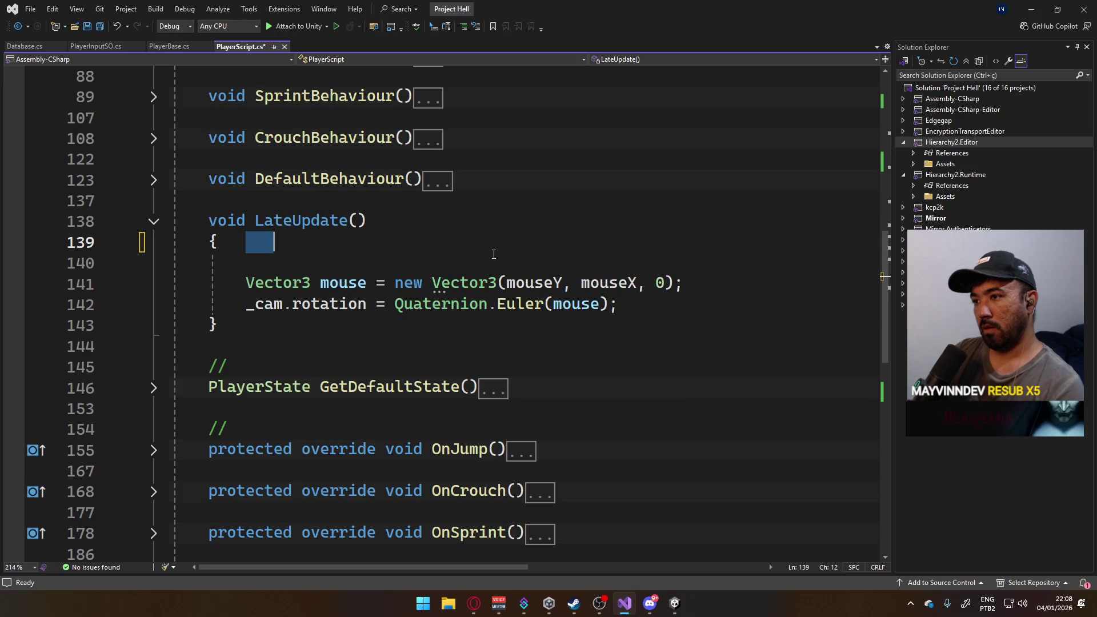
key("Delete")
key("ctrl+s")
key("alt+Tab")
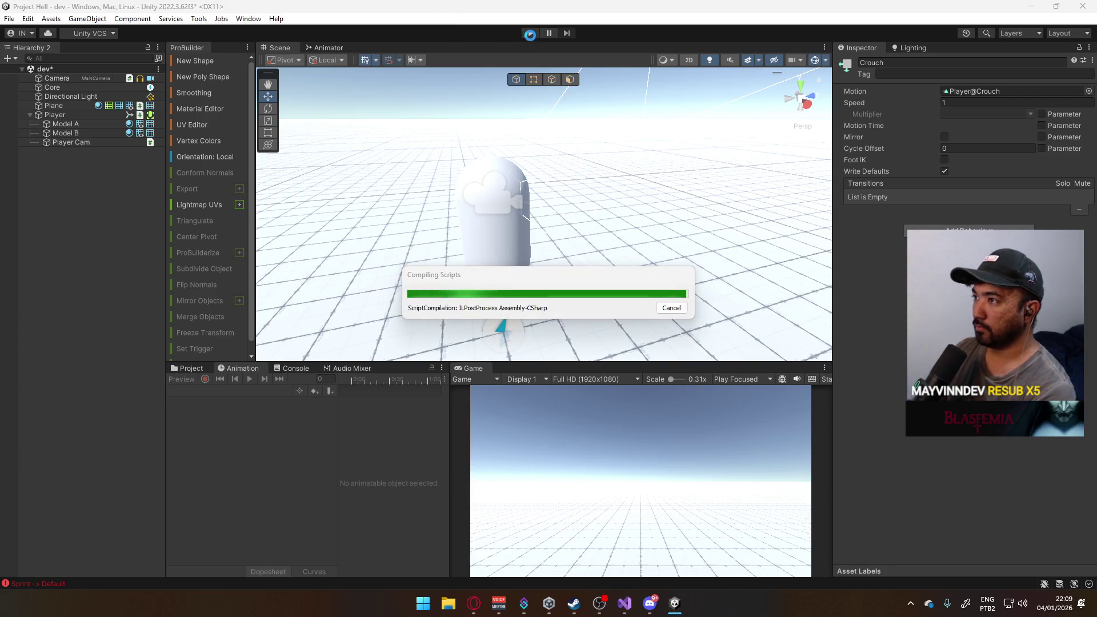
Play-test the game with the Player selected, then stop it
left_click(530, 34)
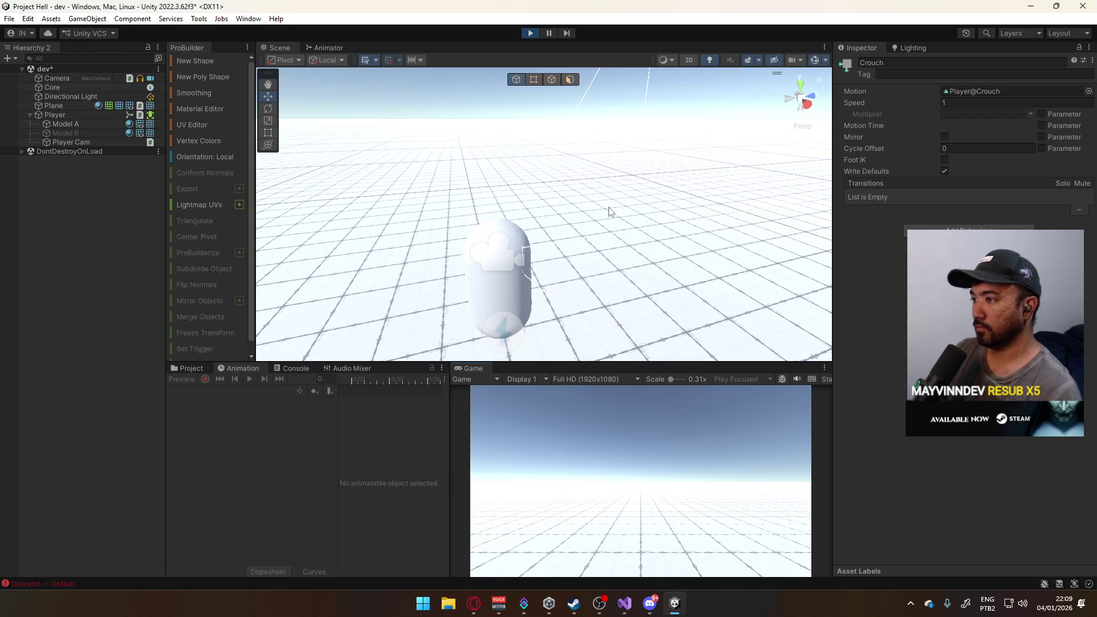
left_click(64, 116)
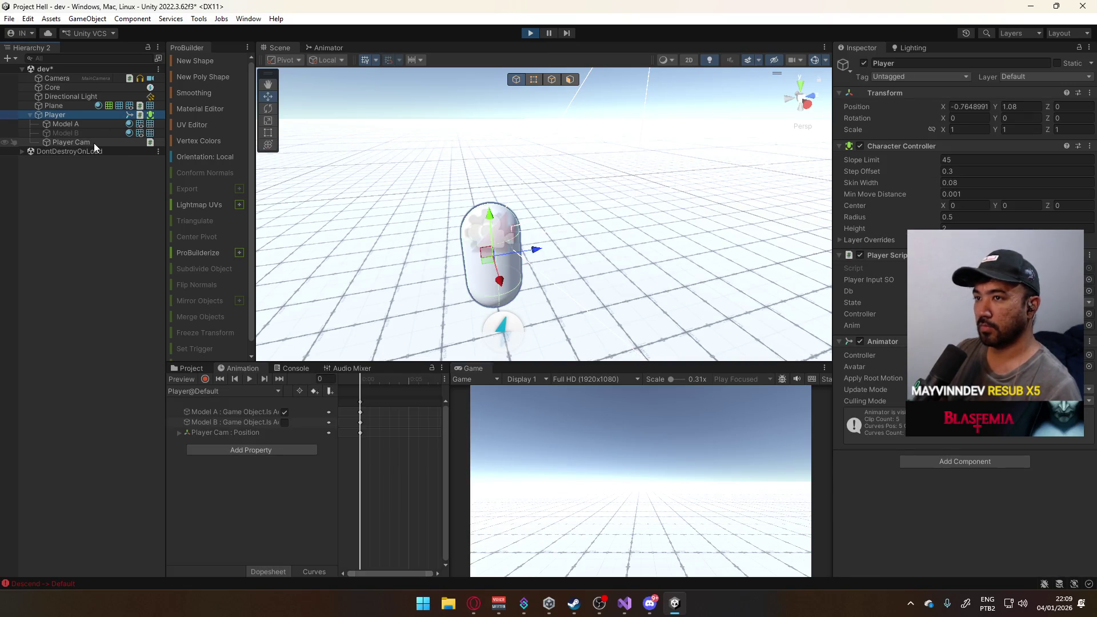
left_click(529, 33)
Select the Camera object and bring PlayerScript.cs up in Visual Studio
left_click(77, 77)
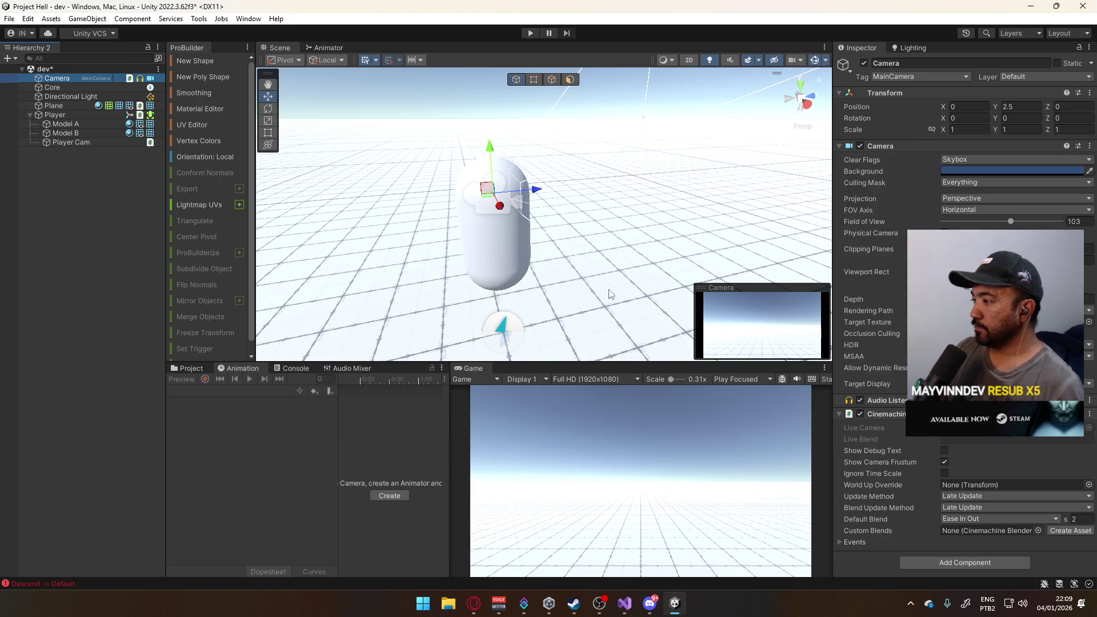
left_click(625, 603)
scroll(467, 327, "up", 3)
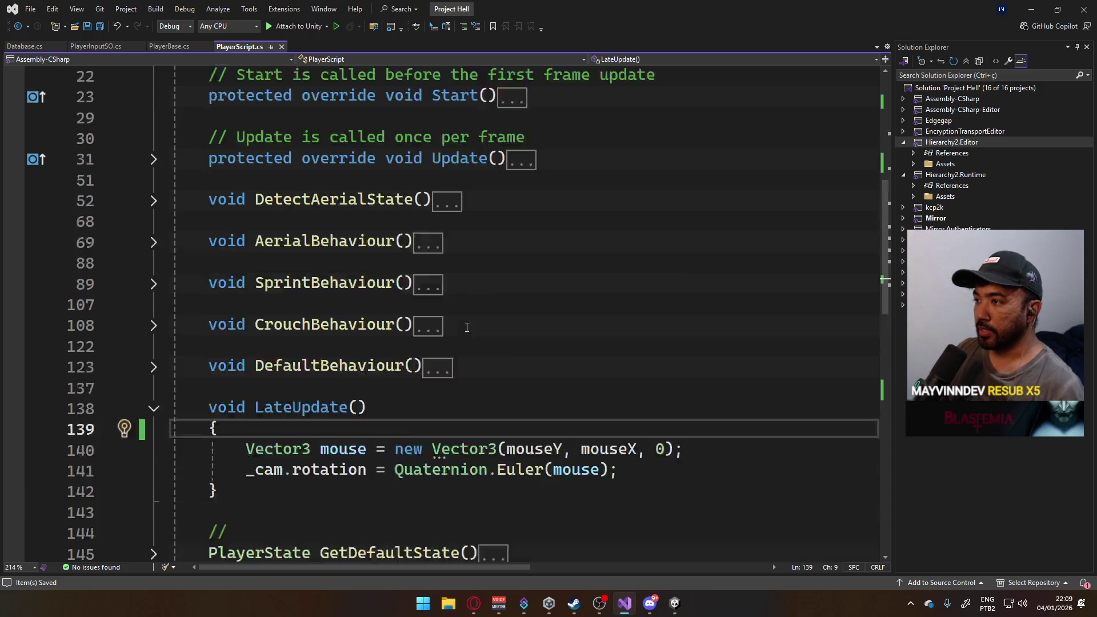
Mark the _cam Transform field as [SerializeField] and save PlayerScript.cs
scroll(485, 332, "up", 6)
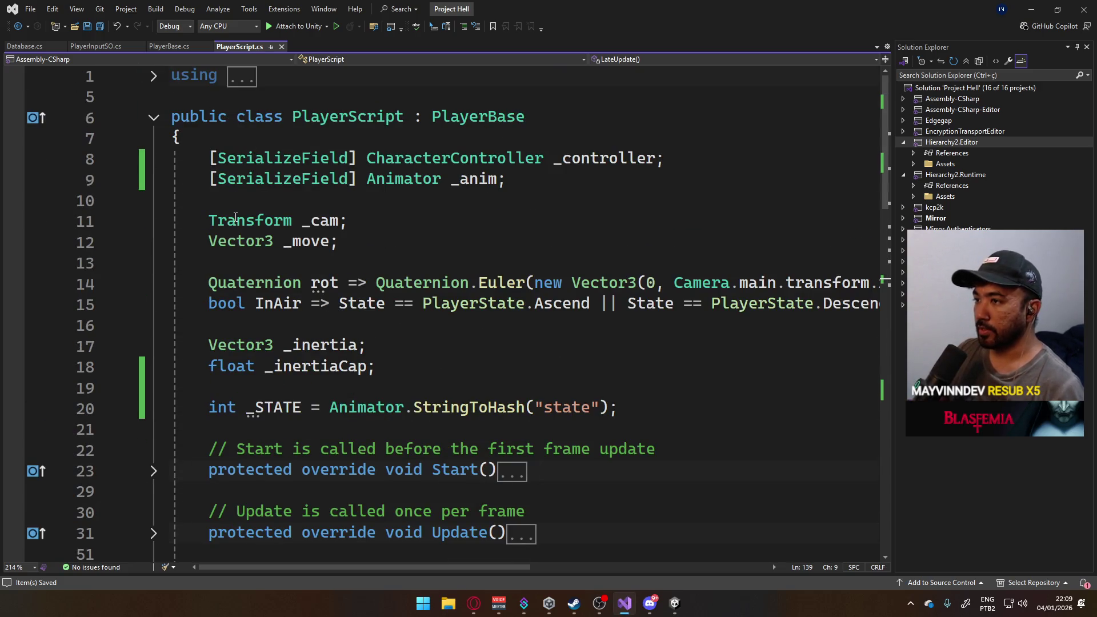
left_click(209, 220)
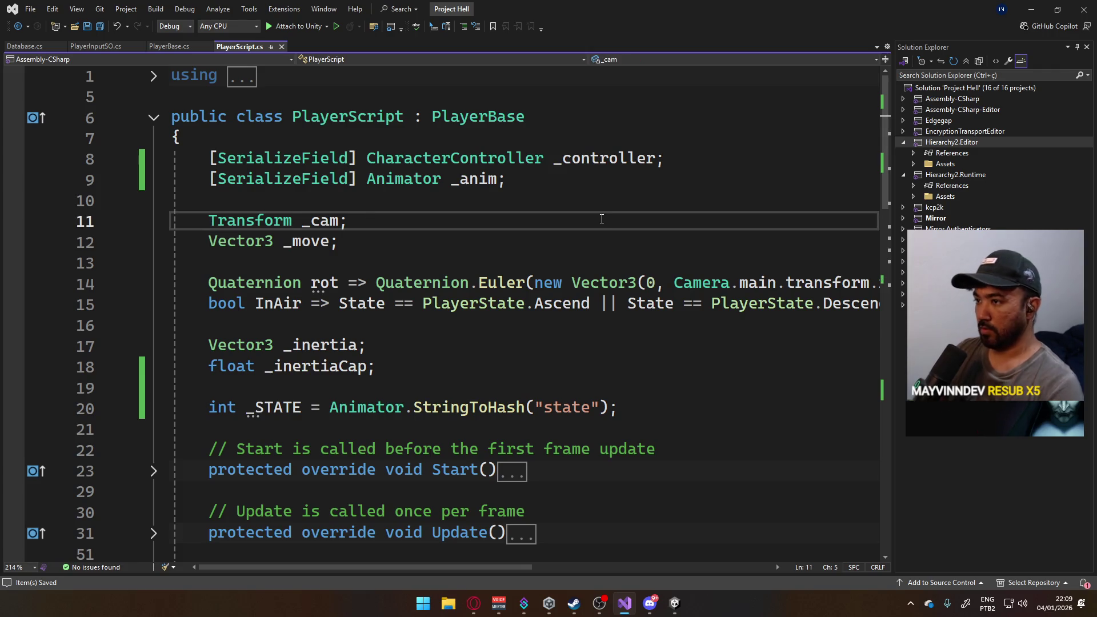
type("[Serialized")
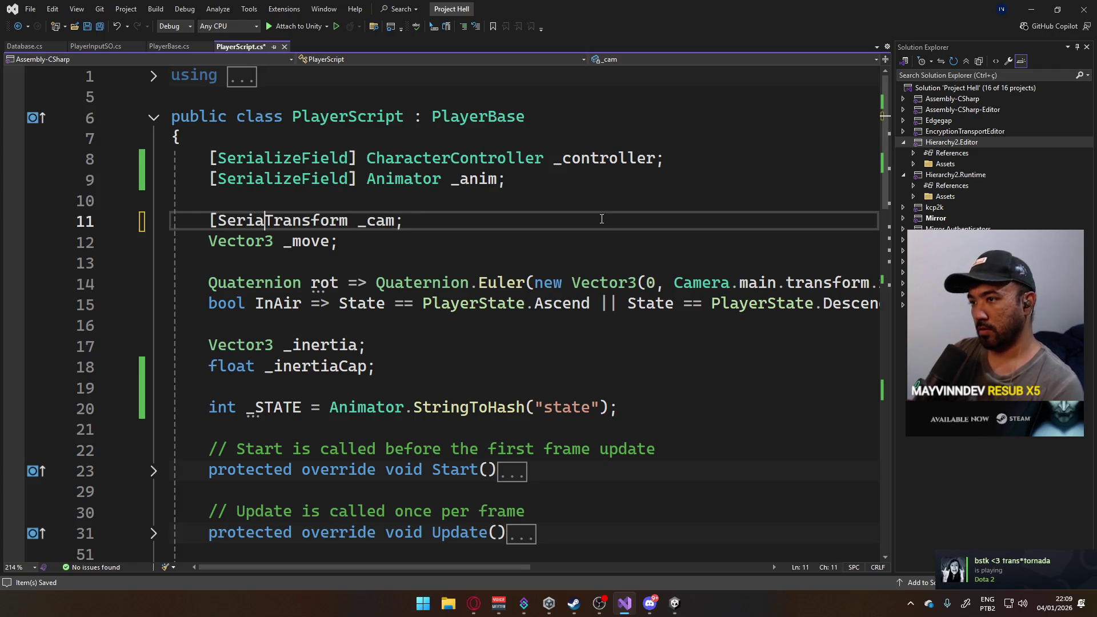
key("BackSpace")
type("Field]")
key("ctrl+s")
Tidy the blank lines around the _anim and _cam fields
left_click(548, 176)
key("Delete")
key("Down")
key("Return")
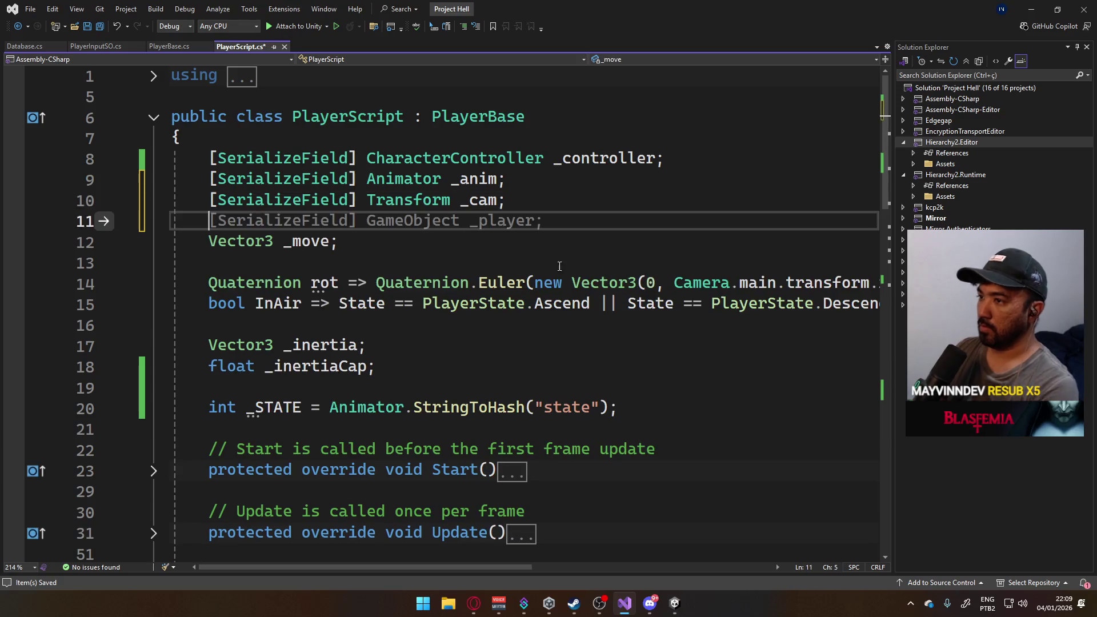
key("Down")
key("Down")
left_click(674, 604)
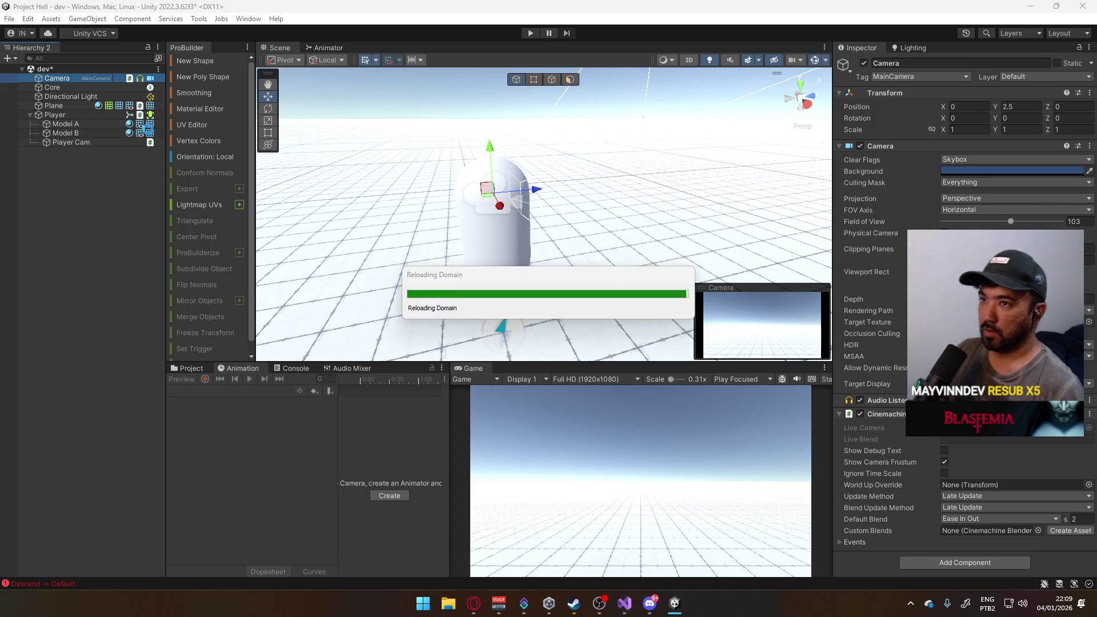
Move the running Player with D, then look at Player Cam and the Animators folder
left_click(81, 114)
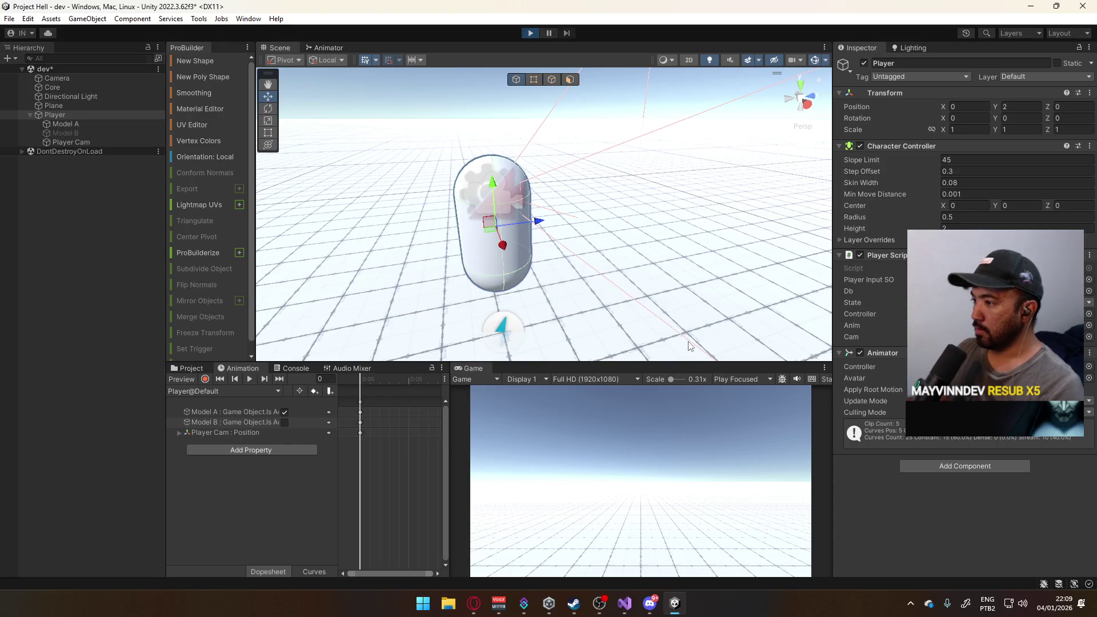
key("d")
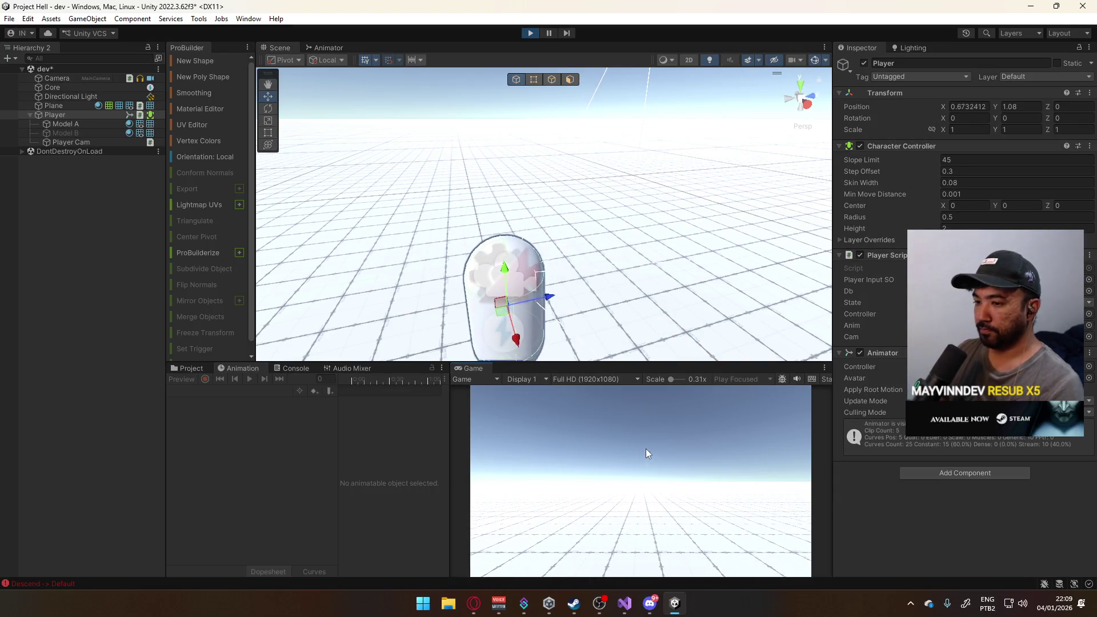
left_click(70, 142)
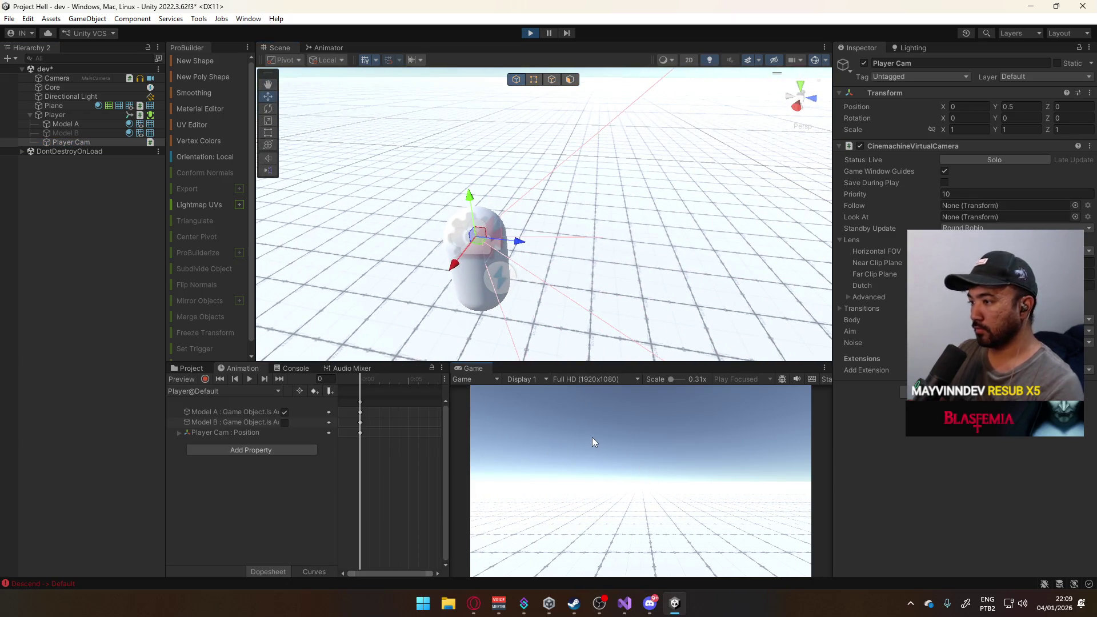
left_click(190, 368)
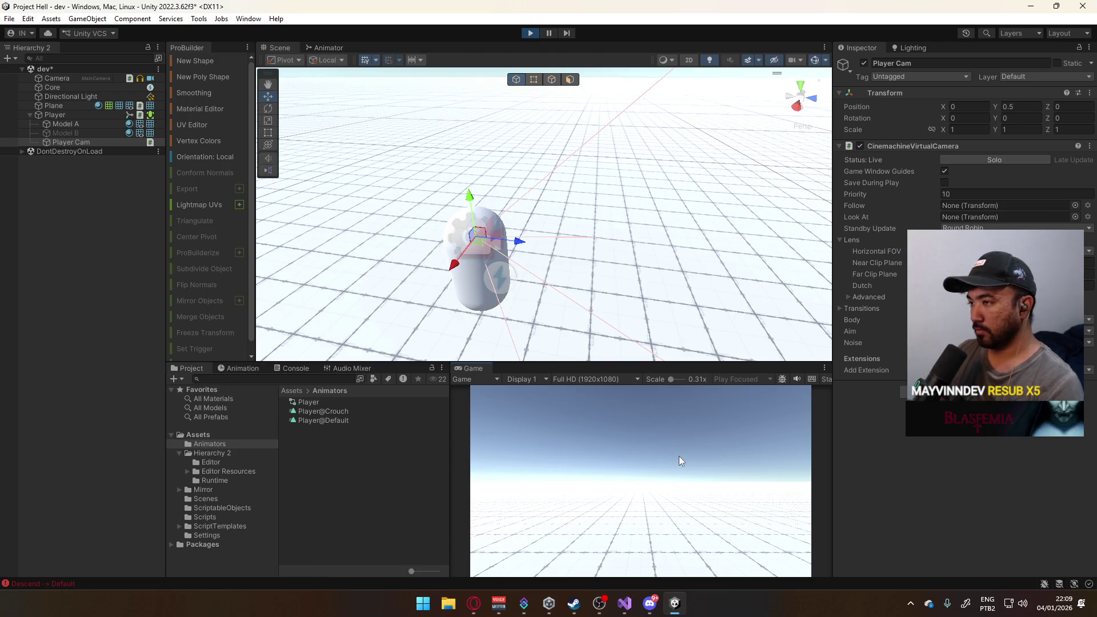
Switch the Player's Inspector to Debug to list Player Script's private fields like Mouse X and STATE
left_click(64, 115)
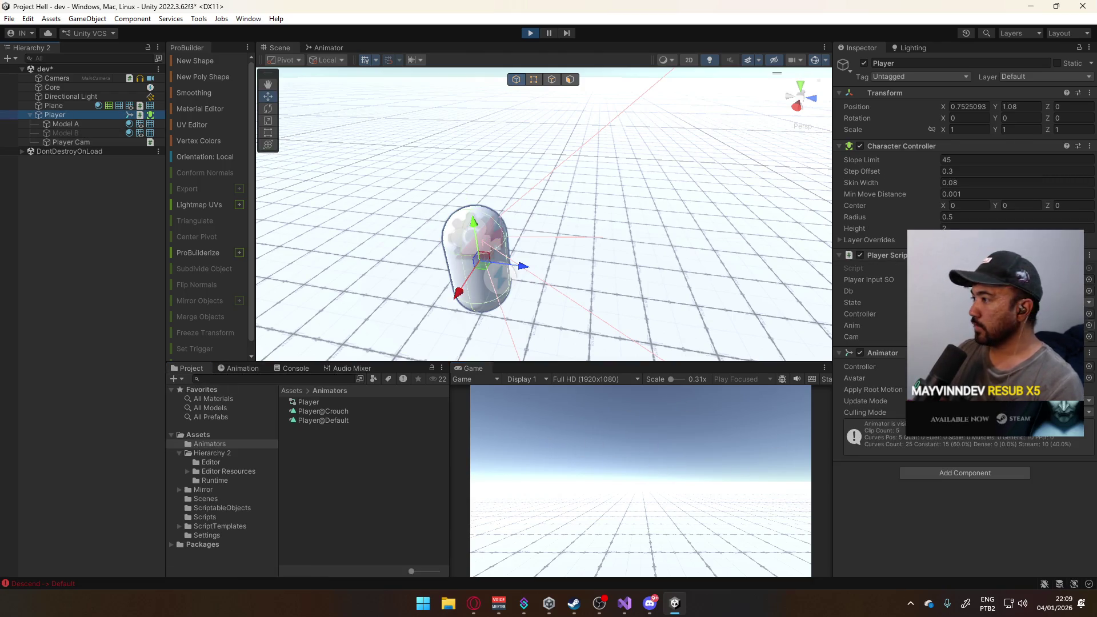
left_click(1088, 48)
left_click(971, 103)
scroll(1011, 165, "down", 6)
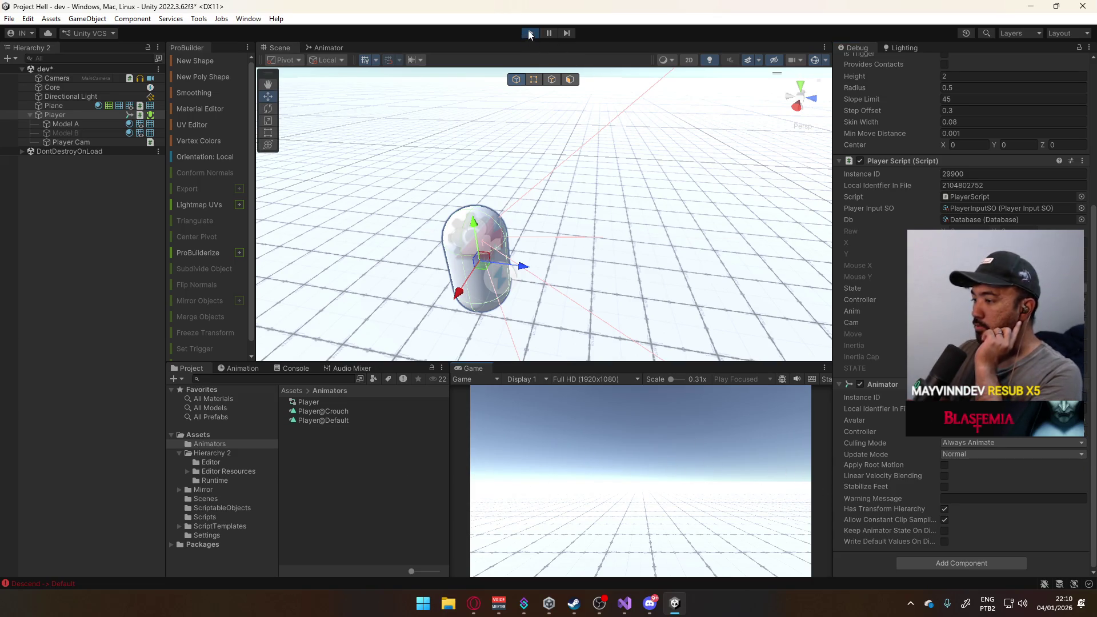
left_click(624, 603)
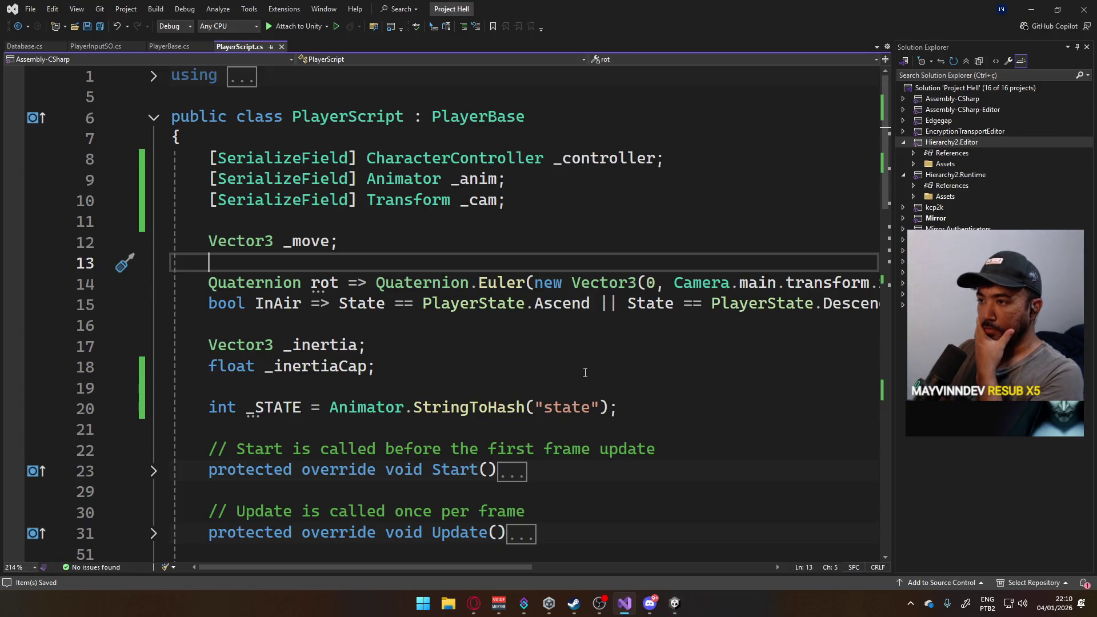
Read through PlayerScript.cs from OnStateChanged back up to the top without editing
scroll(585, 372, "down", 15)
scroll(358, 271, "up", 2)
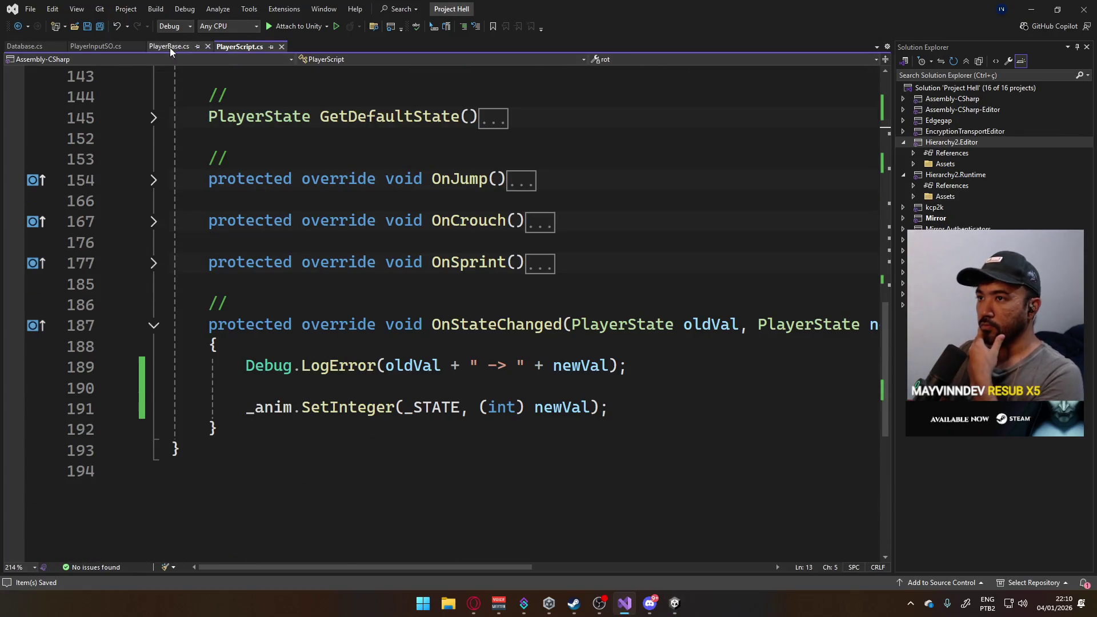
scroll(378, 288, "up", 2)
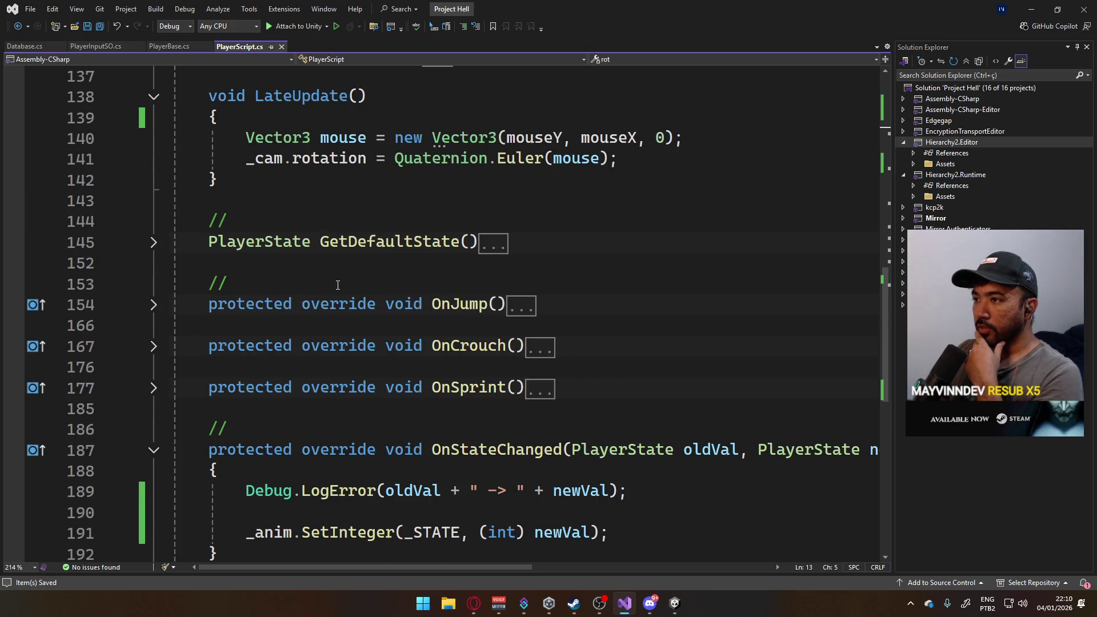
scroll(421, 277, "up", 1)
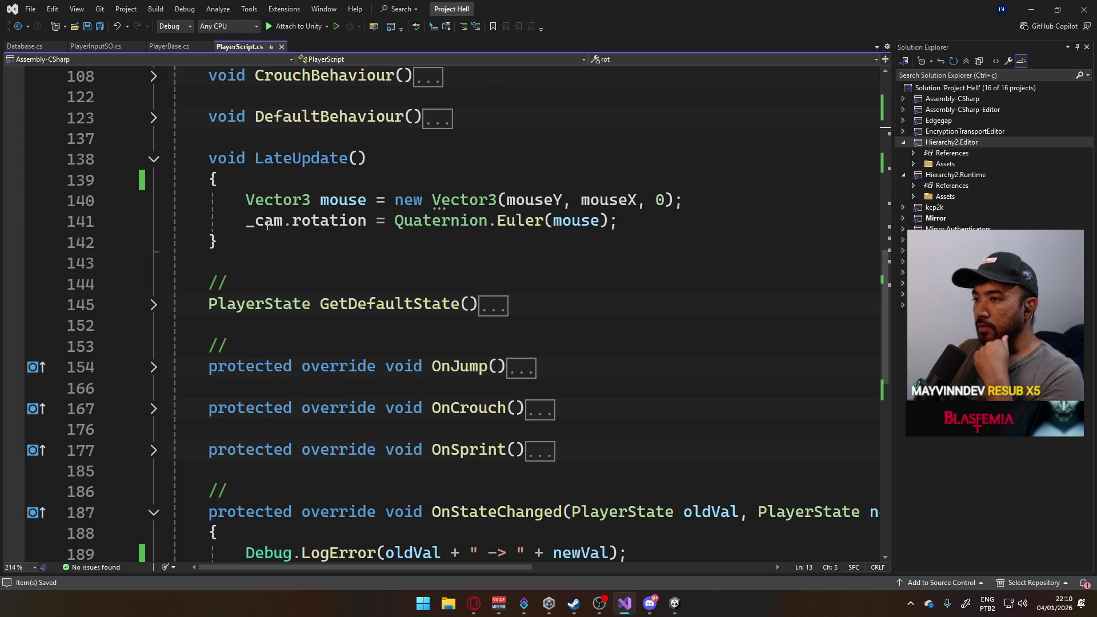
scroll(640, 269, "up", 10)
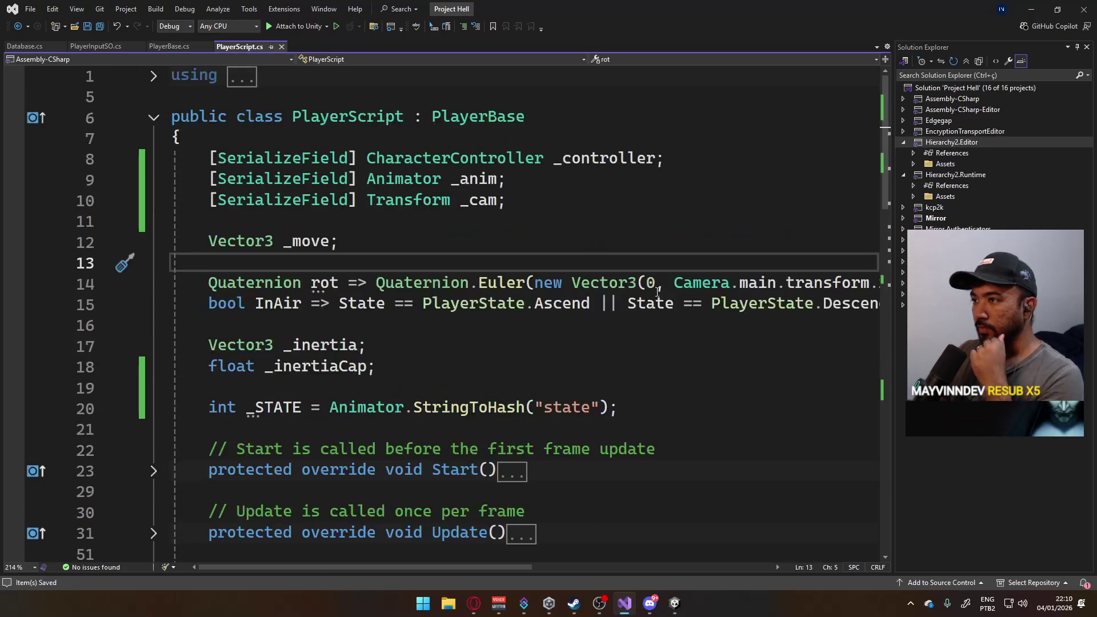
left_click(651, 603)
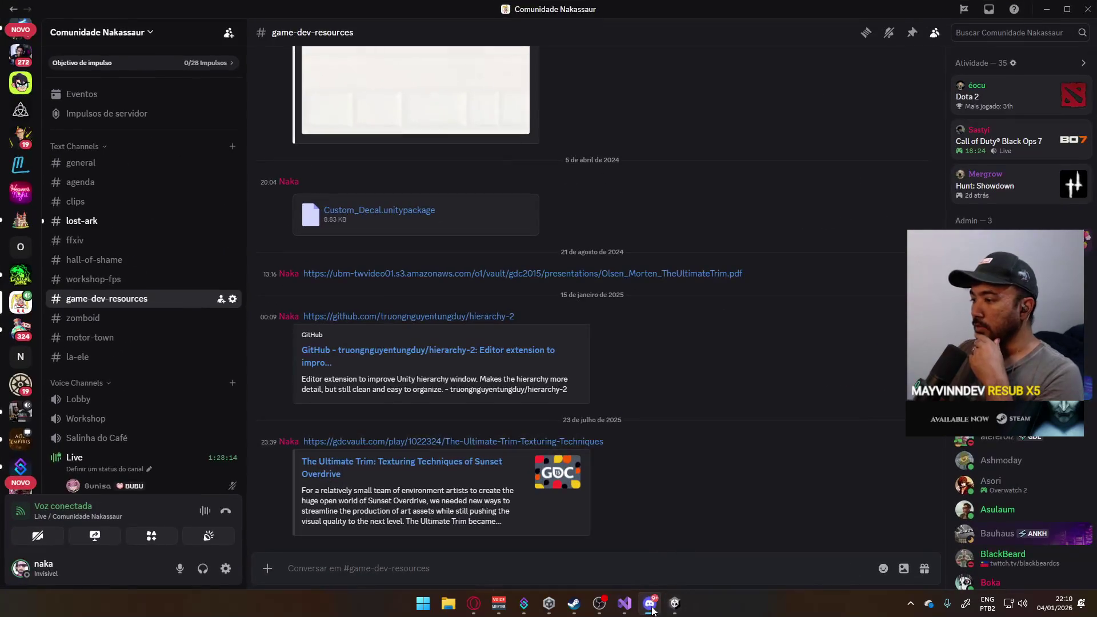
Return the Inspector to Normal view, ping the Cam reference, and stop play mode
left_click(651, 603)
left_click(674, 602)
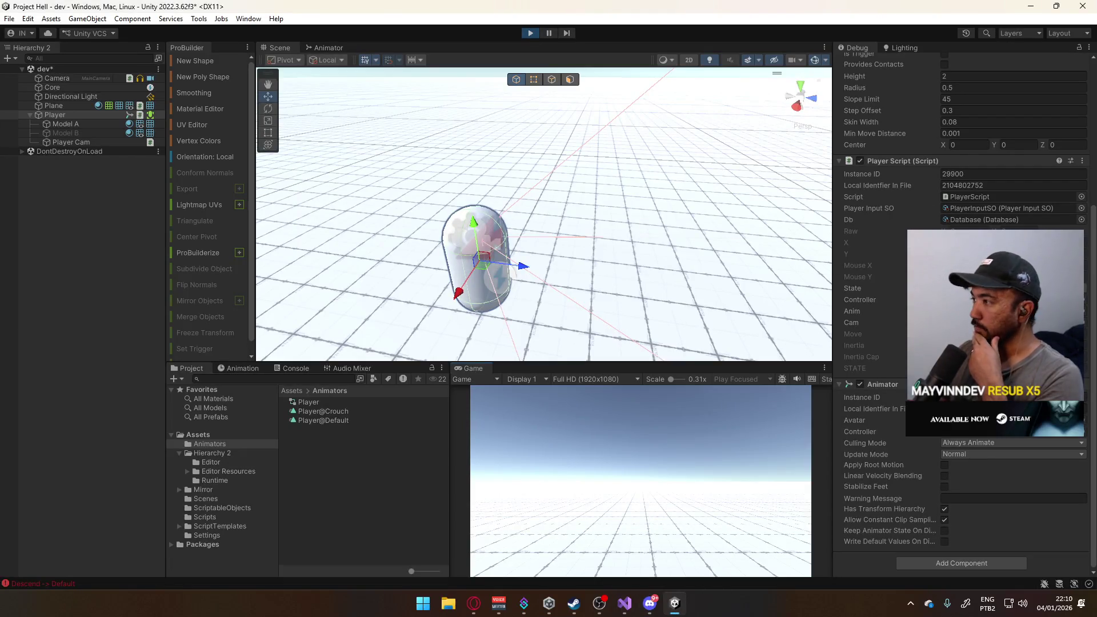
left_click(1087, 47)
left_click(1005, 89)
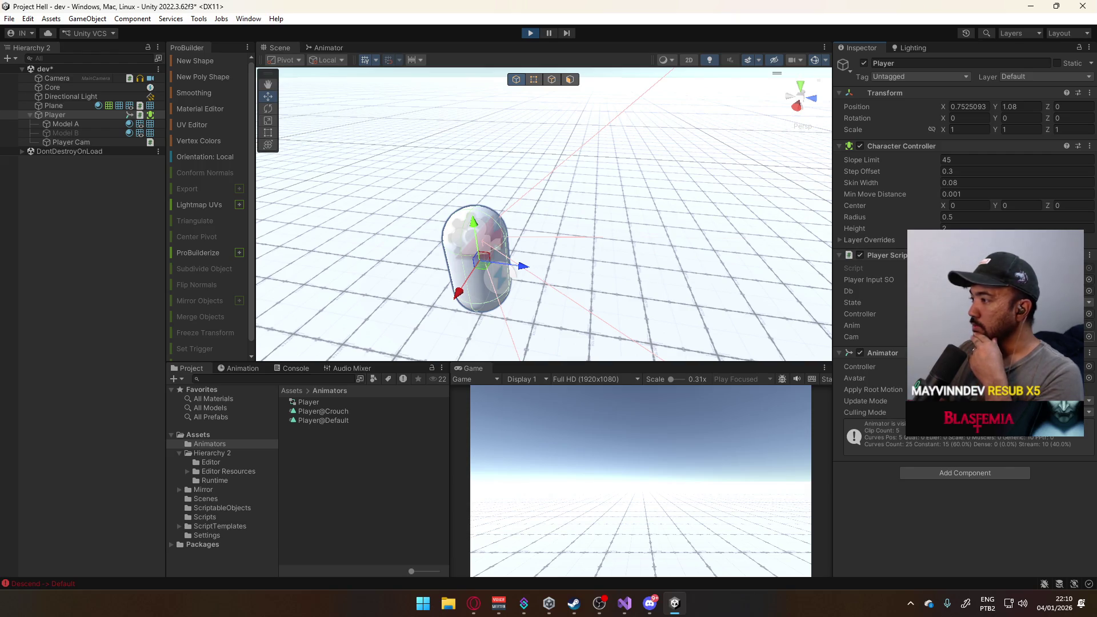
left_click(1000, 336)
left_click(526, 32)
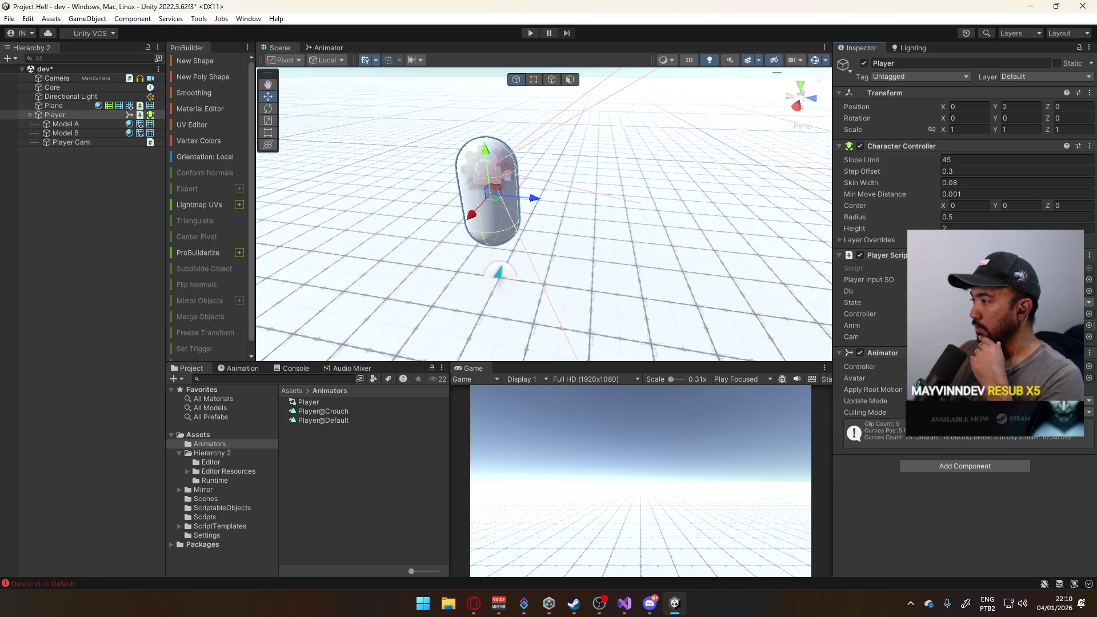
Play-test moving the player sideways with D, then confirm Cam points to Player Cam
left_click(530, 32)
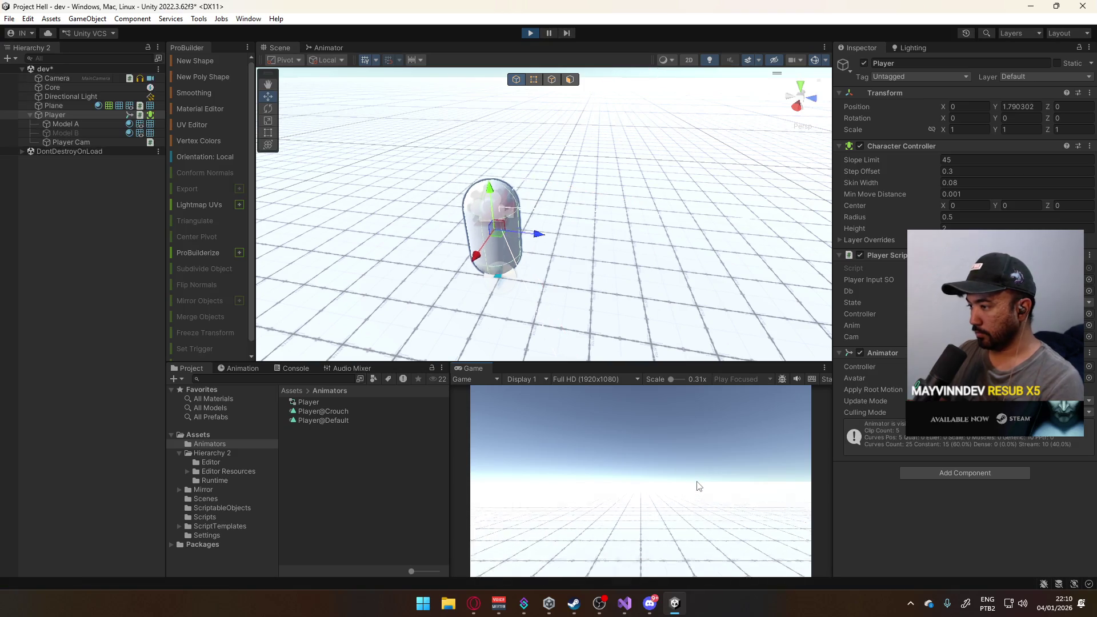
key("d")
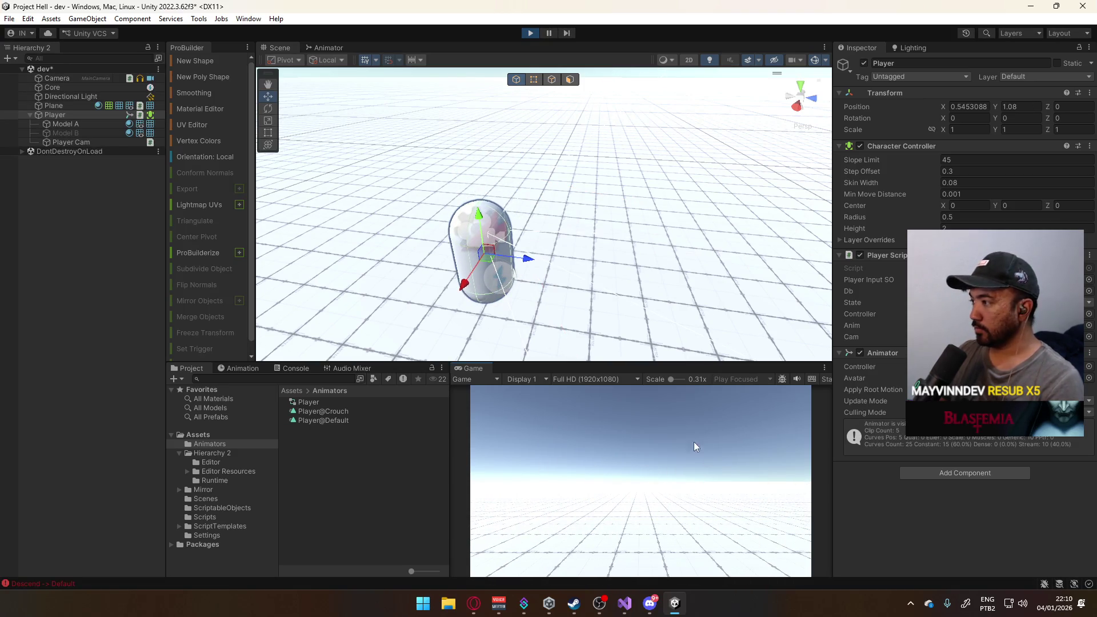
left_click(530, 32)
left_click(1000, 336)
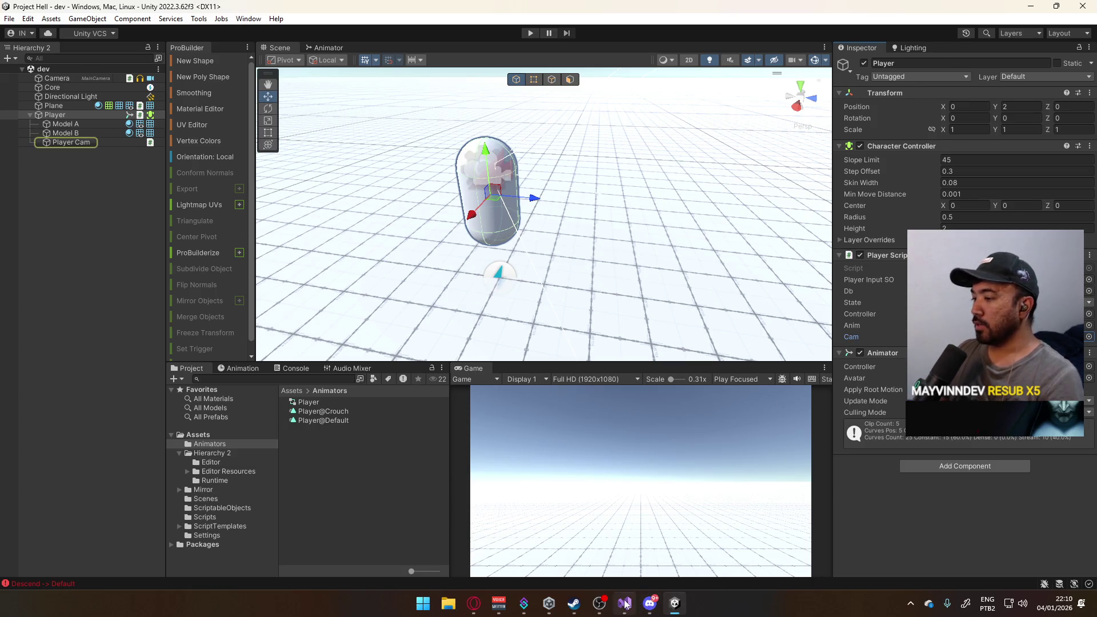
Review PlayerScript.cs's fields and methods in Visual Studio
left_click(624, 603)
scroll(445, 412, "down", 4)
scroll(445, 412, "down", 1)
scroll(400, 314, "up", 1)
scroll(306, 147, "up", 3)
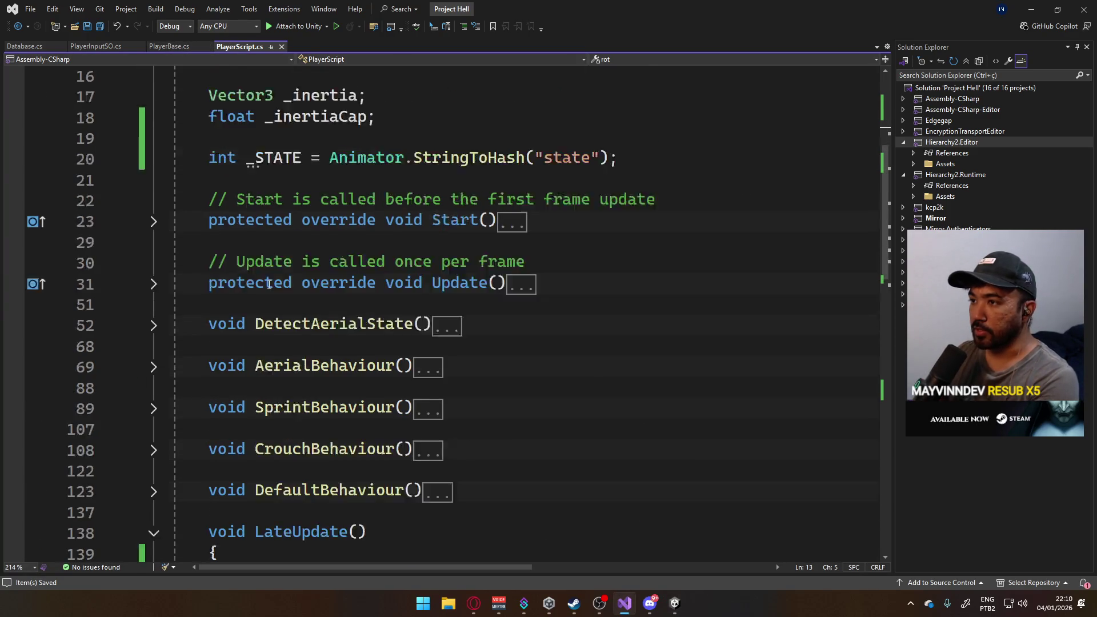
Move the collapsed LateUpdate method to sit directly below Update
scroll(174, 336, "down", 5)
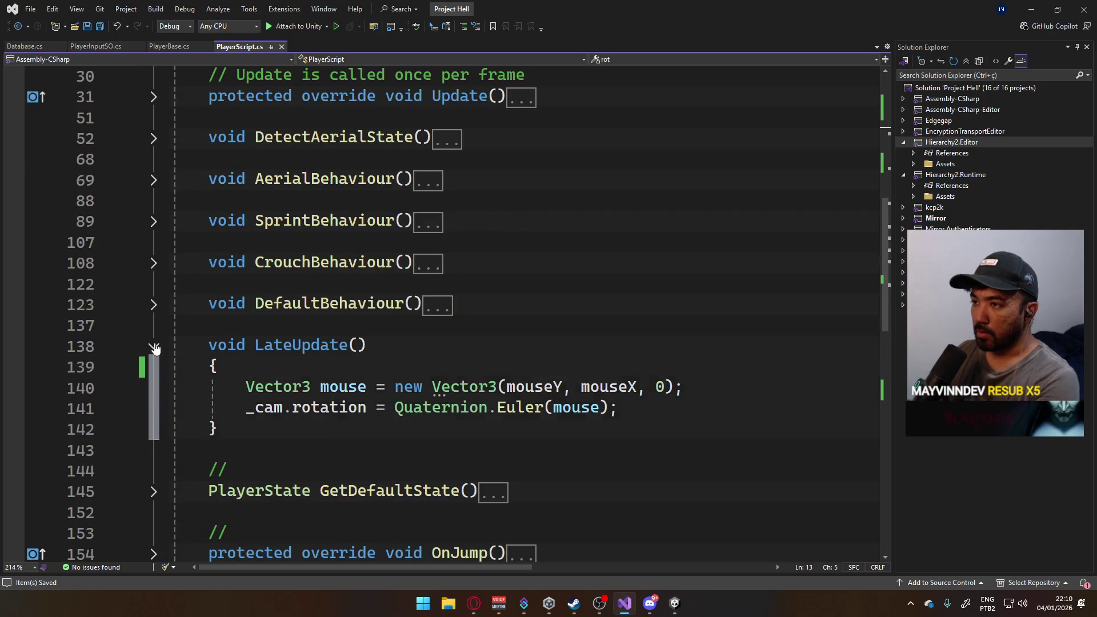
left_click(153, 346)
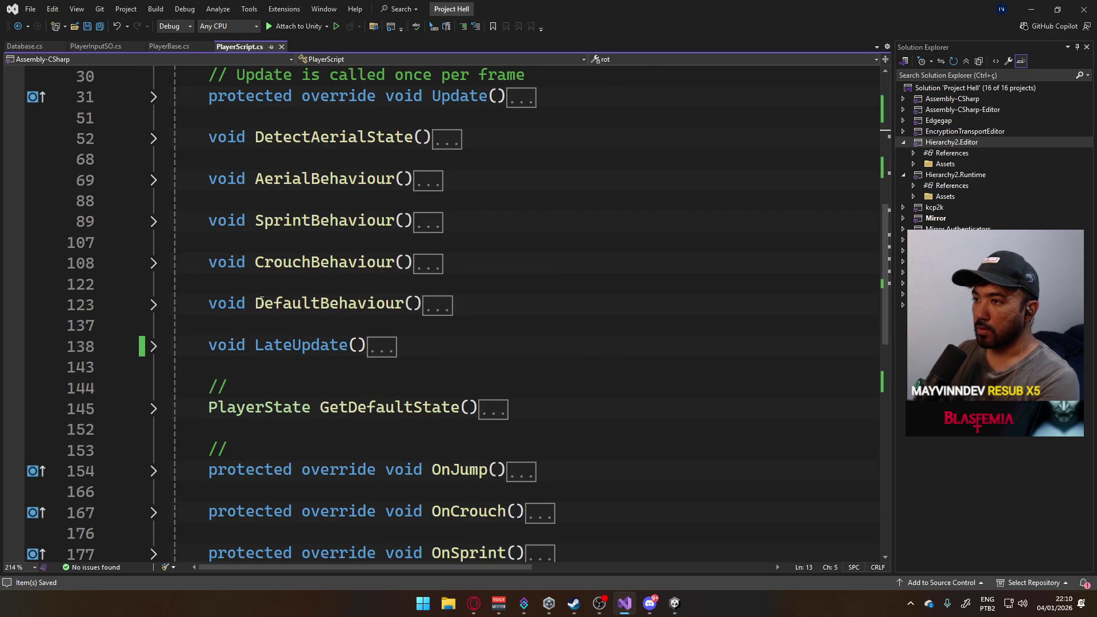
scroll(341, 350, "up", 3)
scroll(342, 350, "up", 4)
scroll(318, 363, "down", 6)
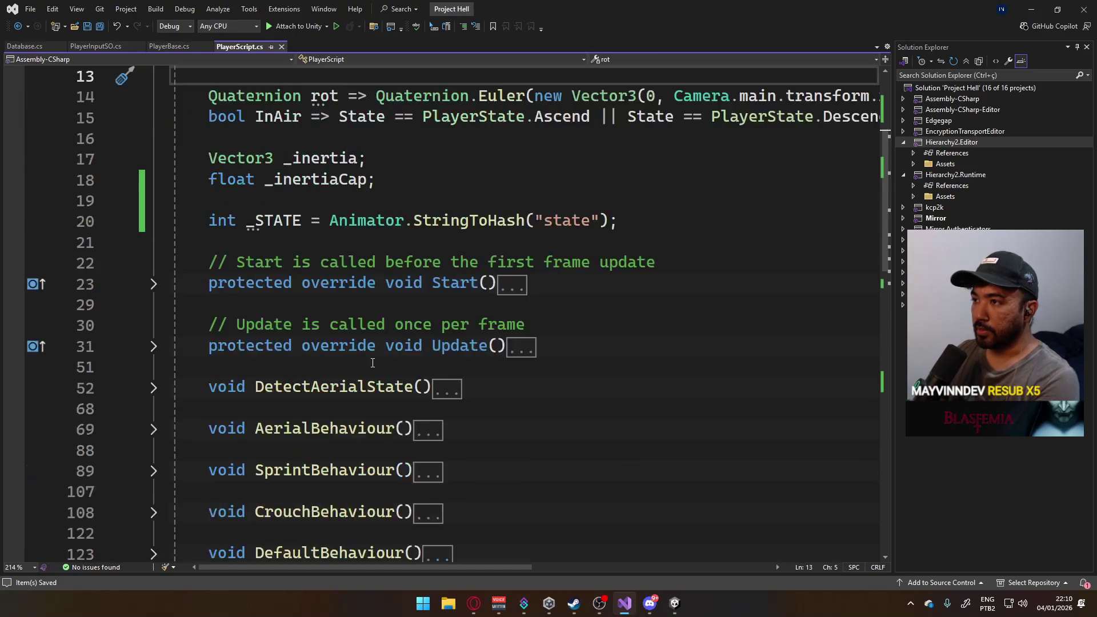
scroll(363, 372, "down", 3)
scroll(400, 383, "up", 4)
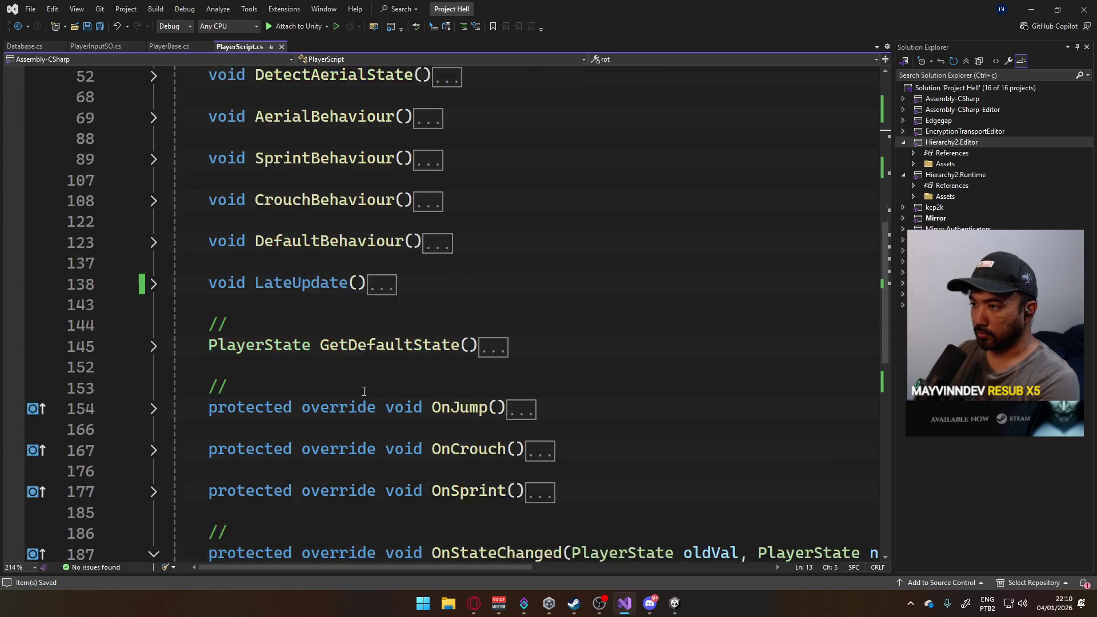
mouse_move(432, 474)
left_mouse_down()
mouse_move(179, 471)
mouse_move(208, 472)
left_mouse_up()
key("Delete")
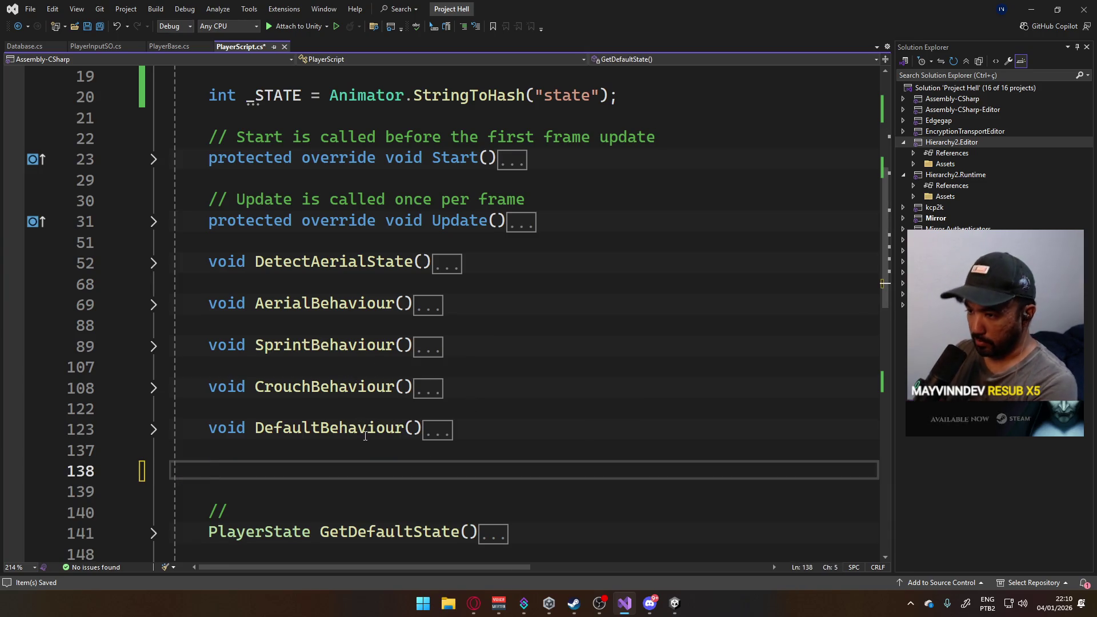
key("BackSpace")
key("Delete")
left_click(259, 239)
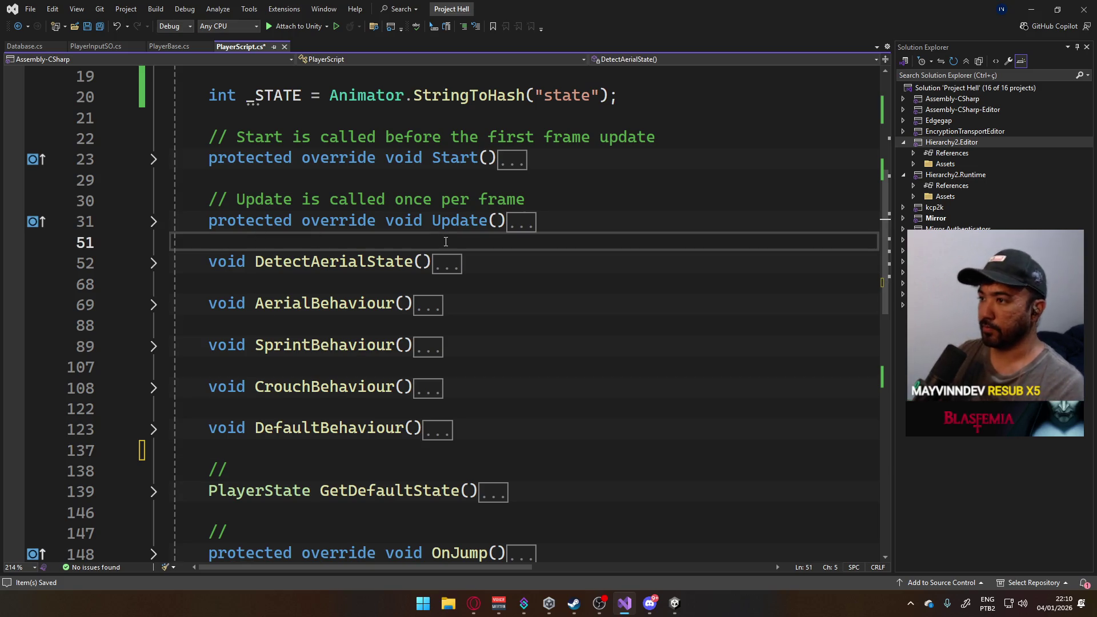
key("ctrl+v")
Remove the comment lines above Start and Update and save the script
left_click(286, 199)
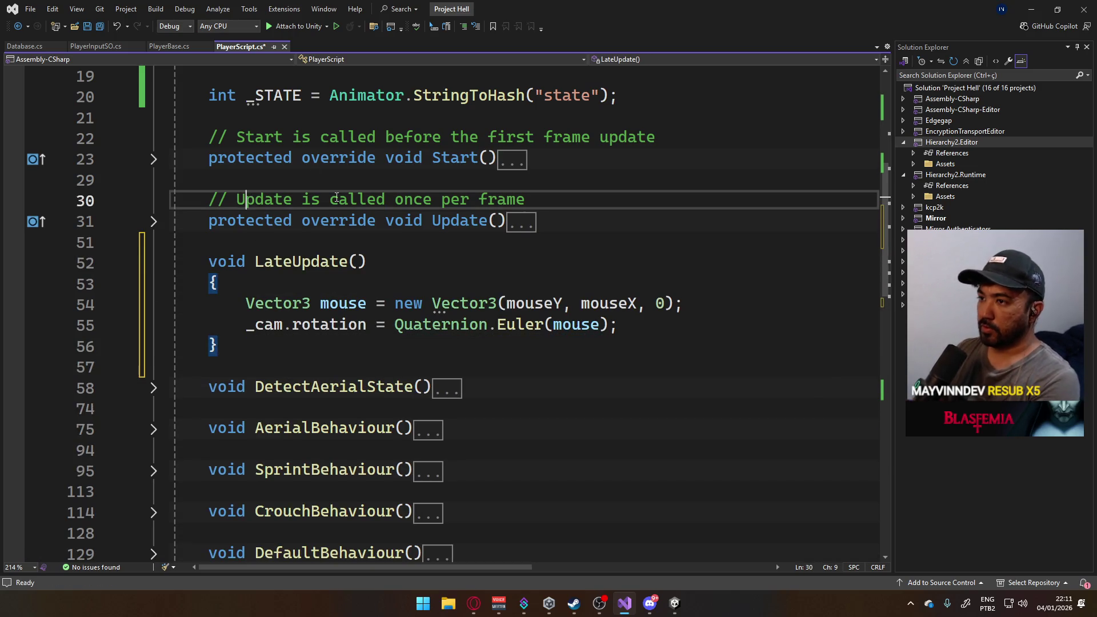
key("ctrl+x")
left_click(303, 137)
key("ctrl+x")
key("Up")
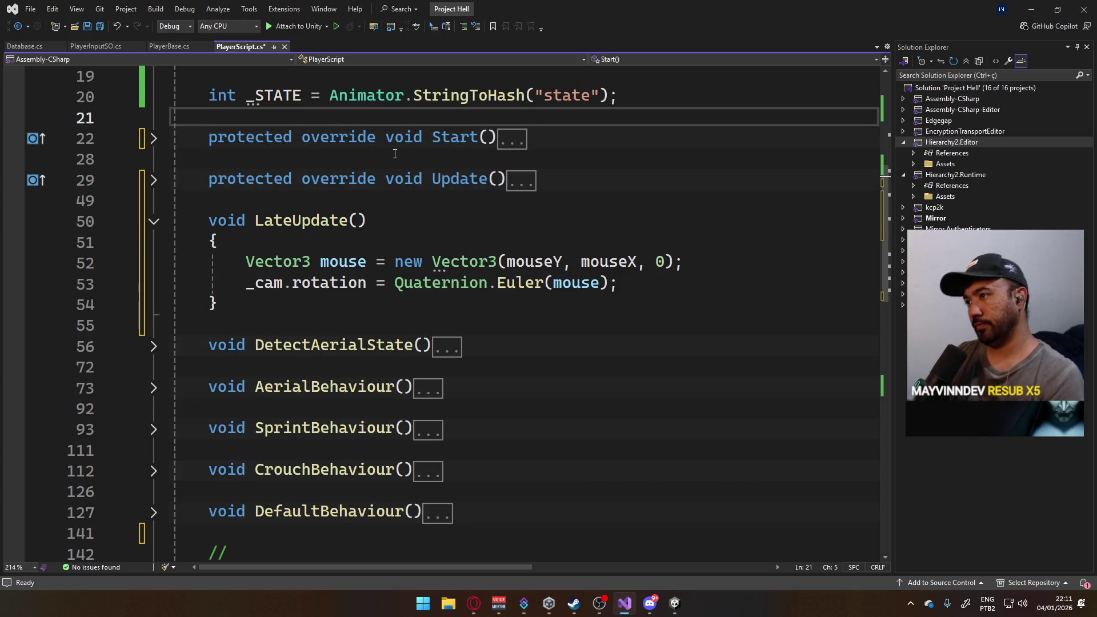
key("Return")
type("//")
key("ctrl+s")
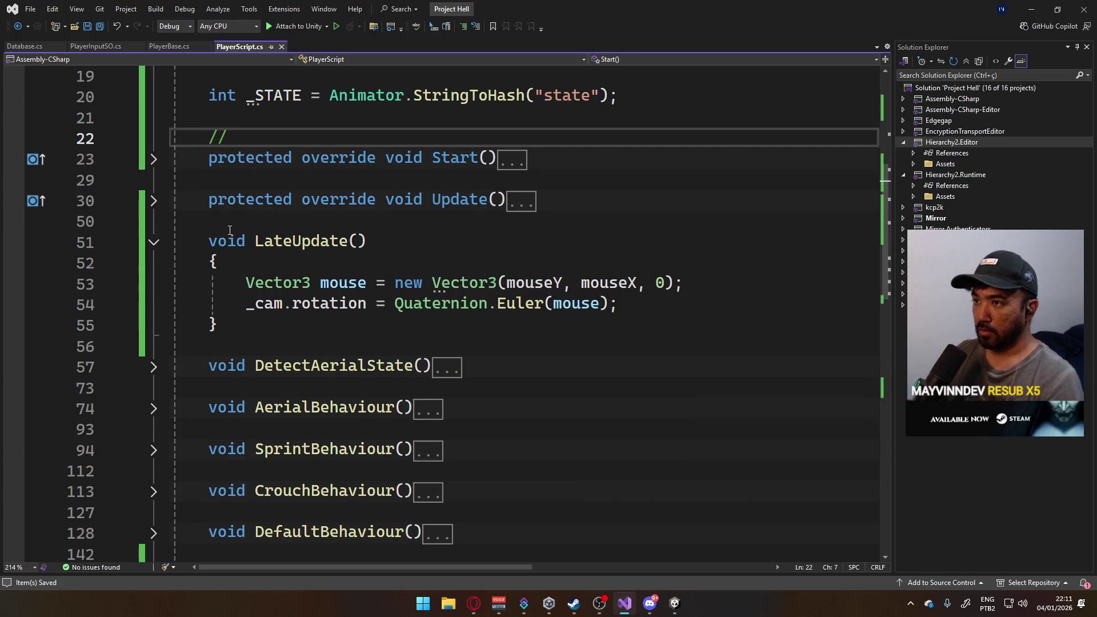
Delete the Camera.main assignment to _cam from Start, leaving only base.Start()
left_click(153, 242)
left_click(153, 159)
left_click(177, 221)
left_click(514, 243, "shift")
key("Delete")
left_click(431, 198)
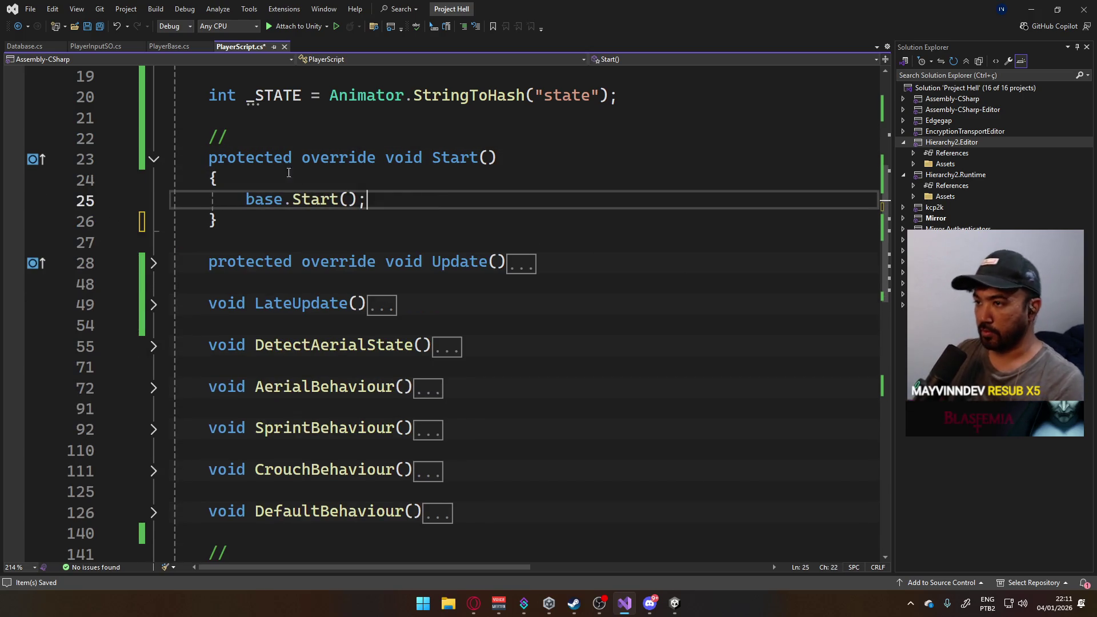
left_click(152, 158)
left_click(674, 603)
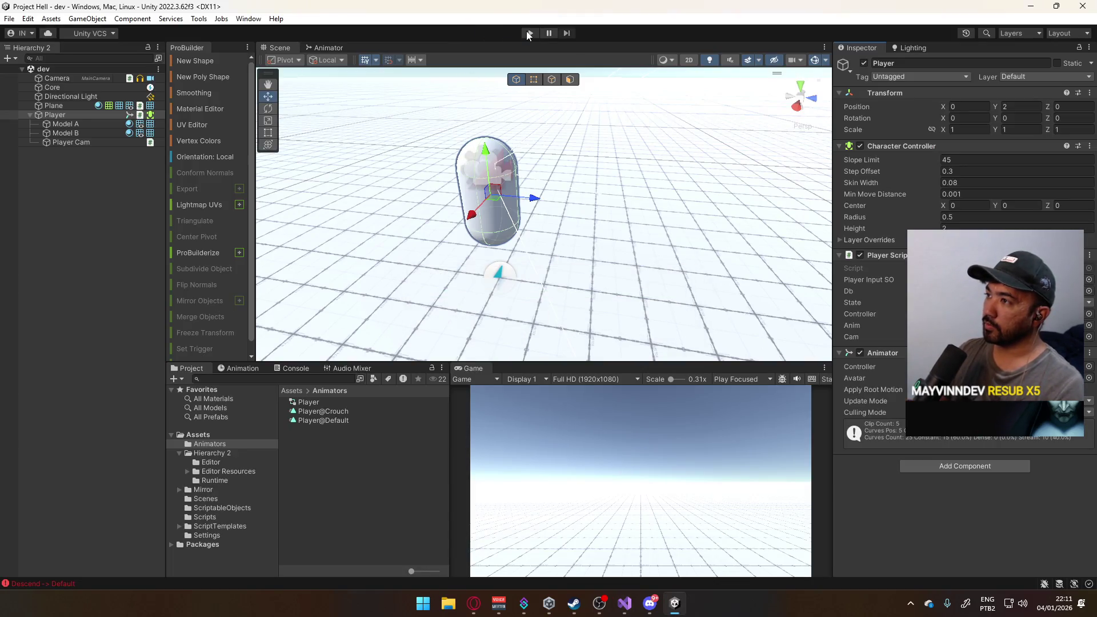
Play-test the updated script, moving and turning the player capsule, then deselect it
left_click(526, 32)
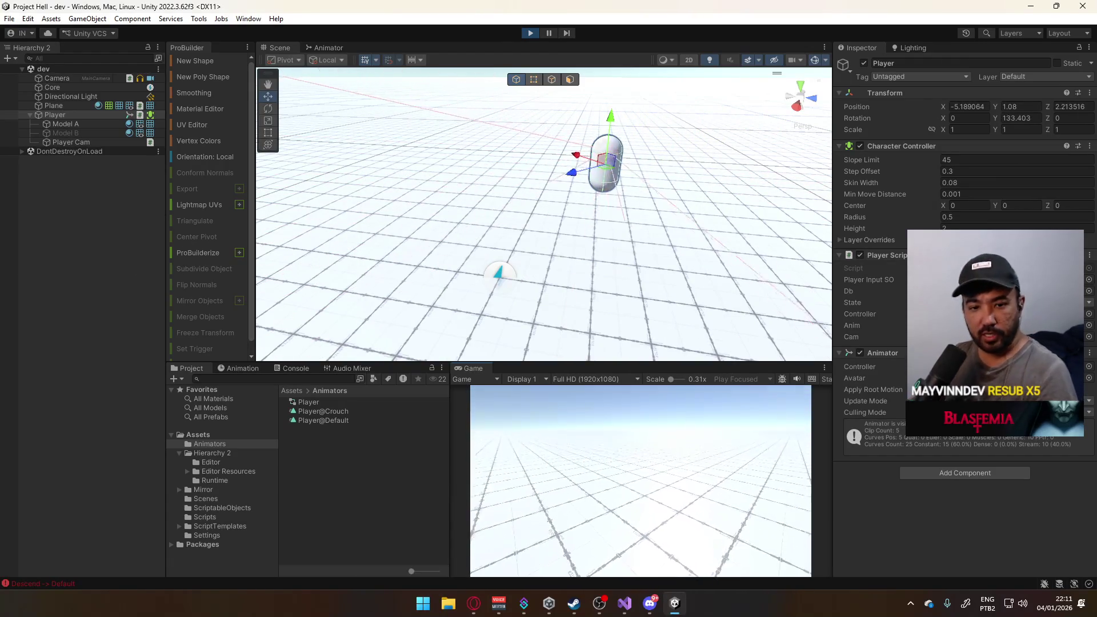
left_click(84, 183)
left_click(91, 20)
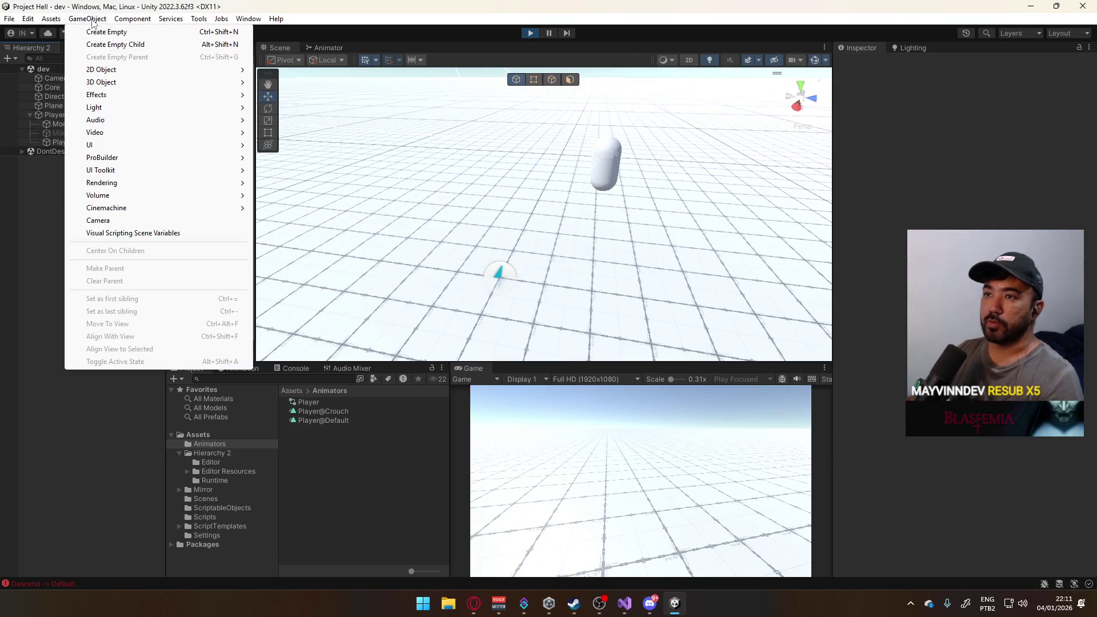
mouse_move(172, 208)
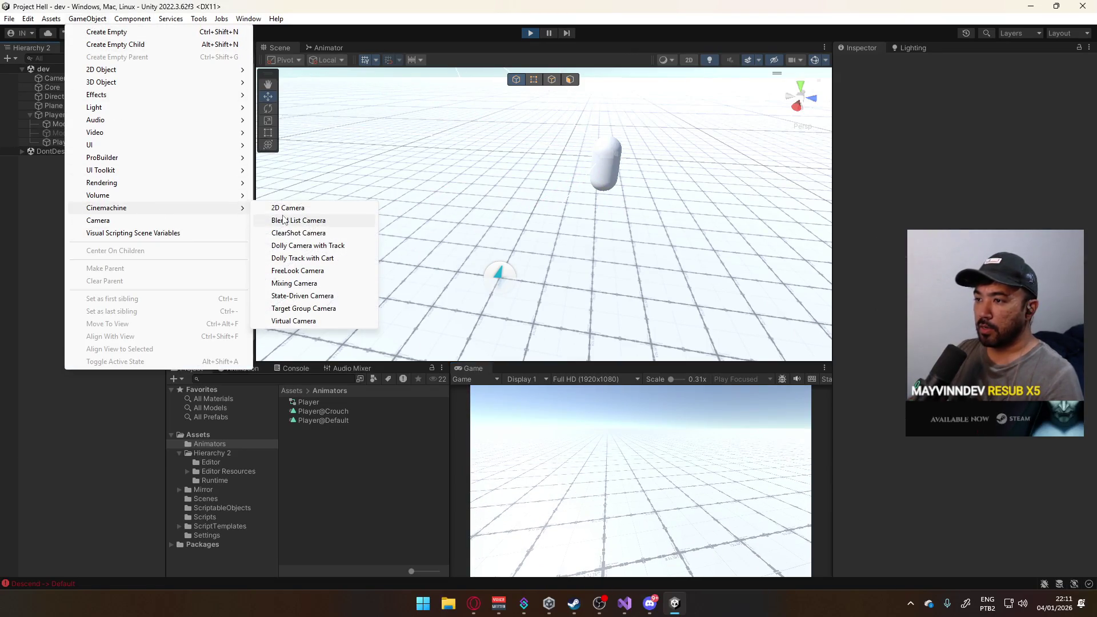
left_click(328, 321)
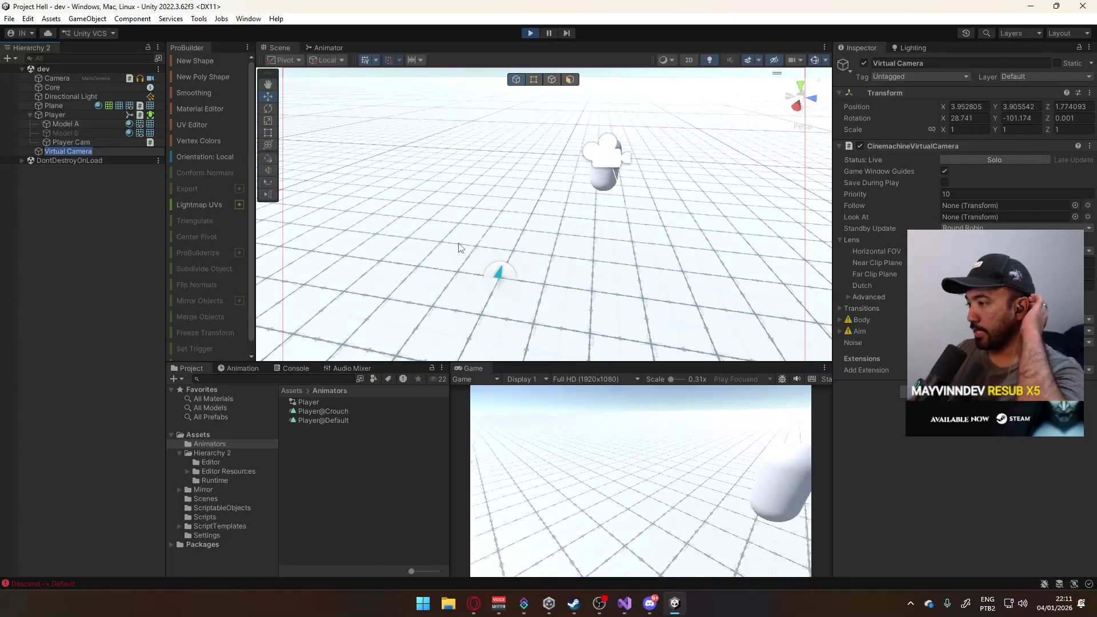
mouse_move(514, 216)
left_mouse_down()
mouse_move(482, 179)
mouse_move(421, 156)
mouse_move(456, 206)
left_mouse_up()
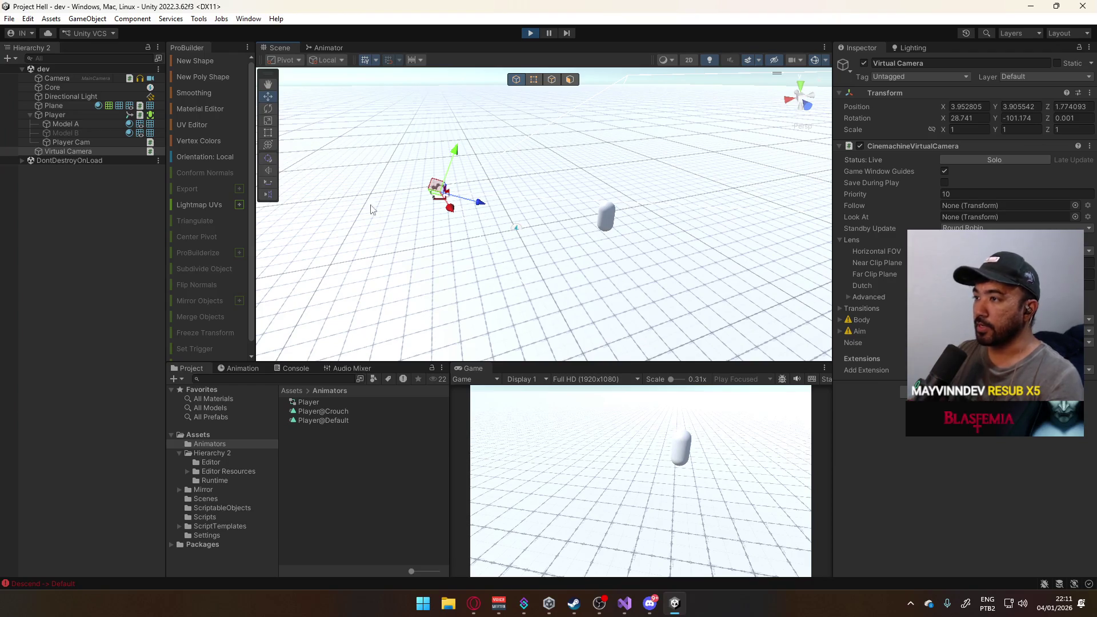
key("Delete")
mouse_move(382, 220)
left_mouse_down()
mouse_move(480, 272)
mouse_move(512, 256)
mouse_move(491, 259)
mouse_move(683, 267)
mouse_move(653, 274)
left_mouse_up()
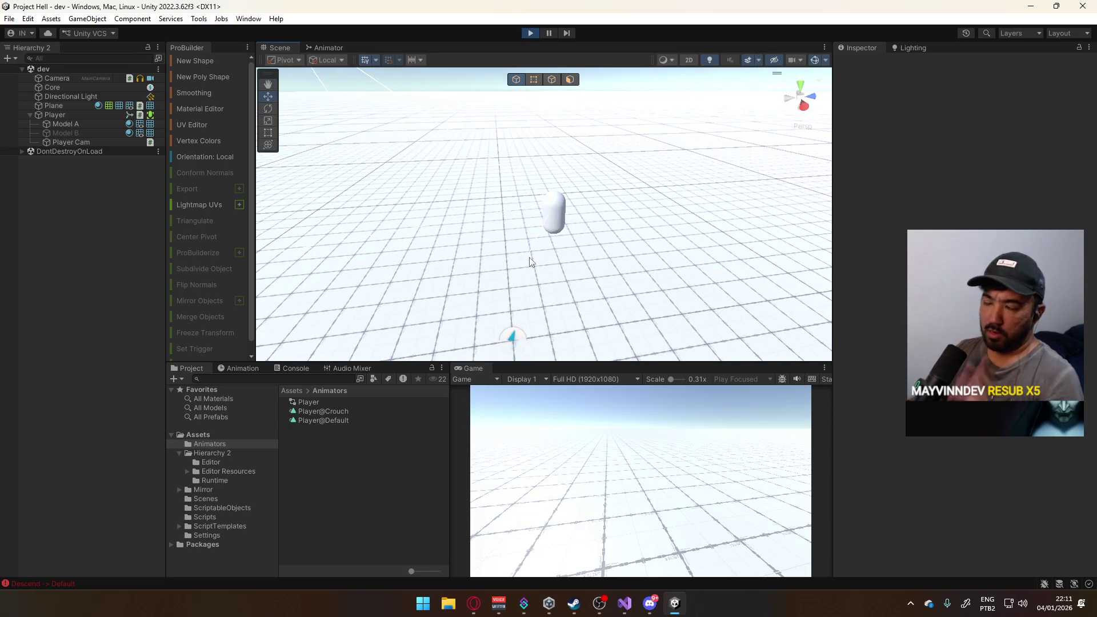
mouse_move(510, 279)
left_mouse_down()
mouse_move(604, 272)
mouse_move(599, 286)
mouse_move(619, 283)
mouse_move(582, 270)
left_mouse_up()
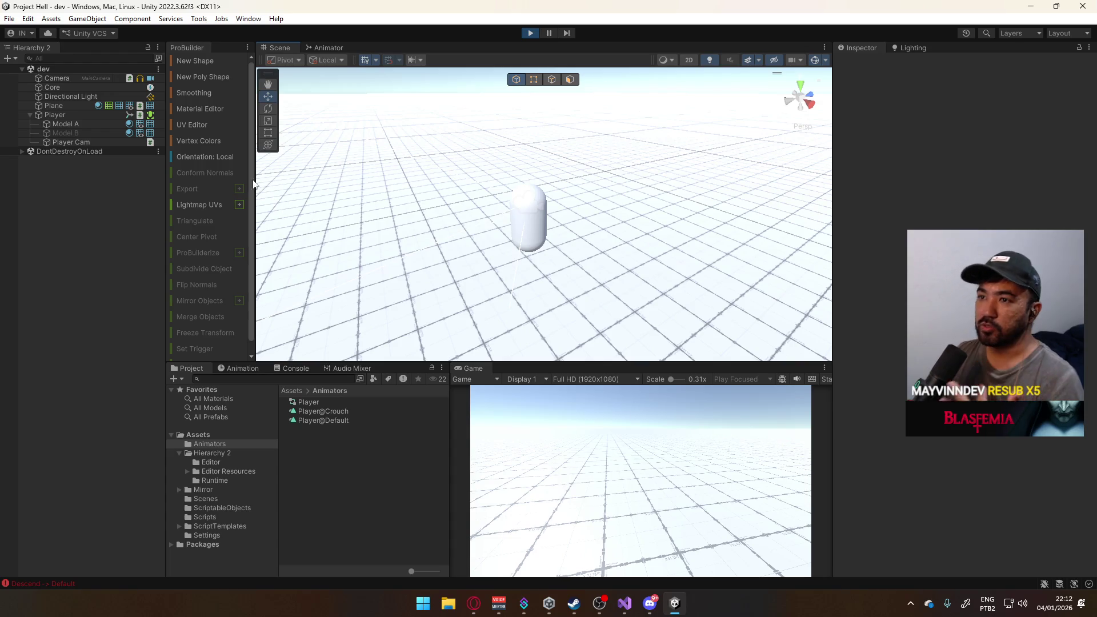
Add a Cinemachine Virtual Camera to the scene, keeping its default name
left_click(86, 19)
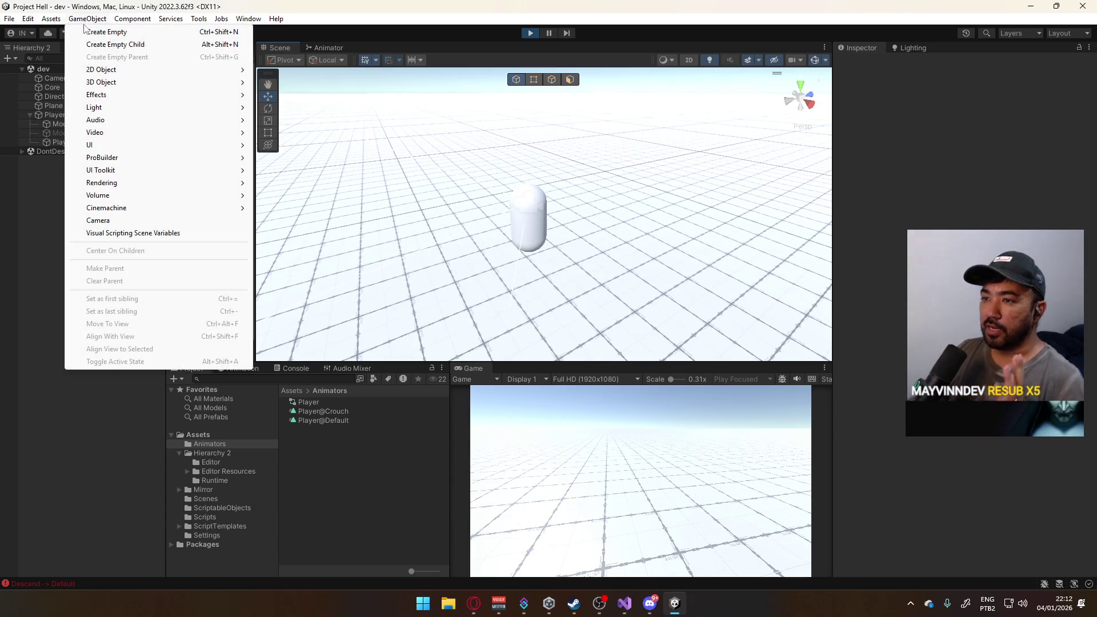
mouse_move(177, 207)
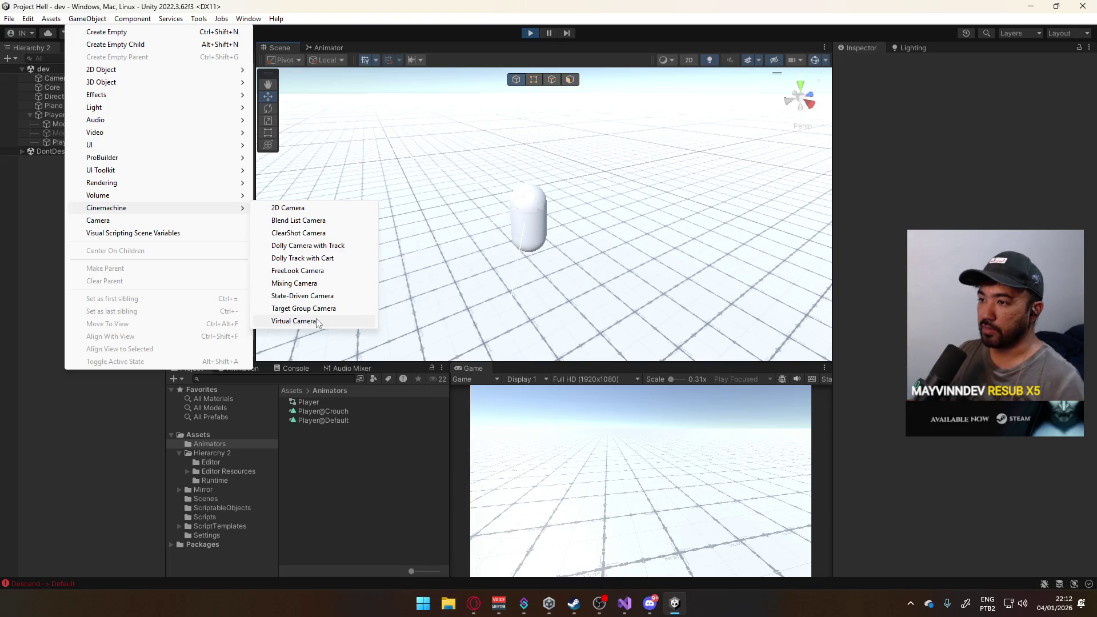
left_click(317, 321)
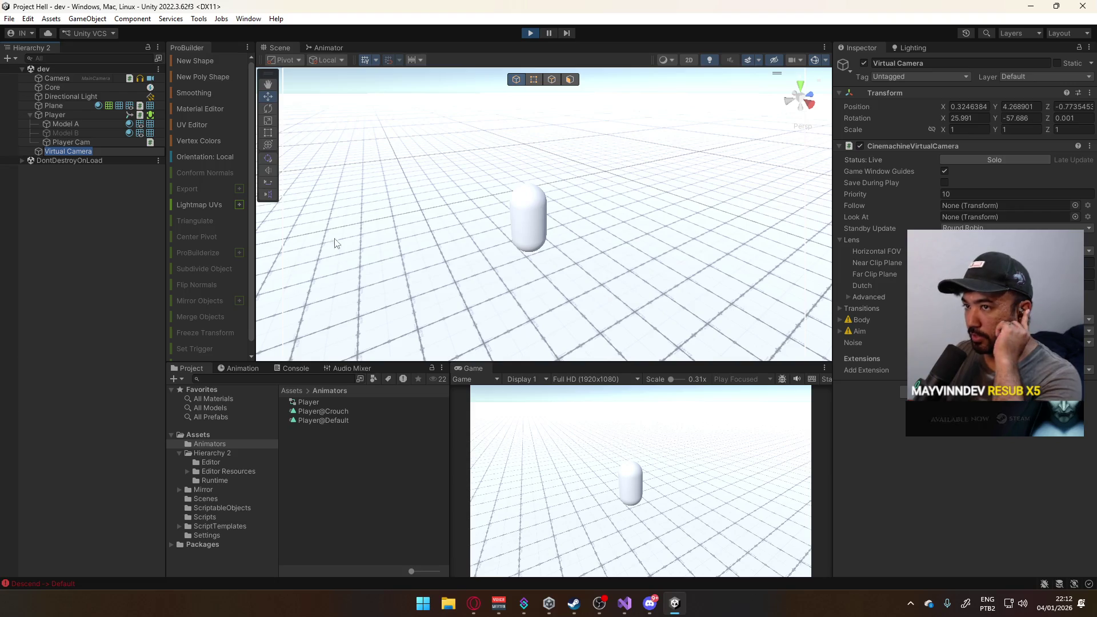
left_click(66, 154)
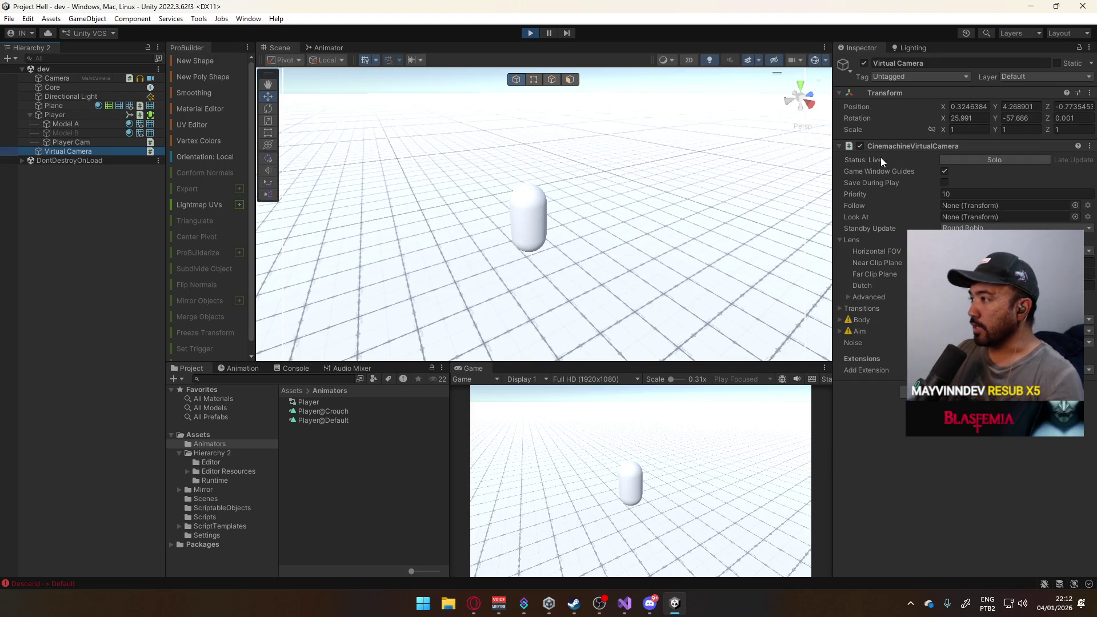
Toggle the CinemachineVirtualCamera component off and on to compare views, leaving it enabled
left_click(861, 147)
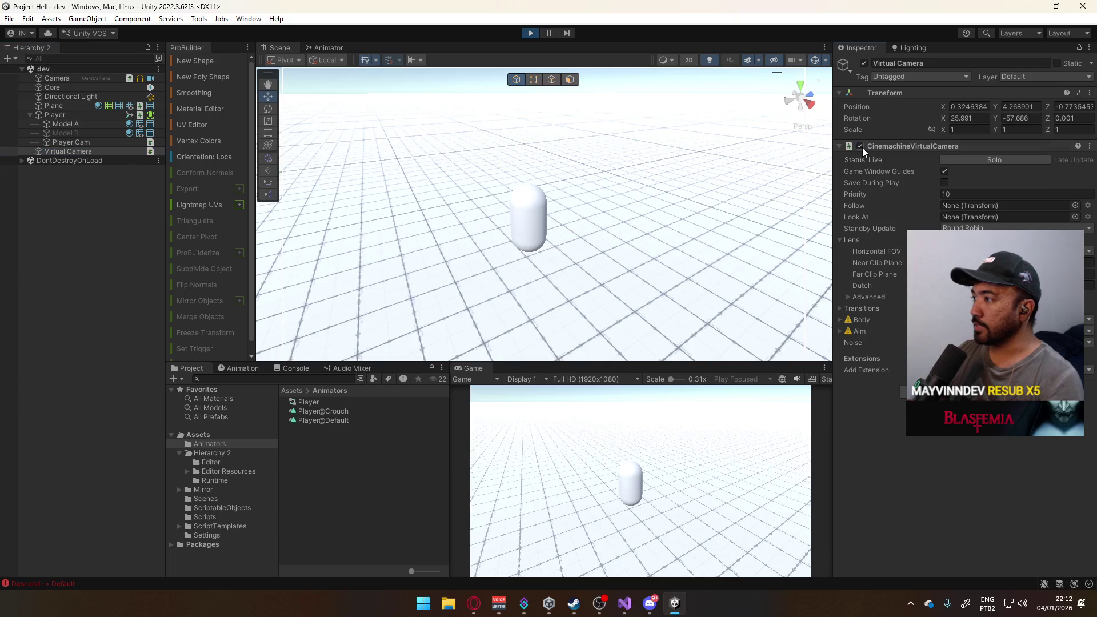
left_click(861, 146)
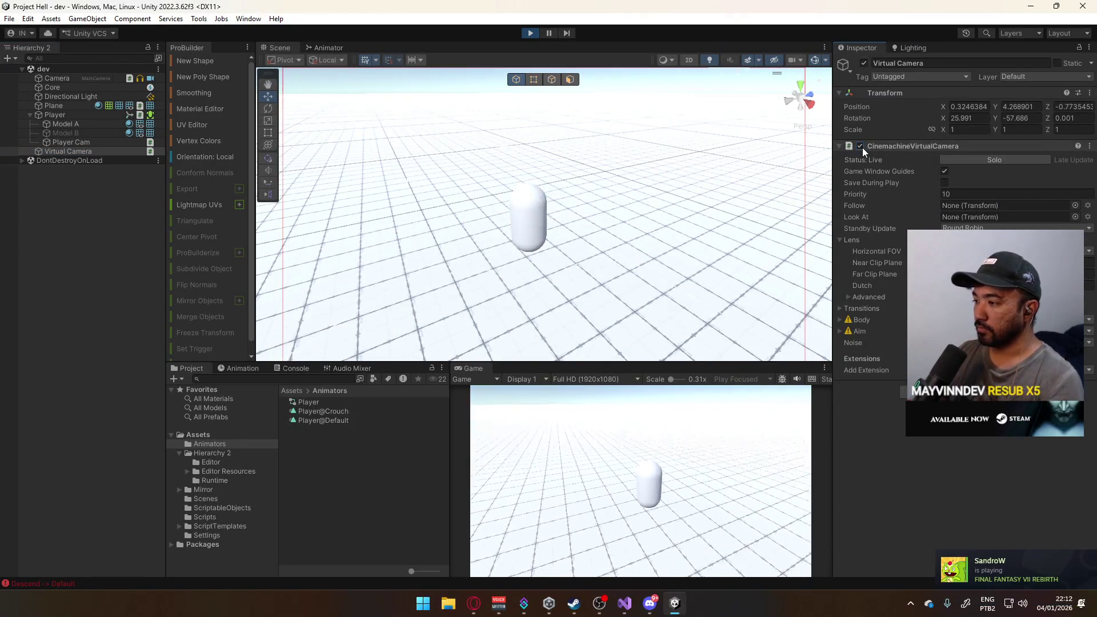
left_click(861, 147)
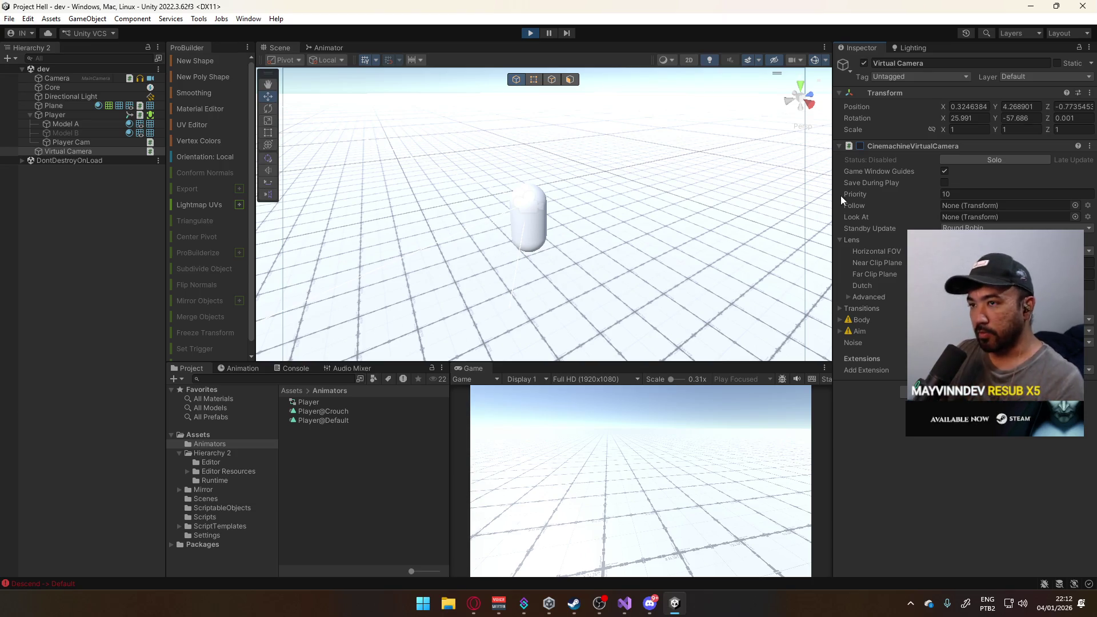
left_click(860, 147)
left_click(859, 146)
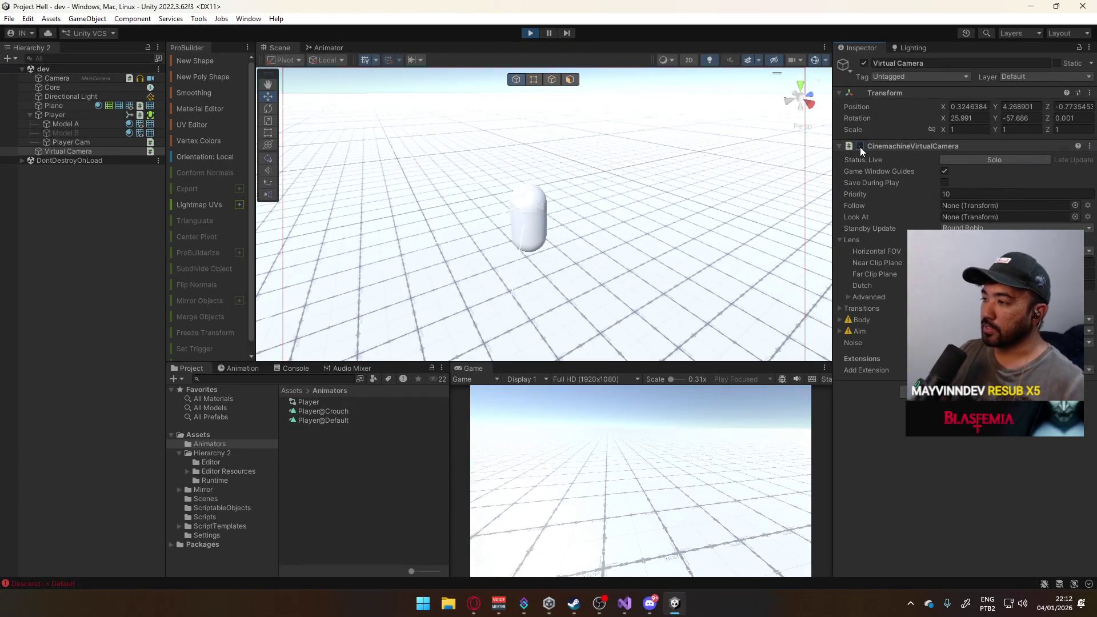
left_click(859, 146)
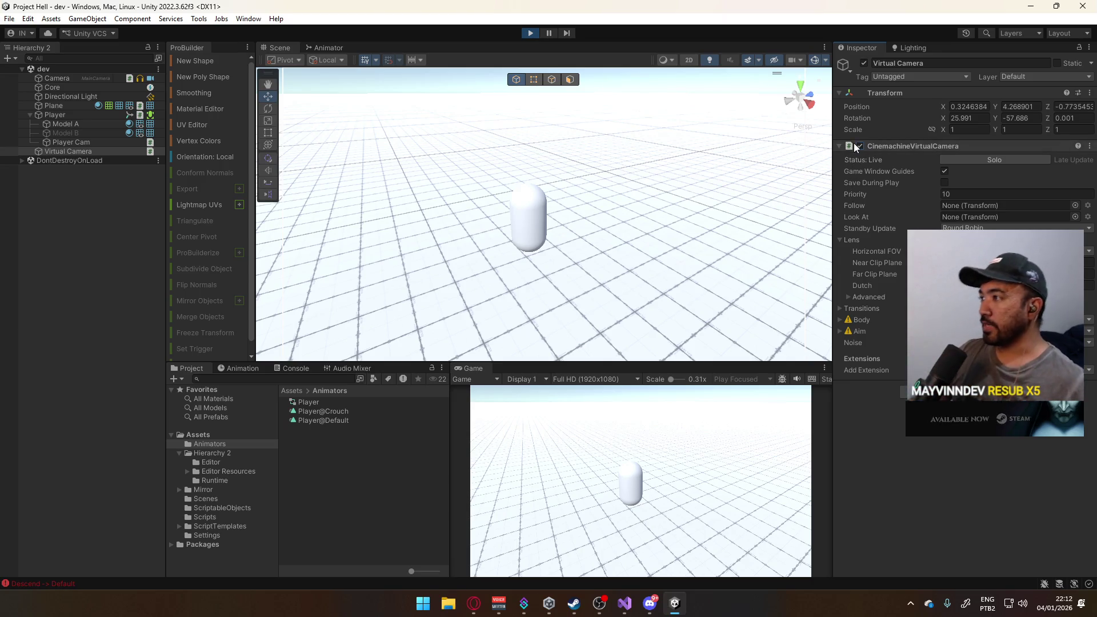
double_click(860, 147)
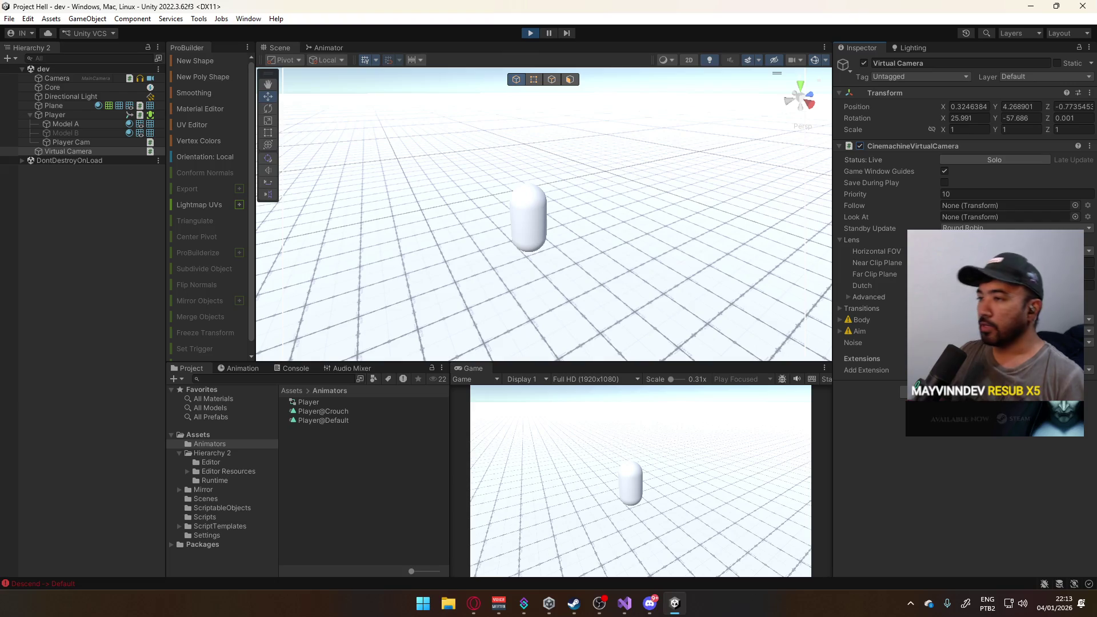
left_click(108, 155)
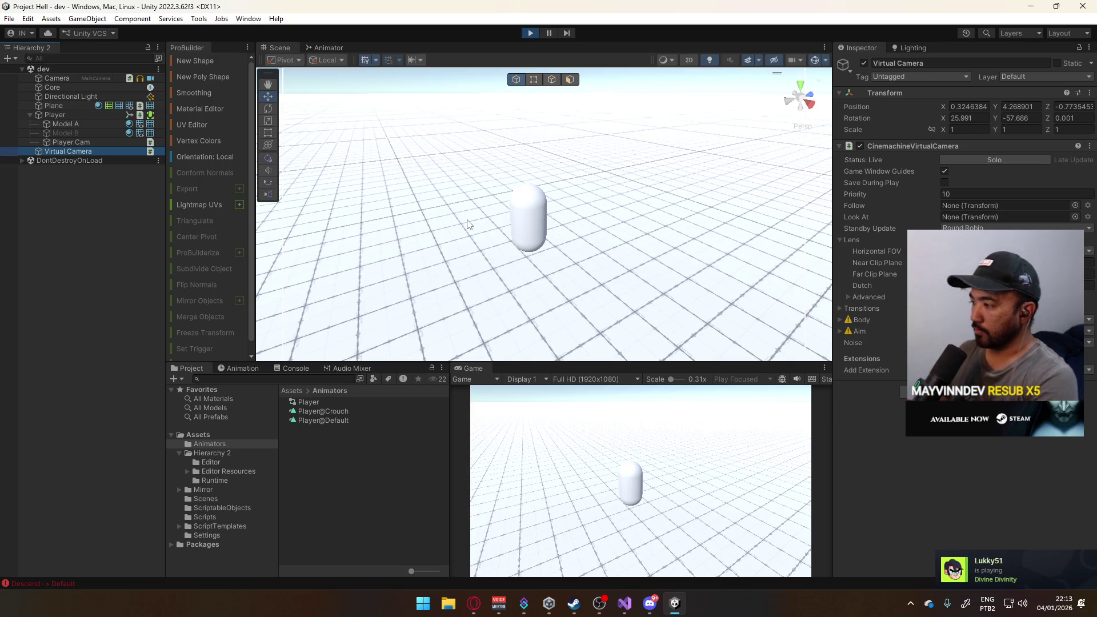
Delete the Virtual Camera object from the scene
left_click(107, 228)
left_click(99, 153)
key("Delete")
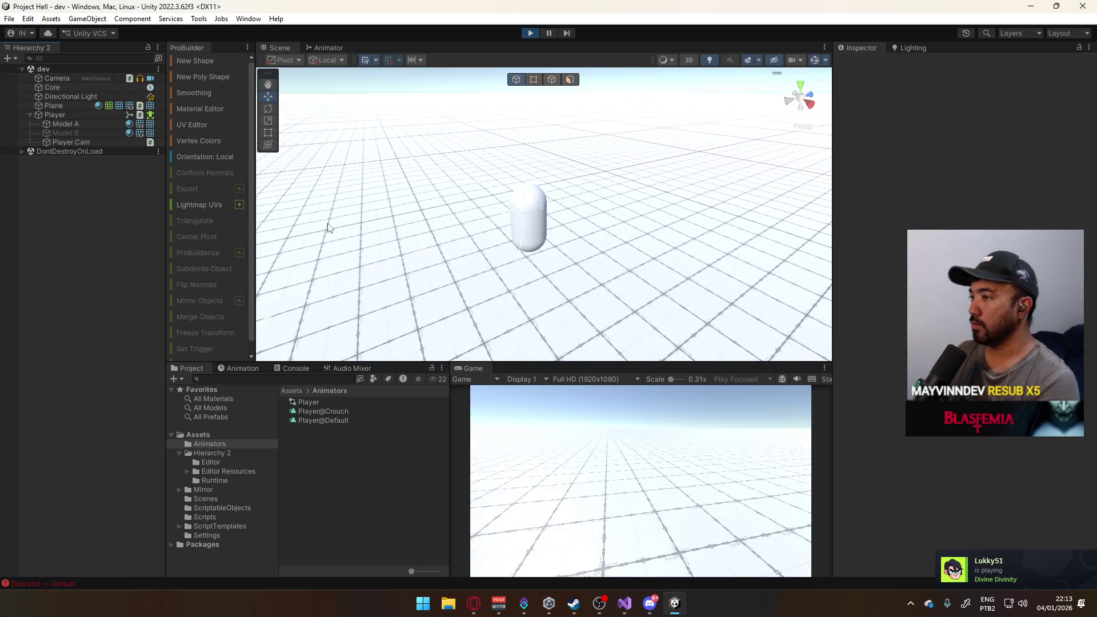
Inspect Player Cam and the main Camera while orbiting the Scene view around the capsule
left_click(93, 143)
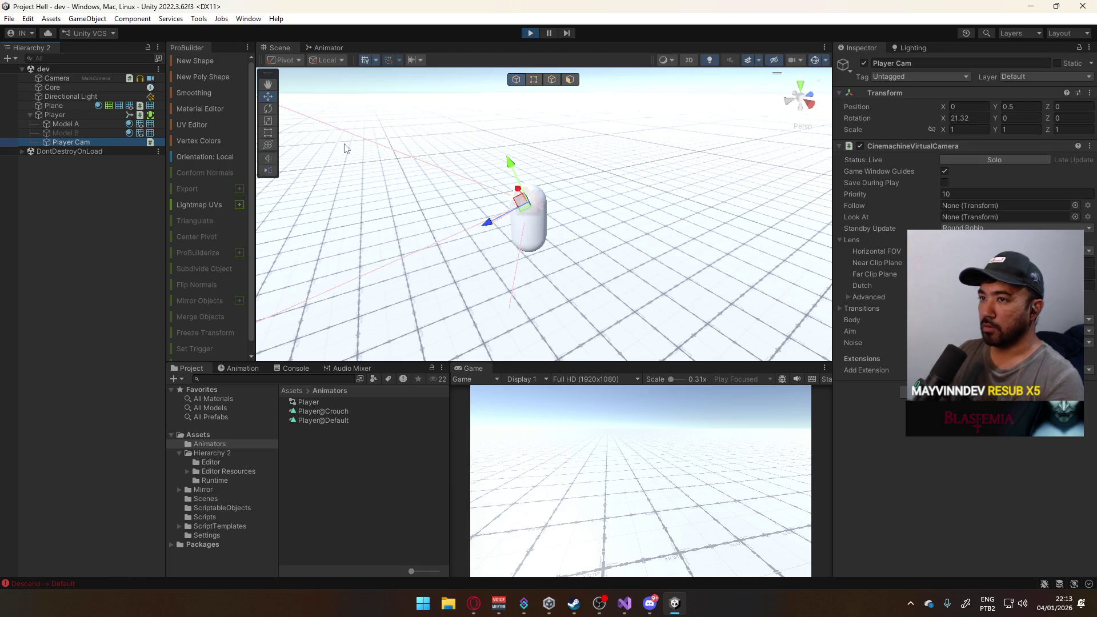
left_click(57, 78)
left_click_drag(628, 246, 691, 246)
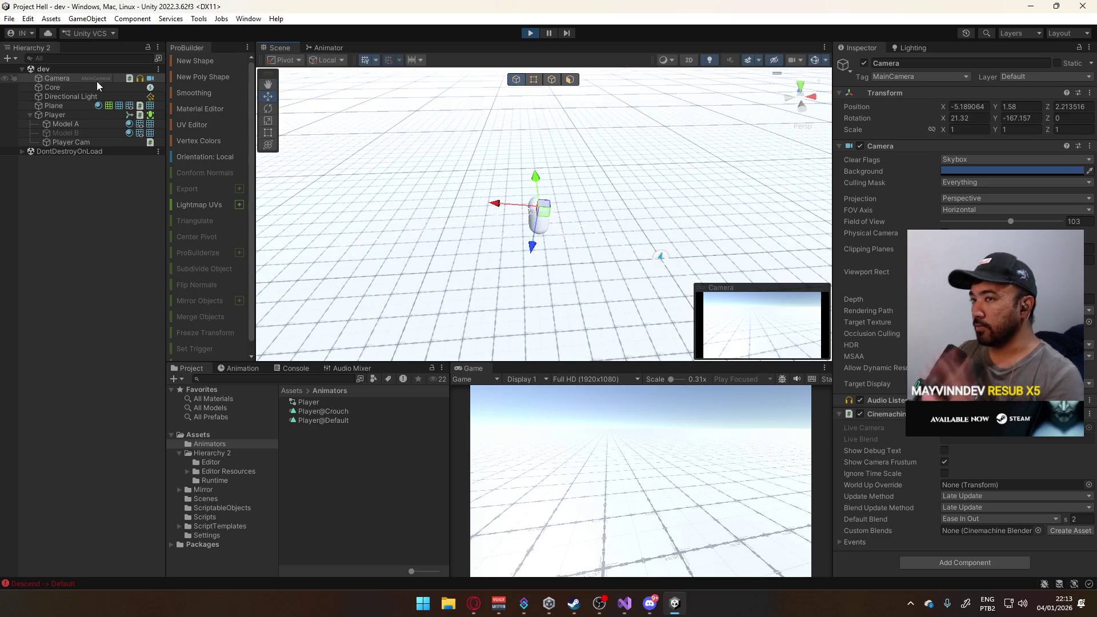
left_click(71, 143)
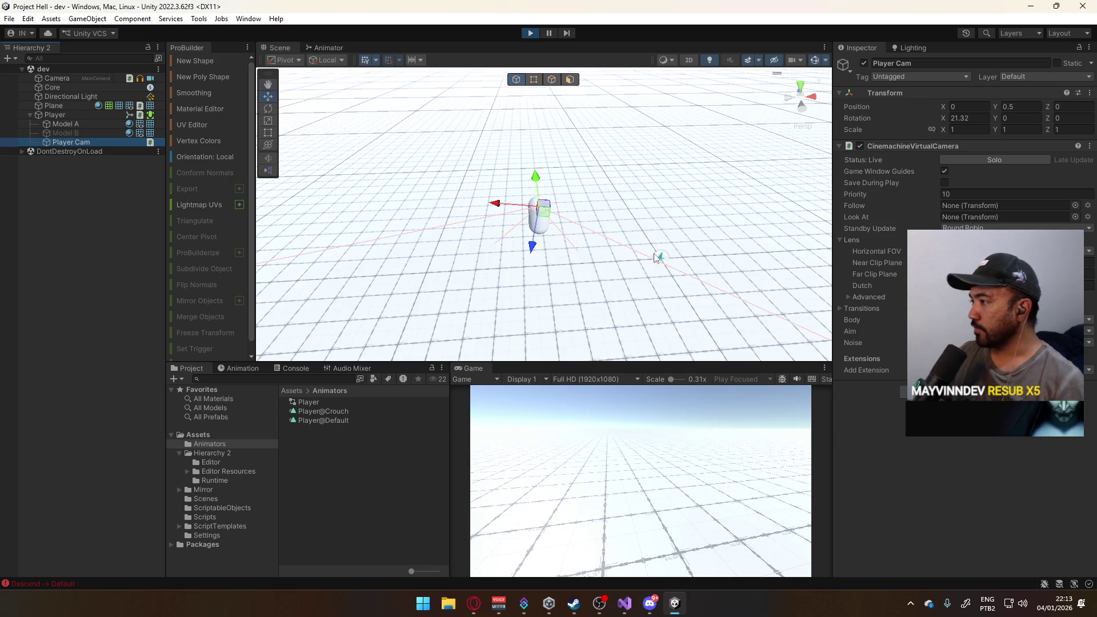
mouse_move(671, 301)
left_mouse_down()
mouse_move(583, 264)
mouse_move(575, 280)
mouse_move(497, 293)
mouse_move(292, 283)
mouse_move(594, 298)
mouse_move(514, 263)
left_mouse_up()
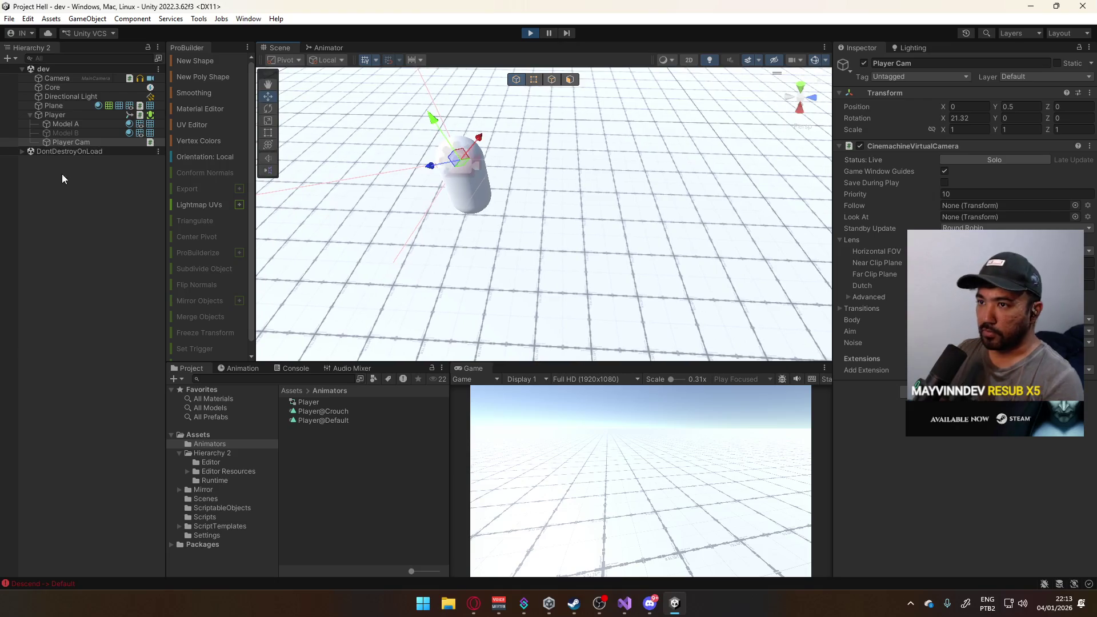
left_click(624, 603)
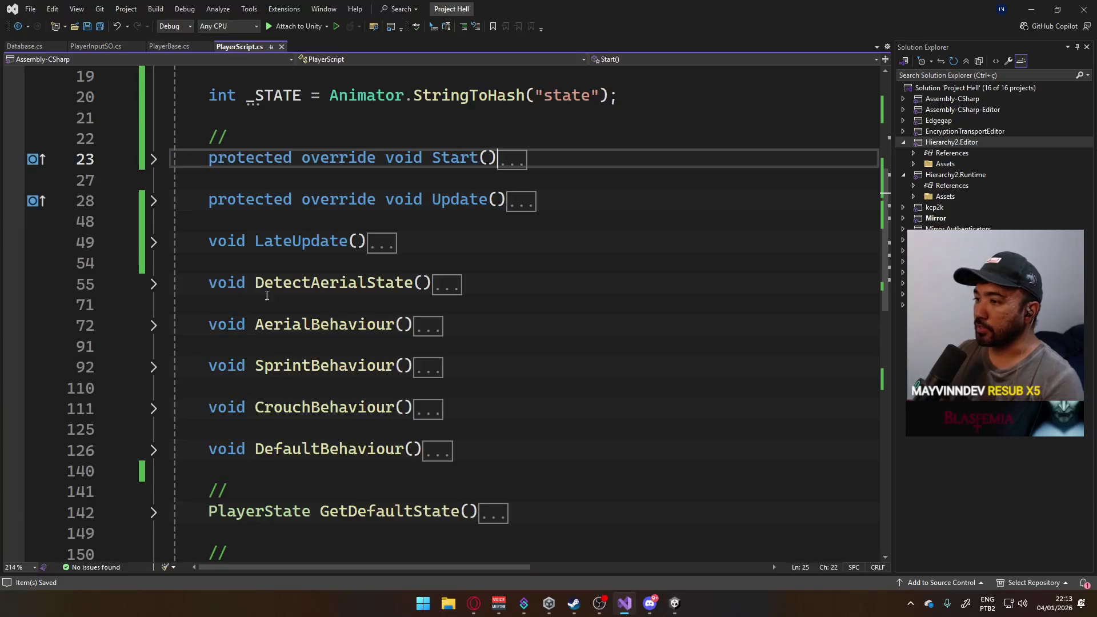
Collapse the OnStateChanged method, which sets the animator state integer, then Alt+Tab to Unity
scroll(469, 379, "down", 4)
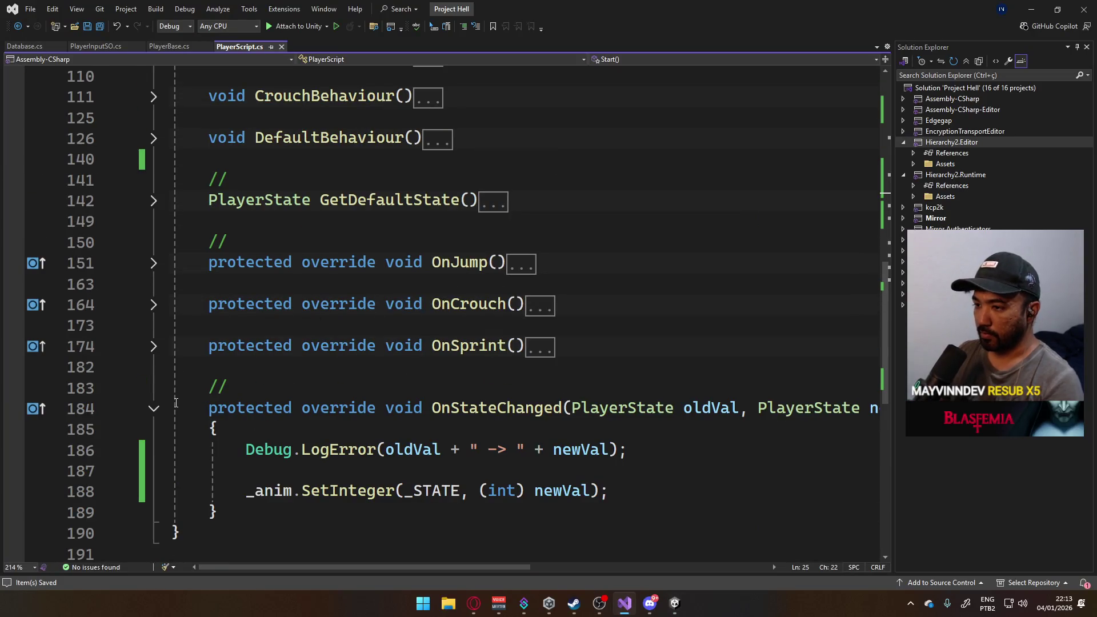
left_click(153, 408)
scroll(468, 286, "up", 5)
key("alt+Tab")
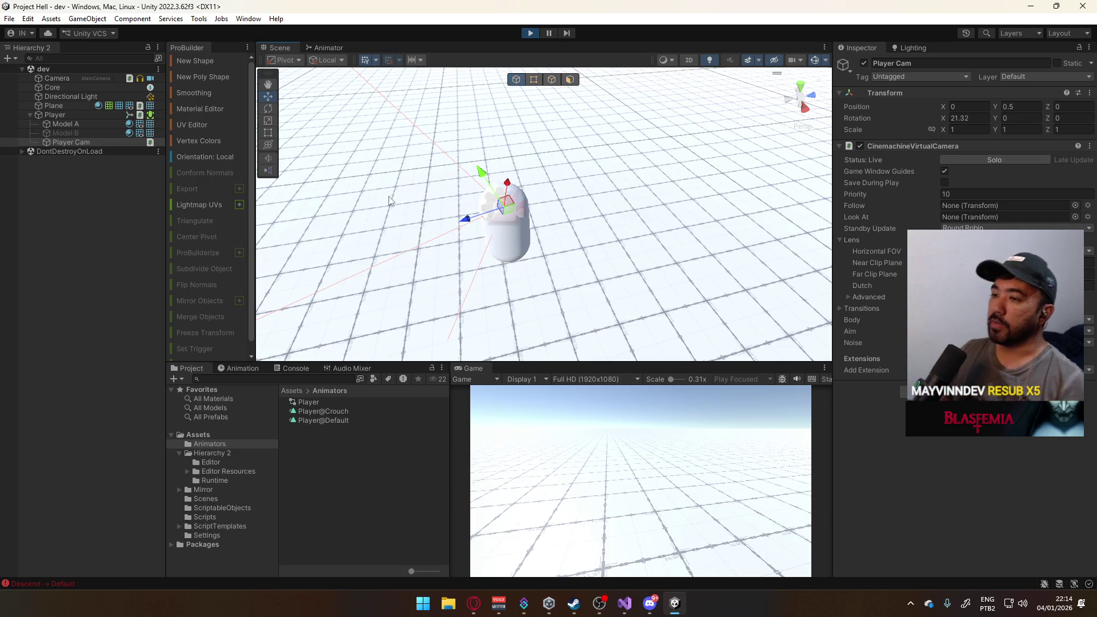
Play-test the player: walk with W, jump with Space, crouch with C and sprint with Shift+W
mouse_move(578, 239)
left_mouse_down("alt")
mouse_move(558, 265)
mouse_move(567, 281)
mouse_move(343, 264)
mouse_move(607, 434)
mouse_move(441, 318)
left_mouse_up("alt")
key("w")
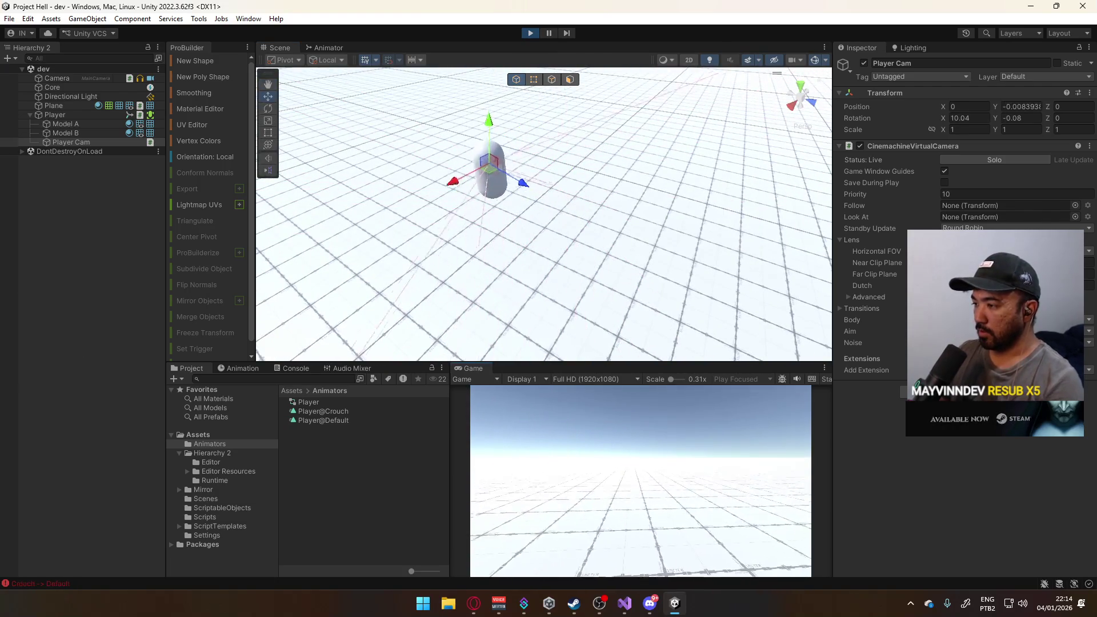
key("space")
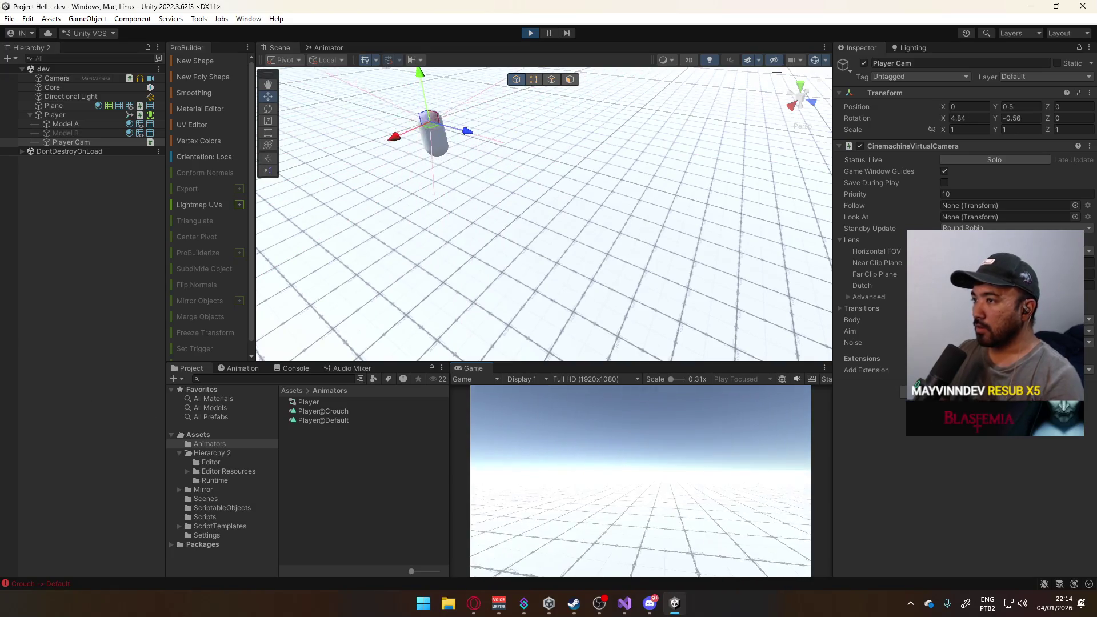
key("c")
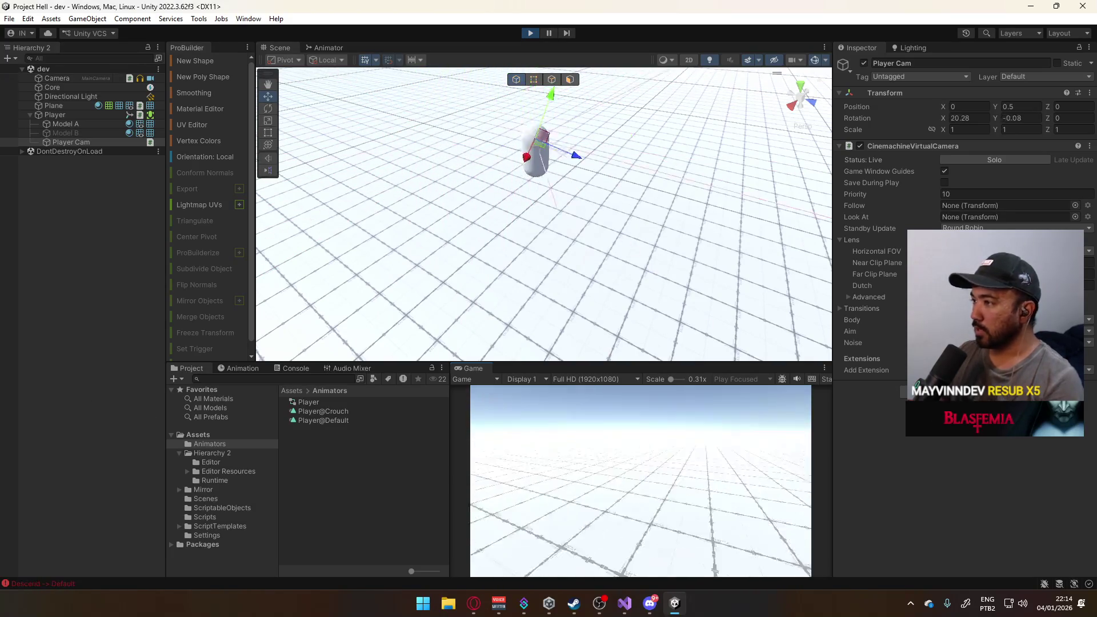
key("c")
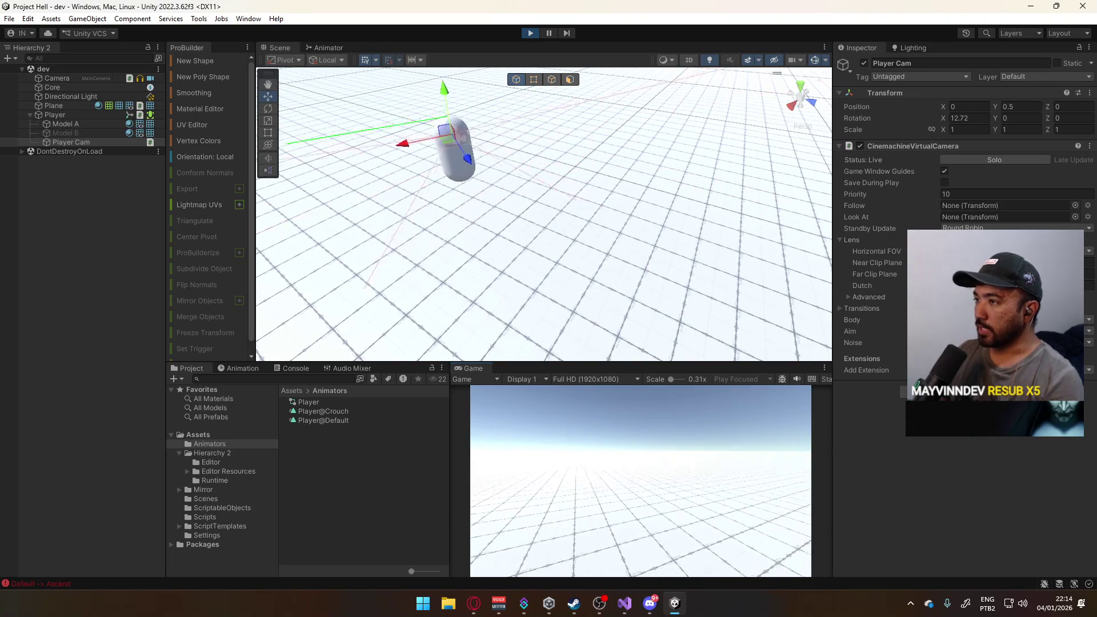
key("shift+w")
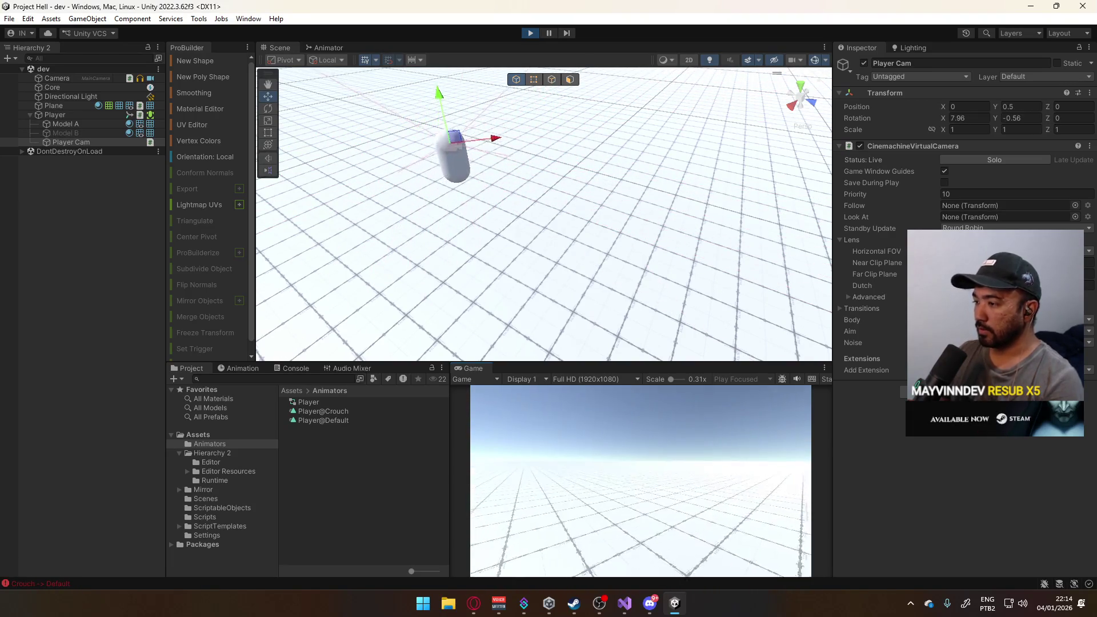
key("w")
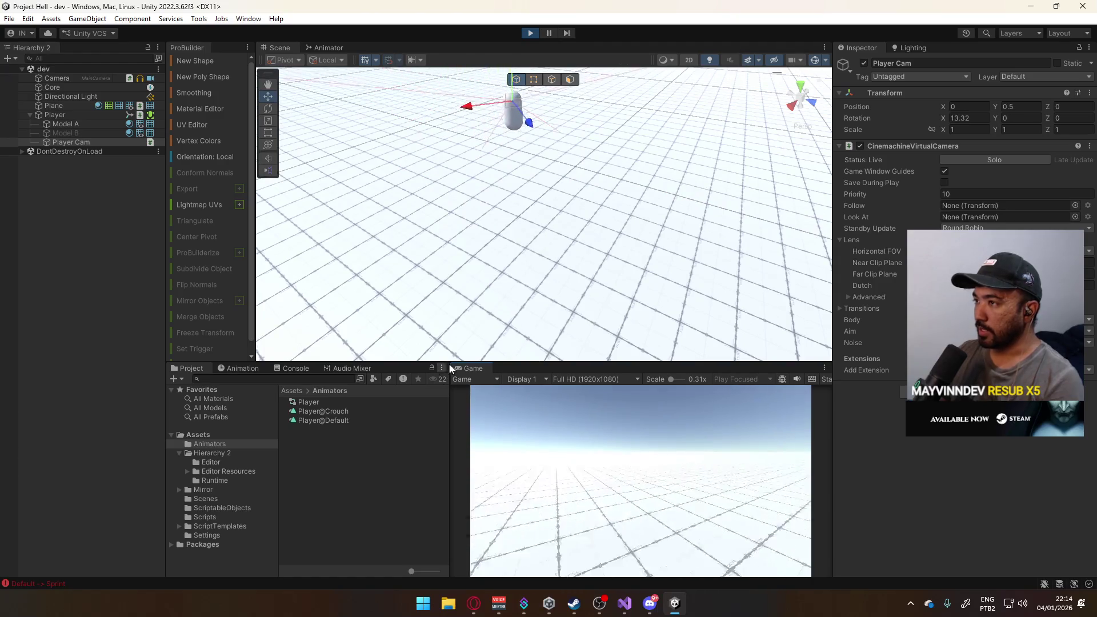
key("w")
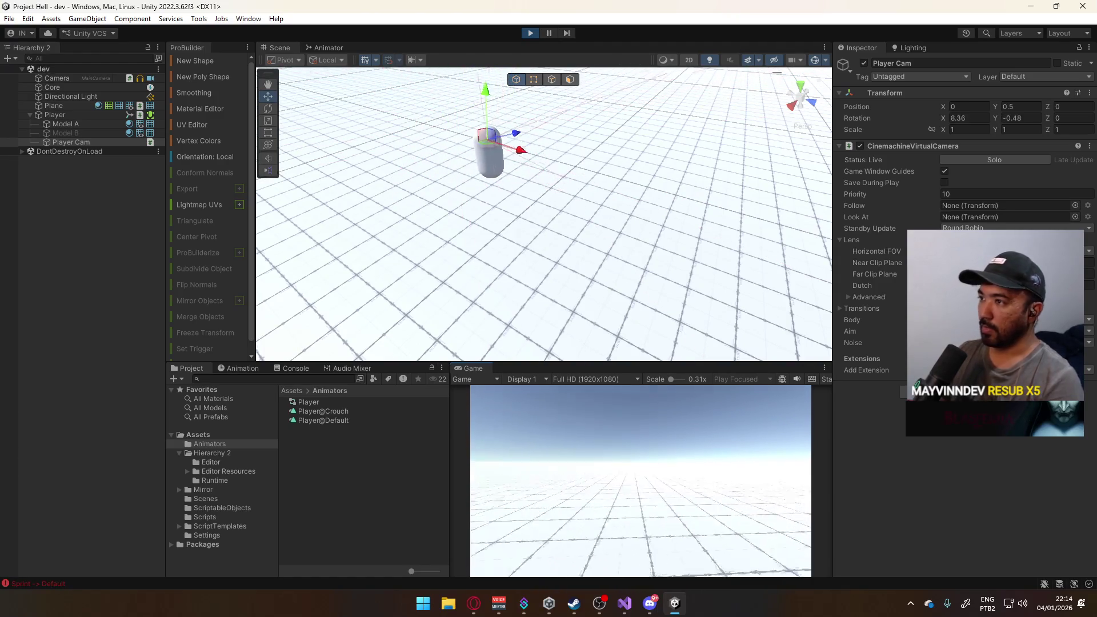
key("w")
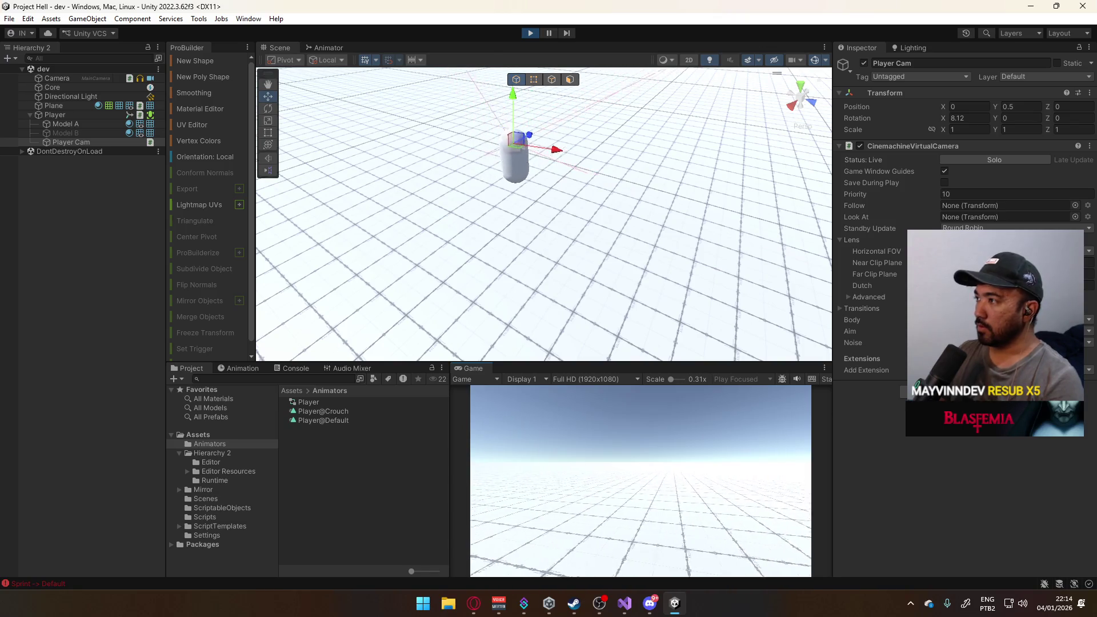
Stop Play mode and return to PlayerScript.cs in Visual Studio at CrouchBehaviour
key("super")
left_click(530, 33)
key("alt+Tab")
left_click(451, 345)
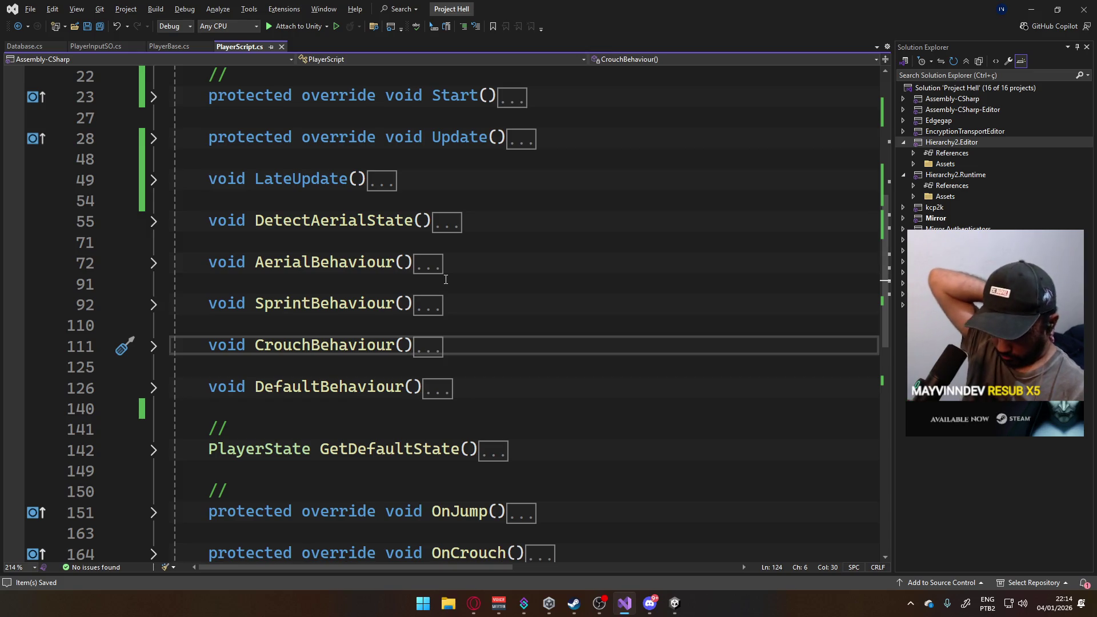
In the Paint sketch, undo the last strokes back to 'vel x K' and add a dash after K
key("alt+Tab")
key("ctrl+z")
key("ctrl+z")
key("ctrl+z")
key("ctrl+z")
key("ctrl+z")
left_click_drag(551, 252, 561, 252)
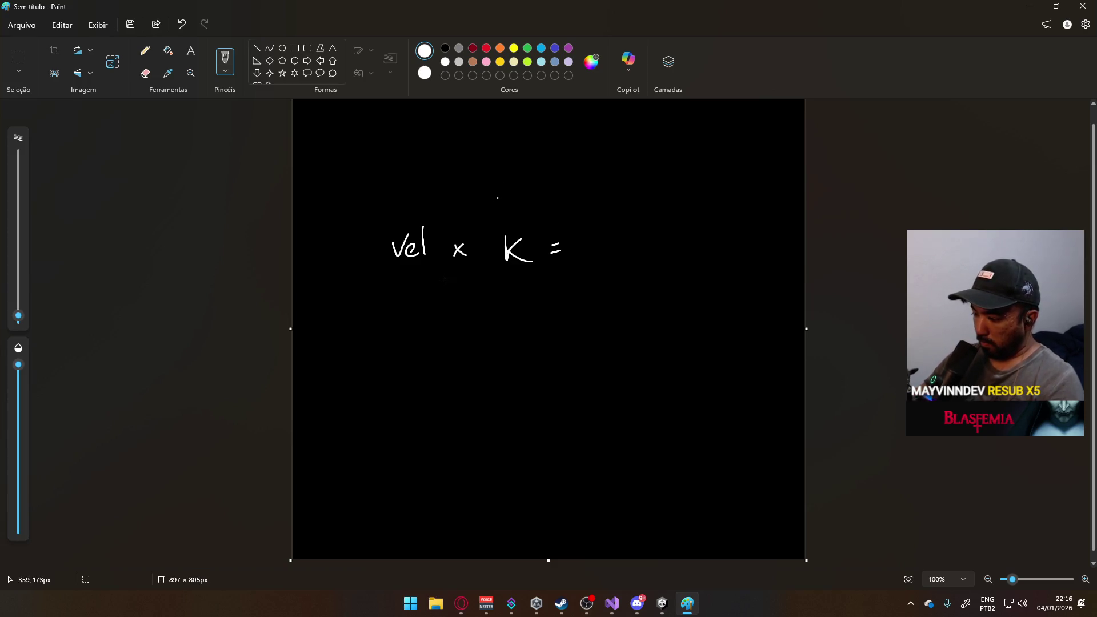
Write J.2 above the equation, a 3 below Vel, and circle the row label
left_click_drag(490, 199, 501, 205)
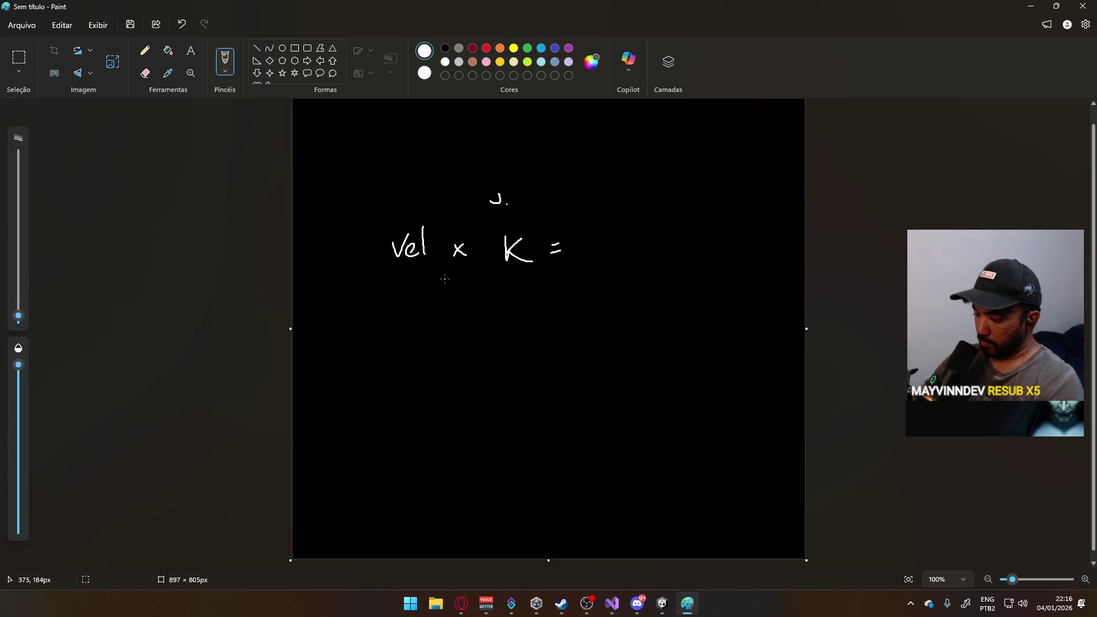
left_click_drag(514, 197, 528, 207)
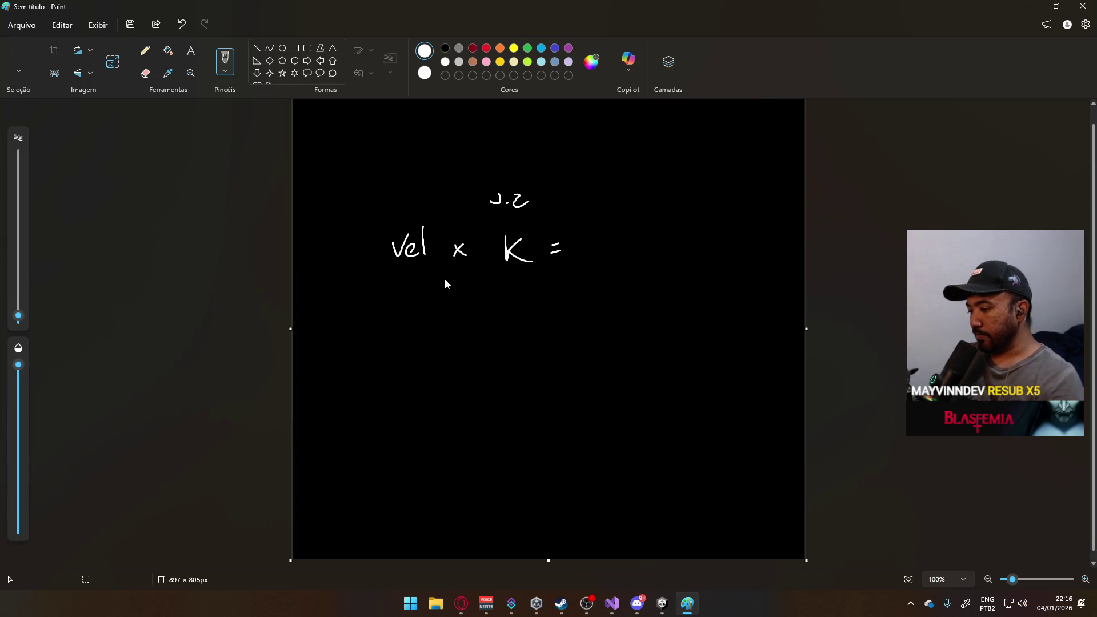
mouse_move(394, 358)
left_mouse_down()
mouse_move(392, 370)
mouse_move(422, 372)
mouse_move(404, 417)
left_mouse_up()
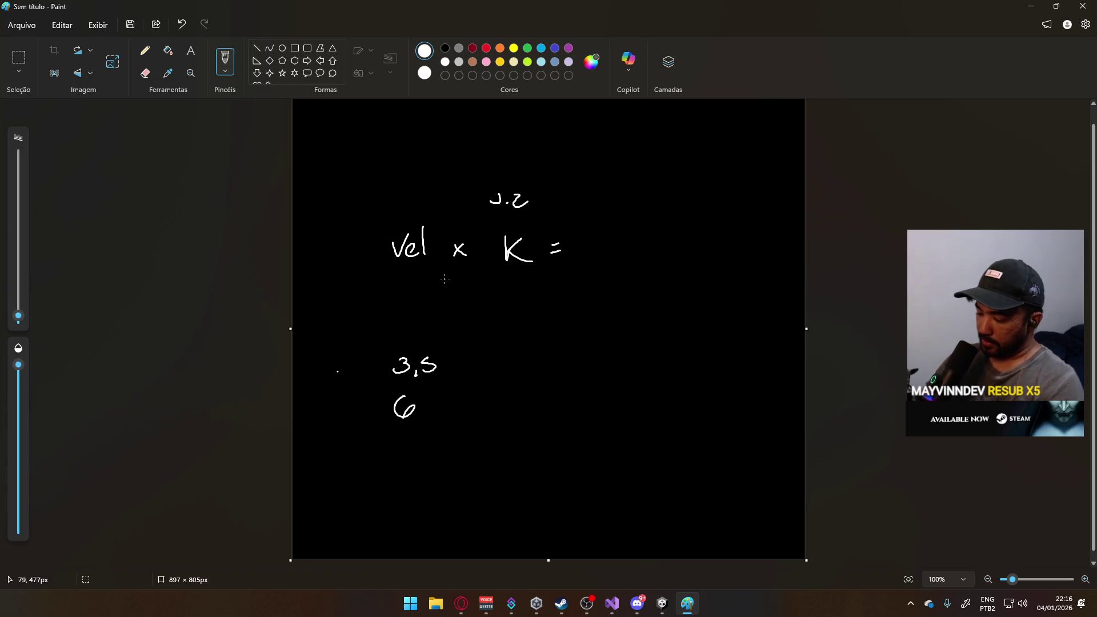
mouse_move(334, 356)
left_mouse_down()
mouse_move(345, 359)
mouse_move(331, 411)
left_mouse_up()
left_click_drag(336, 353, 341, 351)
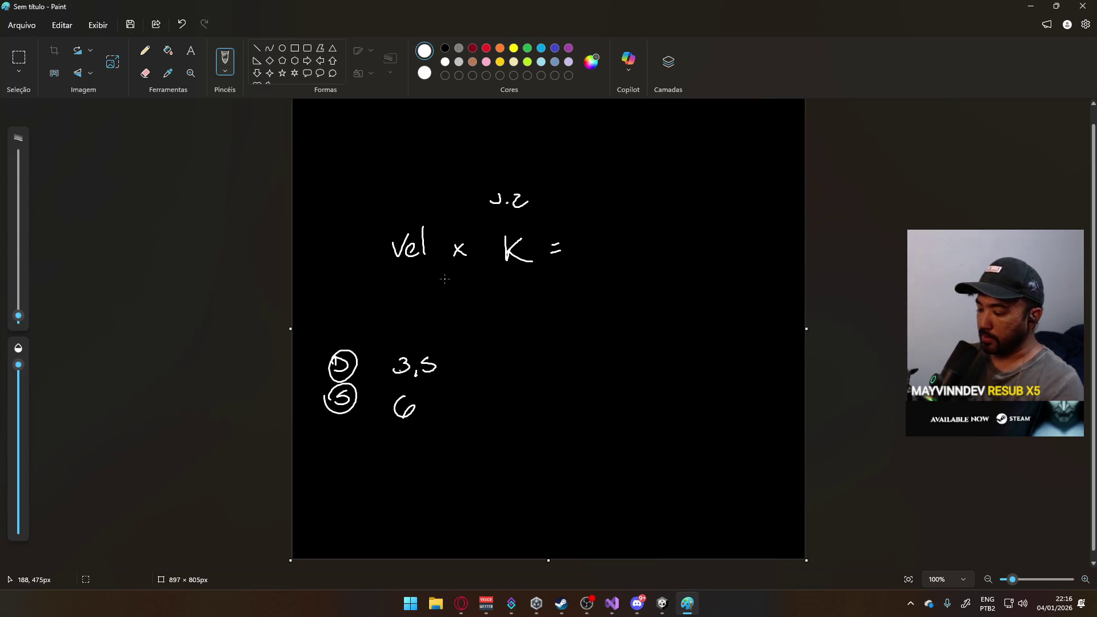
Strike through the 3,5 value and write 10 beside the 6, then undo the 10
mouse_move(396, 363)
left_mouse_down()
mouse_move(462, 353)
mouse_move(494, 361)
mouse_move(505, 341)
left_mouse_up()
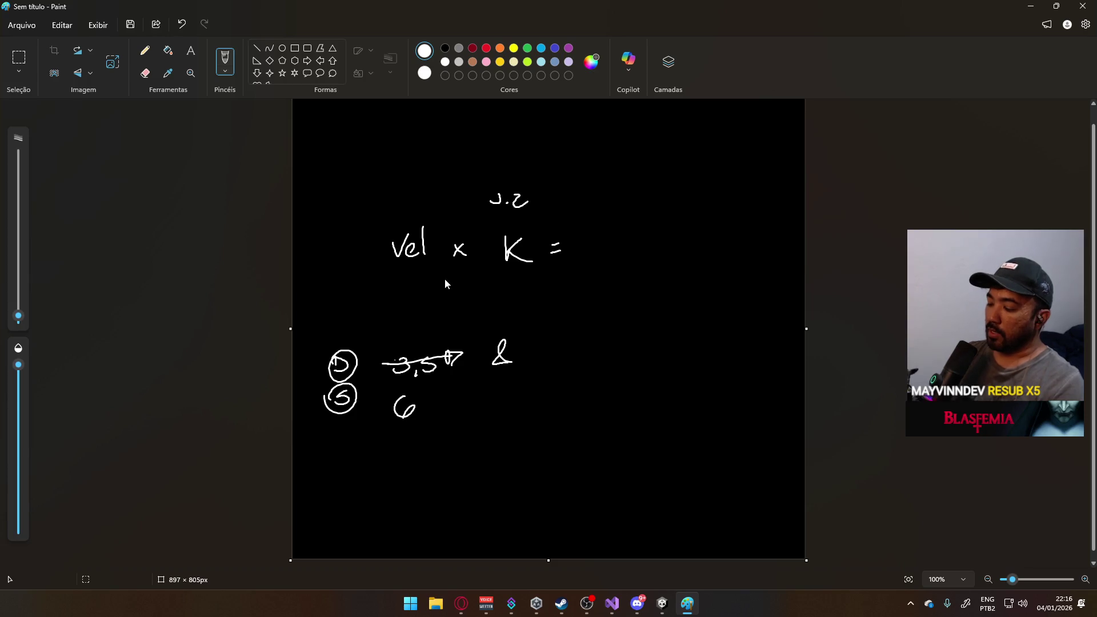
left_click(465, 311)
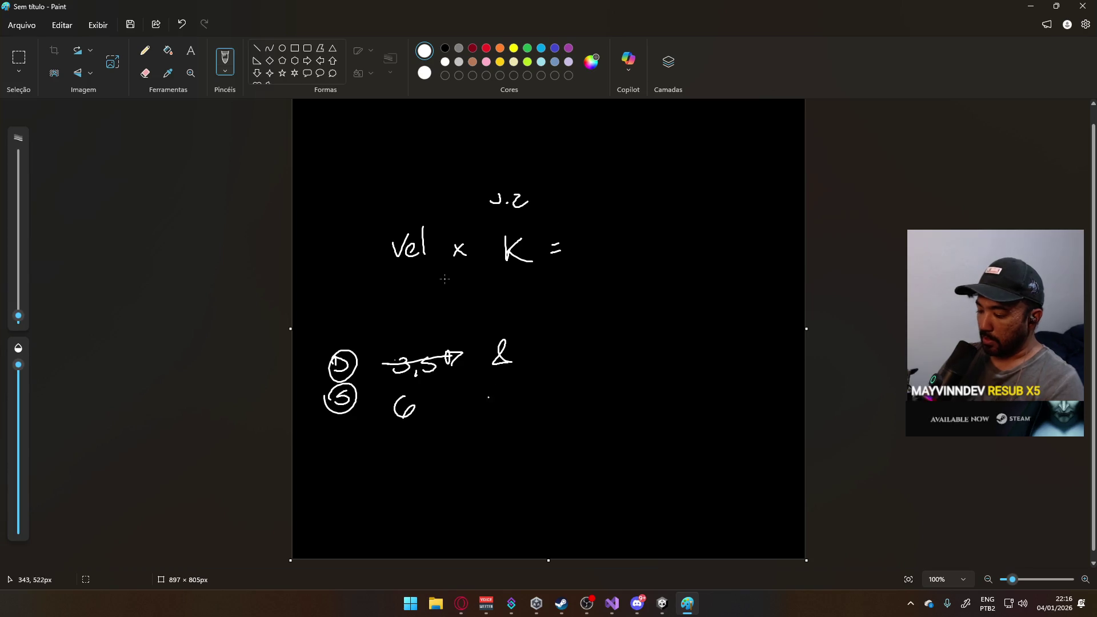
left_click_drag(519, 392, 526, 393)
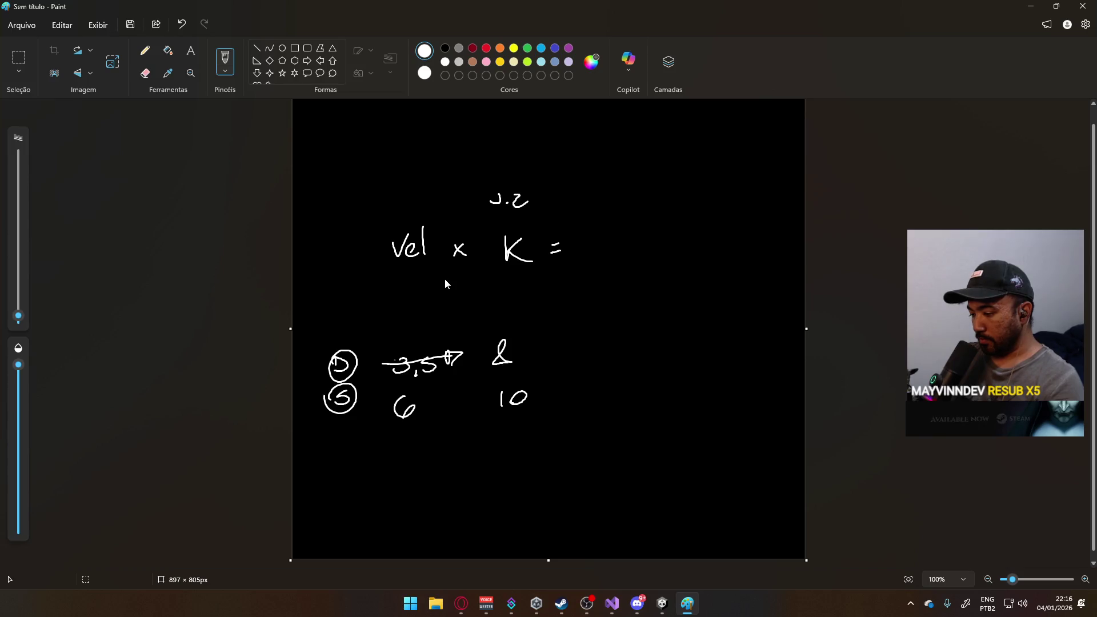
key("ctrl+z")
key("ctrl+z")
left_click(496, 316)
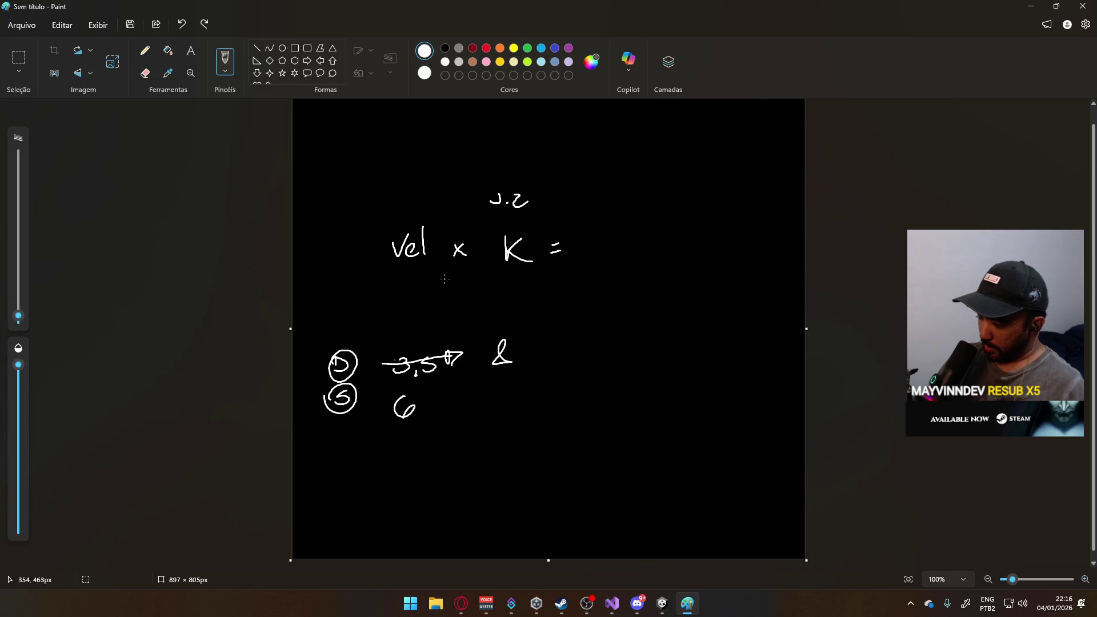
Write 10 below the ampersand and try a brace linking them, undoing the stray strokes
mouse_move(509, 385)
left_mouse_down()
mouse_move(508, 408)
mouse_move(515, 387)
left_mouse_up()
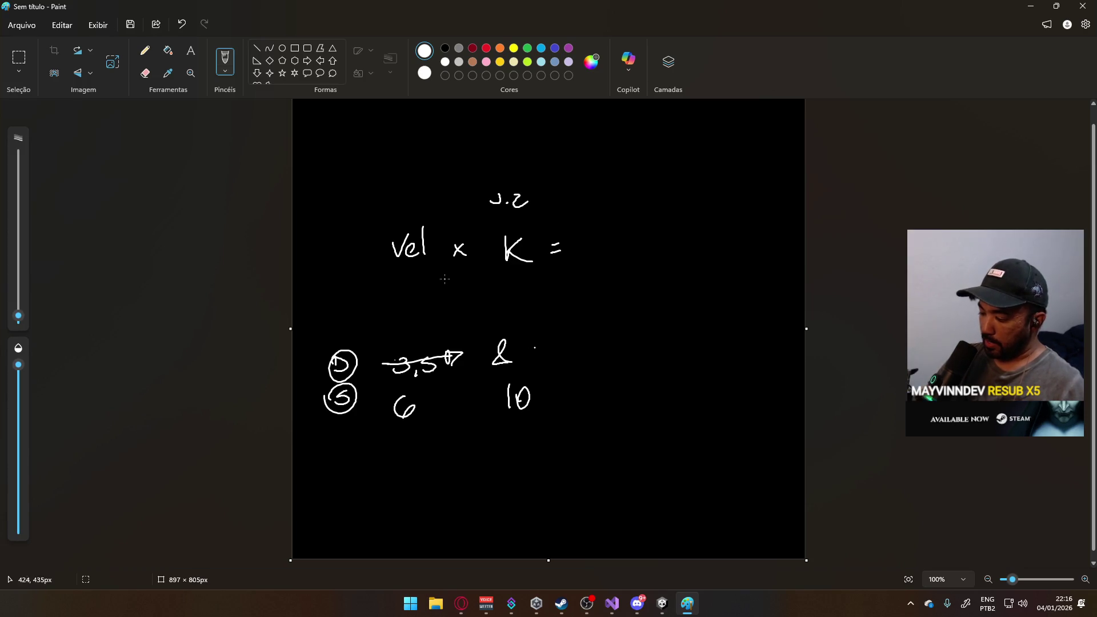
left_click_drag(534, 349, 552, 375)
key("ctrl+z")
key("ctrl+z")
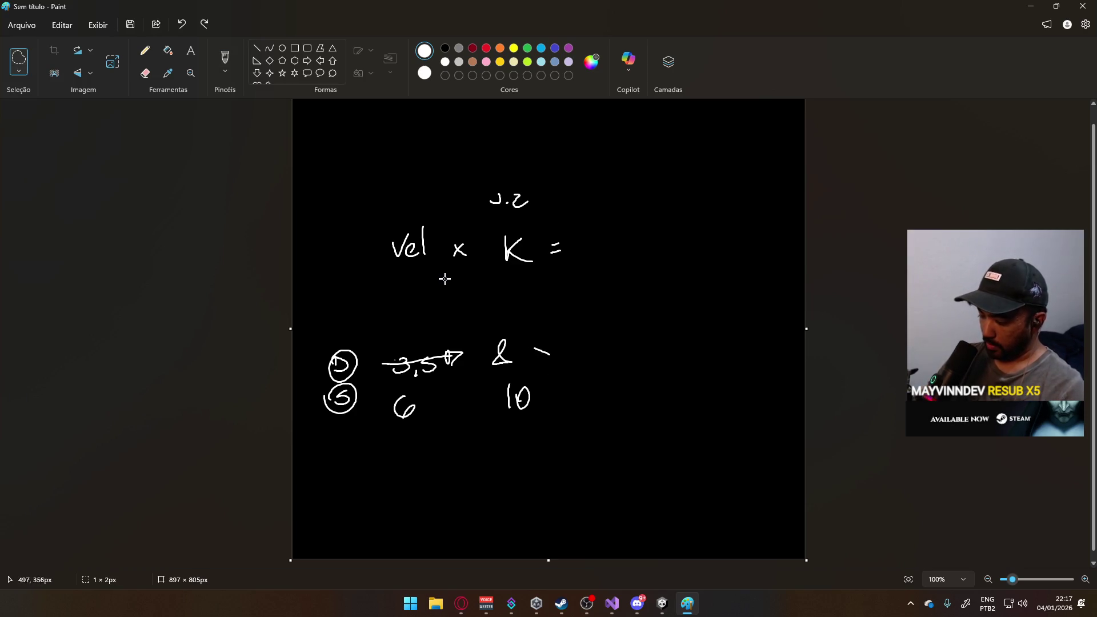
key("ctrl+z")
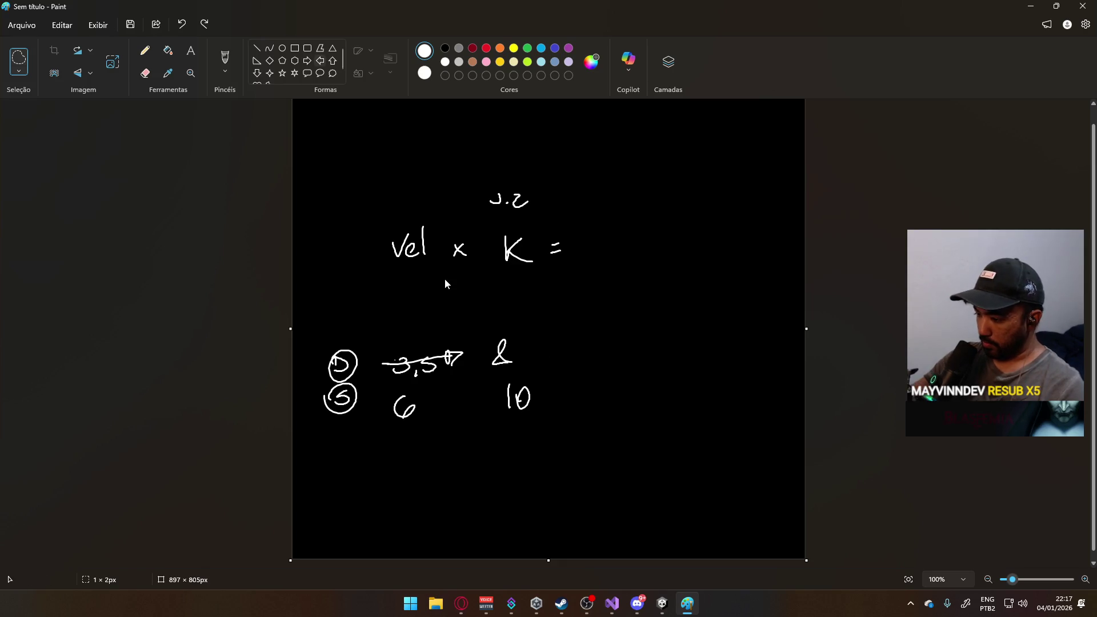
key("b")
left_click_drag(539, 348, 541, 393)
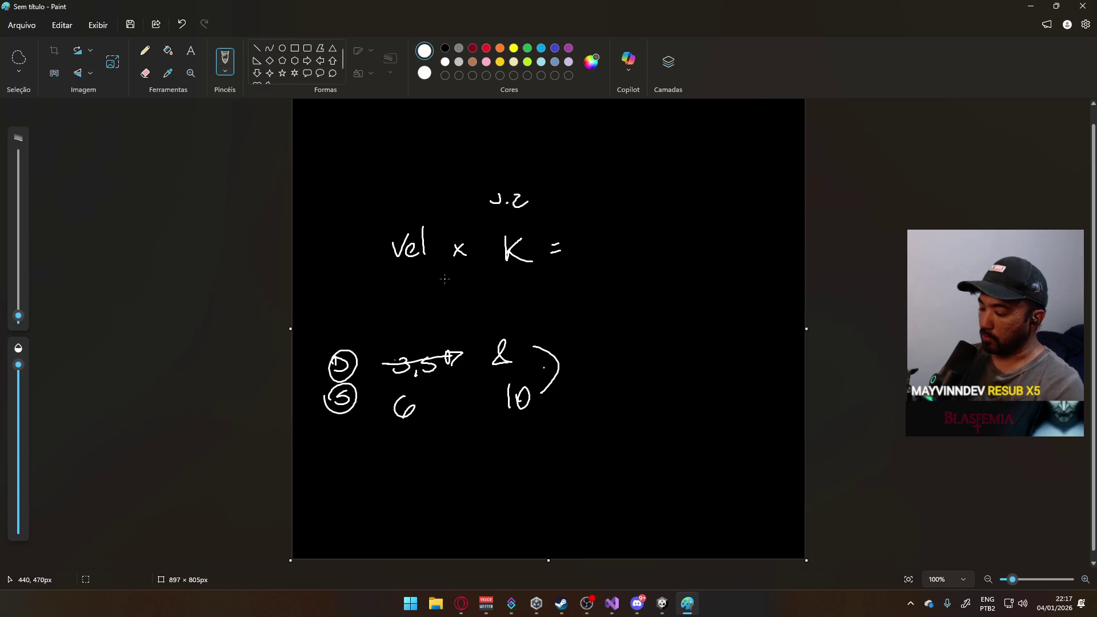
key("ctrl+z")
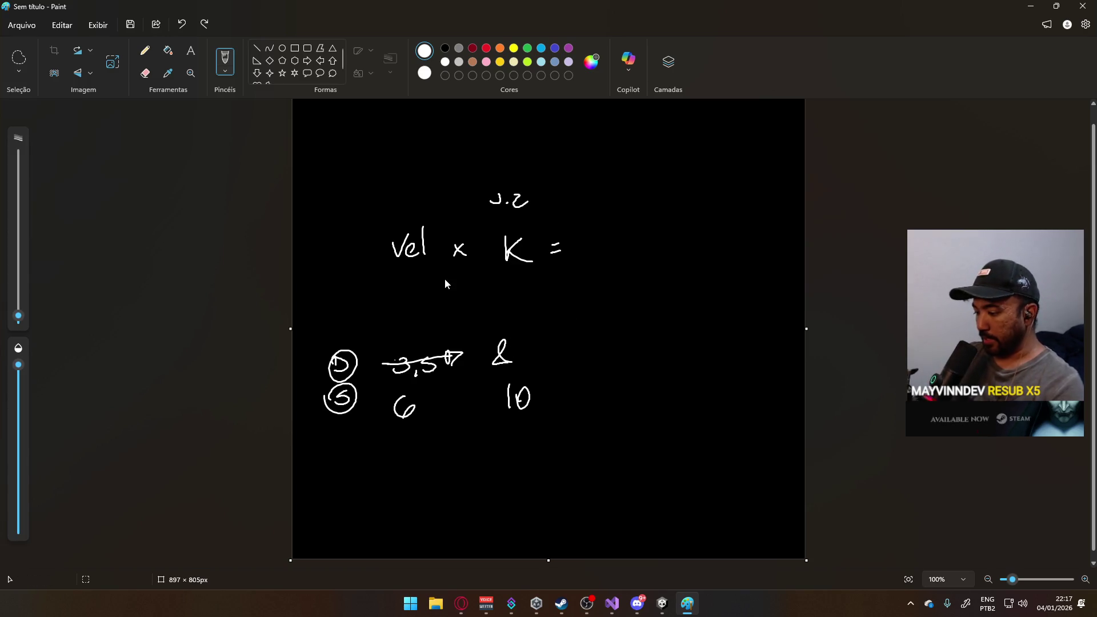
Underline J.2 and add an arrow labelled 20%, then undo the recent annotations
mouse_move(490, 211)
left_mouse_down()
mouse_move(537, 209)
mouse_move(504, 213)
left_mouse_up()
mouse_move(525, 171)
left_mouse_down()
mouse_move(587, 156)
mouse_move(599, 165)
left_mouse_up()
left_click_drag(597, 152, 597, 156)
left_click_drag(606, 161, 607, 164)
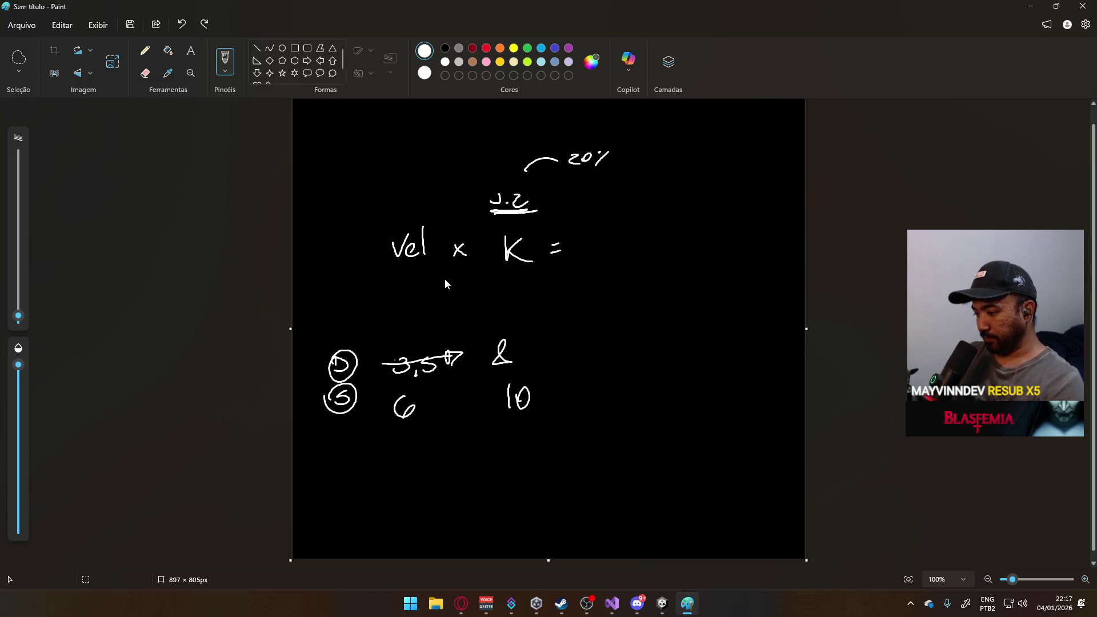
key("ctrl+z")
key("ctrl+z")
key("ctrl+z")
key("ctrl+z")
key("ctrl+z")
key("ctrl+z")
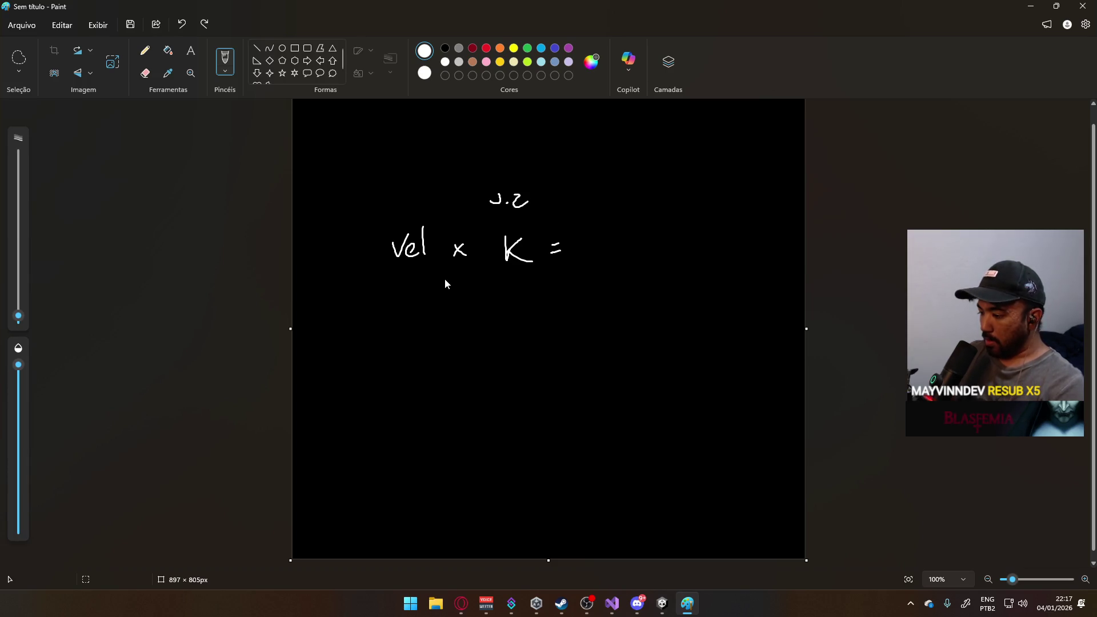
Undo the remaining formula strokes to clear the canvas, then write a k
key("ctrl+z")
key("ctrl+z")
key("ctrl+z")
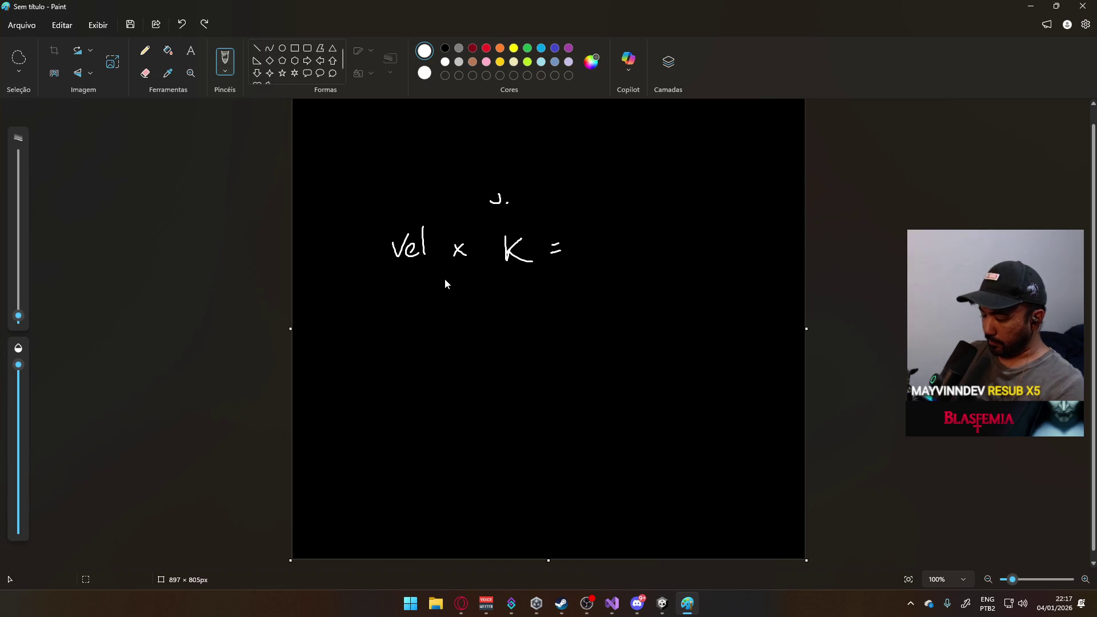
key("ctrl+z")
key("ctrl+z")
key("ctrl+z")
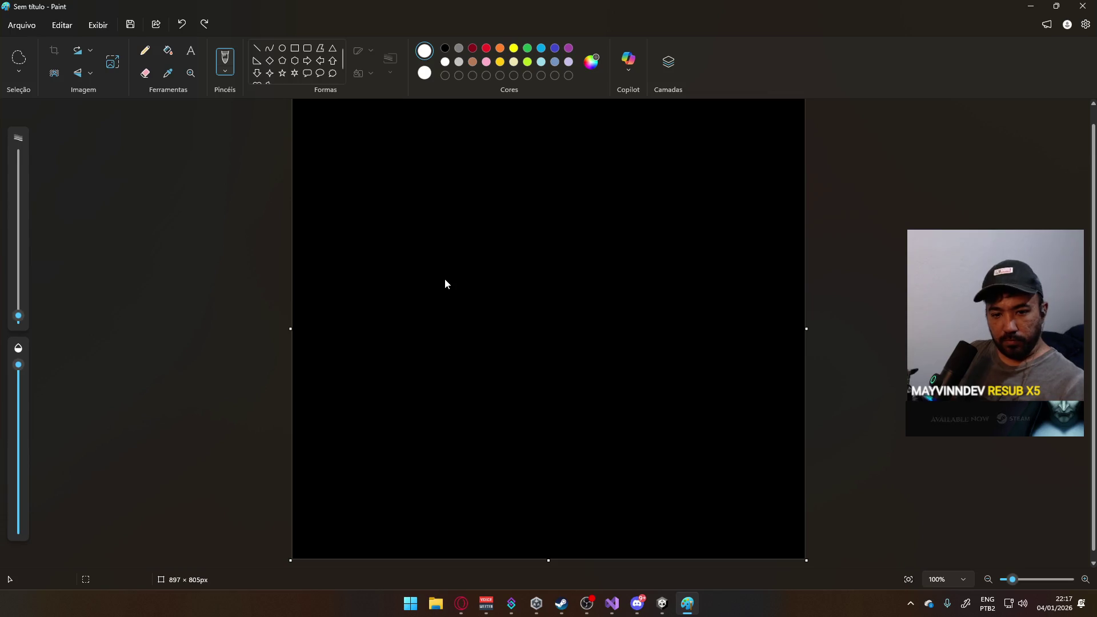
left_click(421, 193)
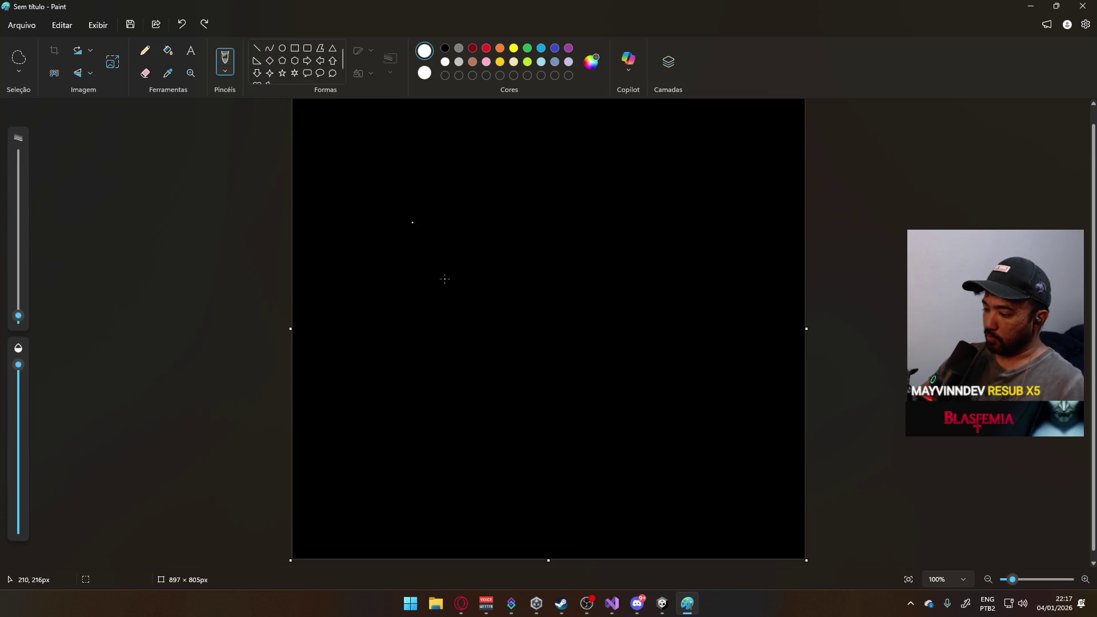
left_click_drag(407, 213, 407, 234)
mouse_move(426, 218)
left_mouse_down()
mouse_move(412, 230)
mouse_move(435, 236)
left_mouse_up()
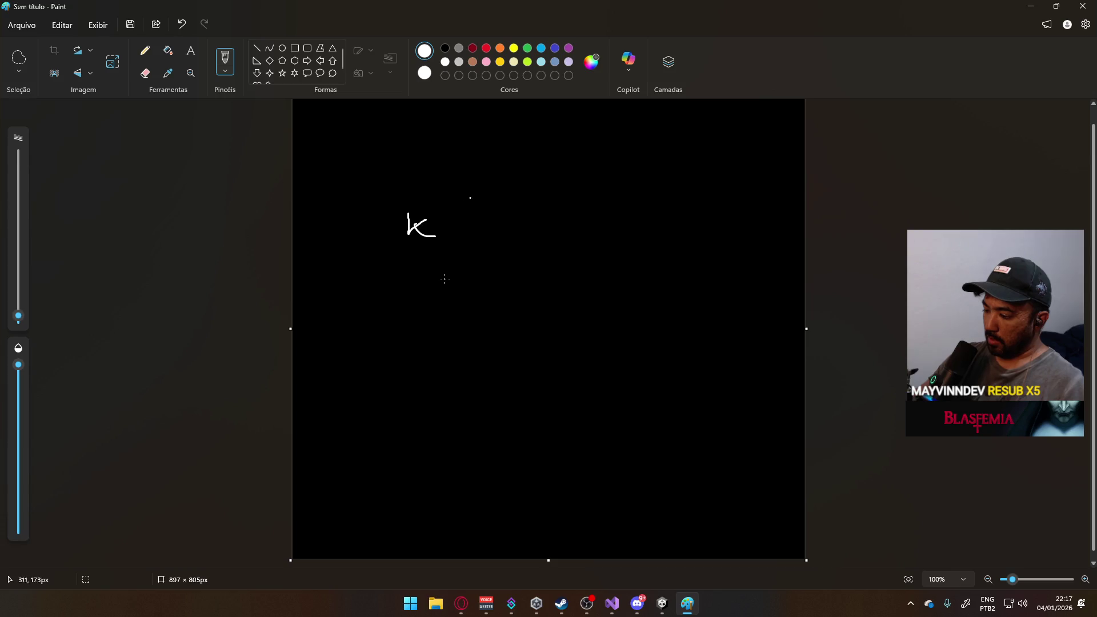
Draw a horizontal line above the k, redrawing it until straight, then undo it all
left_click(514, 169)
left_click_drag(387, 170, 505, 178)
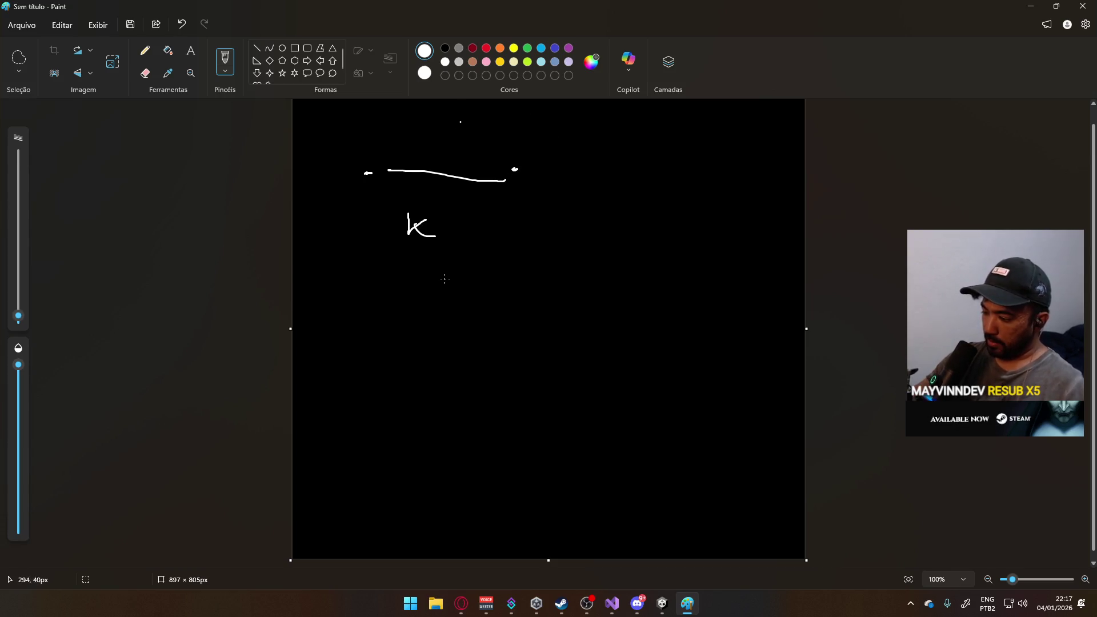
key("ctrl+z")
left_click_drag(392, 171, 508, 164)
key("ctrl+z")
left_click_drag(380, 174, 514, 172)
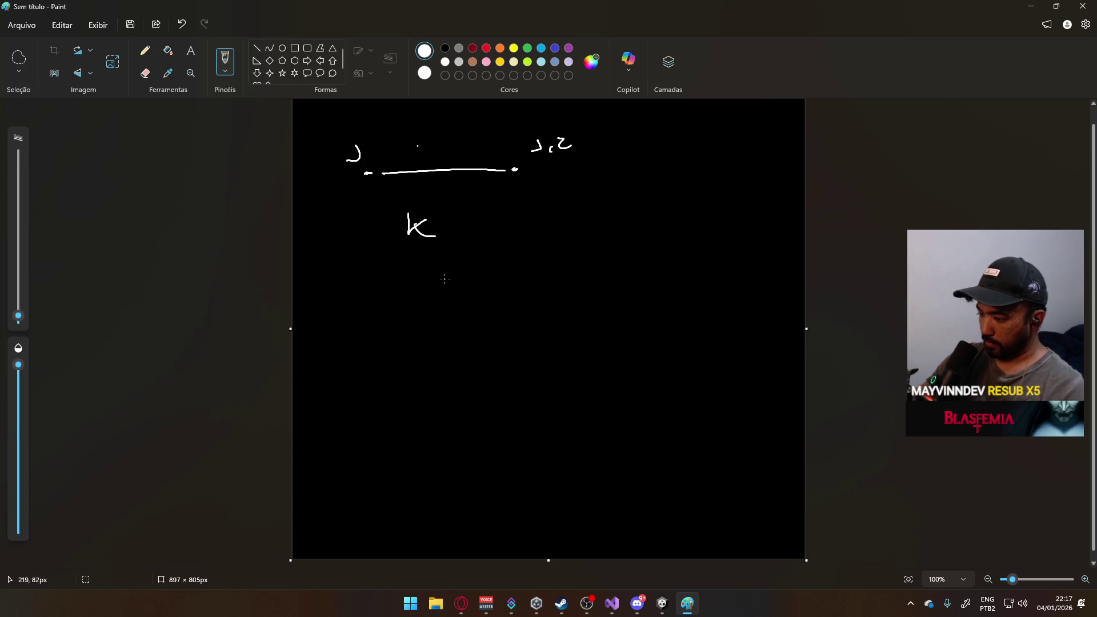
left_click_drag(391, 173, 506, 177)
key("ctrl+z")
key("ctrl+z")
key("ctrl+z")
key("ctrl+z")
key("ctrl+z")
key("ctrl+z")
key("ctrl+z")
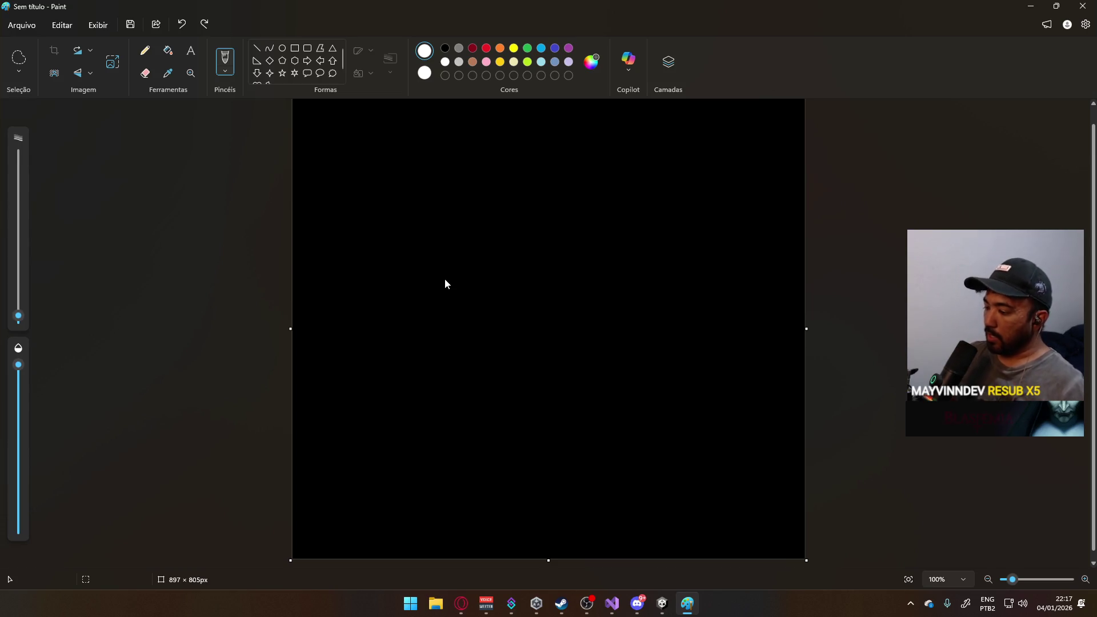
Sketch a line from point A to B with curves beneath, then undo them
left_click_drag(443, 259, 553, 263)
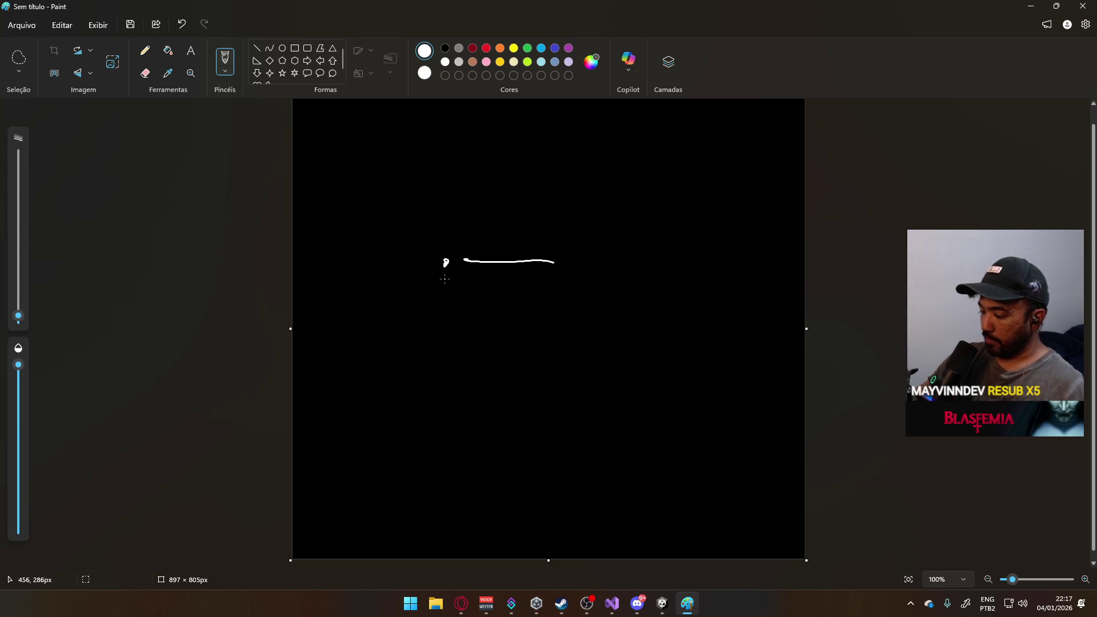
left_click_drag(421, 233, 439, 224)
left_click_drag(601, 223, 592, 234)
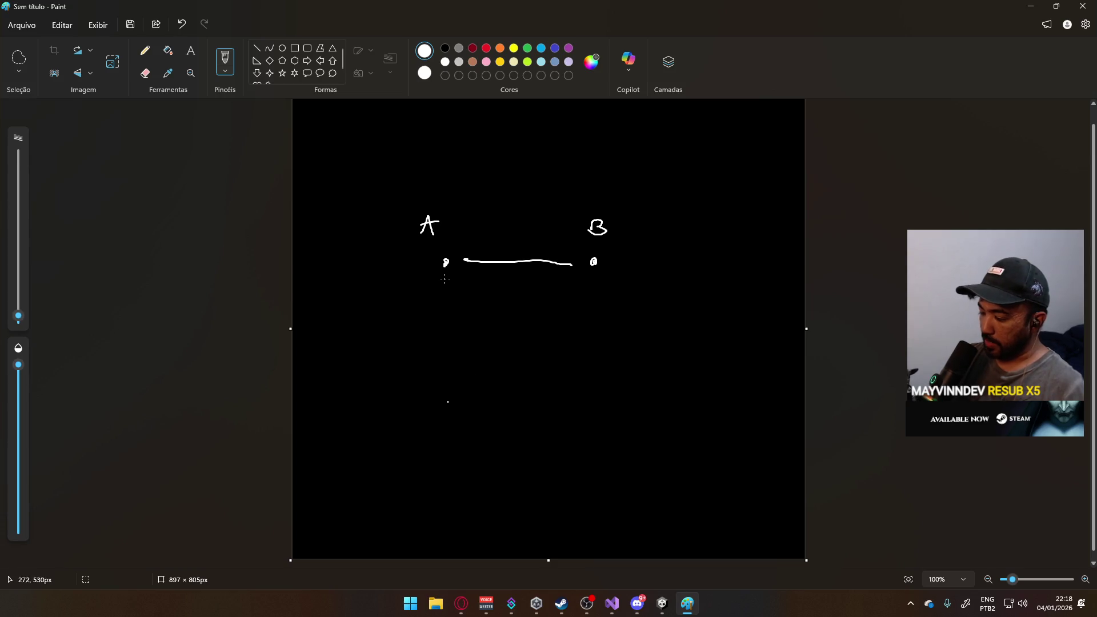
left_click_drag(447, 399, 558, 372)
left_click_drag(422, 489, 570, 426)
key("ctrl+z")
key("ctrl+z")
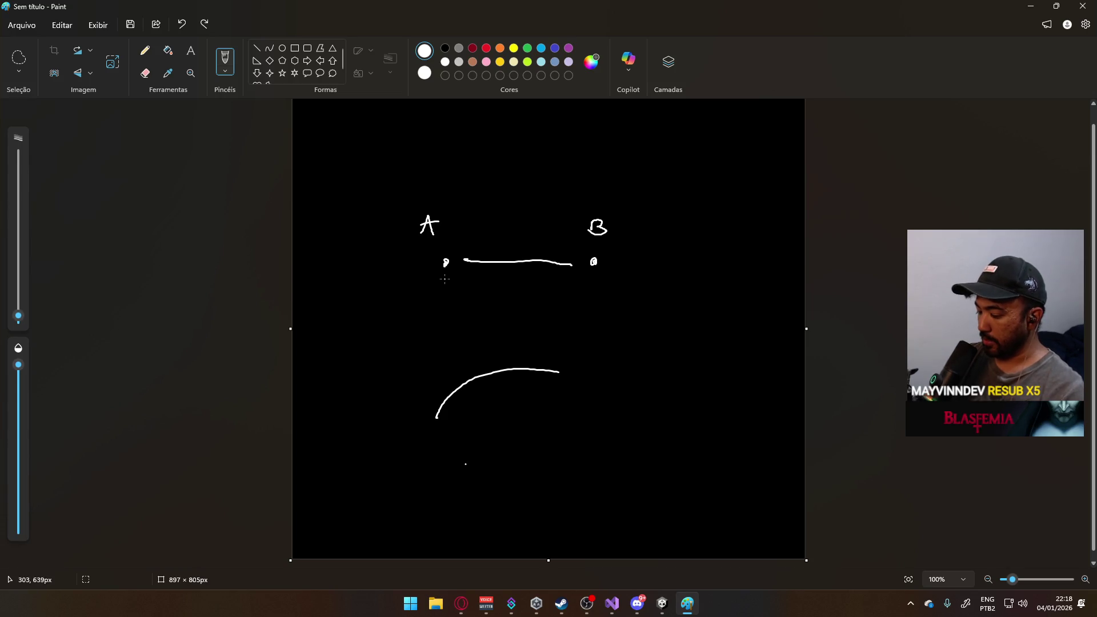
left_click_drag(437, 491, 572, 437)
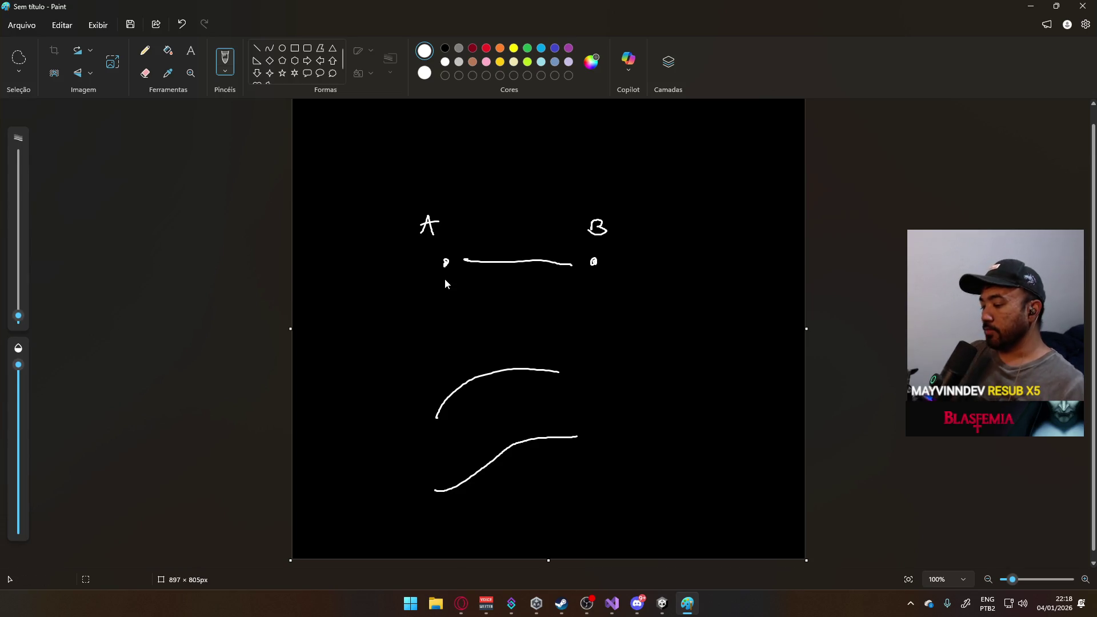
key("ctrl+z")
key("ctrl+z")
key("ctrl+z")
key("ctrl+z")
key("ctrl+z")
key("ctrl+z")
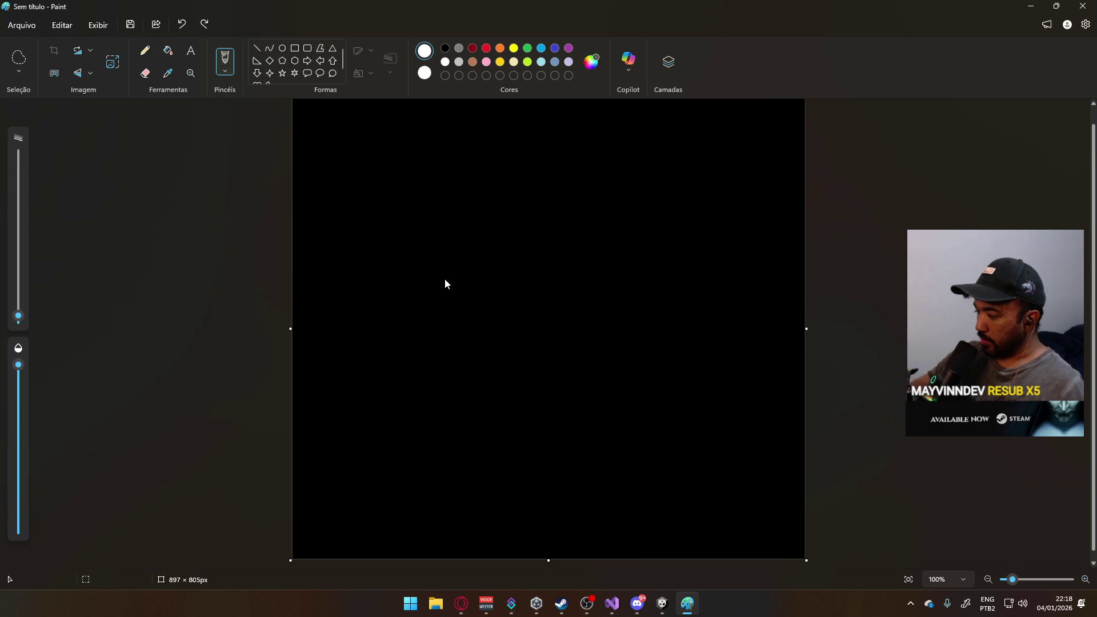
Draw a diagonal line between two endpoint marks, then close Paint without saving
left_click_drag(450, 368, 453, 368)
left_click_drag(611, 268, 619, 263)
left_click_drag(460, 366, 602, 285)
key("ctrl+z")
key("ctrl+y")
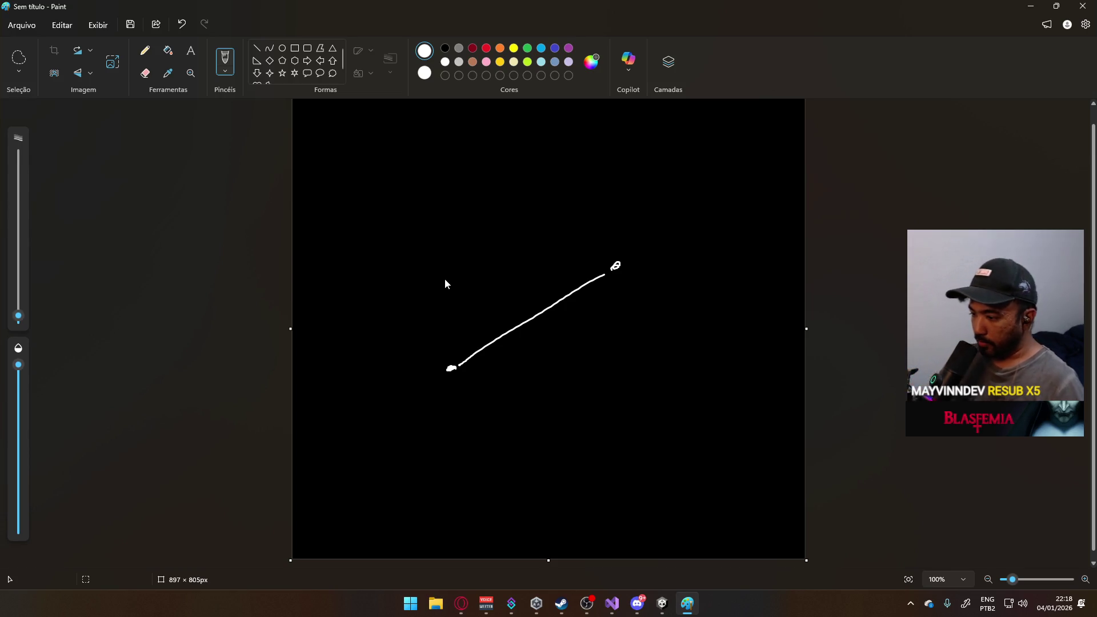
left_click(1082, 6)
left_click(558, 323)
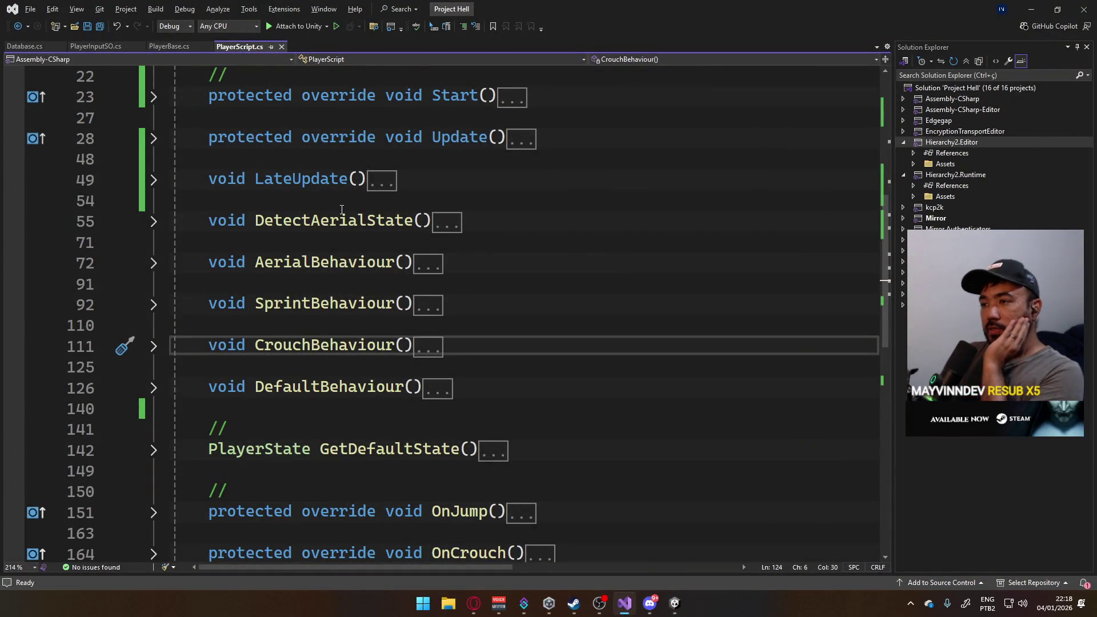
Expand SprintBehaviour in PlayerScript.cs to show its db.playerSprintSpeed multiplication
scroll(491, 262, "down", 6)
scroll(497, 267, "up", 7)
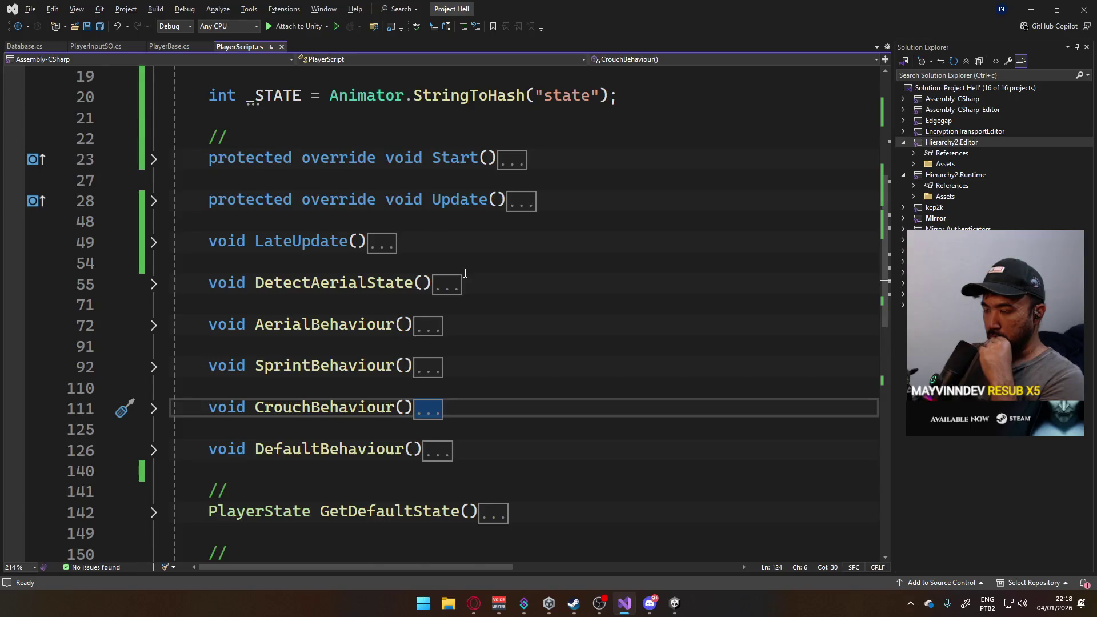
scroll(465, 273, "down", 1)
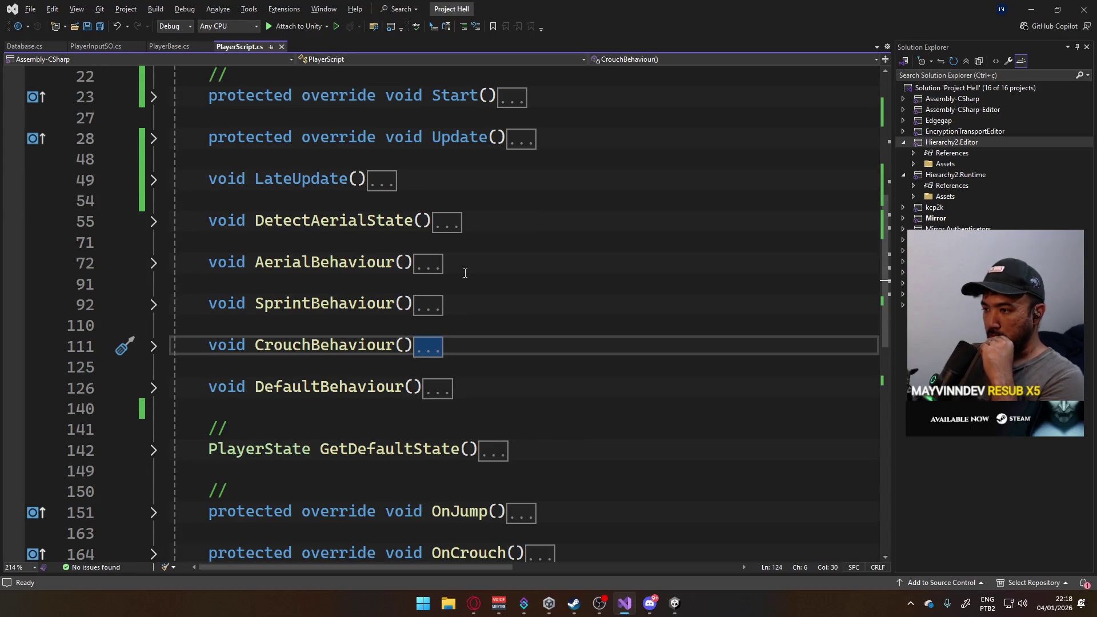
scroll(464, 273, "down", 1)
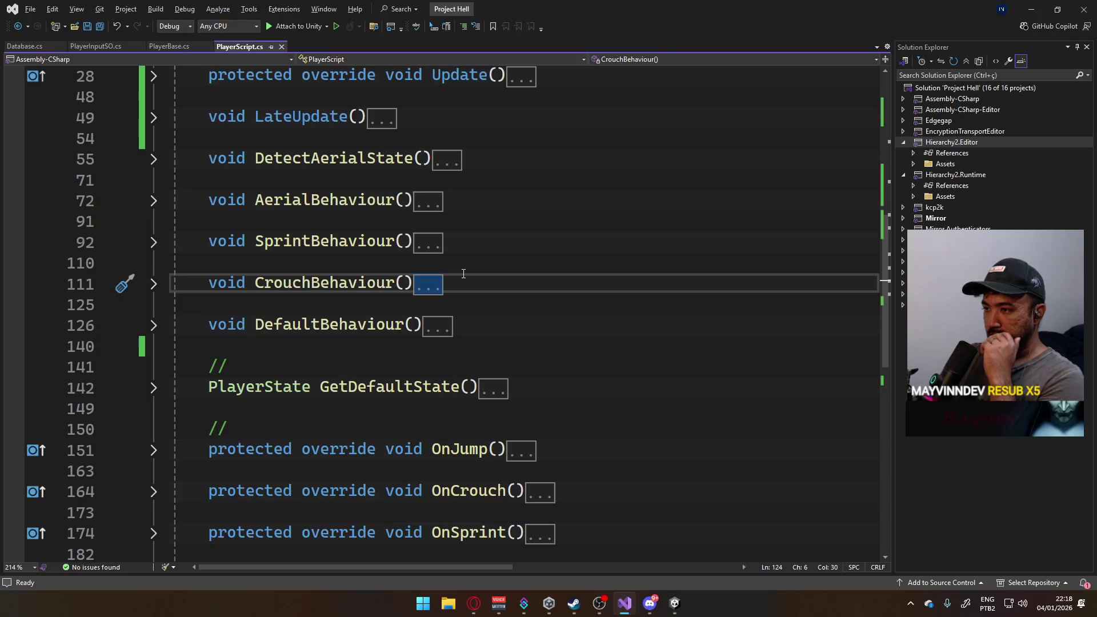
scroll(457, 258, "up", 2)
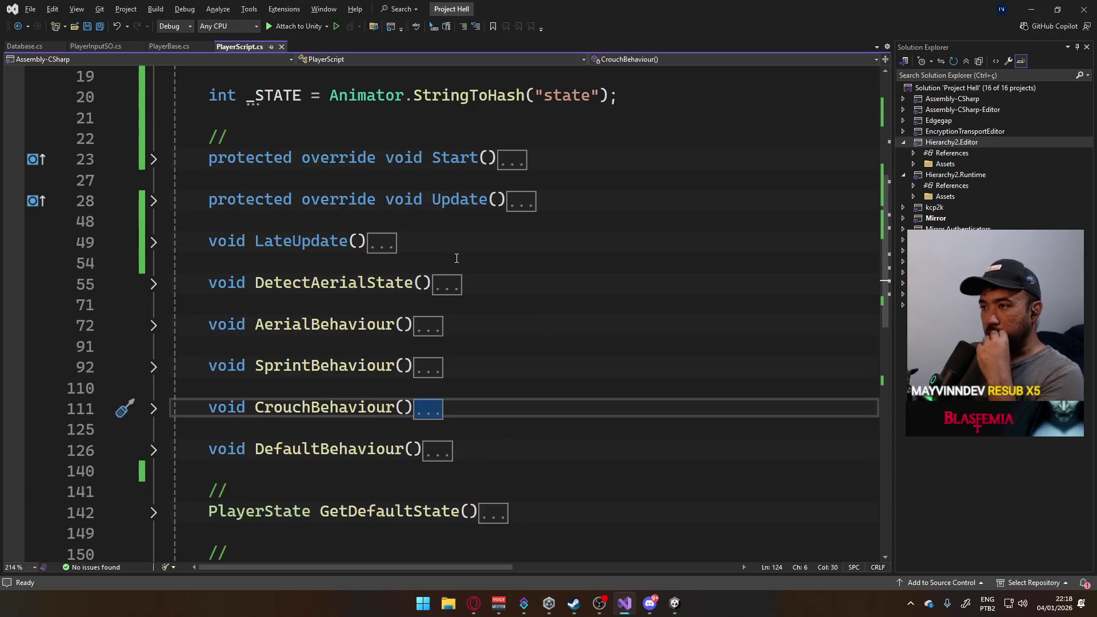
scroll(453, 262, "down", 2)
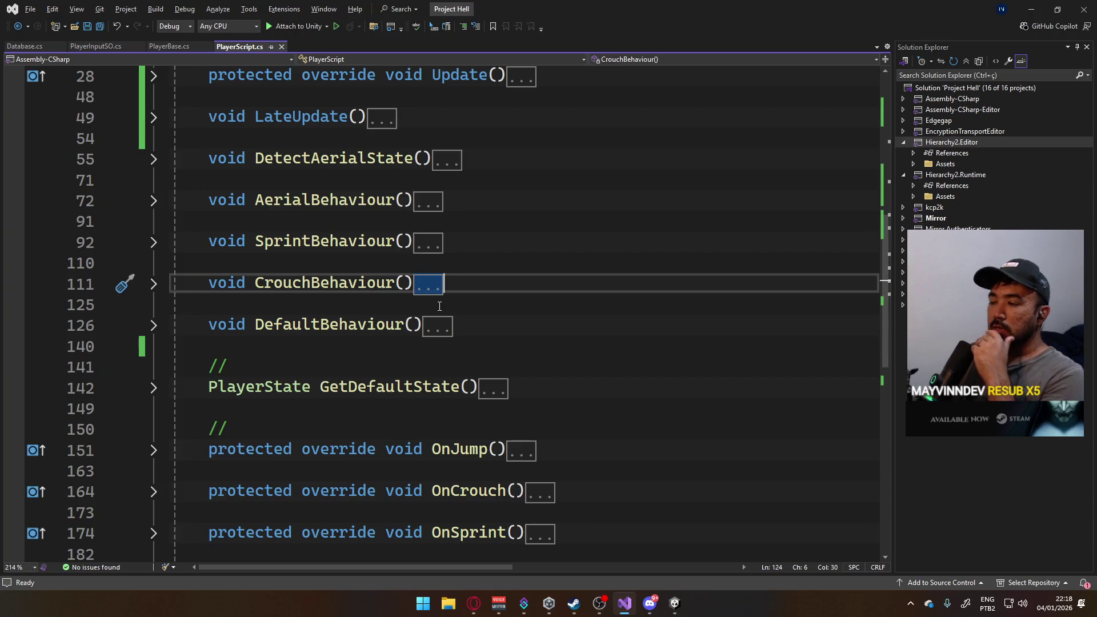
left_click(154, 242)
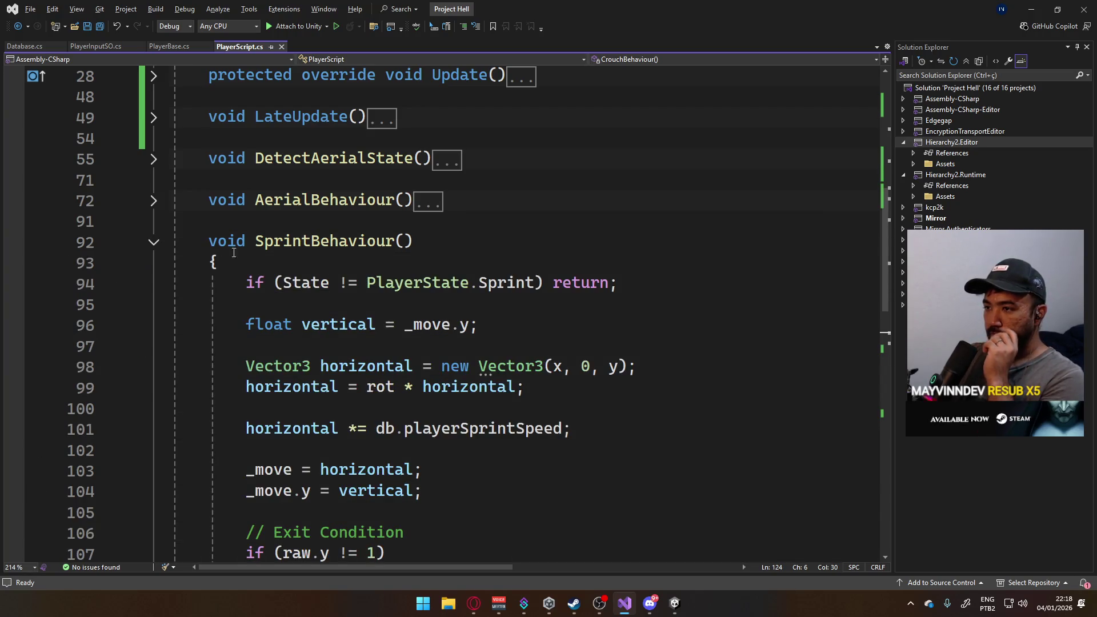
scroll(355, 266, "down", 2)
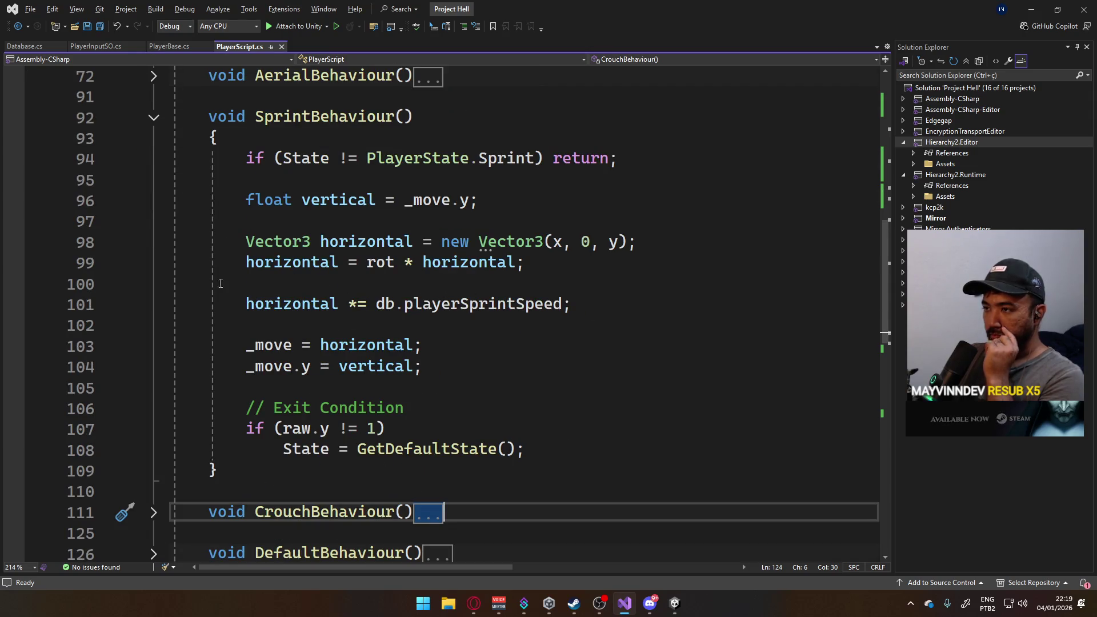
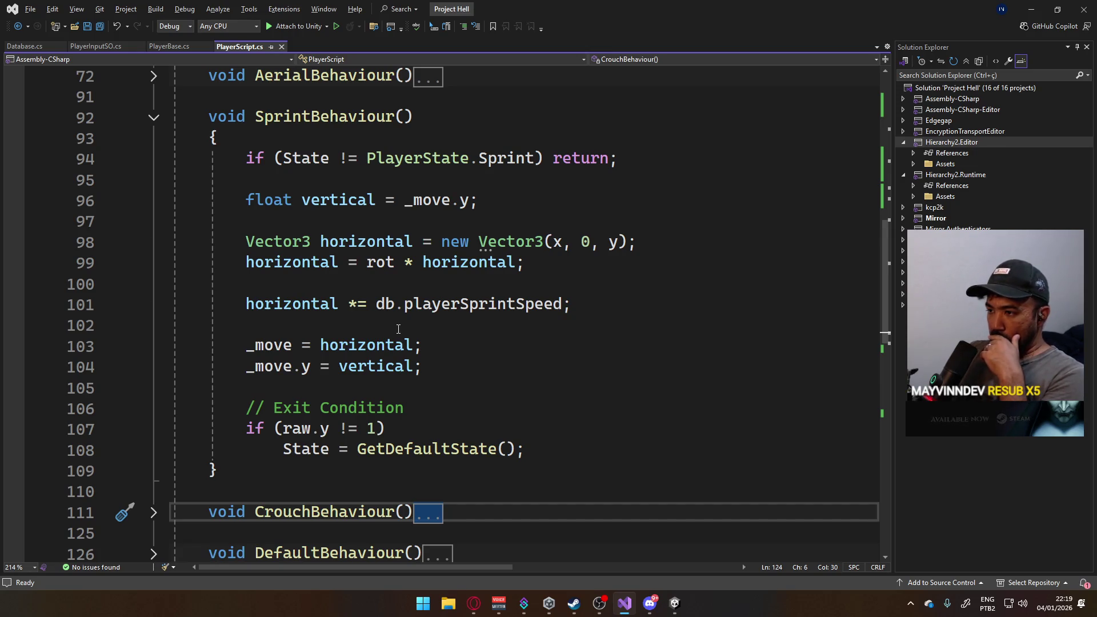
On line 101, append '* (1 + targetSpeedMult)' after db.playerSprintSpeed, before the semicolon
scroll(434, 312, "down", 2)
scroll(434, 310, "up", 2)
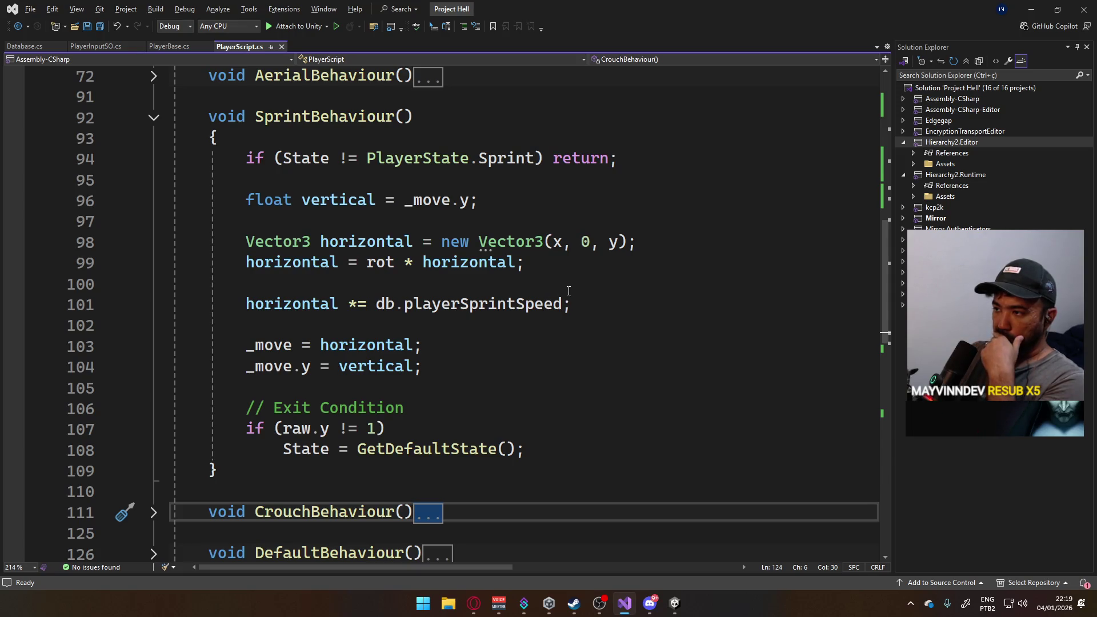
left_click(567, 292)
type("/")
key("BackSpace")
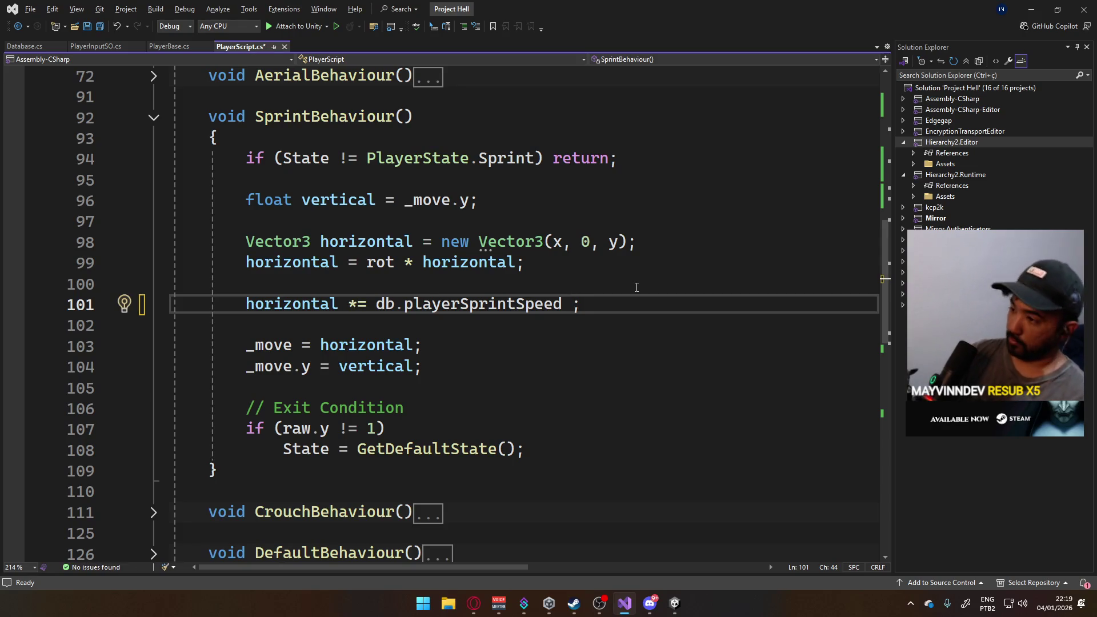
type("/*")
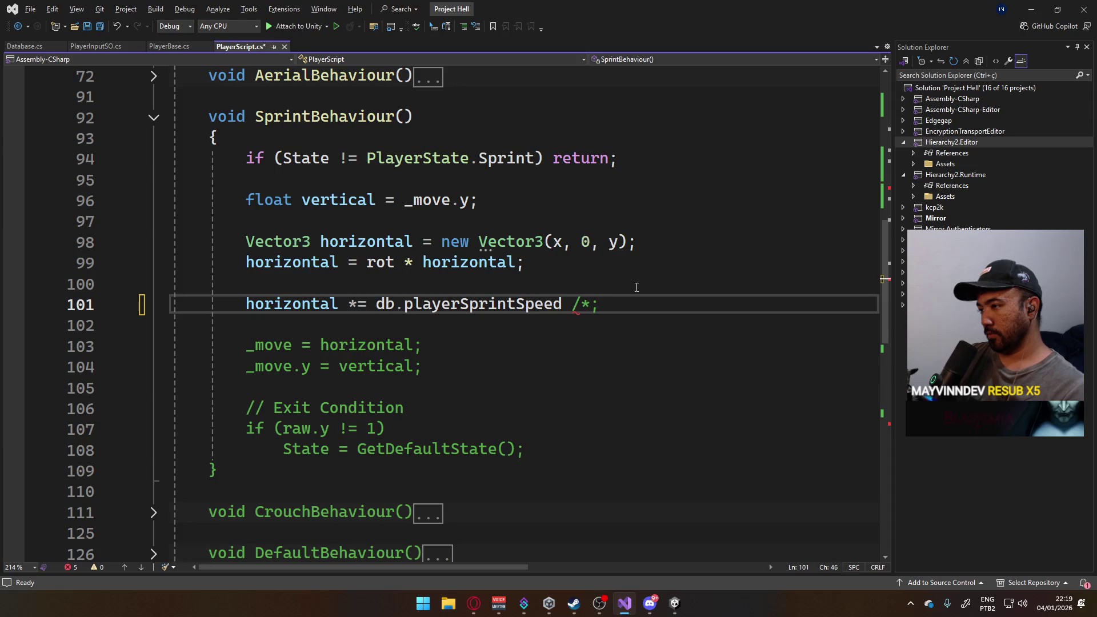
type("/")
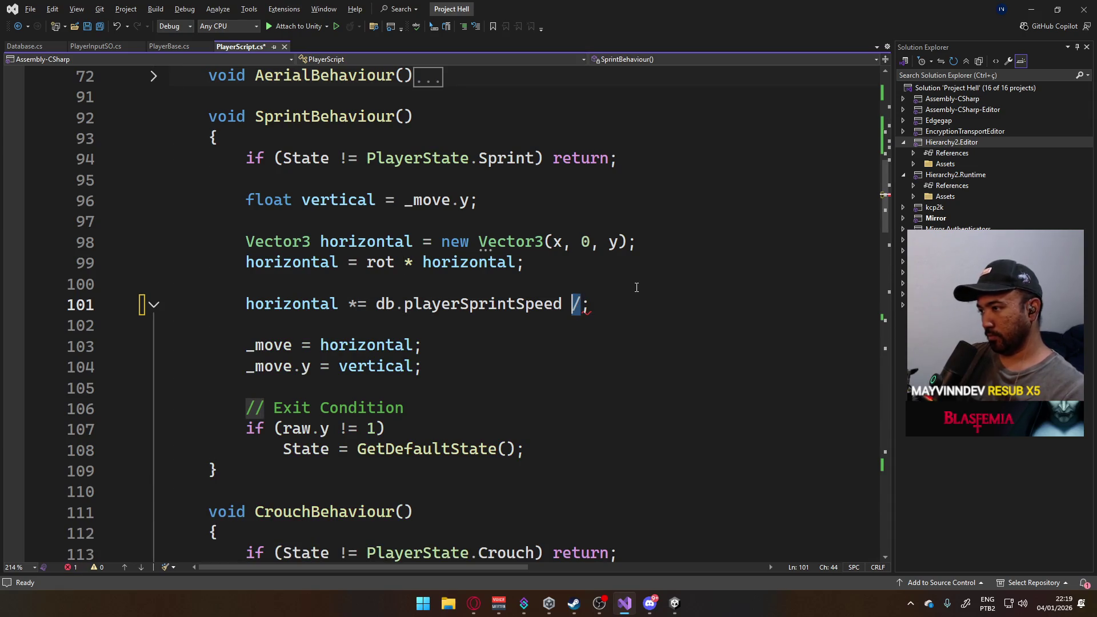
key("shift+Left")
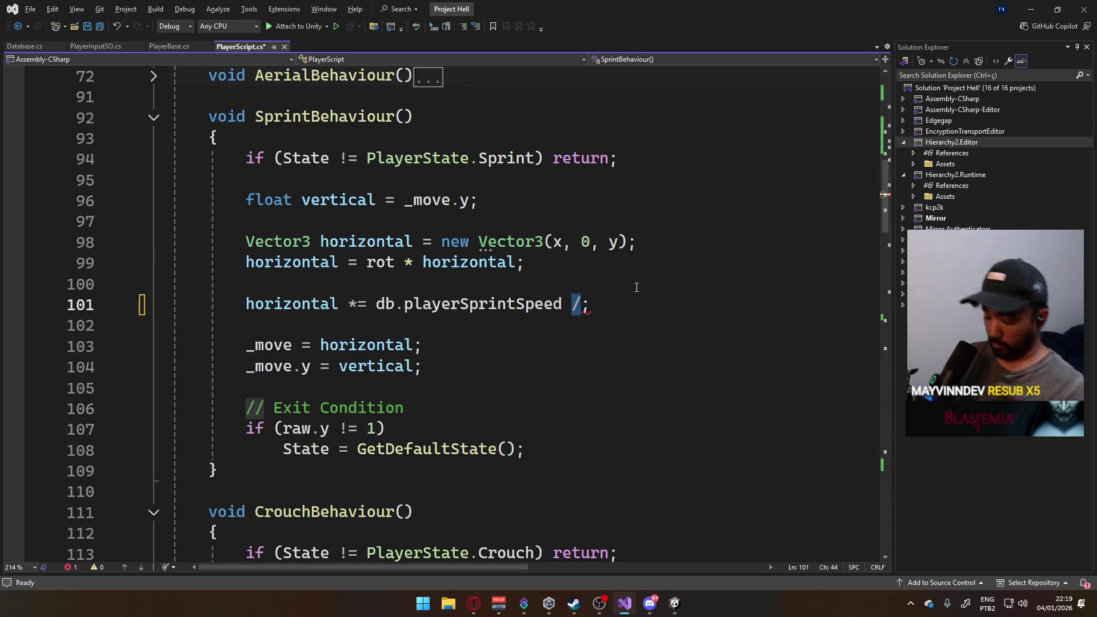
type("* 1 ")
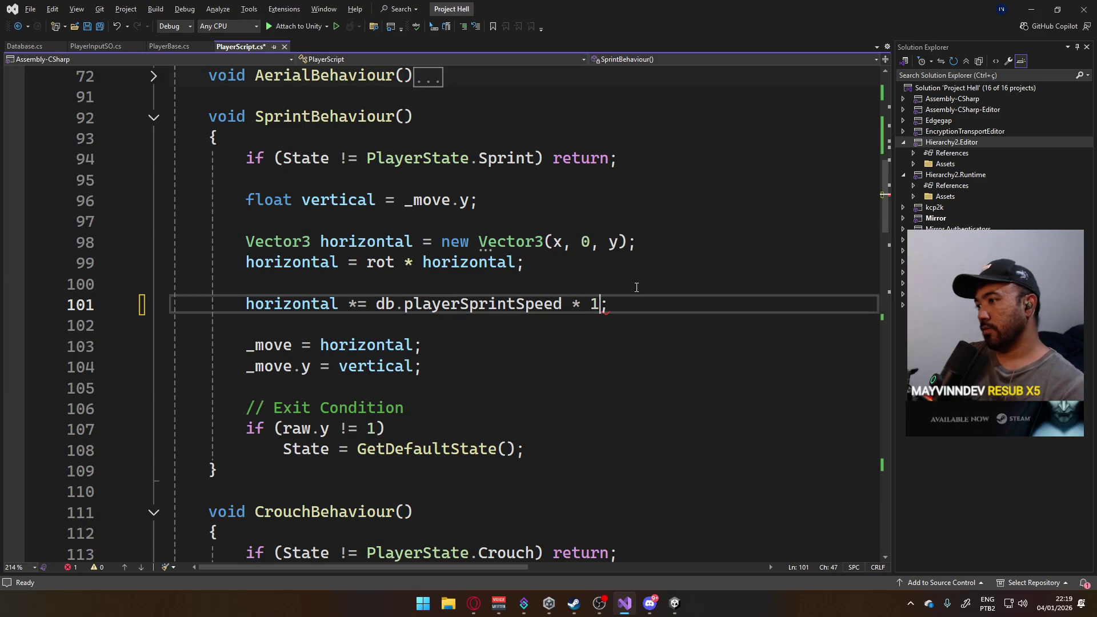
type("+ ")
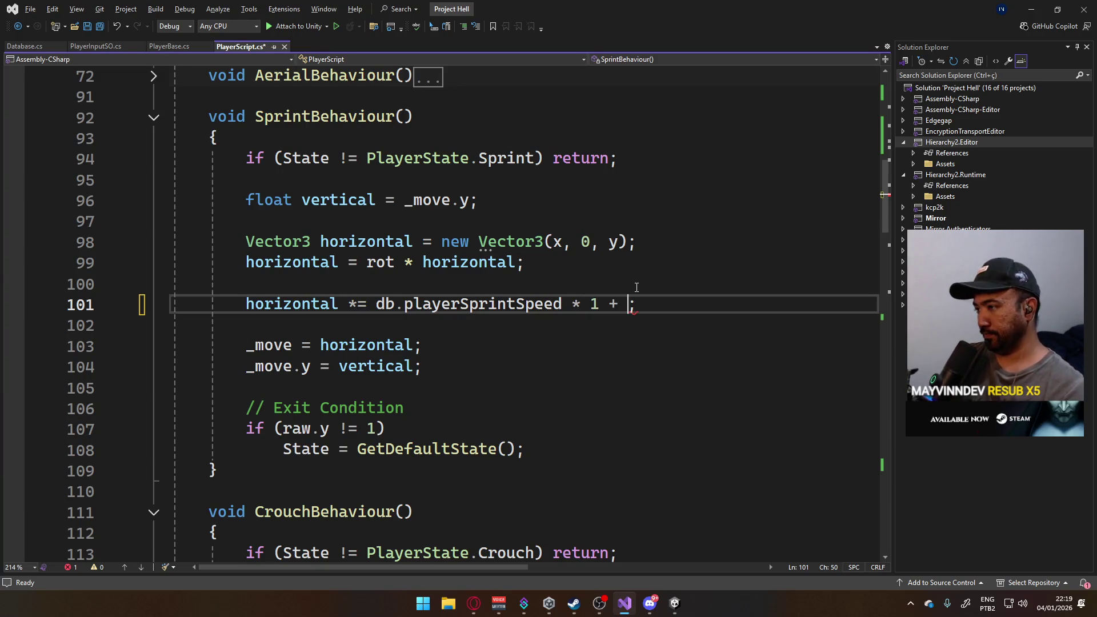
type("(")
key("Right")
key("Right")
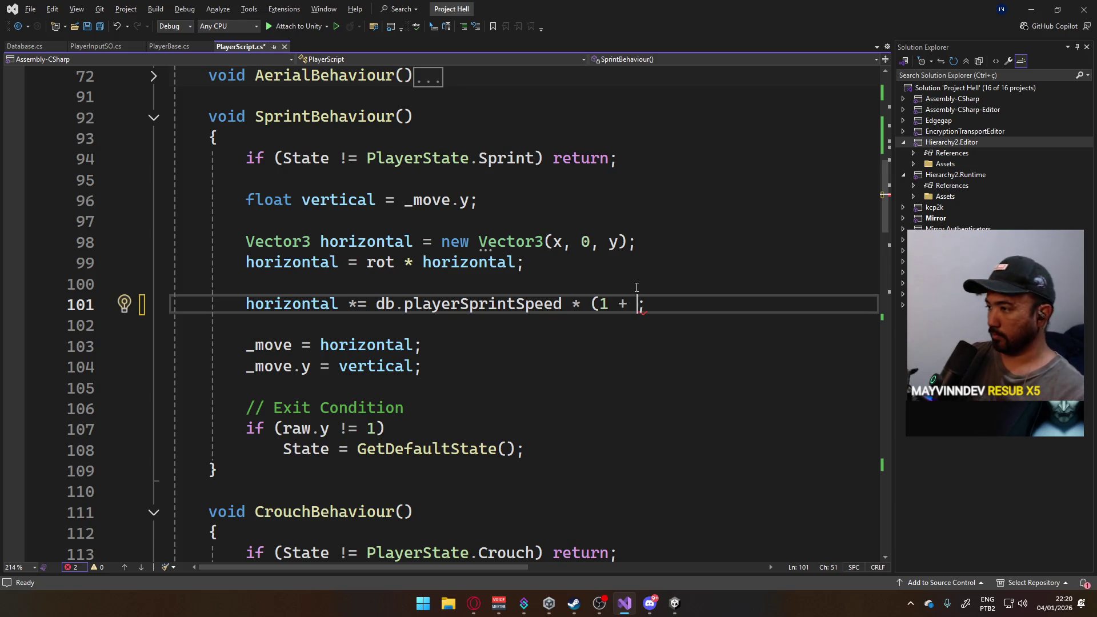
type("targetS")
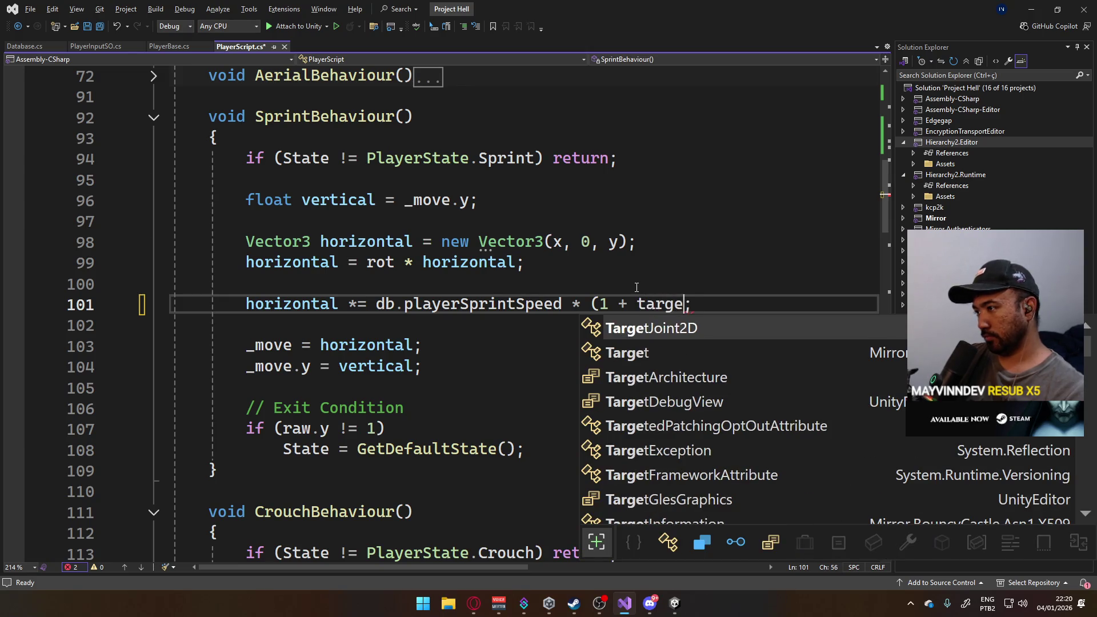
type("peedM")
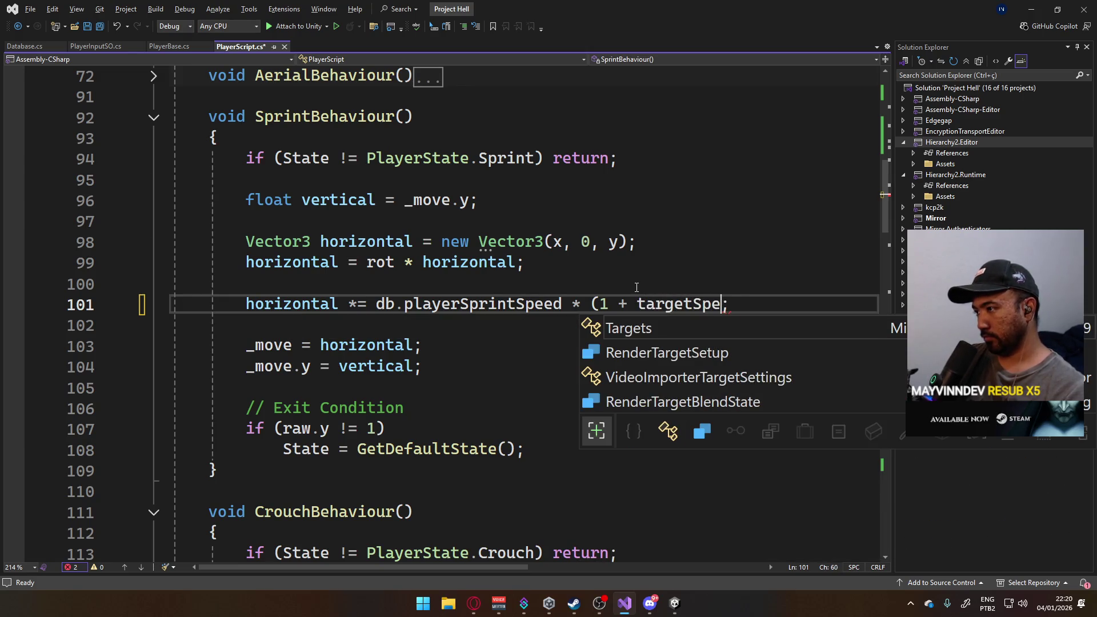
type("ult)")
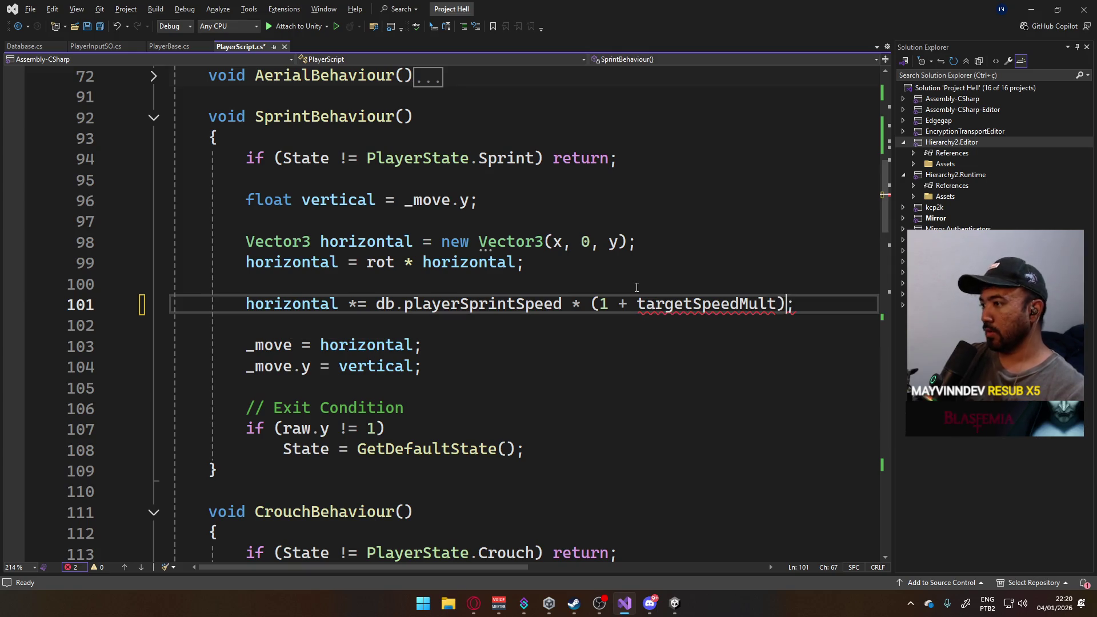
scroll(573, 354, "up", 1)
left_click(384, 154)
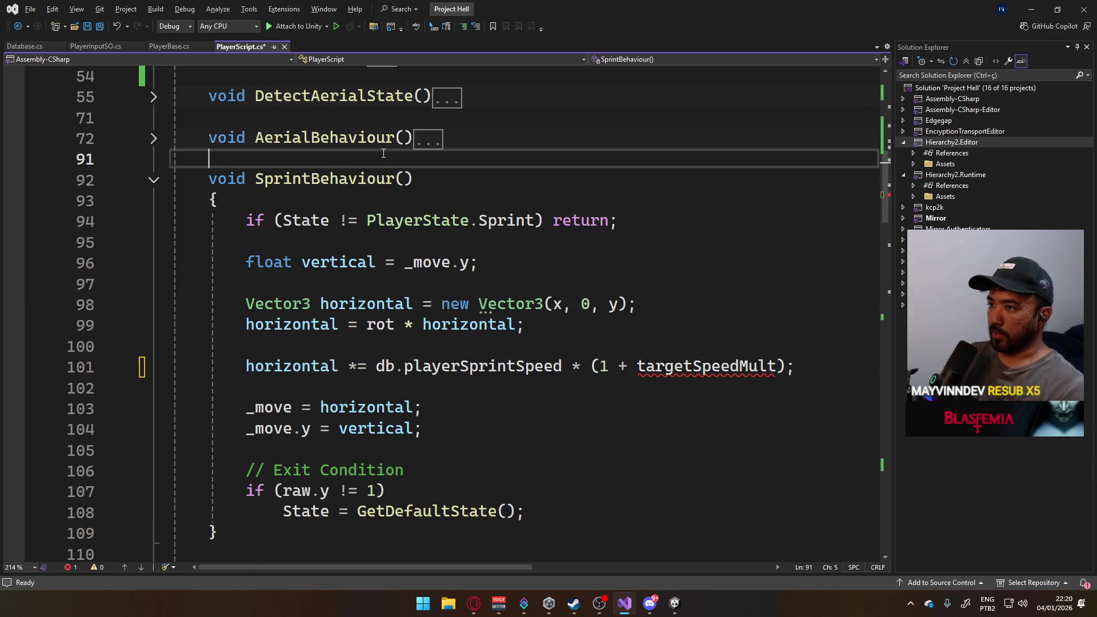
Declare 'float targetSpeedMult;' above SprintBehaviour and save the script
key("Return")
key("Return")
key("Up")
type("float ")
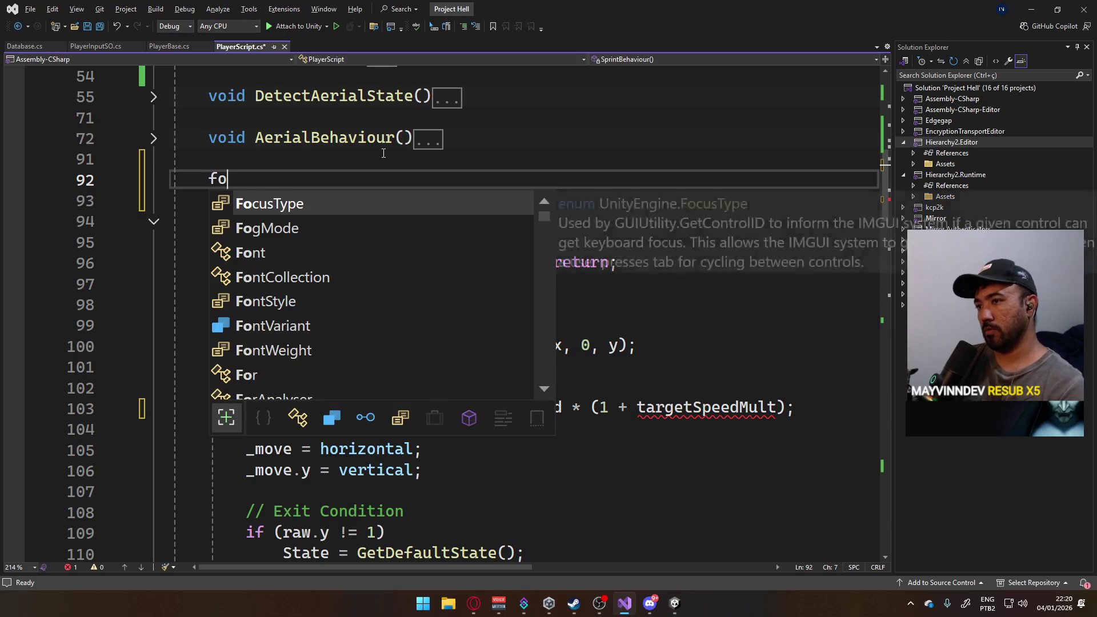
type("target")
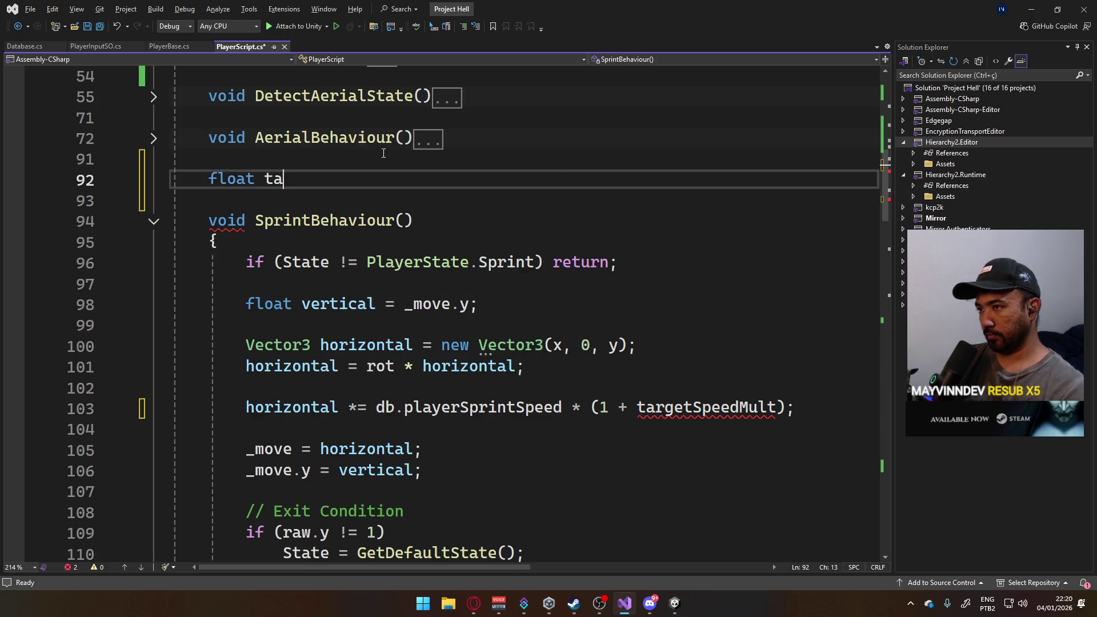
type("SpeedMult")
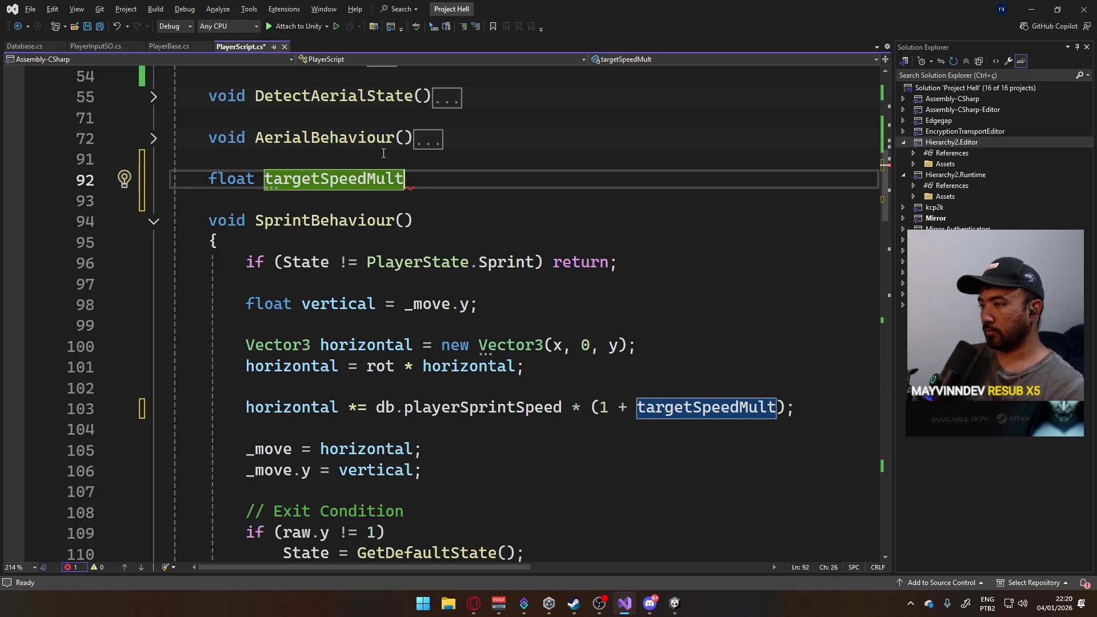
type(";")
key("ctrl+s")
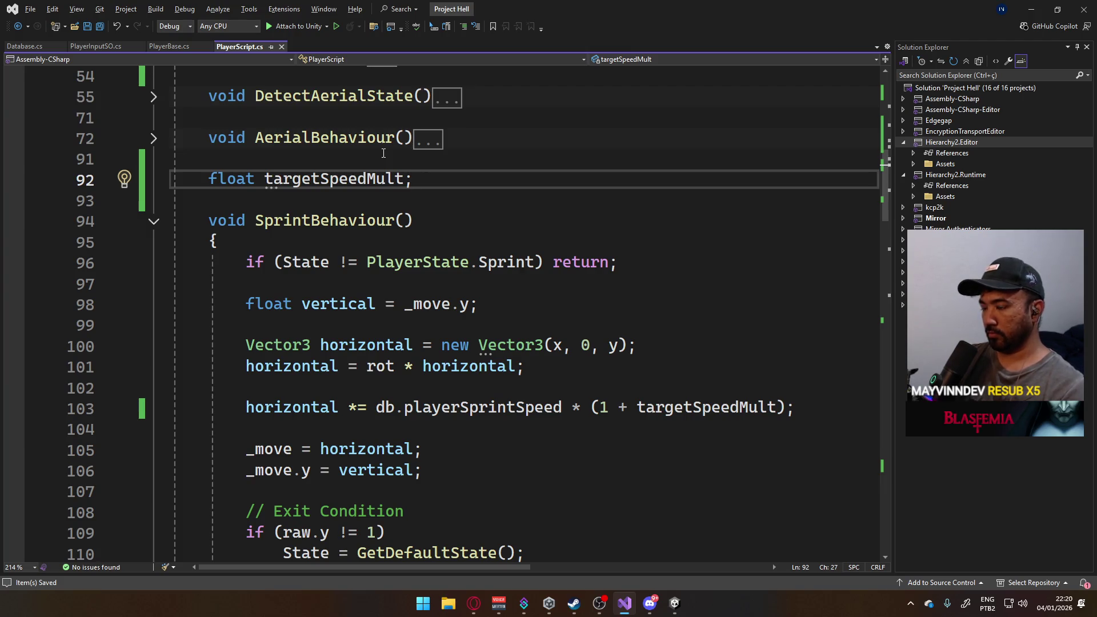
Add a 'float sprintTimer;' field below targetSpeedMult and save
key("Return")
type("float sprint")
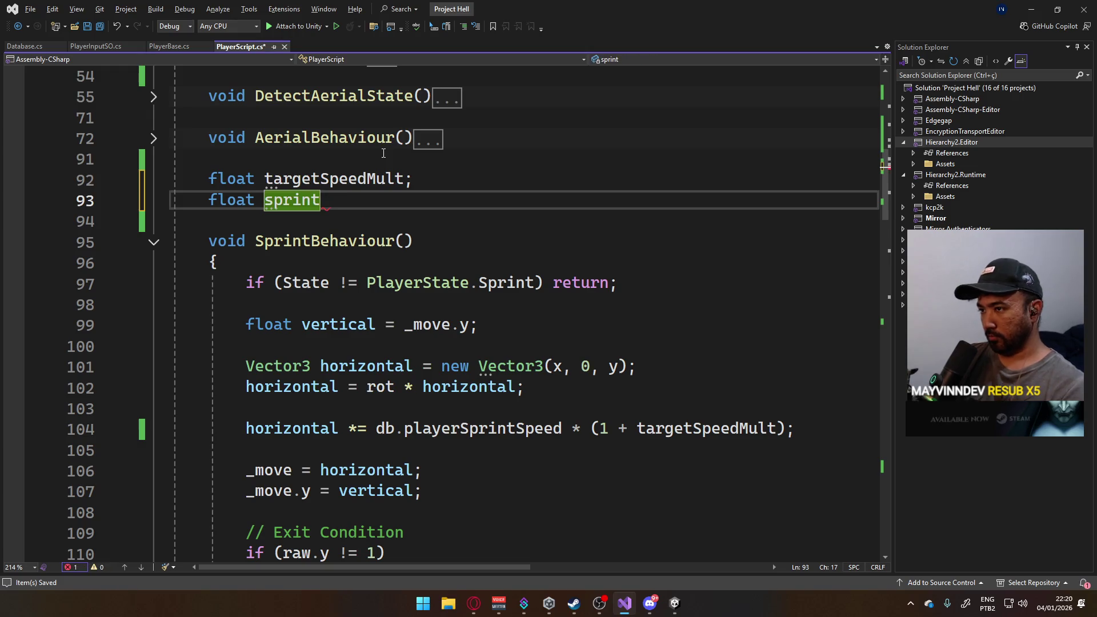
type("Timer;")
key("ctrl+s")
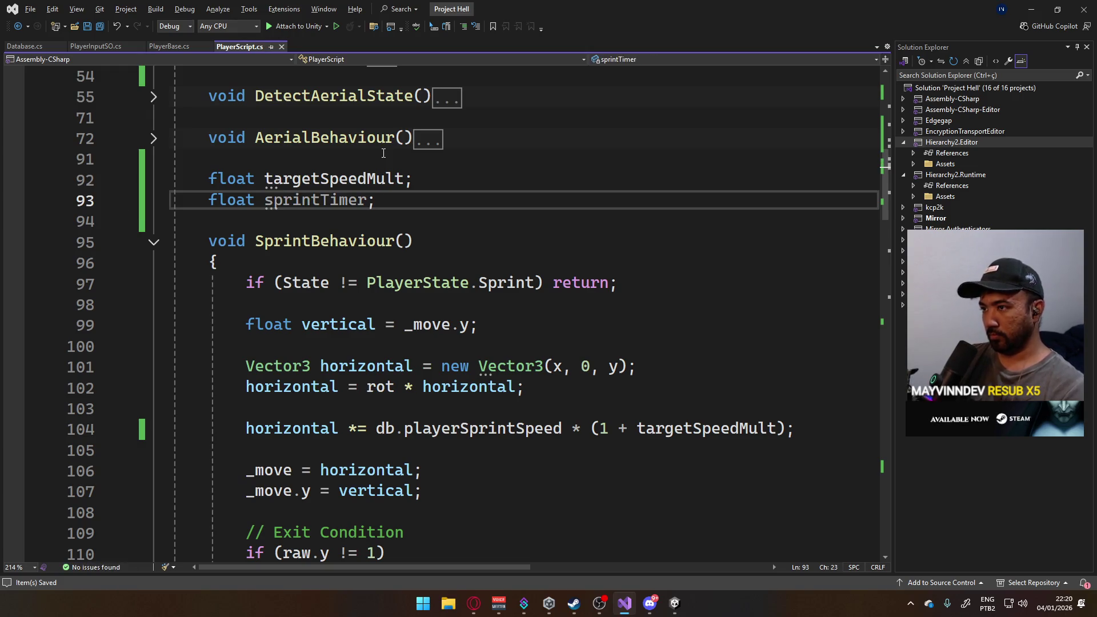
key("Left")
key("Left")
key("Left")
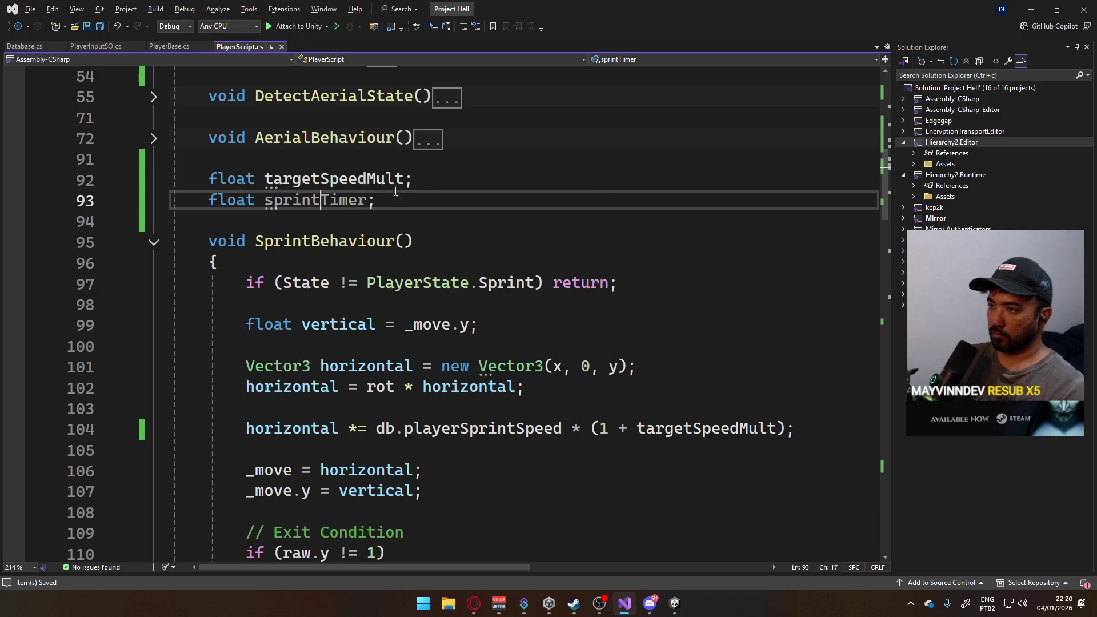
key("ctrl+r")
key("ctrl+r")
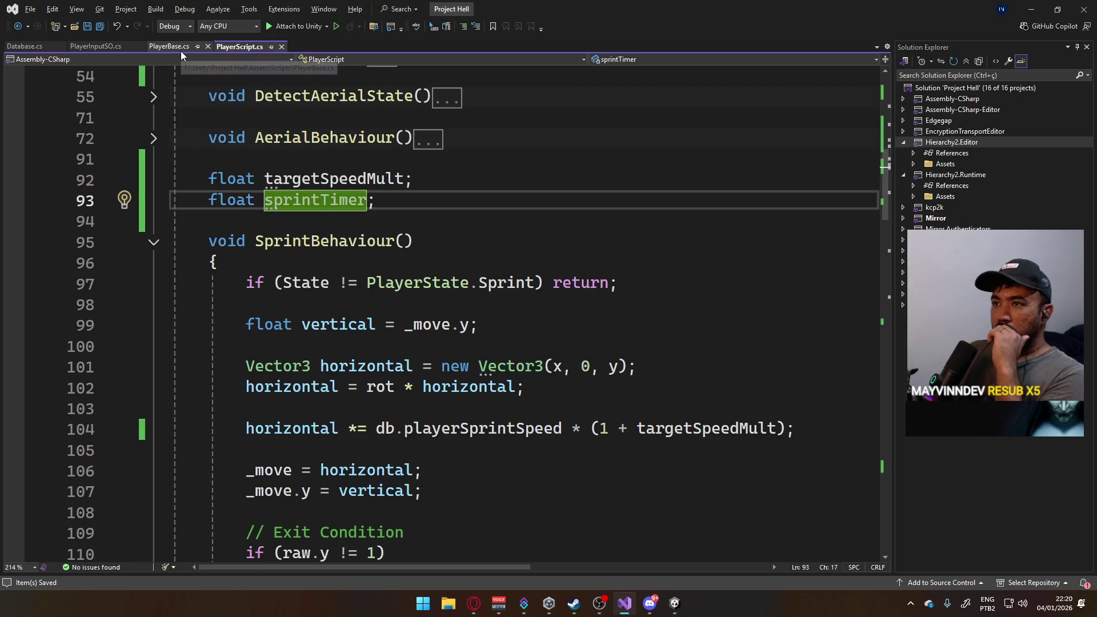
left_click(498, 242)
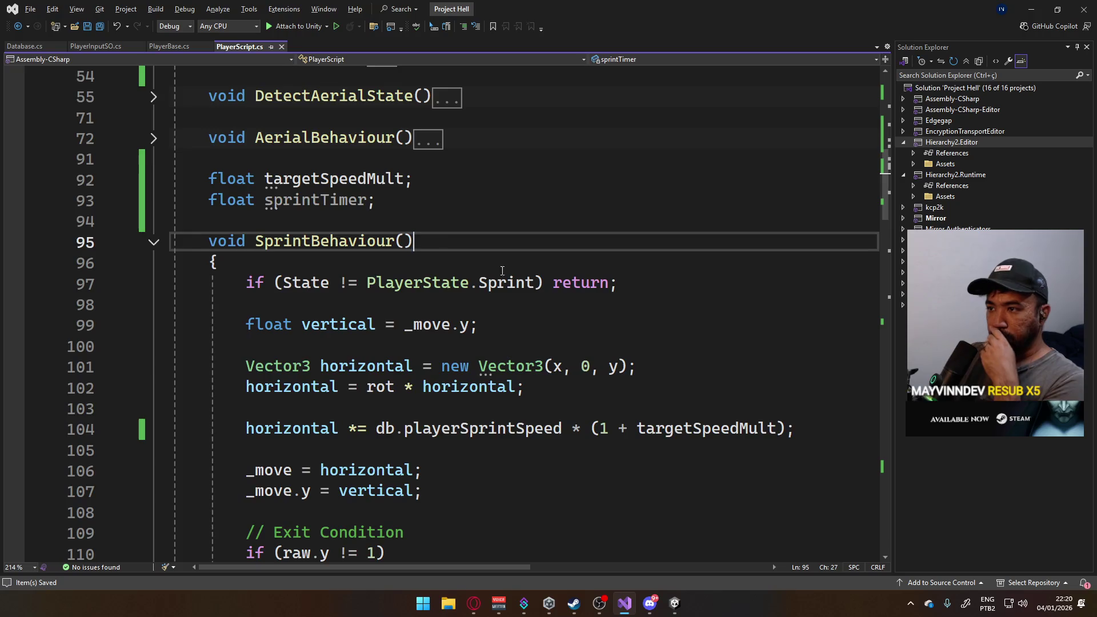
Expand the Update method and add comment lines after base.Update()
scroll(455, 315, "up", 3)
scroll(455, 315, "up", 4)
scroll(233, 349, "down", 2)
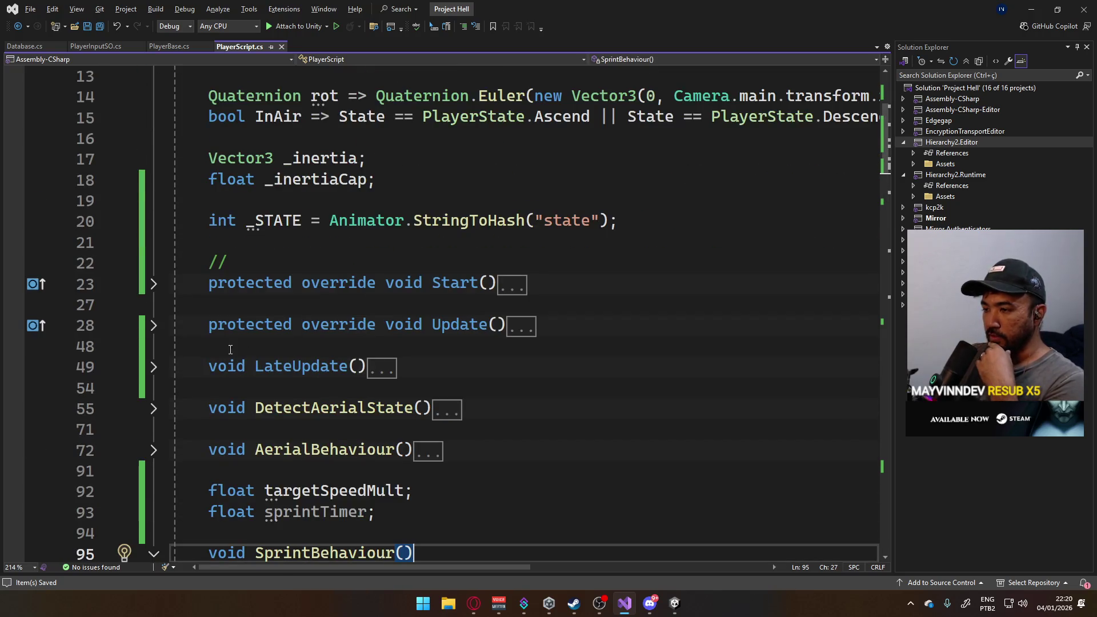
scroll(198, 351, "up", 2)
scroll(336, 337, "down", 3)
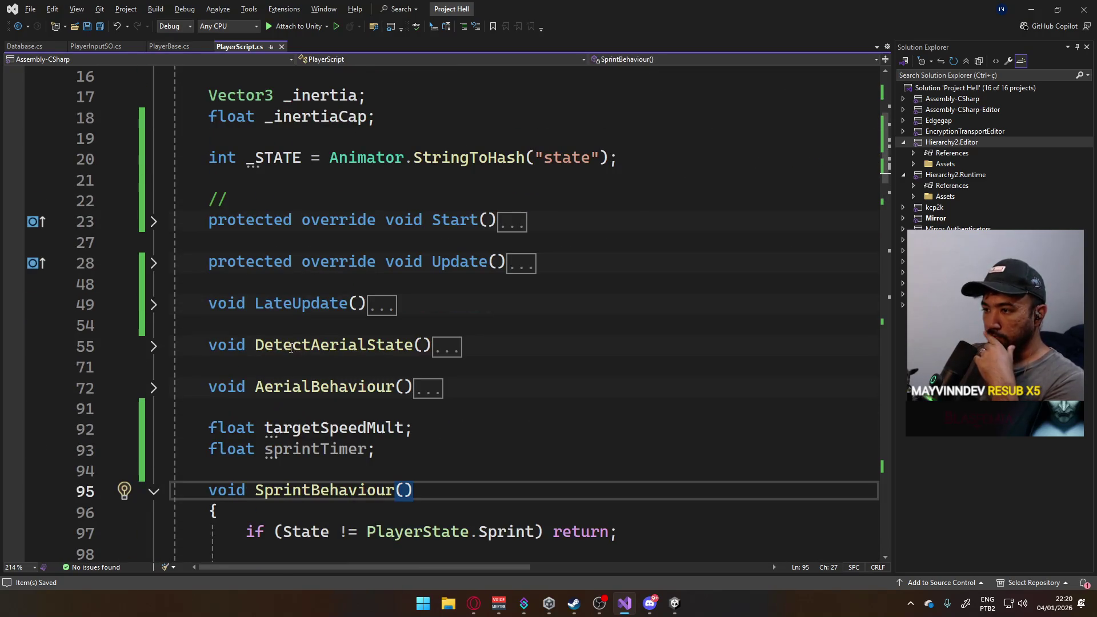
scroll(413, 360, "up", 4)
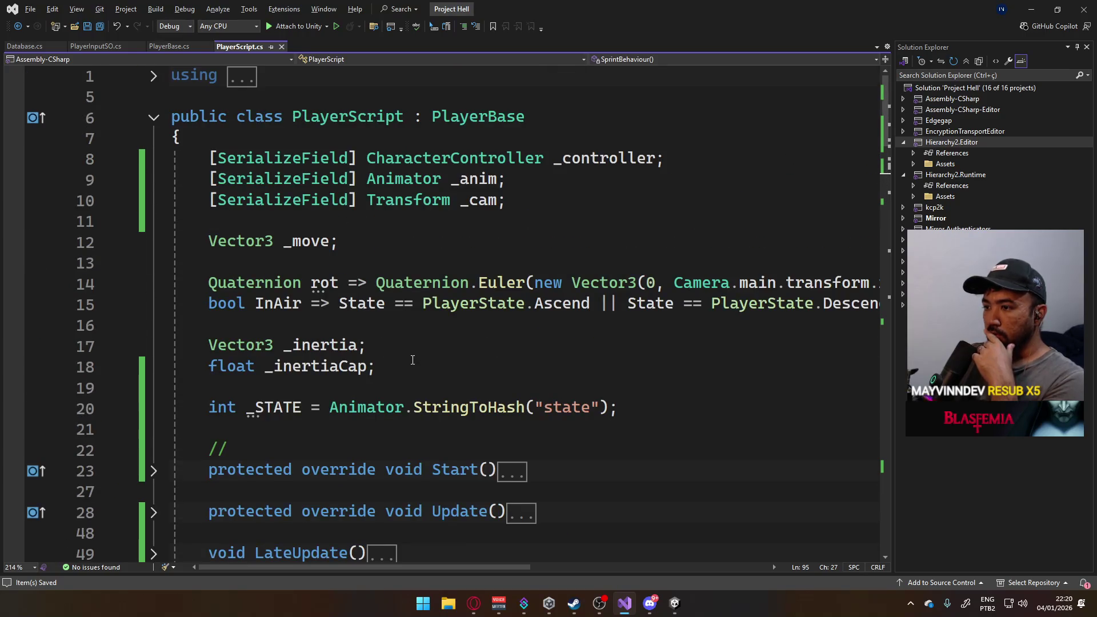
scroll(412, 360, "down", 2)
left_click(153, 387)
scroll(416, 364, "down", 7)
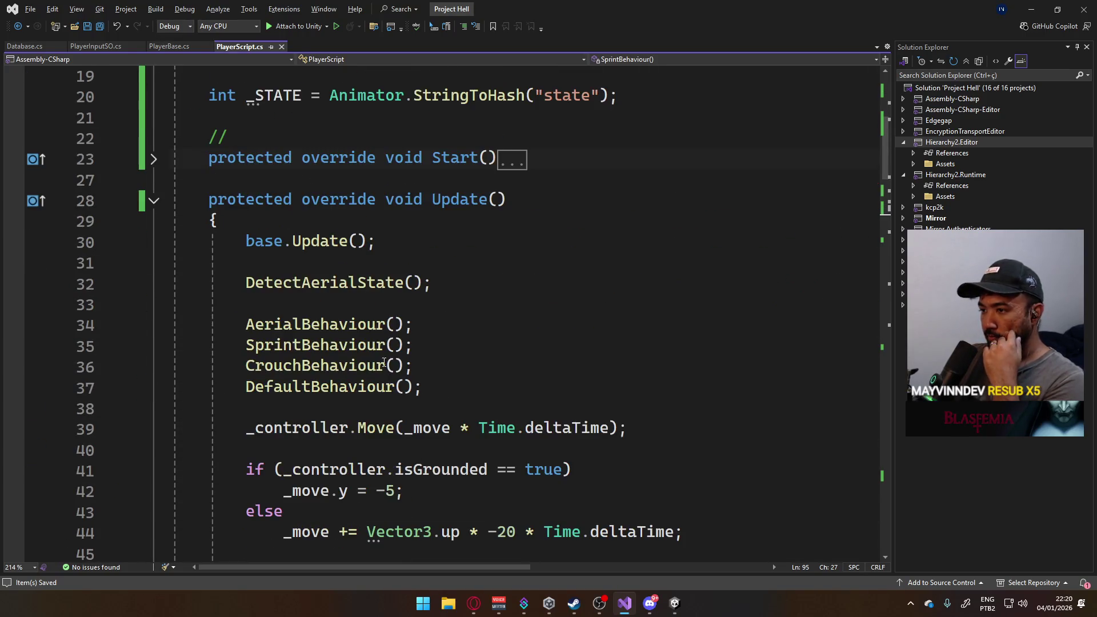
left_click(498, 227)
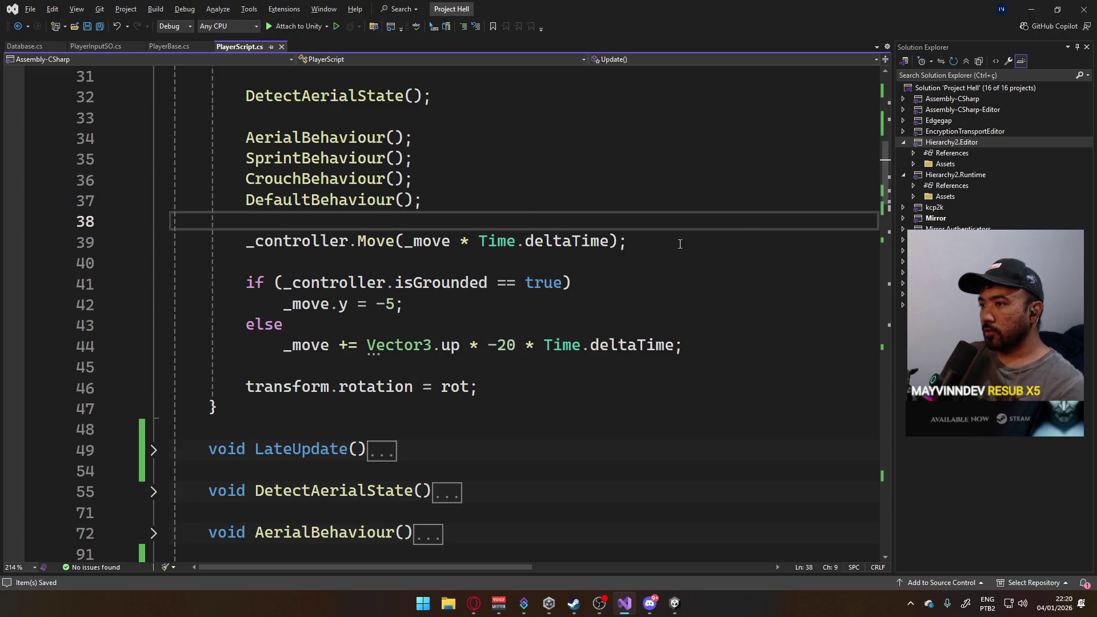
scroll(541, 204, "up", 1)
left_click(541, 140)
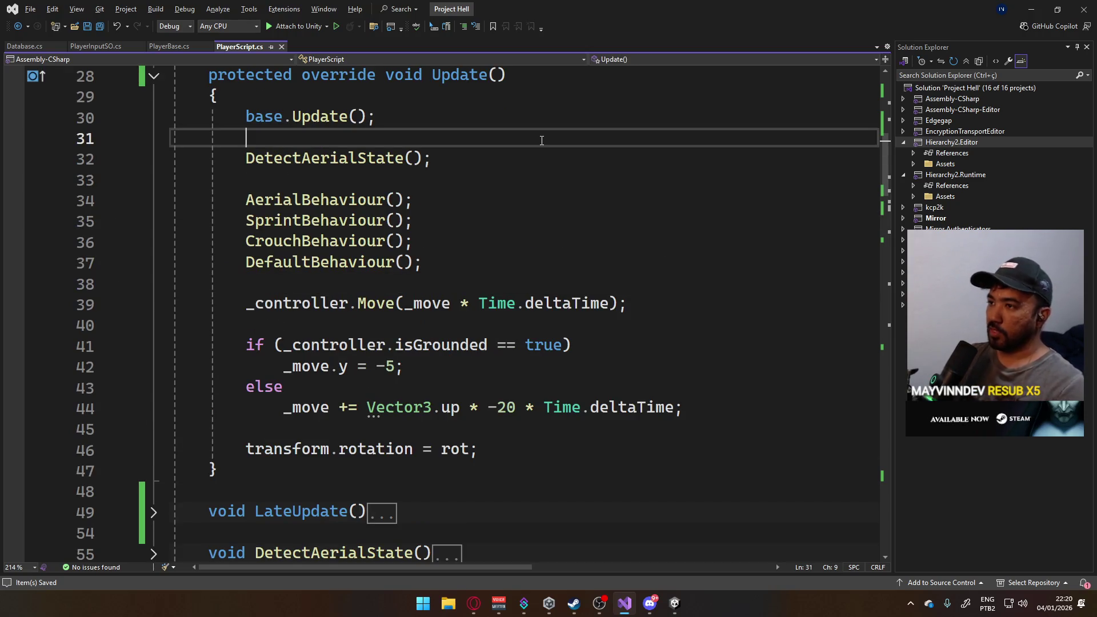
key("Return")
key("Return")
type("//")
left_click(541, 141)
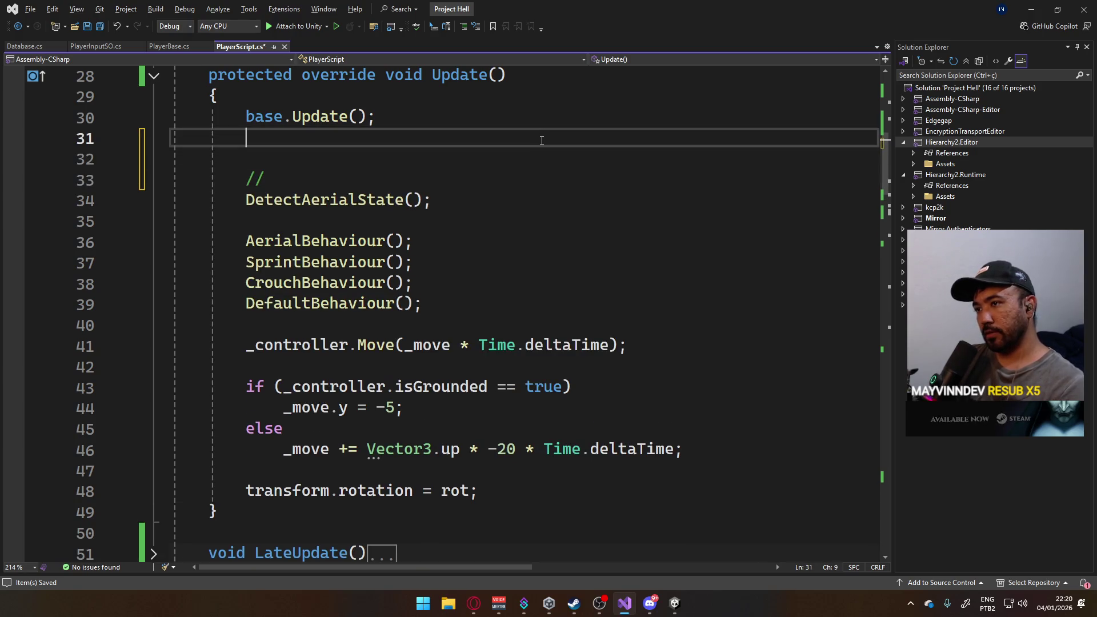
key("Return")
type("//")
key("Return")
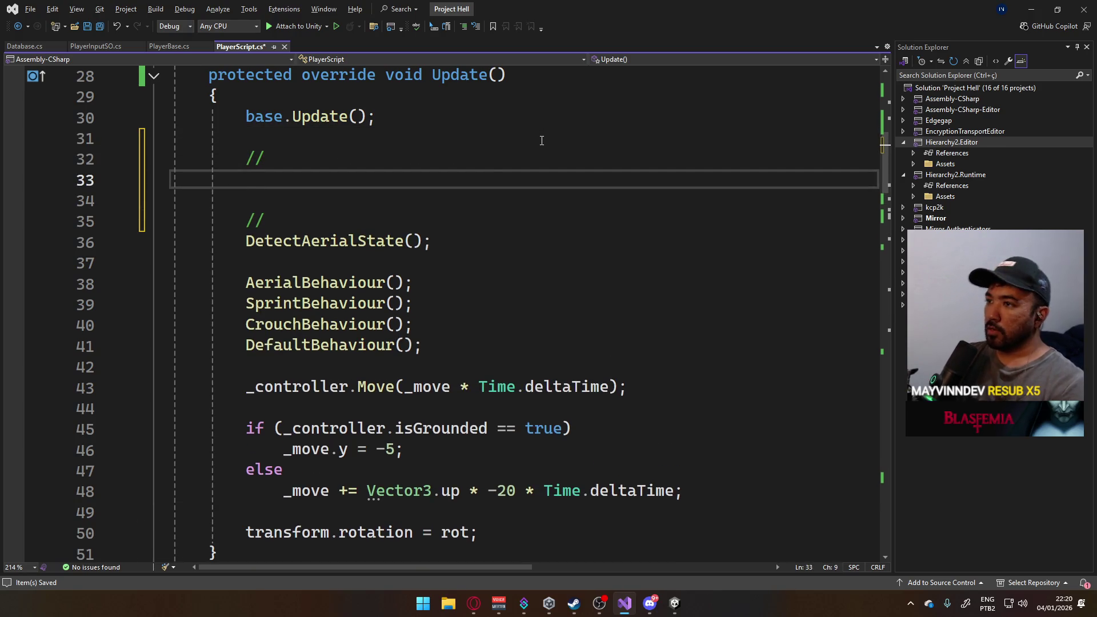
Add 'if (State == PlayerState.Sprint)' that adds Time.deltaTime to sprintTimer
type("if (State == ")
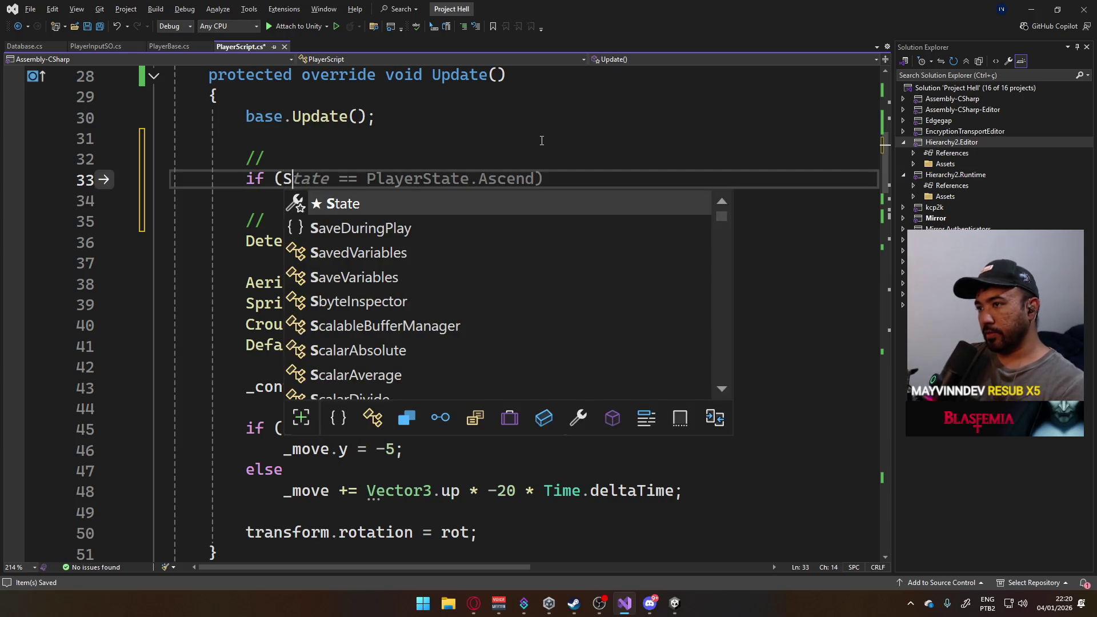
type("PlayerState.sp")
key("Tab")
type(")")
key("Return")
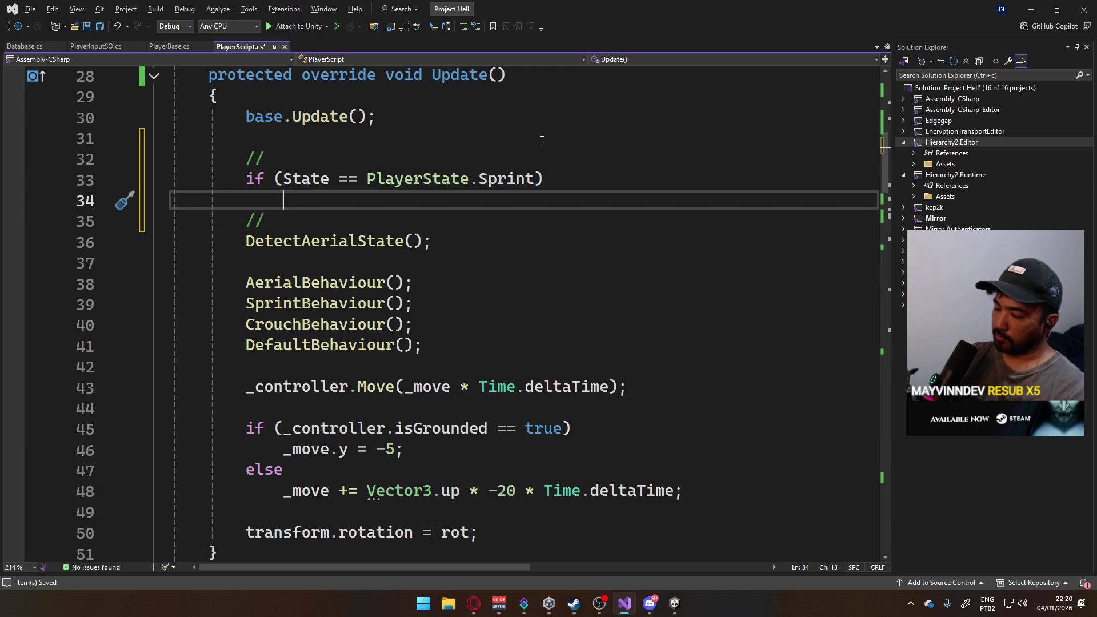
type("sprin")
key("Tab")
type("+= Time.deltaTime")
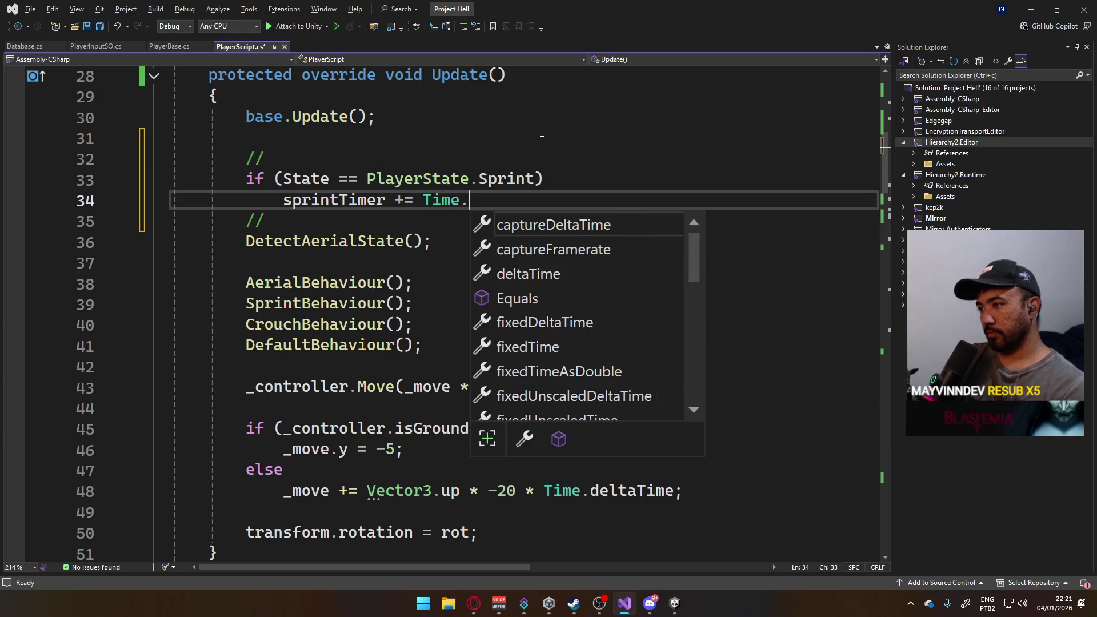
type(";")
key("Return")
key("Return")
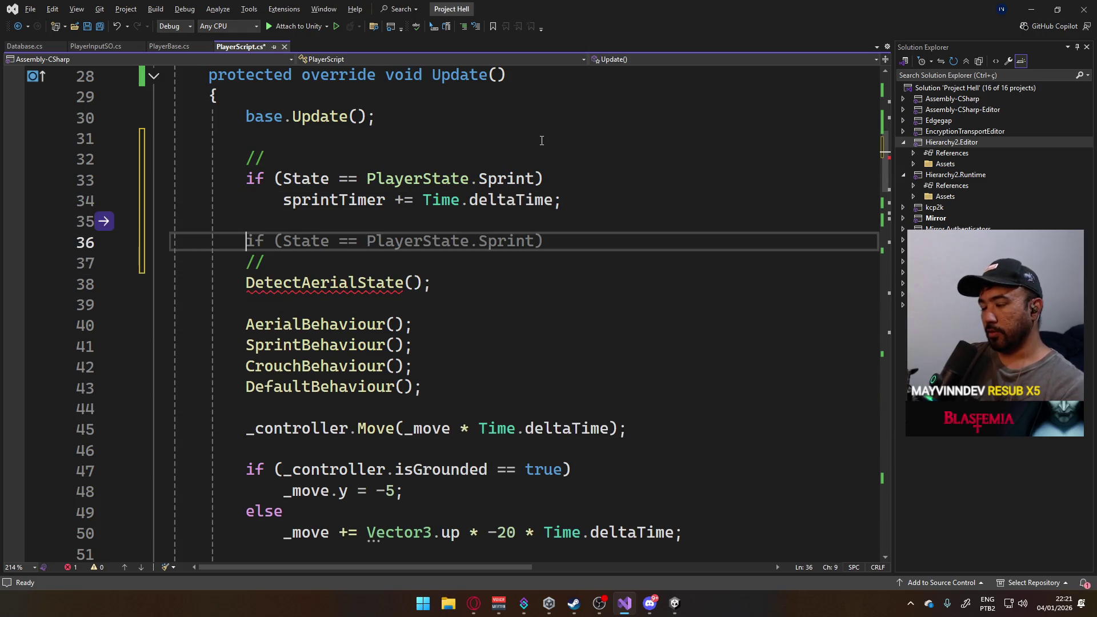
Add 'sprintTimer = Mathf.Clamp(sprintTimer, 0, 0.4f);' and save
type("spr")
key("Tab")
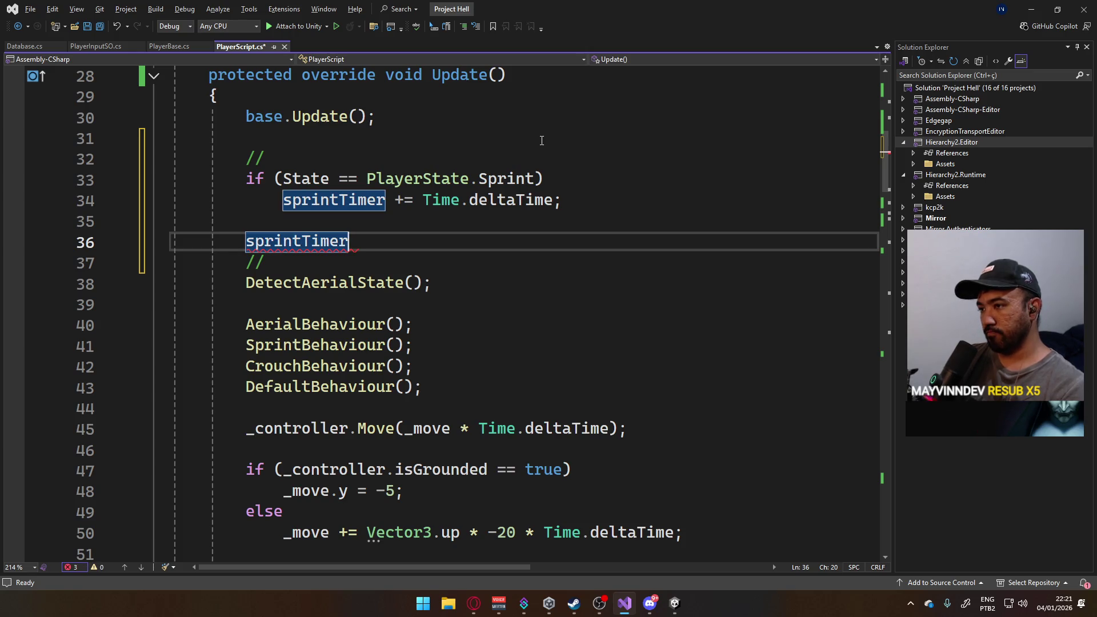
type("= Mathf.Clamp")
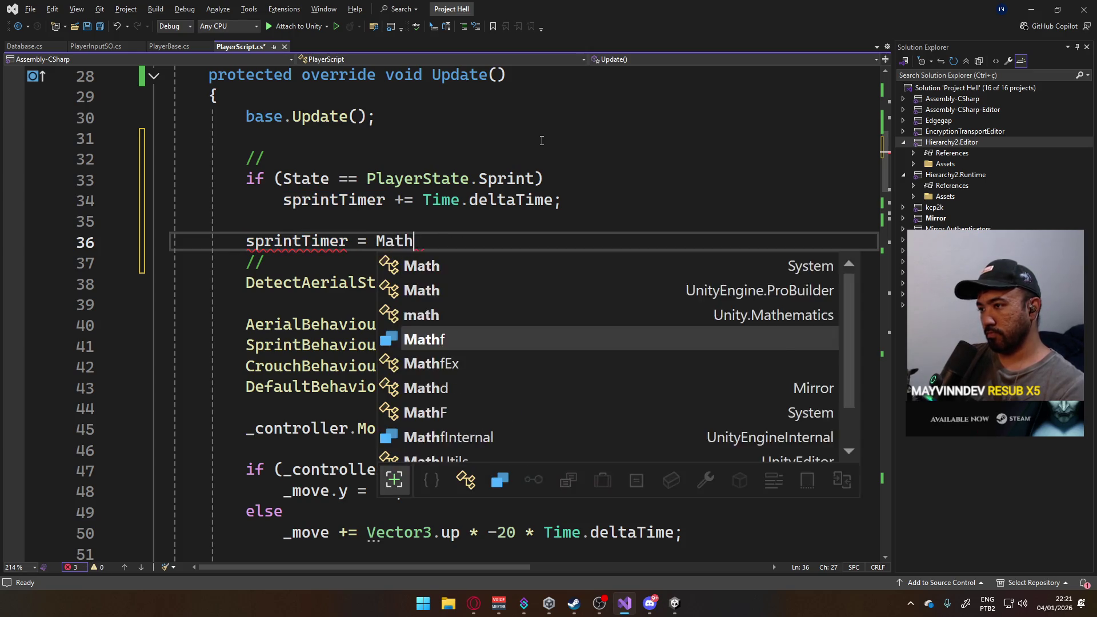
type("(")
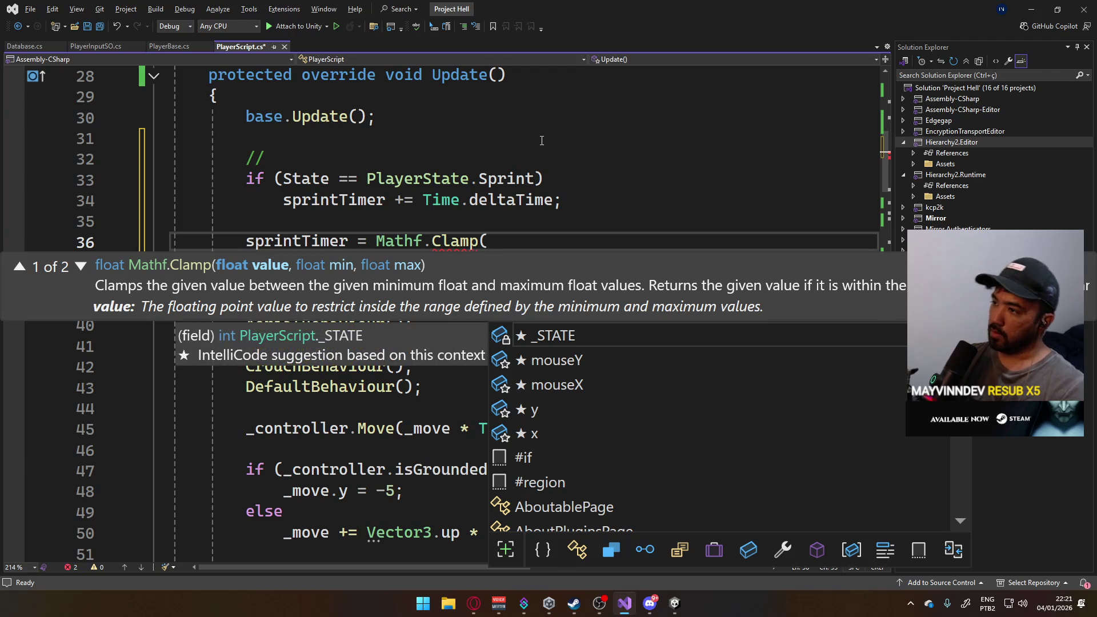
type("sprintTimer,")
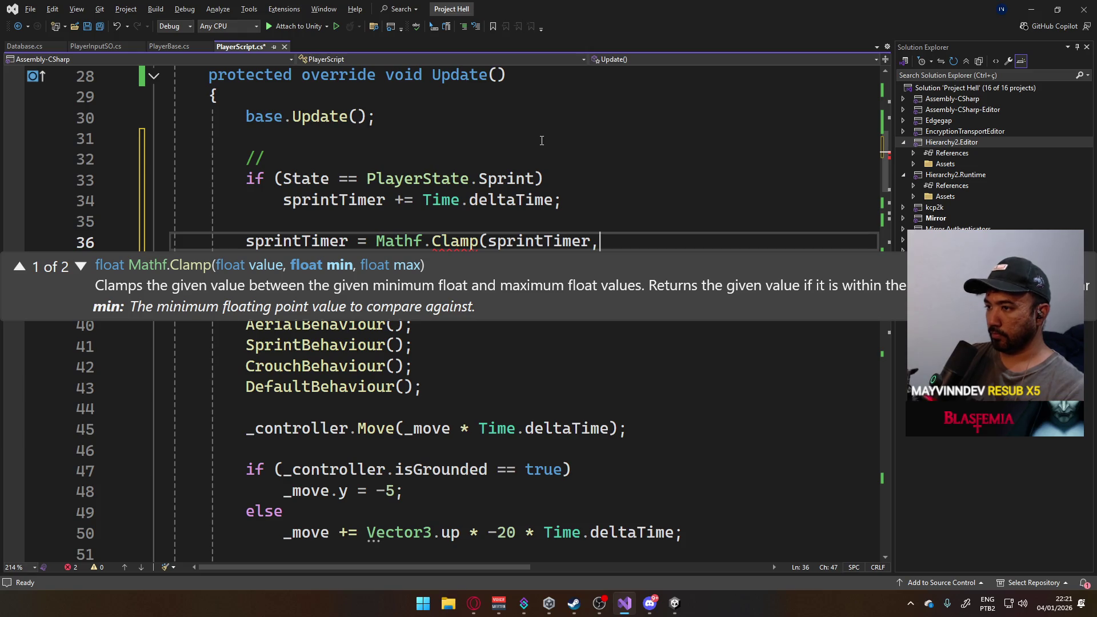
type(" 0,")
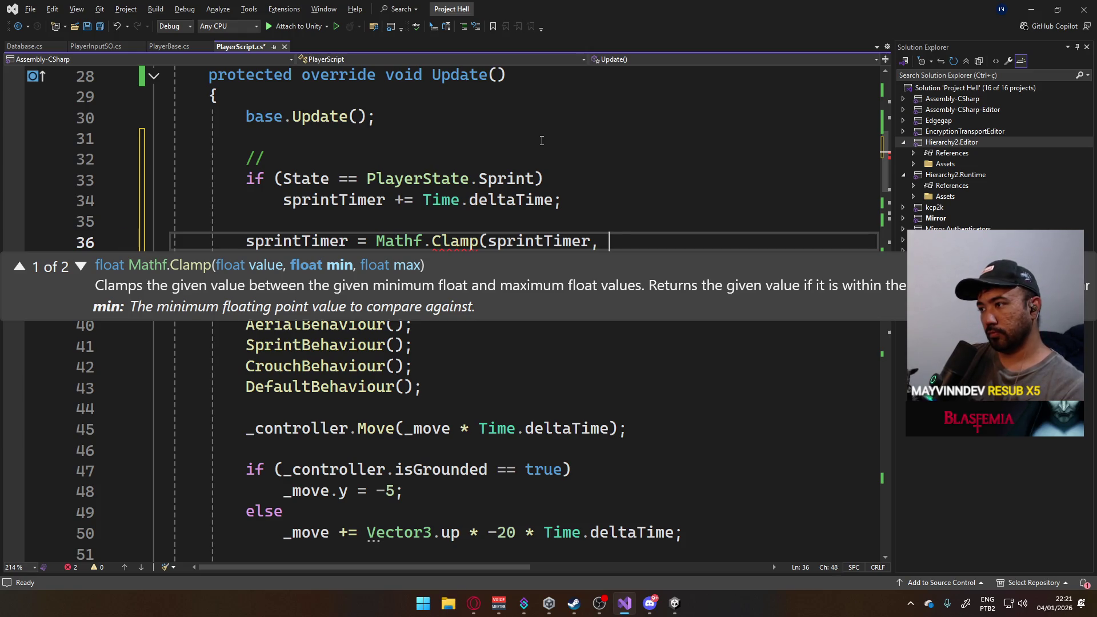
key("BackSpace")
type(",")
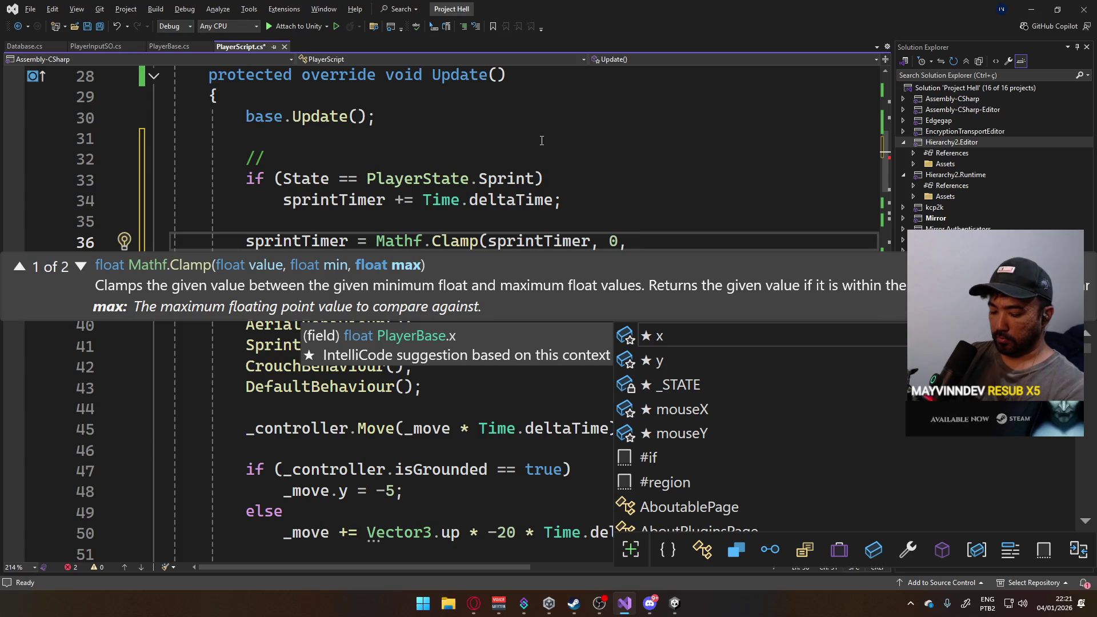
type("4")
key("BackSpace")
type("0.4f);")
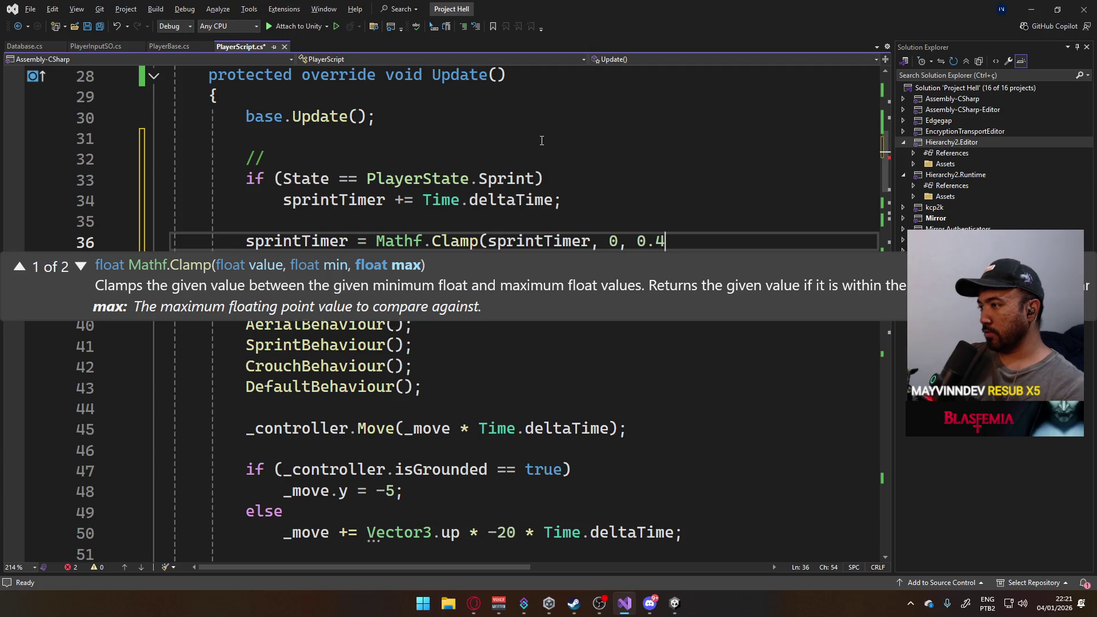
key("ctrl+s")
In the browser, pause the video and search YouTube for 'hans zimmer rush'
key("alt+Tab")
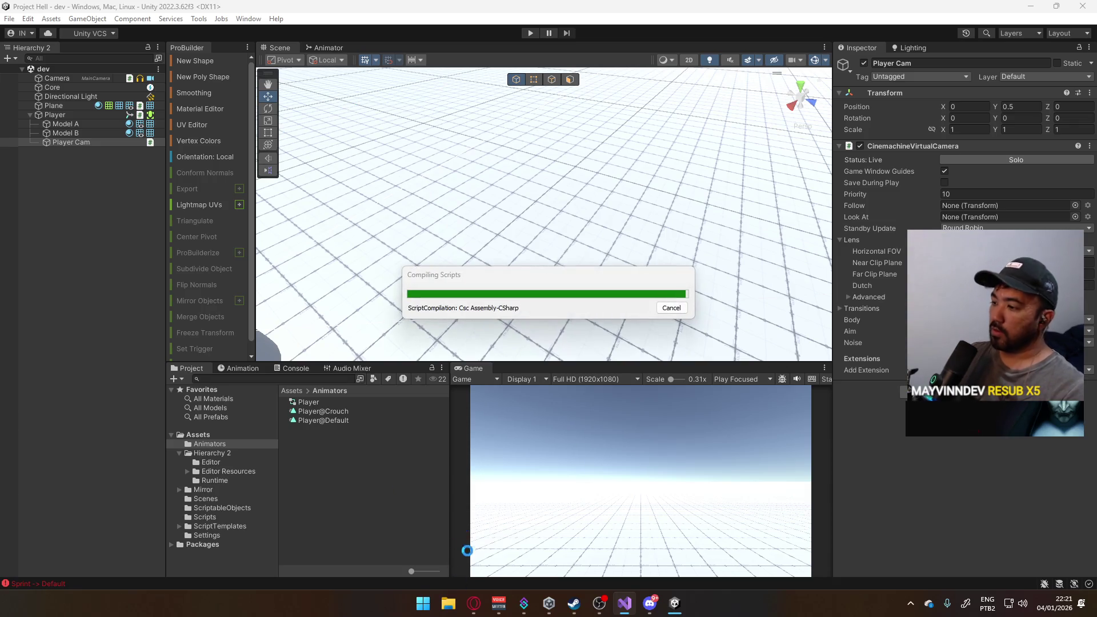
key("alt+Tab")
left_click(414, 290)
triple_click(494, 80)
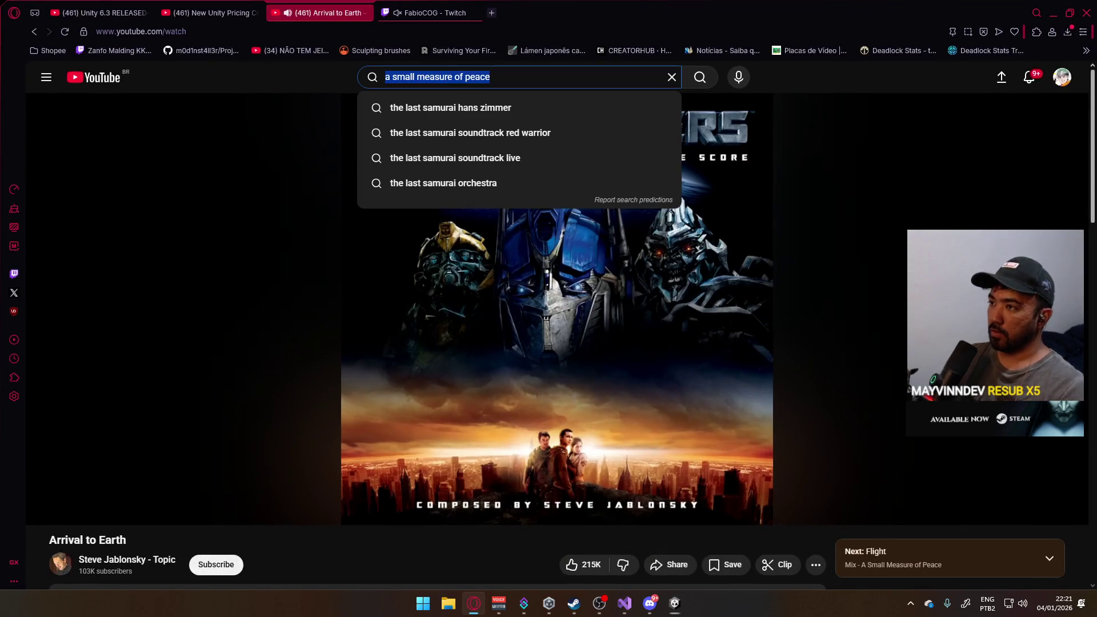
type("hans zimmer rush")
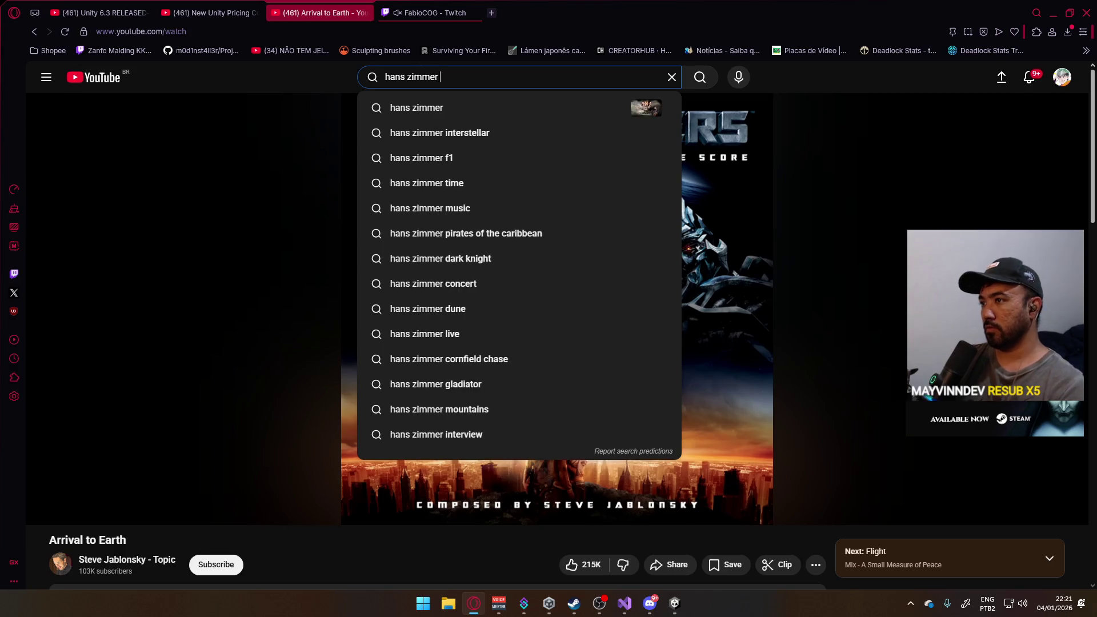
key("Return")
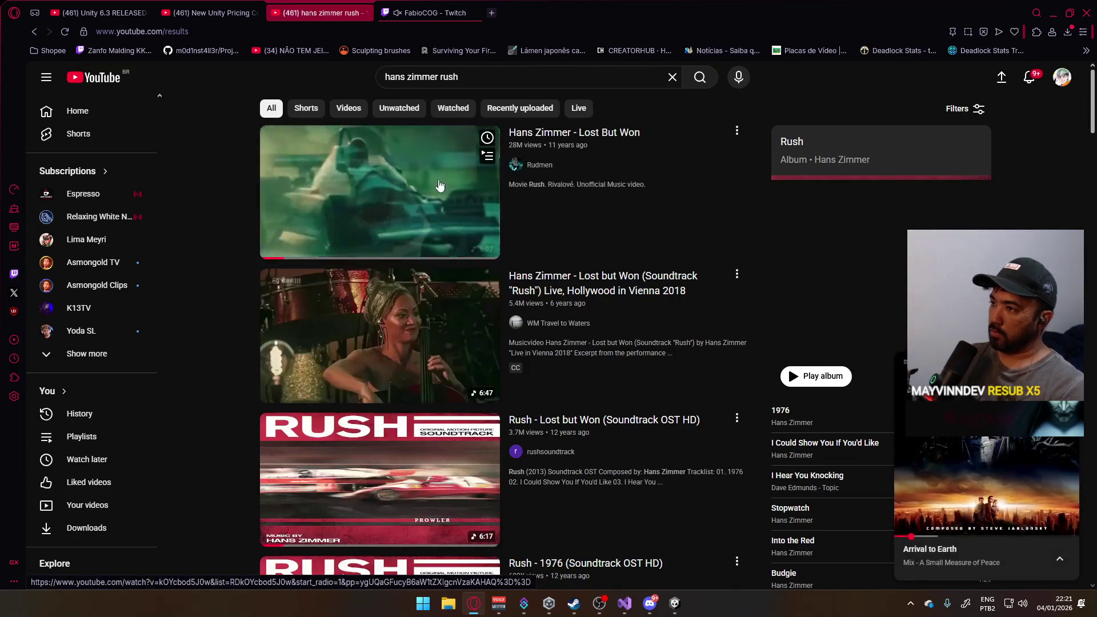
key("alt+Tab")
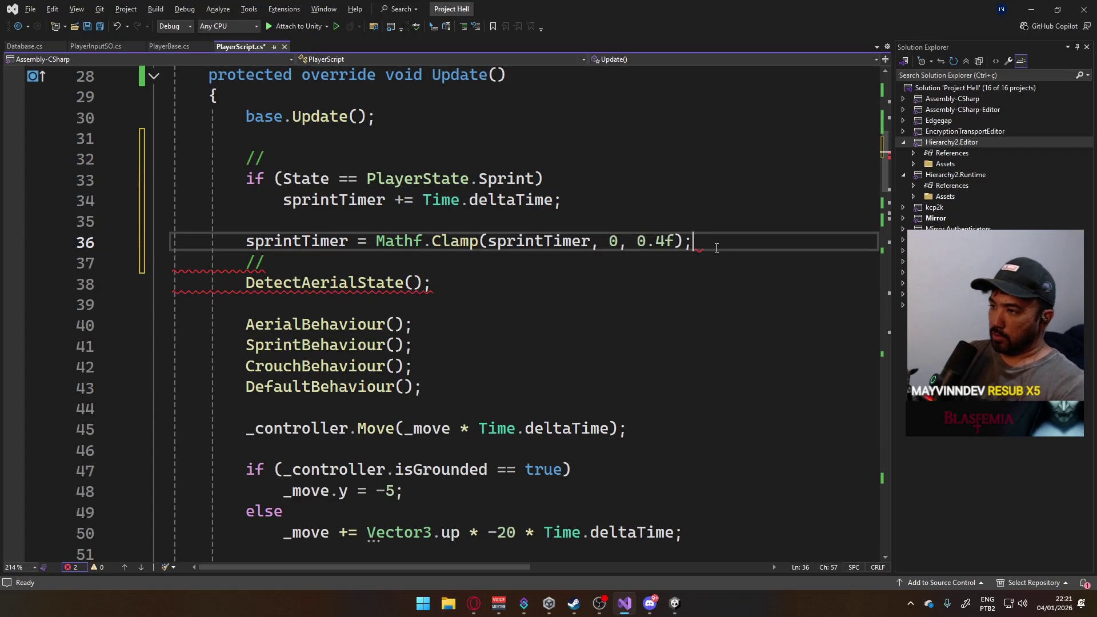
Declare a 'float sprintWeight;' field below the sprintTimer field and save
key("Return")
key("Return")
type("spr ==")
key("BackSpace")
key("BackSpace")
key("BackSpace")
key("BackSpace")
key("BackSpace")
key("BackSpace")
type("float s")
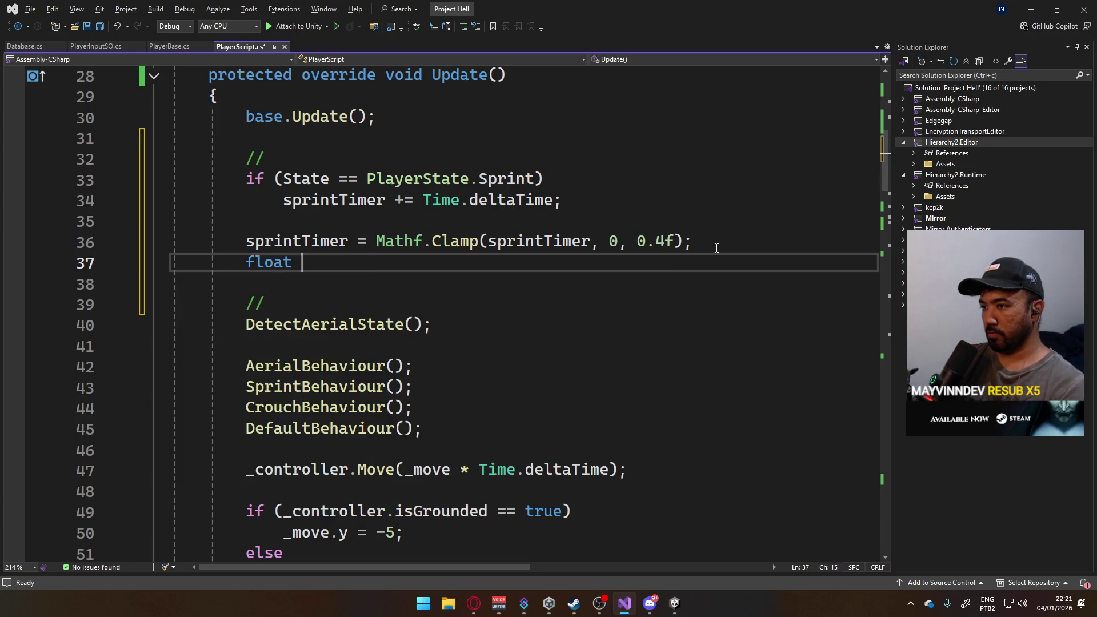
type("print")
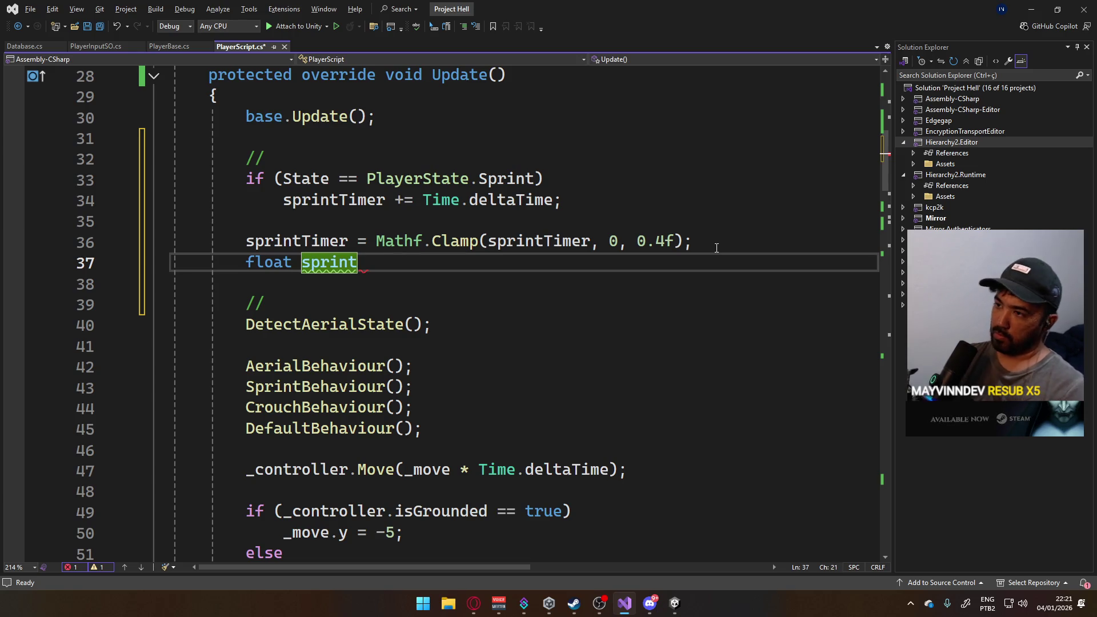
key("shift+Home")
key("BackSpace")
scroll(315, 277, "up", 4)
scroll(313, 278, "down", 9)
scroll(310, 280, "down", 2)
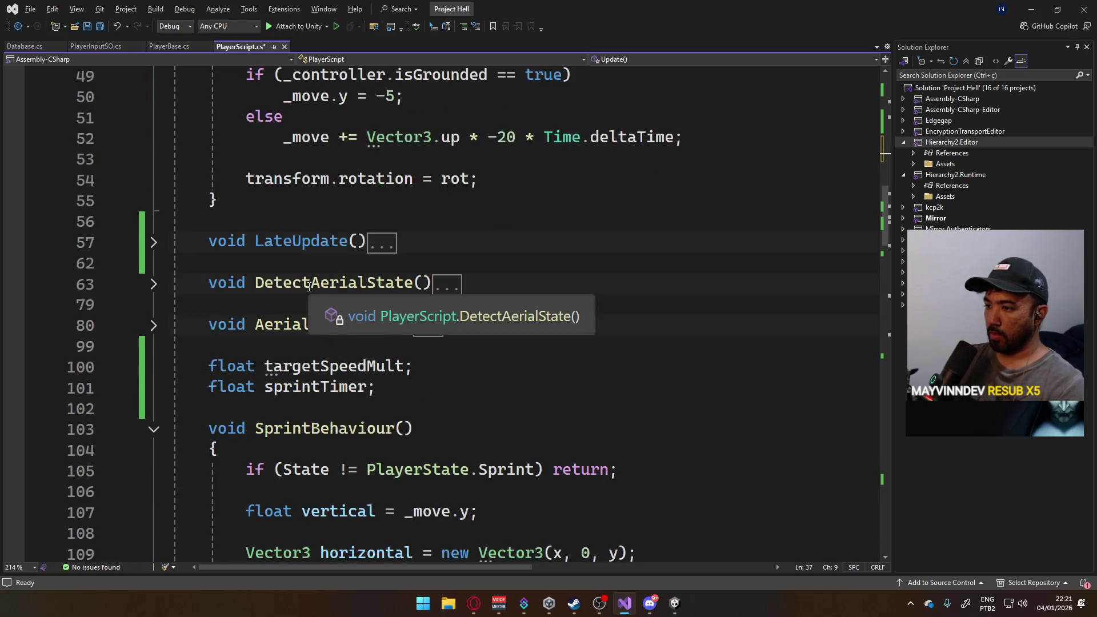
left_click(413, 390)
key("Return")
type("float sprintWeight;")
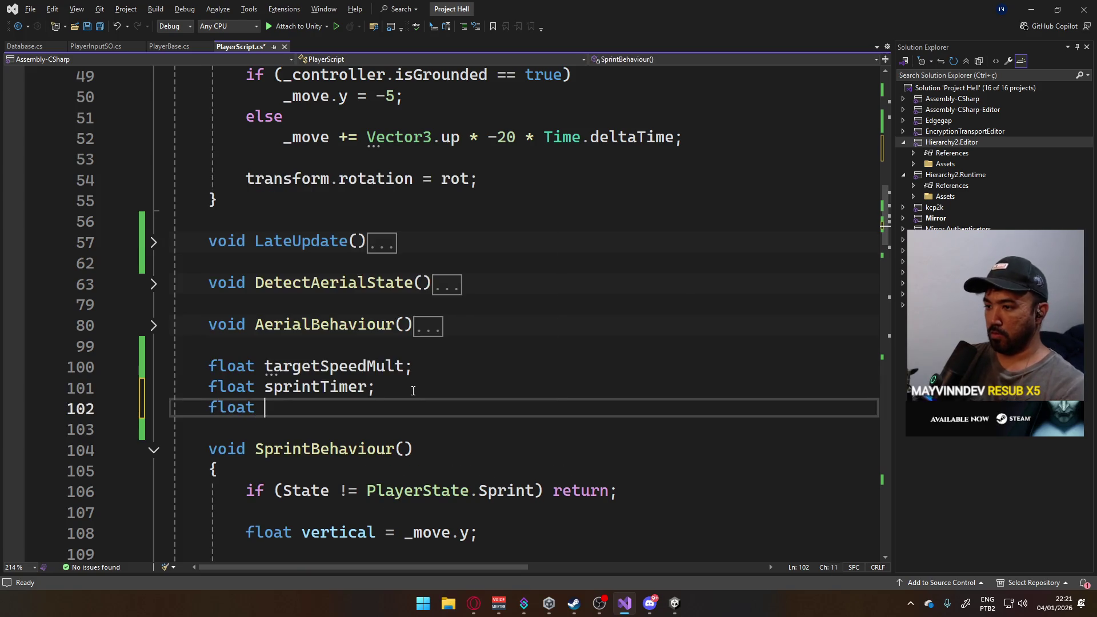
key("ctrl+s")
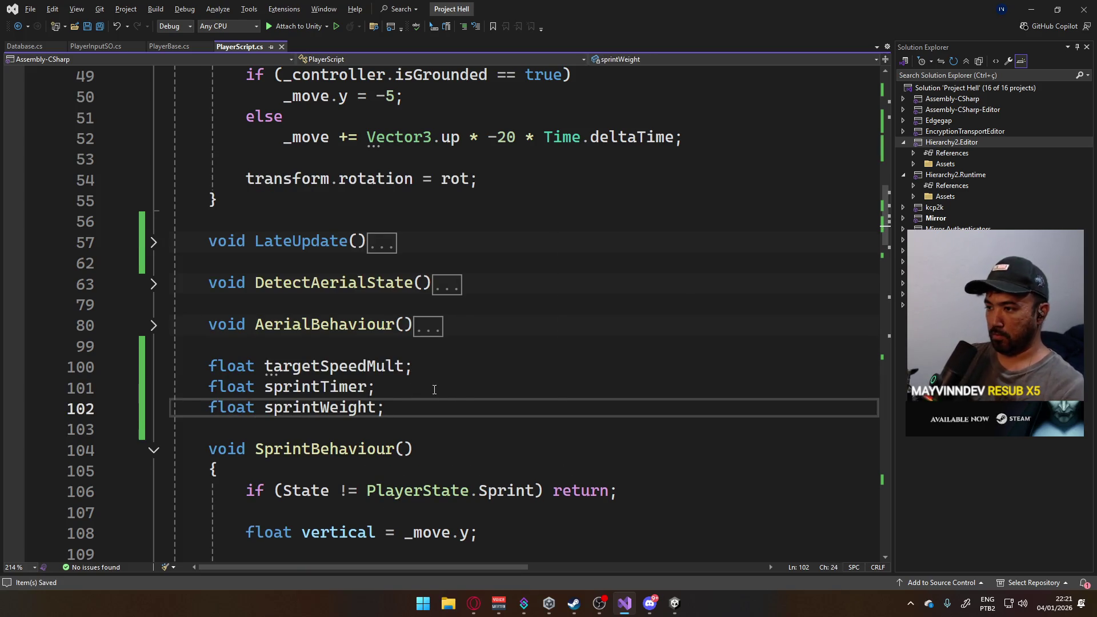
Start a 'sprintWeight =' assignment on line 37 of Update and save
scroll(412, 388, "up", 11)
left_click(332, 456)
type("sprintWe")
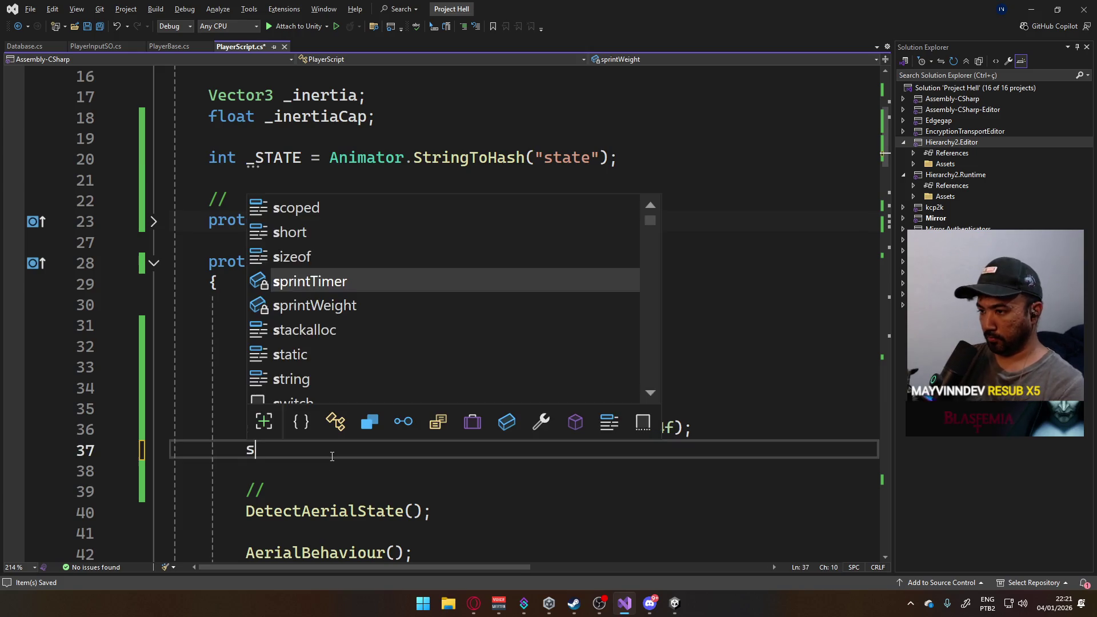
type("ight;")
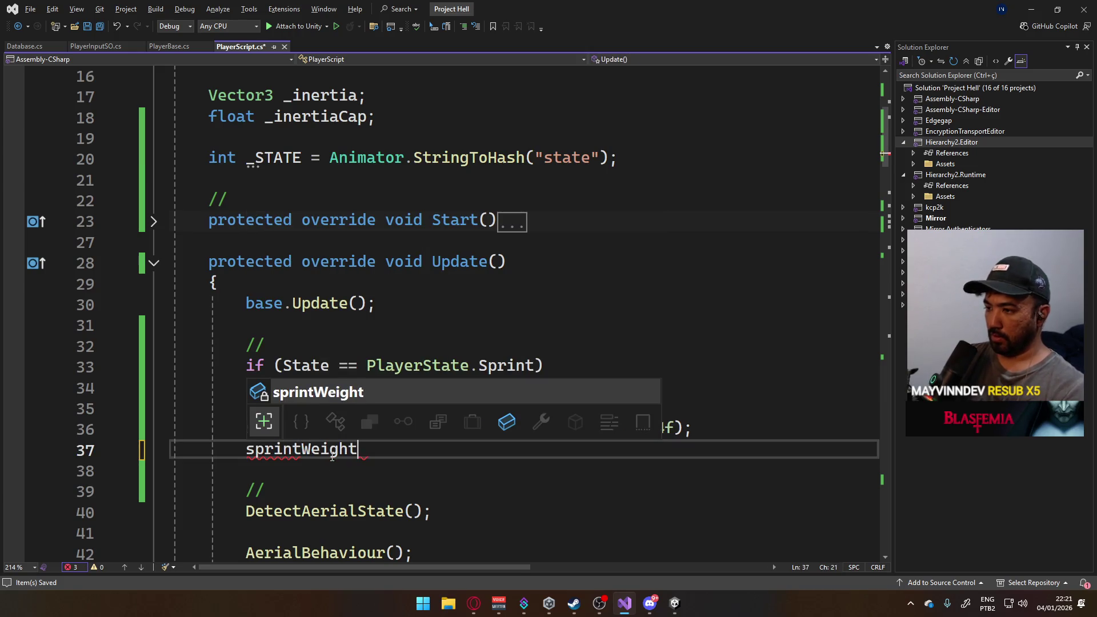
key("BackSpace")
type("=")
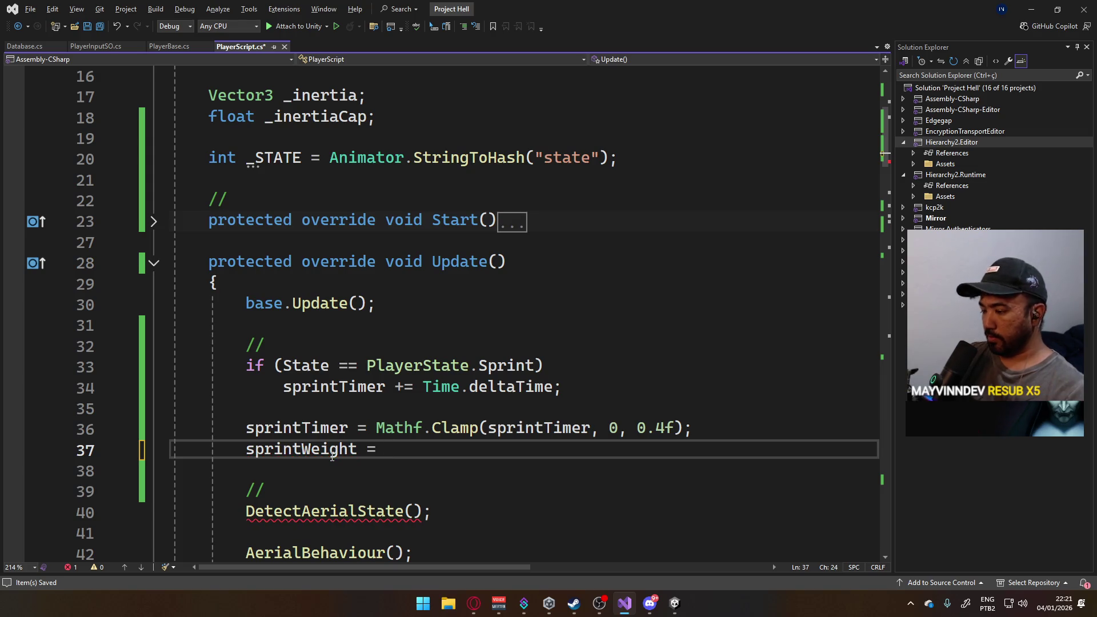
key("ctrl+s")
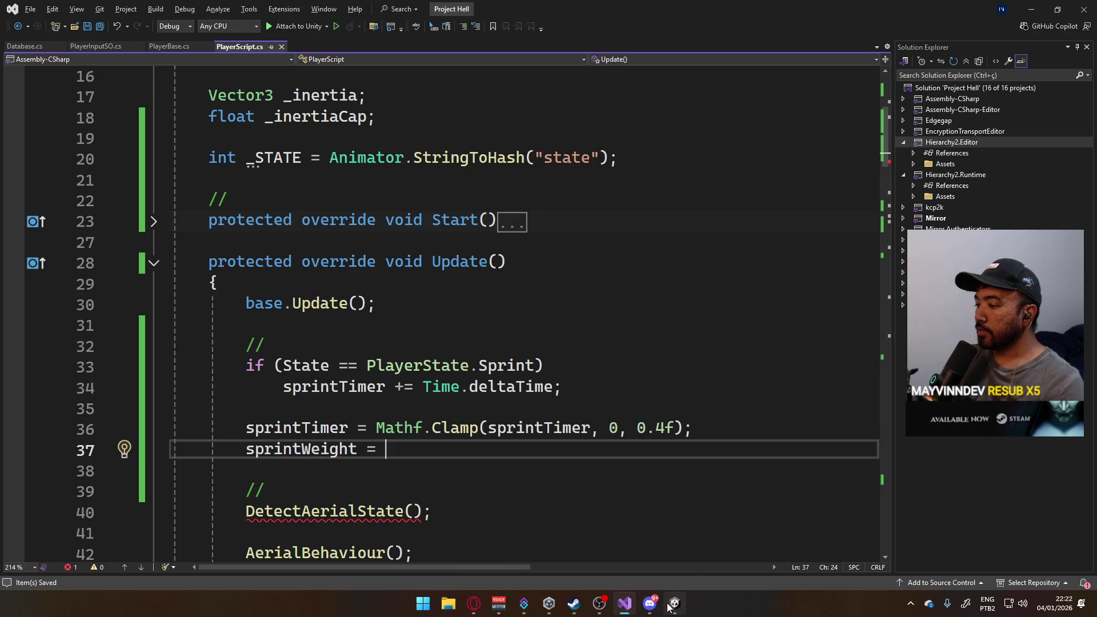
left_click(671, 605)
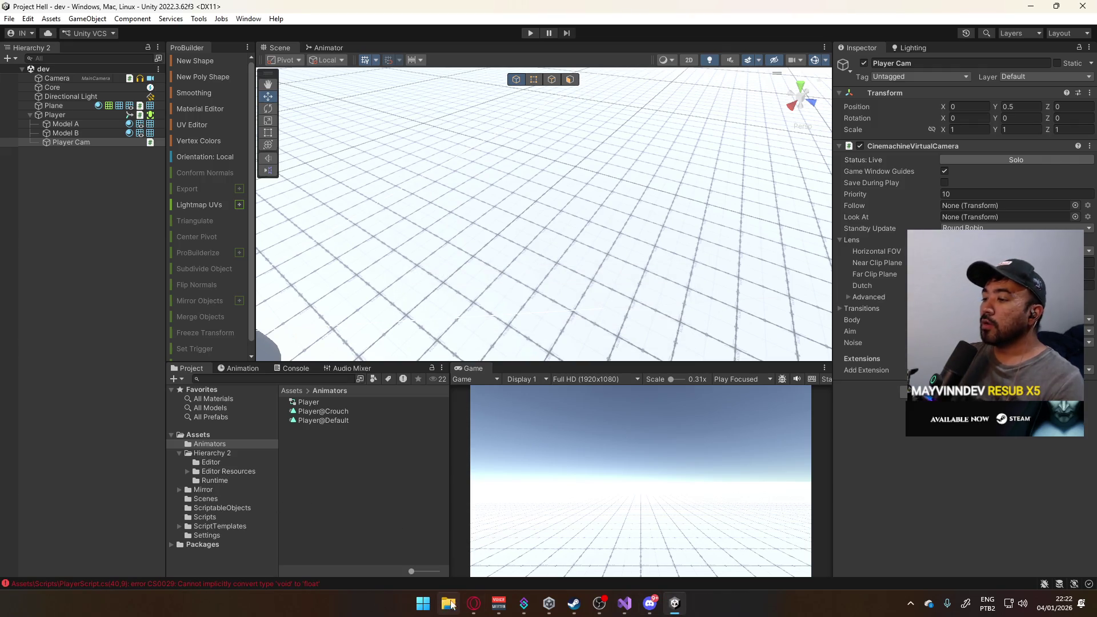
Search Google for 'stackoverflow ConvertRange' in a new tab, skim results, then close it
left_click(474, 603)
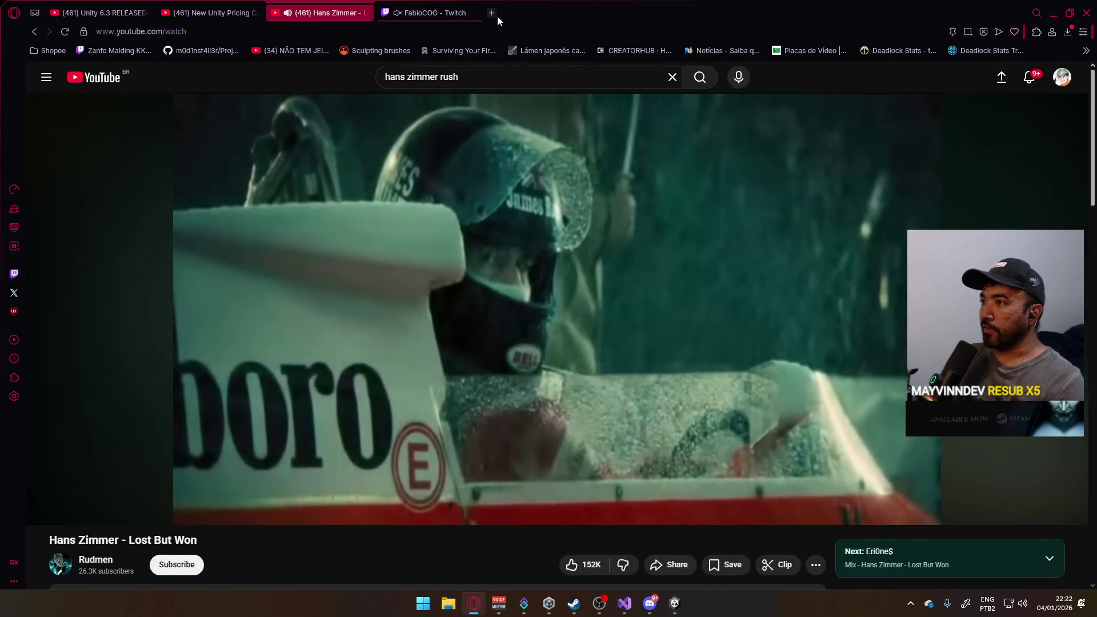
left_click(496, 16)
type("stackoverflow ConvertRag")
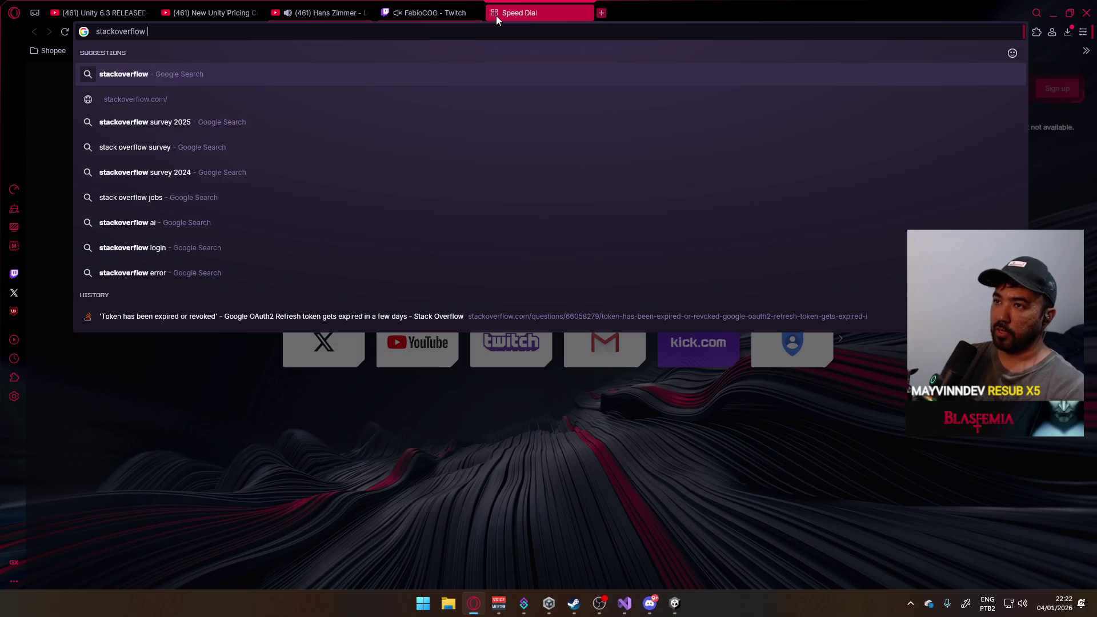
key("BackSpace")
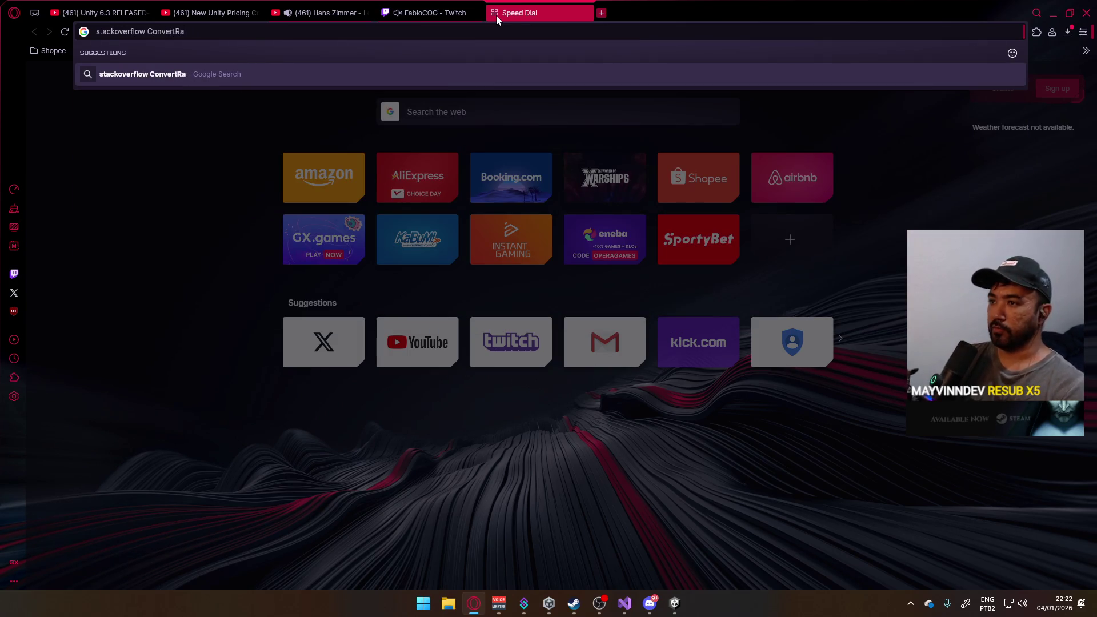
type("nge")
key("Return")
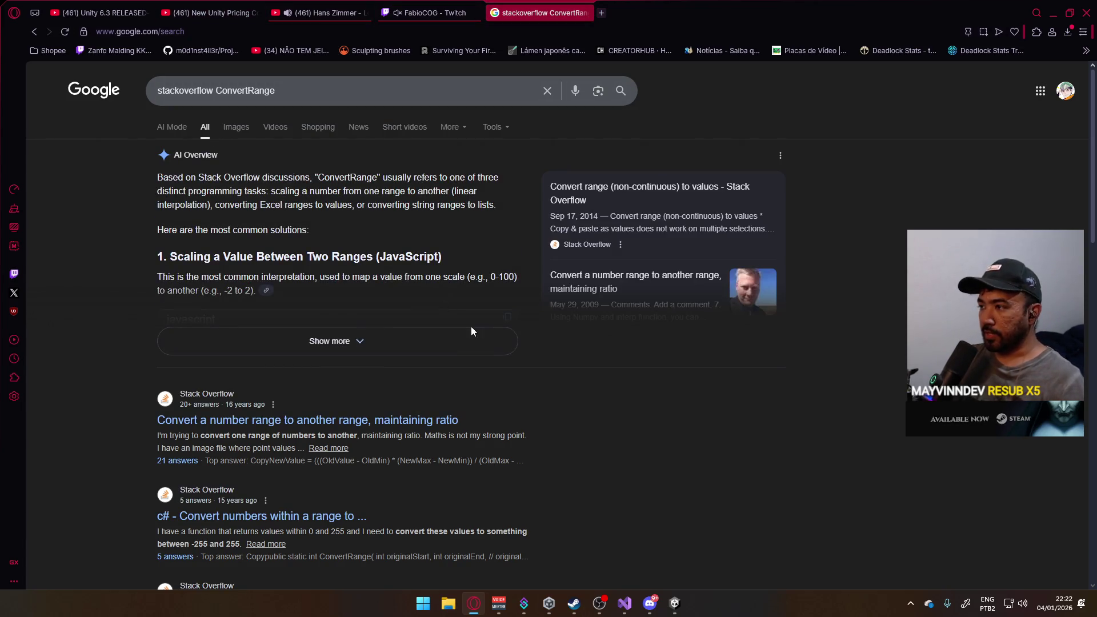
scroll(470, 423, "down", 2)
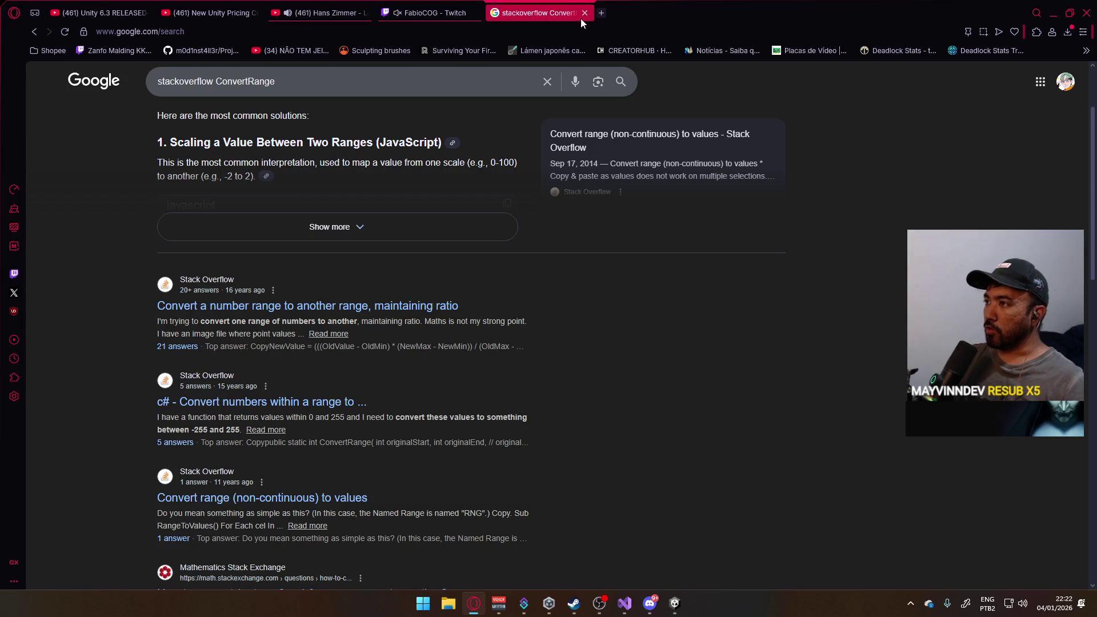
left_click(582, 16)
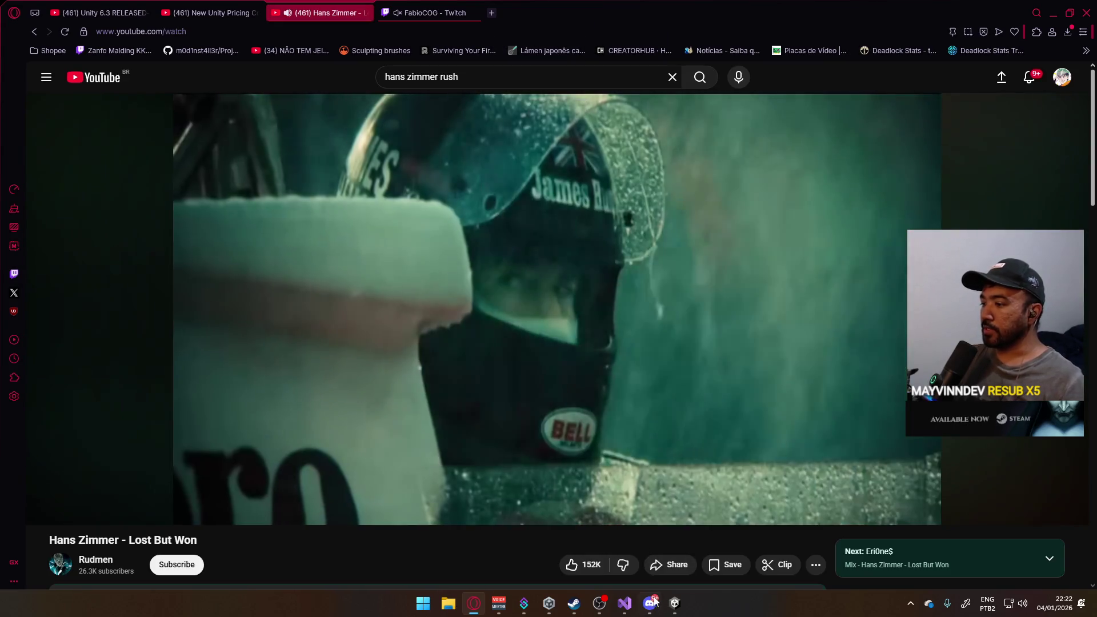
mouse_move(674, 607)
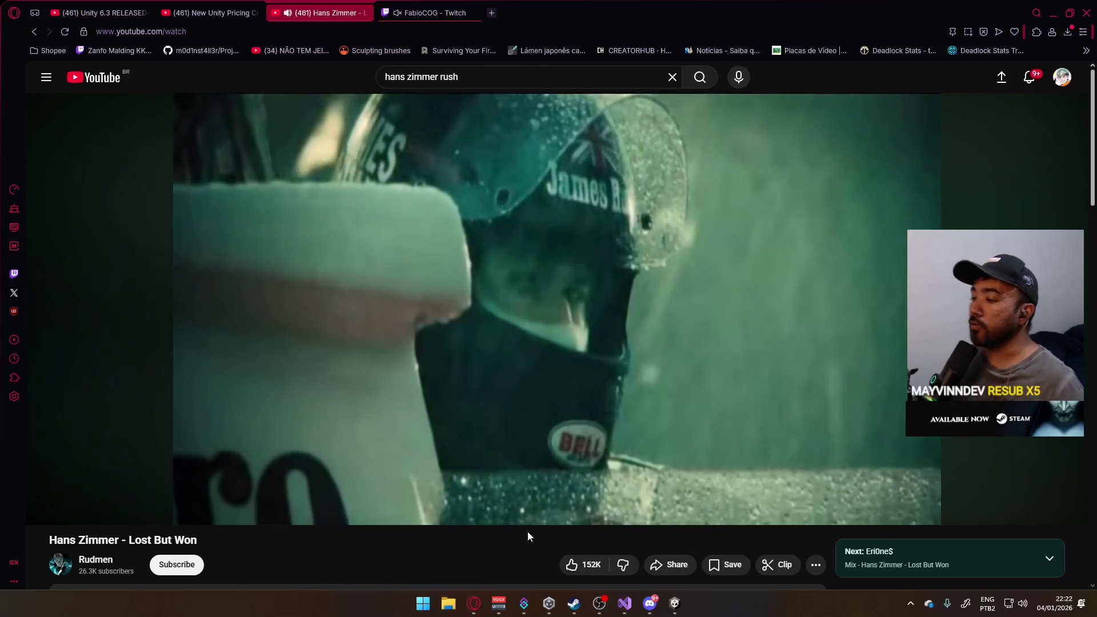
Open File Explorer and browse the D: drive's Unity folder, including ProjectB STABLE
key("super+e")
double_click(644, 259)
scroll(502, 312, "down", 4)
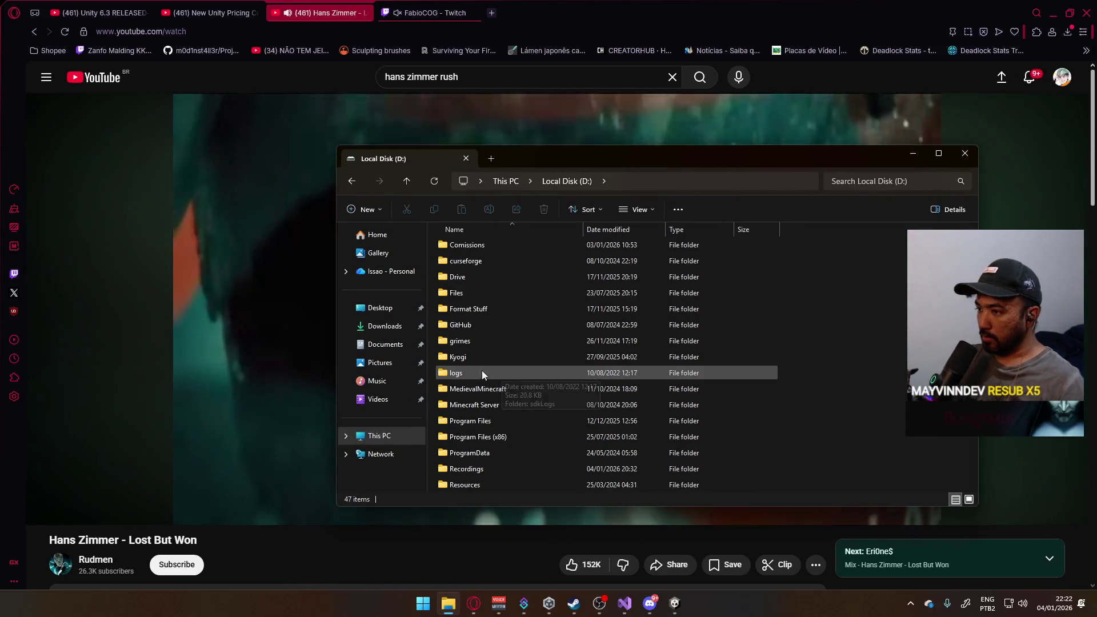
scroll(458, 371, "down", 3)
left_click(479, 392)
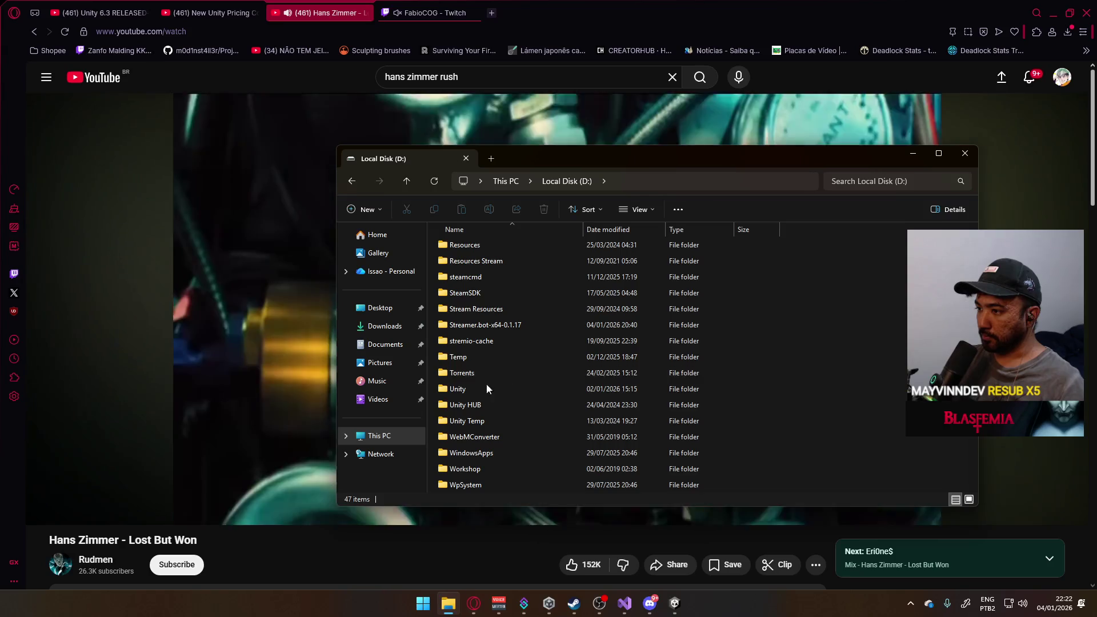
double_click(472, 391)
scroll(527, 360, "down", 5)
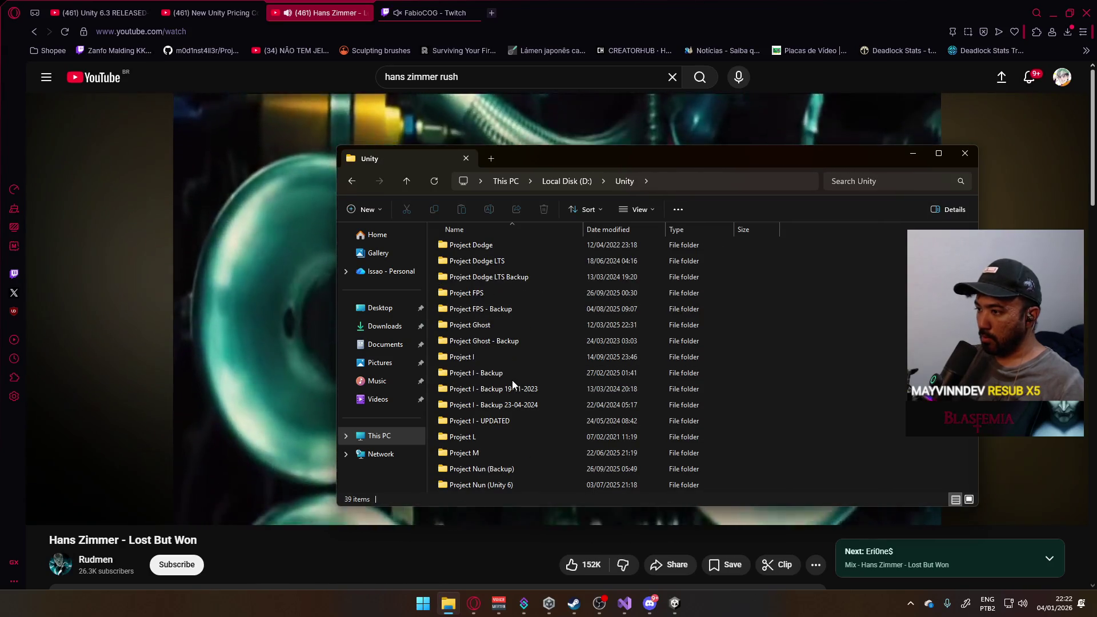
scroll(501, 378, "up", 3)
scroll(495, 355, "down", 4)
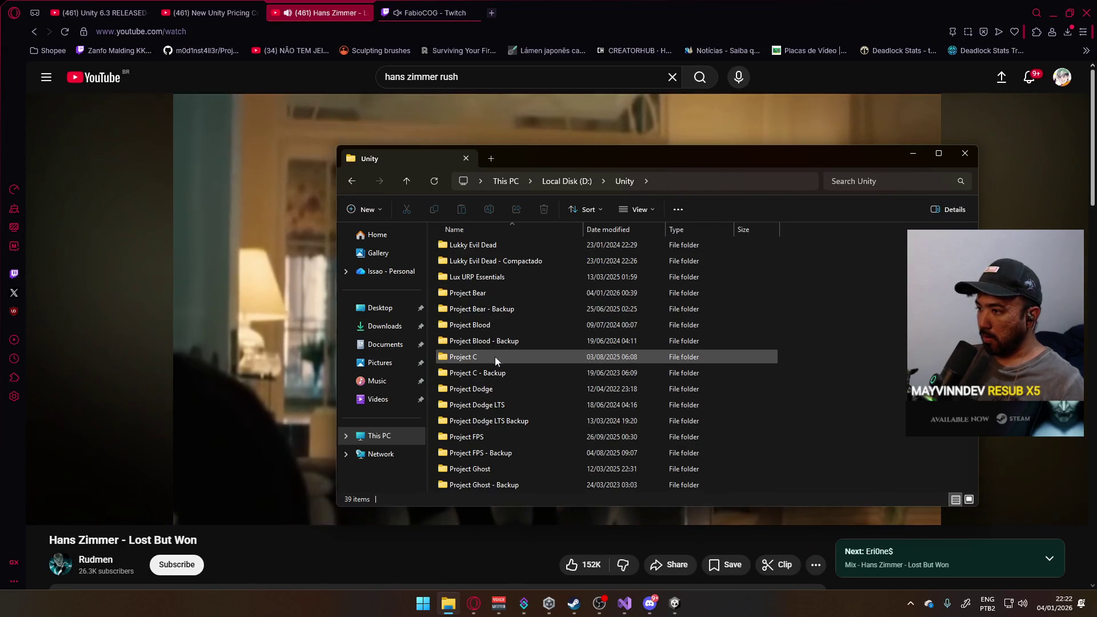
scroll(512, 380, "down", 1)
scroll(517, 389, "up", 6)
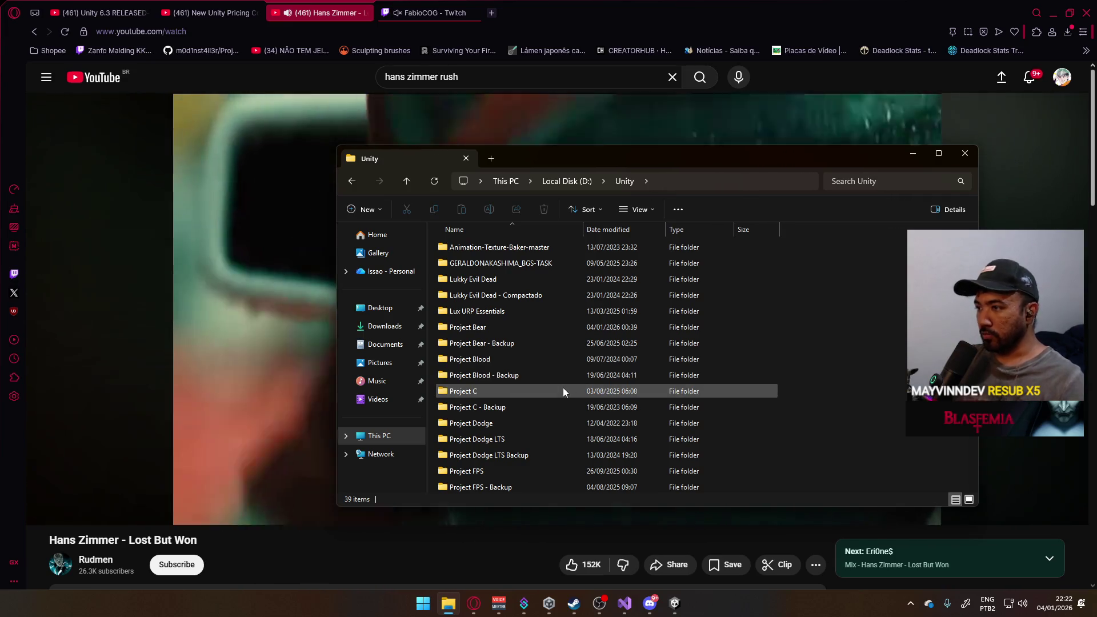
scroll(563, 388, "down", 2)
scroll(563, 387, "down", 7)
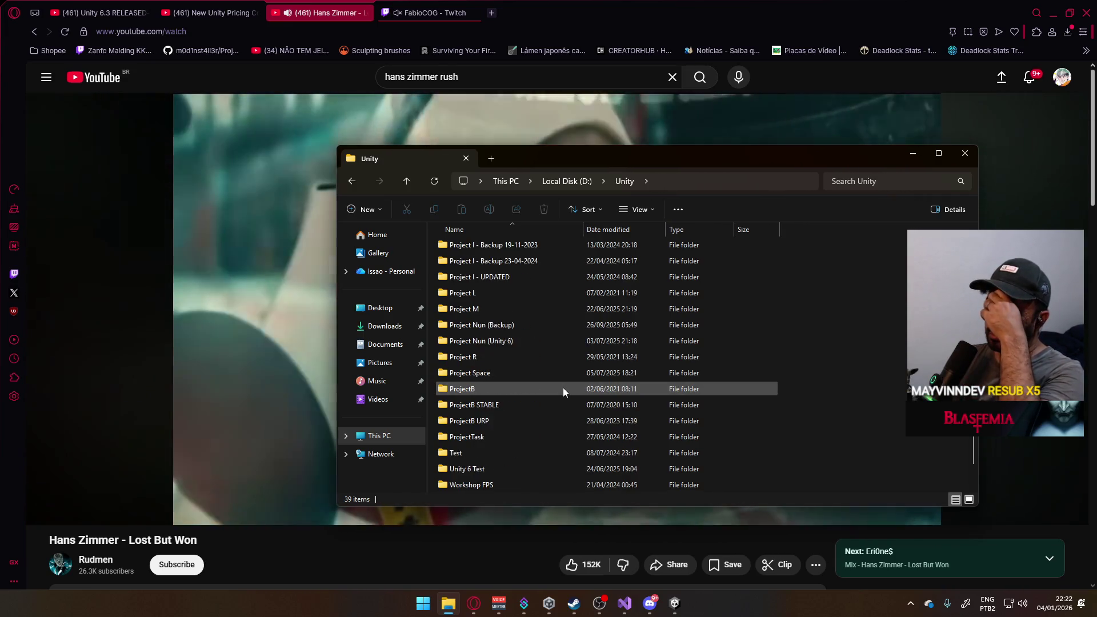
left_click(524, 359)
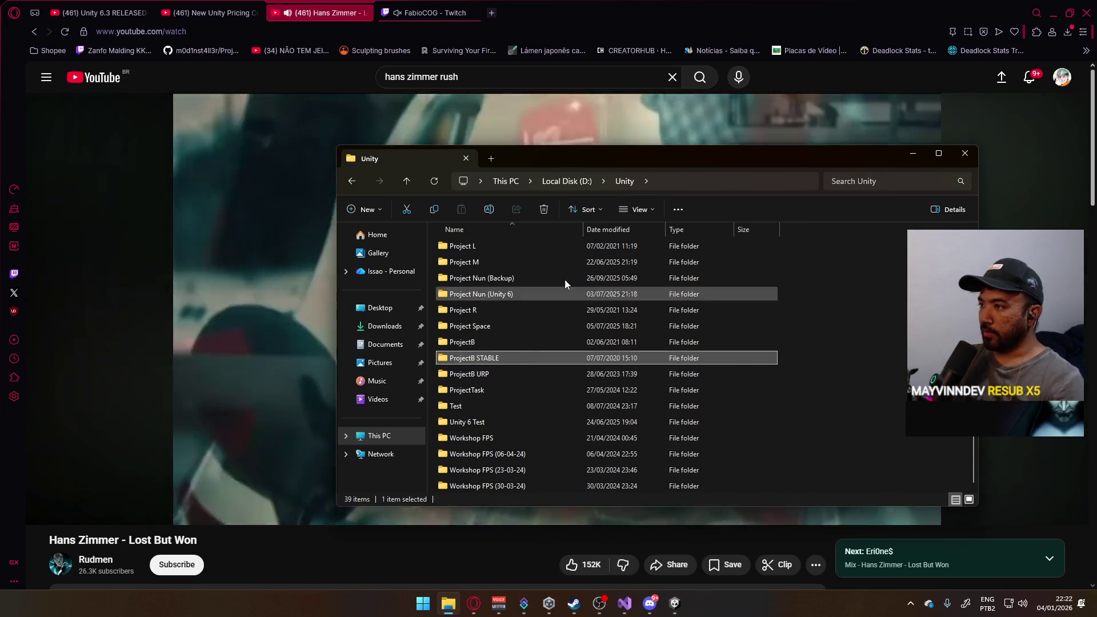
scroll(584, 399, "up", 9)
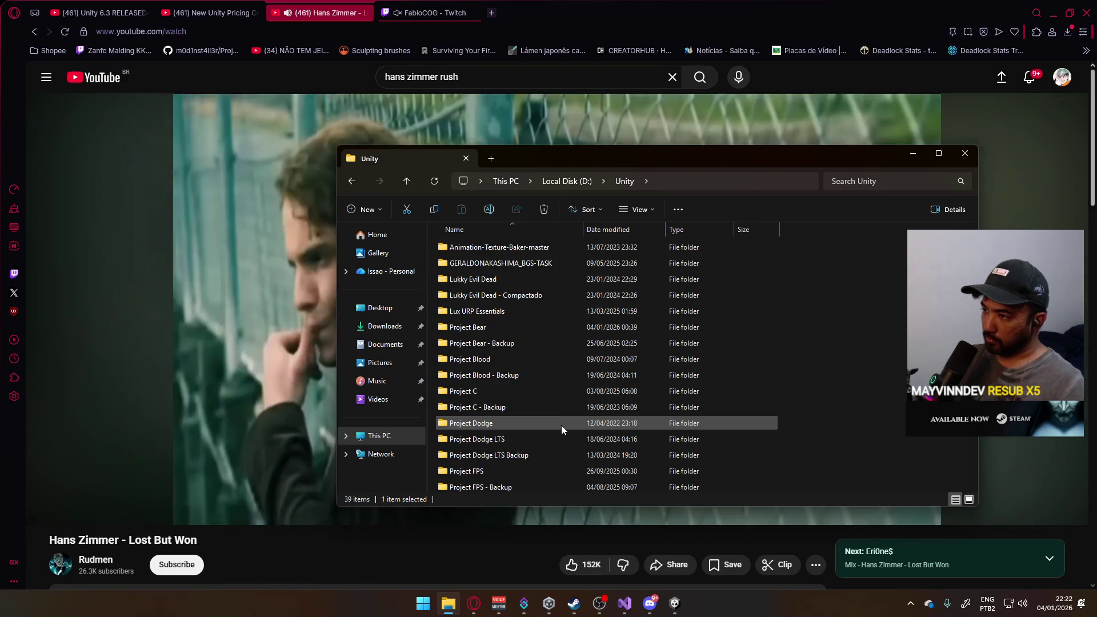
scroll(561, 426, "down", 4)
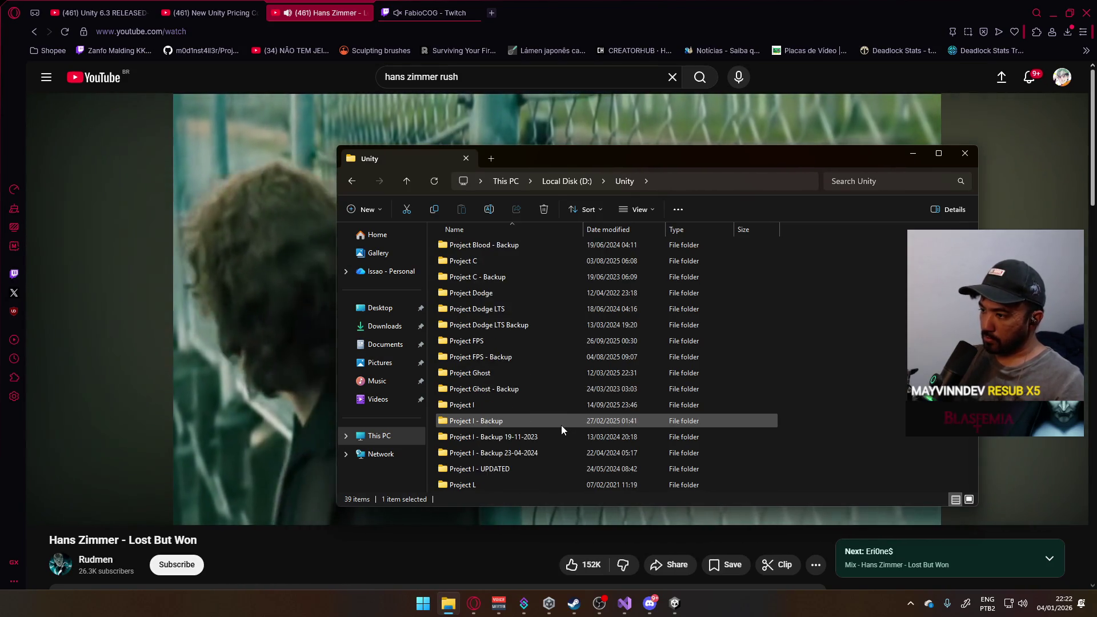
scroll(561, 426, "down", 3)
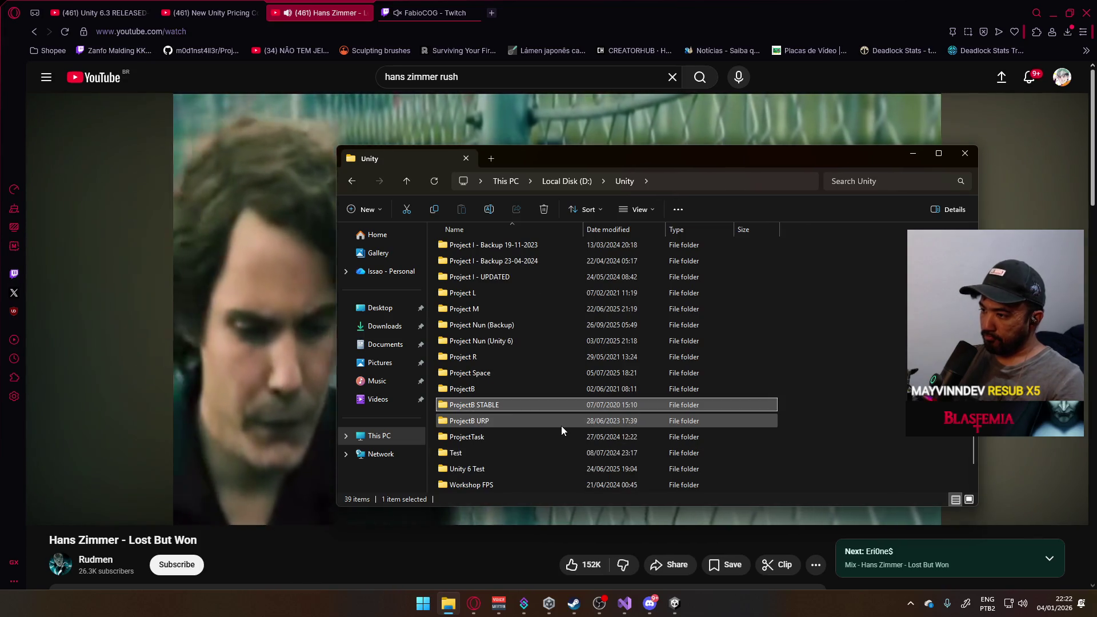
scroll(529, 439, "down", 1)
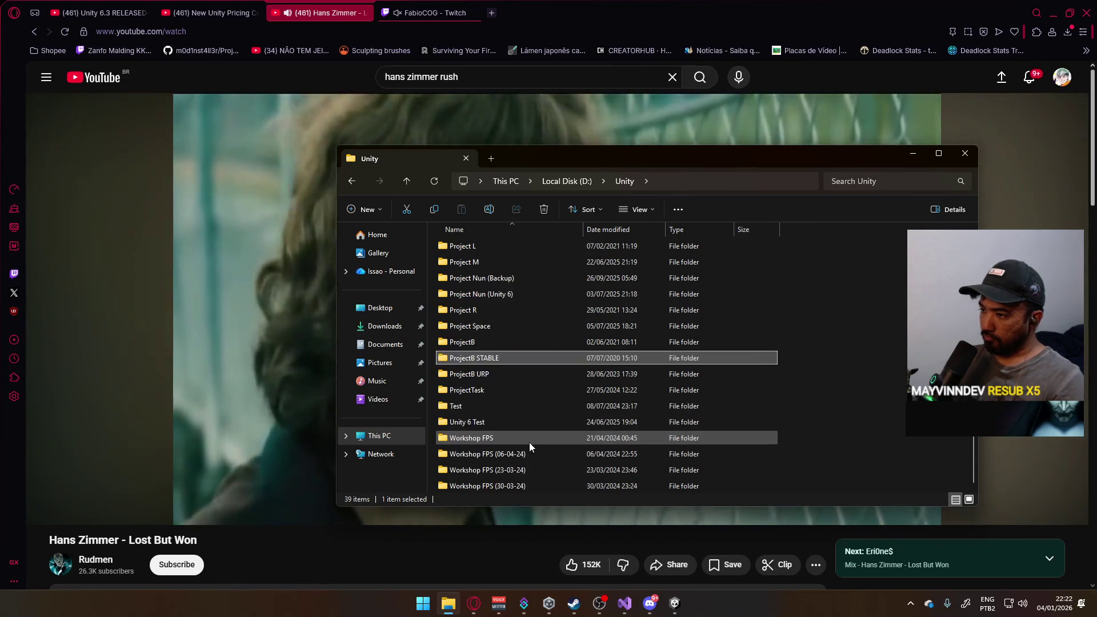
Go to D:\GitHub\BaseTemplate\Assets\Core\Scripts\Tools and select CustomMath.cs
left_click(567, 181)
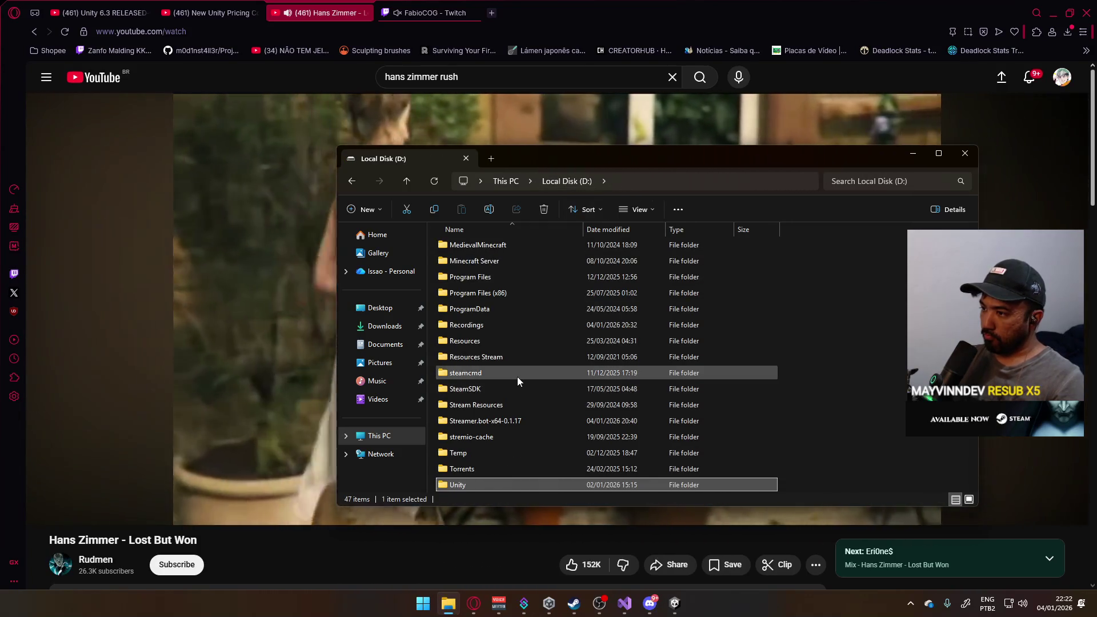
scroll(517, 374, "up", 2)
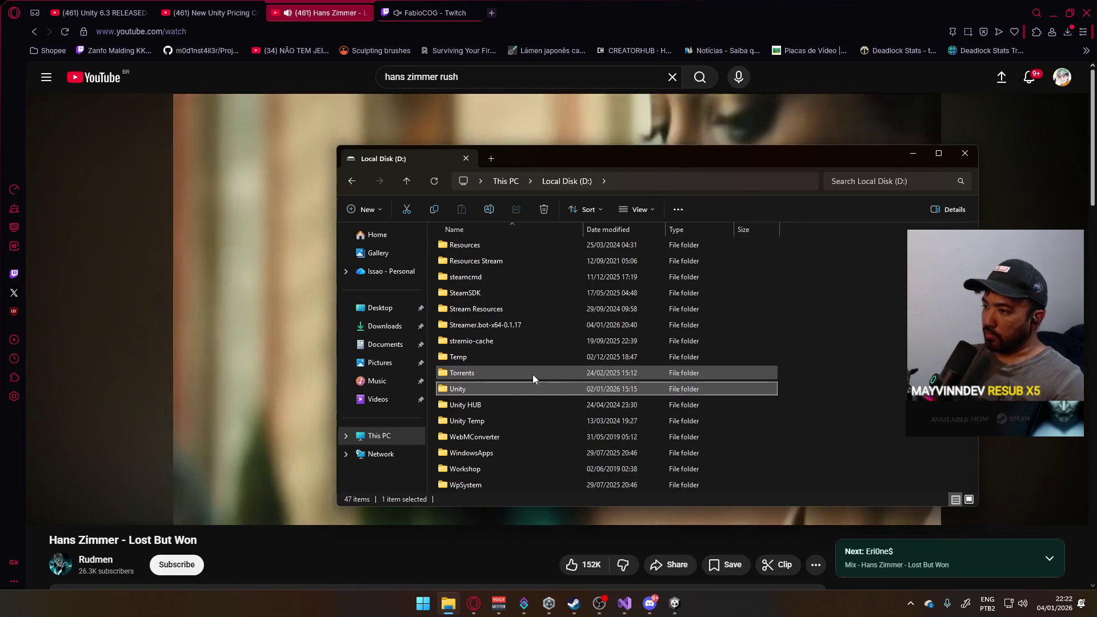
scroll(536, 368, "up", 2)
double_click(503, 357)
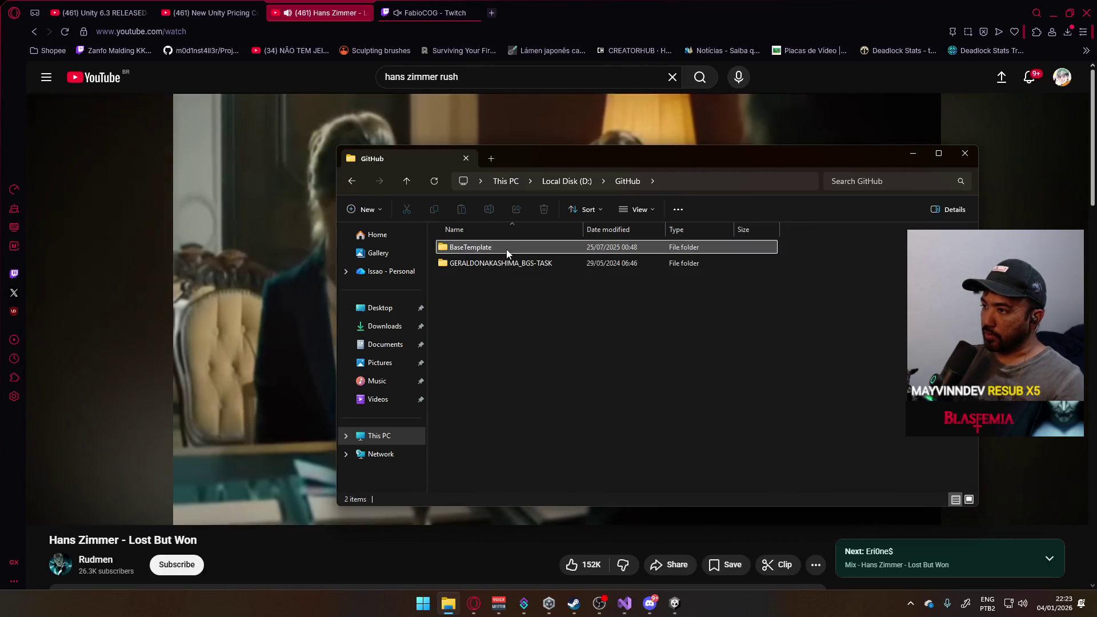
double_click(504, 249)
double_click(476, 251)
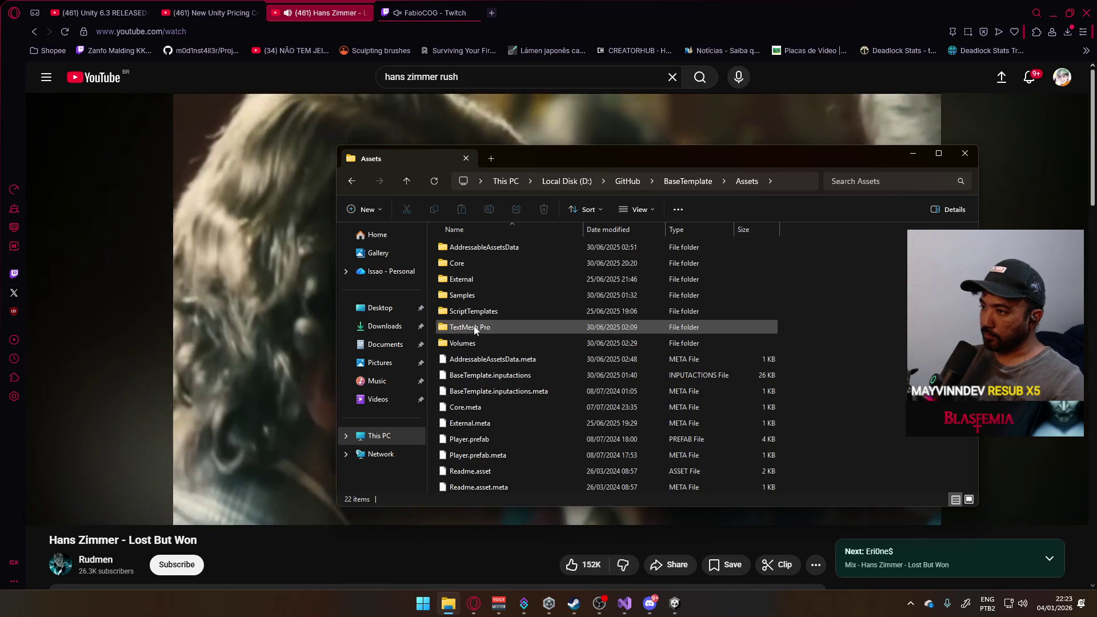
double_click(481, 265)
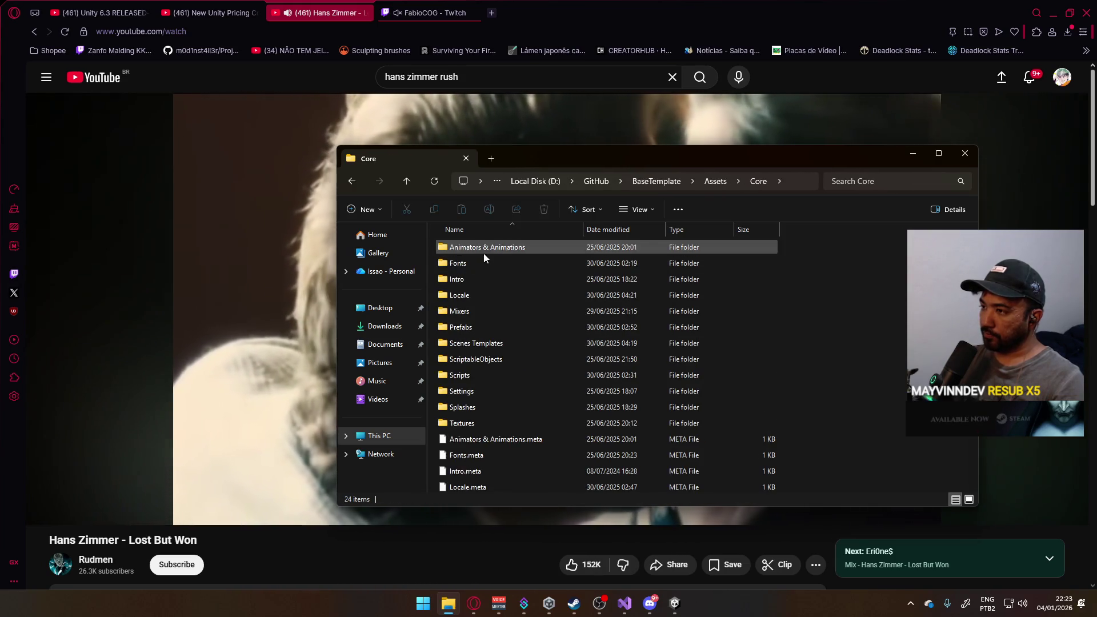
double_click(471, 374)
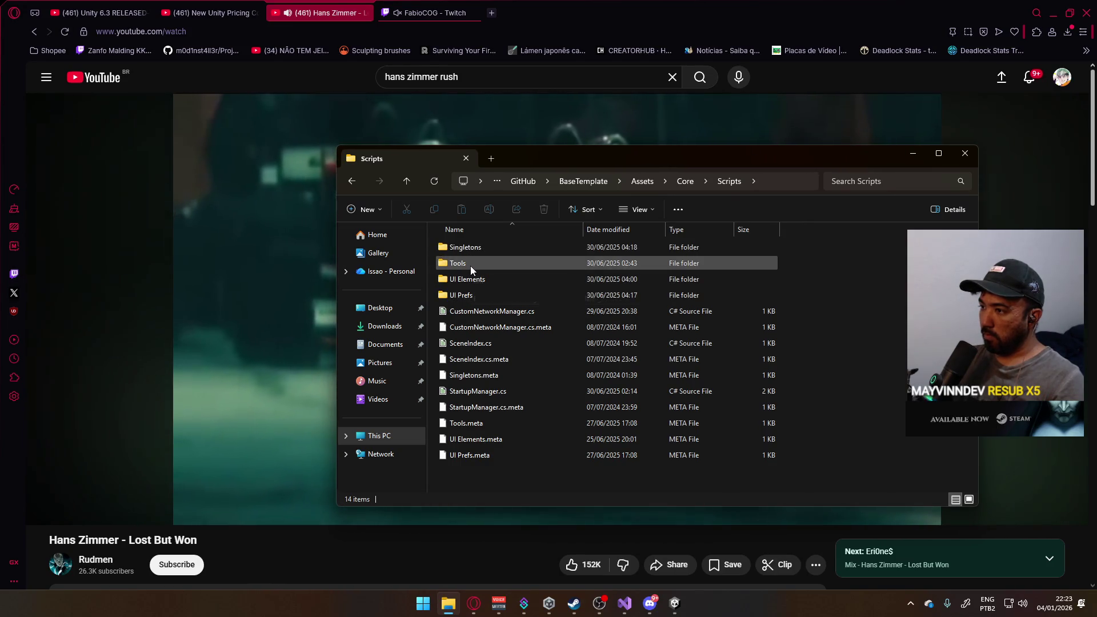
double_click(503, 263)
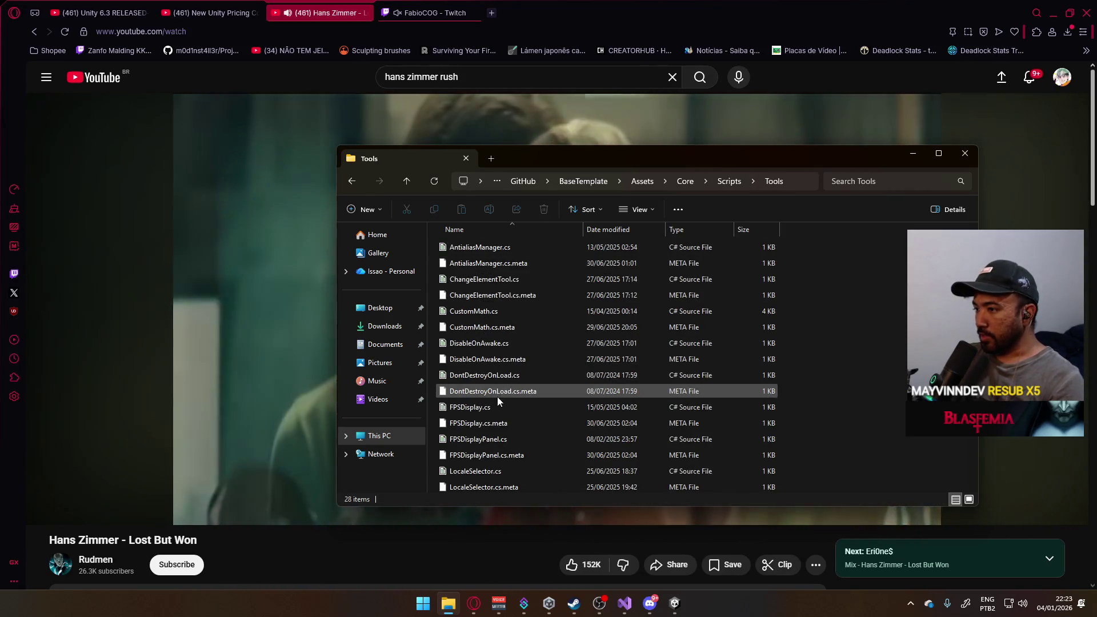
scroll(497, 397, "down", 1)
scroll(512, 414, "down", 3)
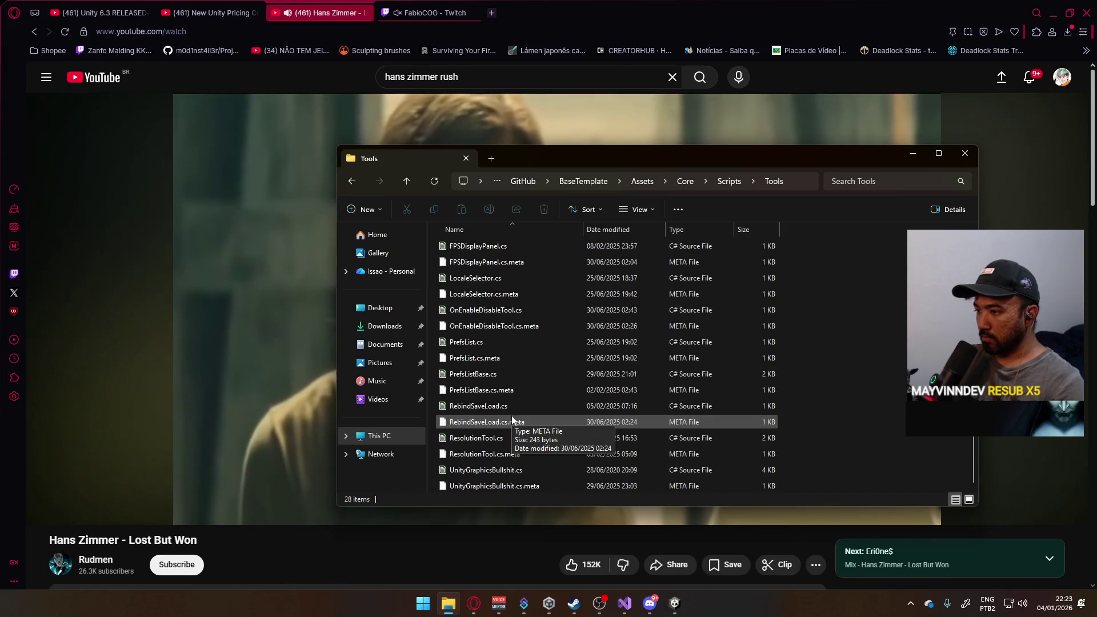
scroll(517, 457, "up", 1)
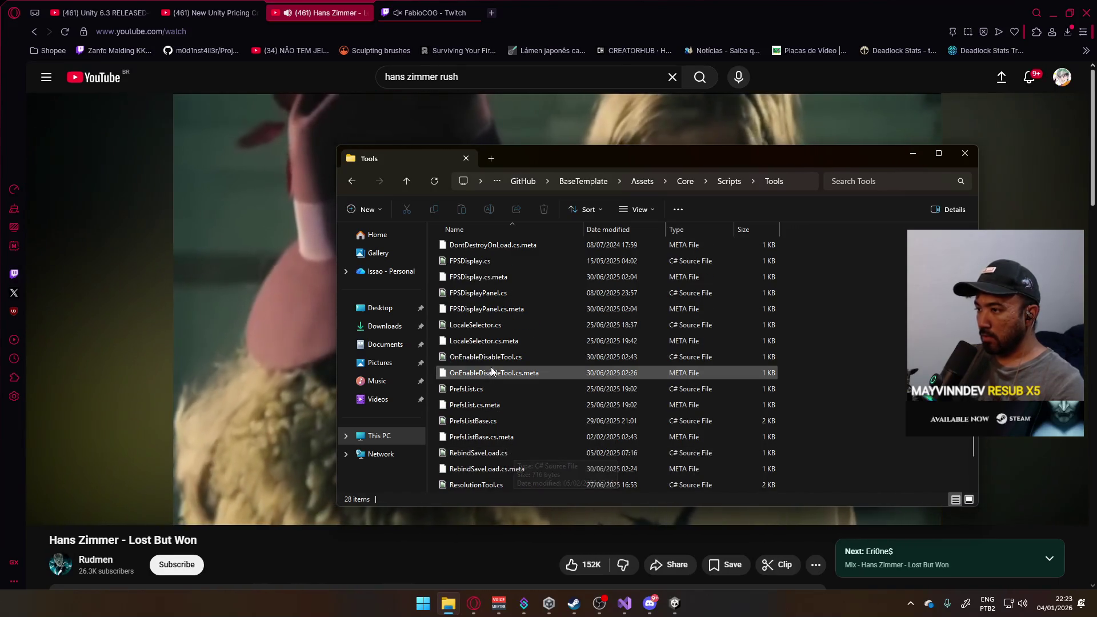
scroll(503, 376, "up", 2)
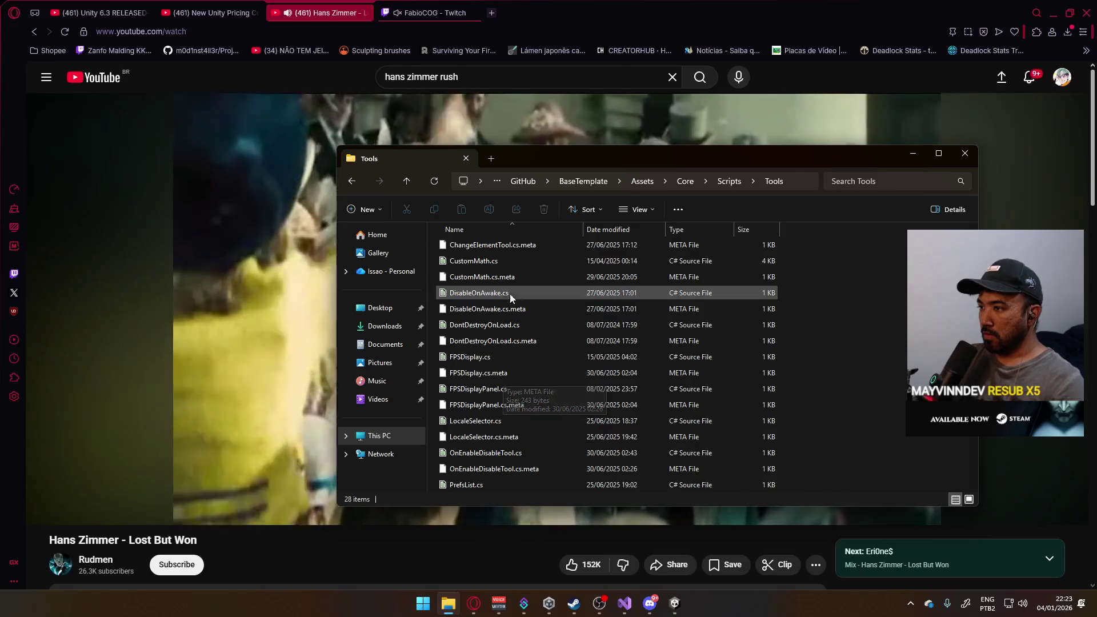
left_click(515, 263)
From Unity's Project window, reveal the Scripts folder in Explorer and enter it
left_click(964, 153)
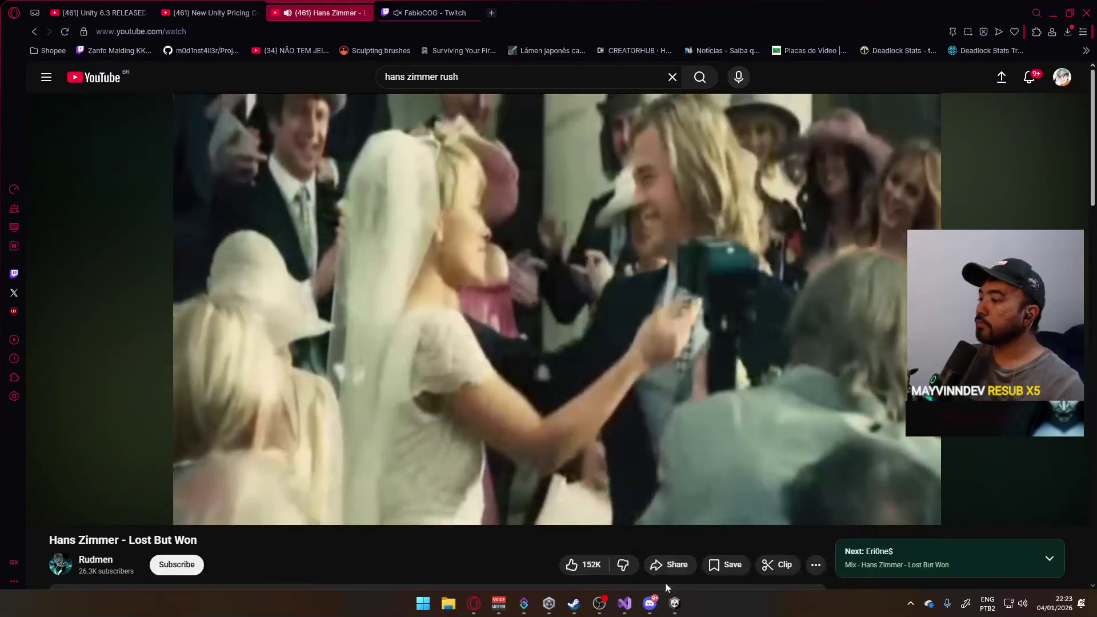
left_click(674, 602)
left_click(207, 516)
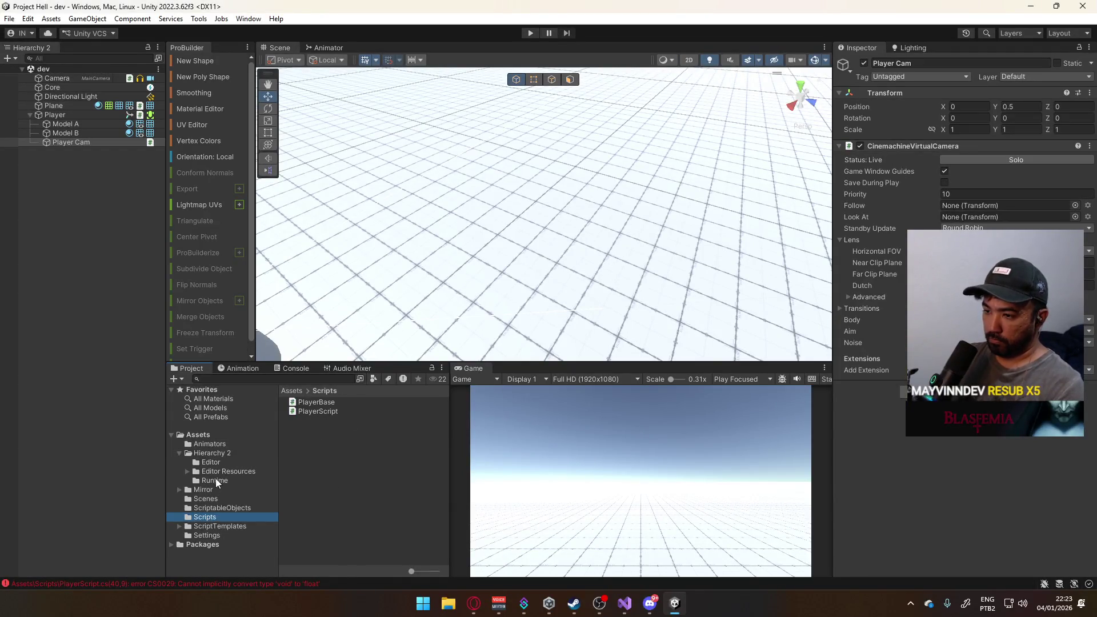
right_click(319, 451)
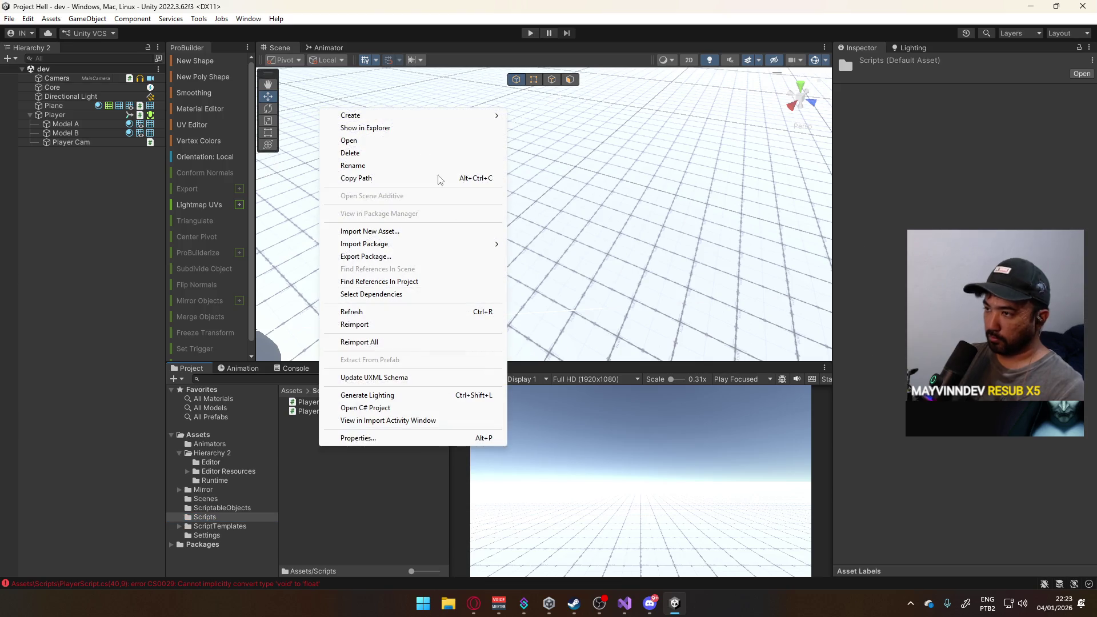
left_click(405, 129)
double_click(494, 334)
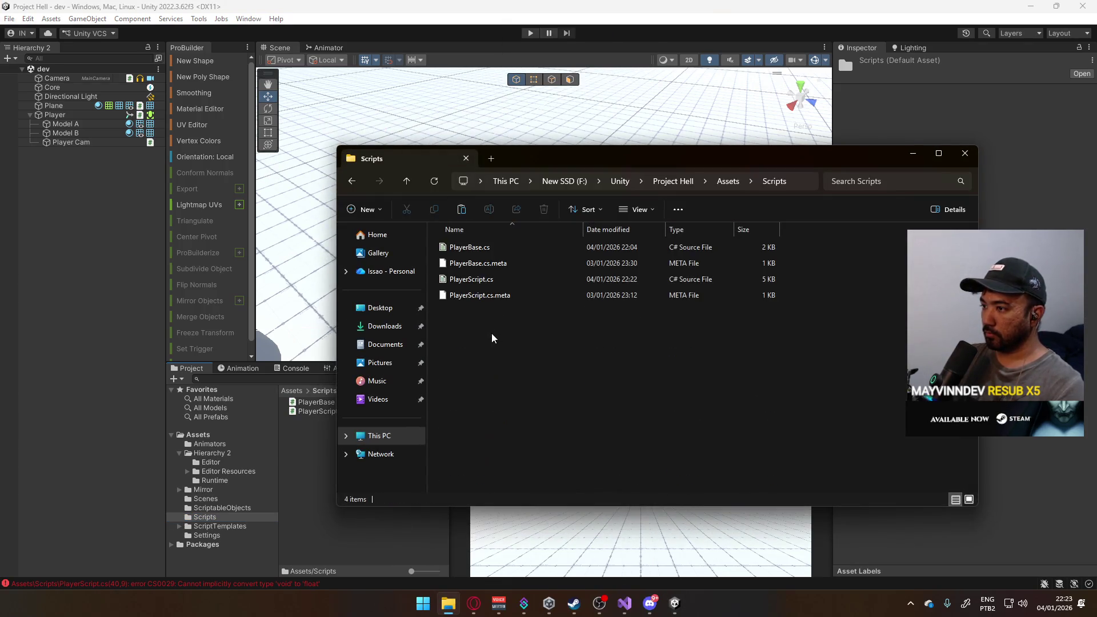
Create a Tools folder inside Scripts, paste CustomMath.cs into it, and close Explorer
right_click(493, 336)
mouse_move(558, 456)
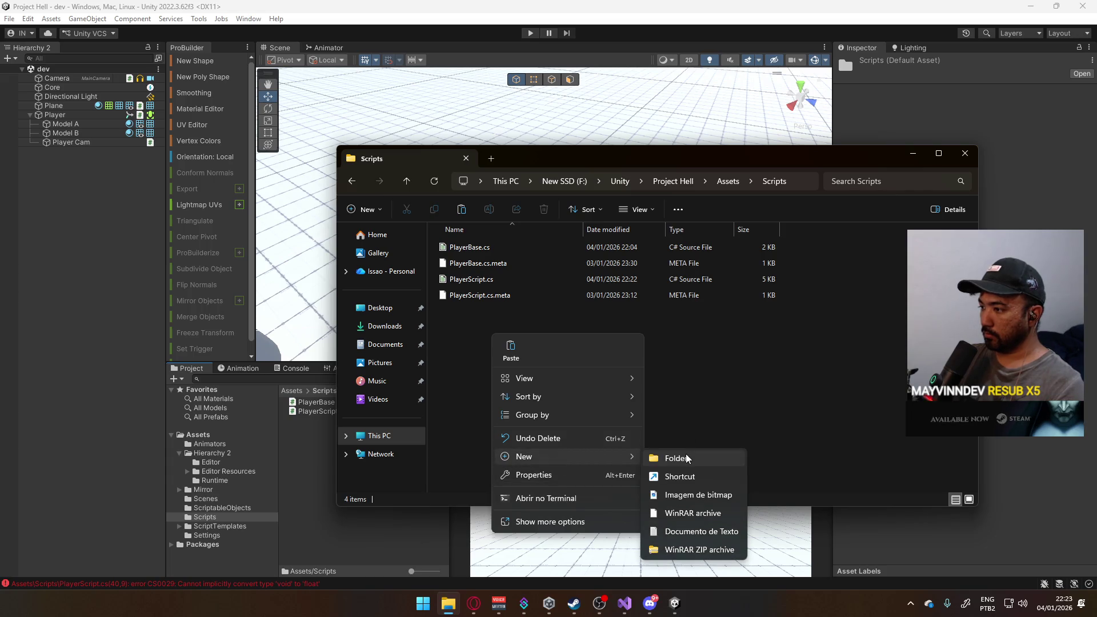
left_click(685, 457)
type("T")
key("Return")
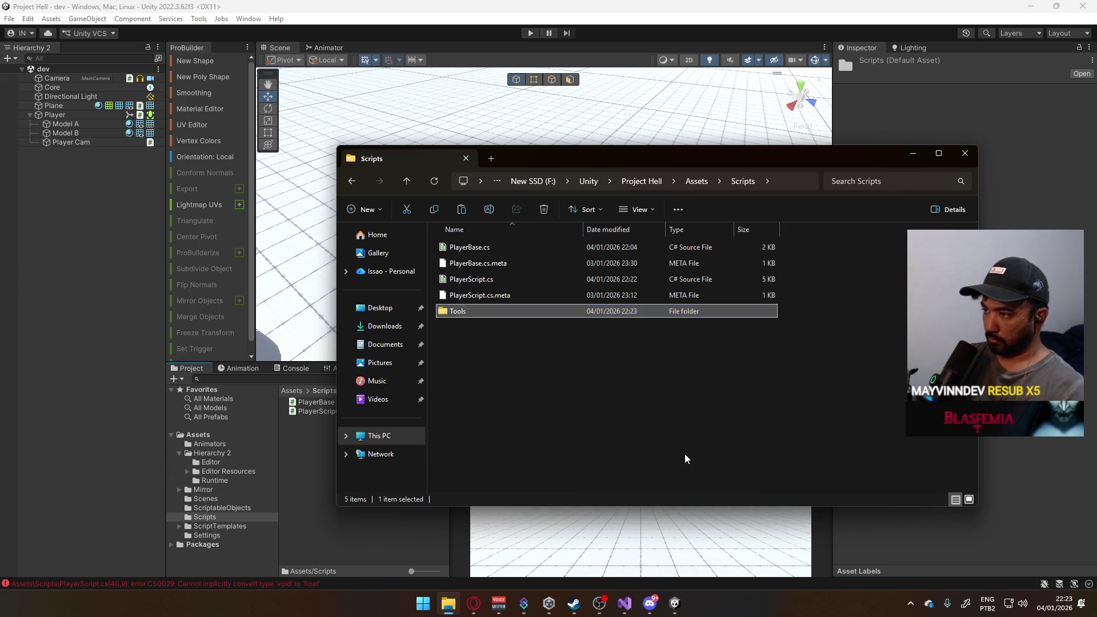
key("Return")
key("ctrl+v")
left_click(963, 155)
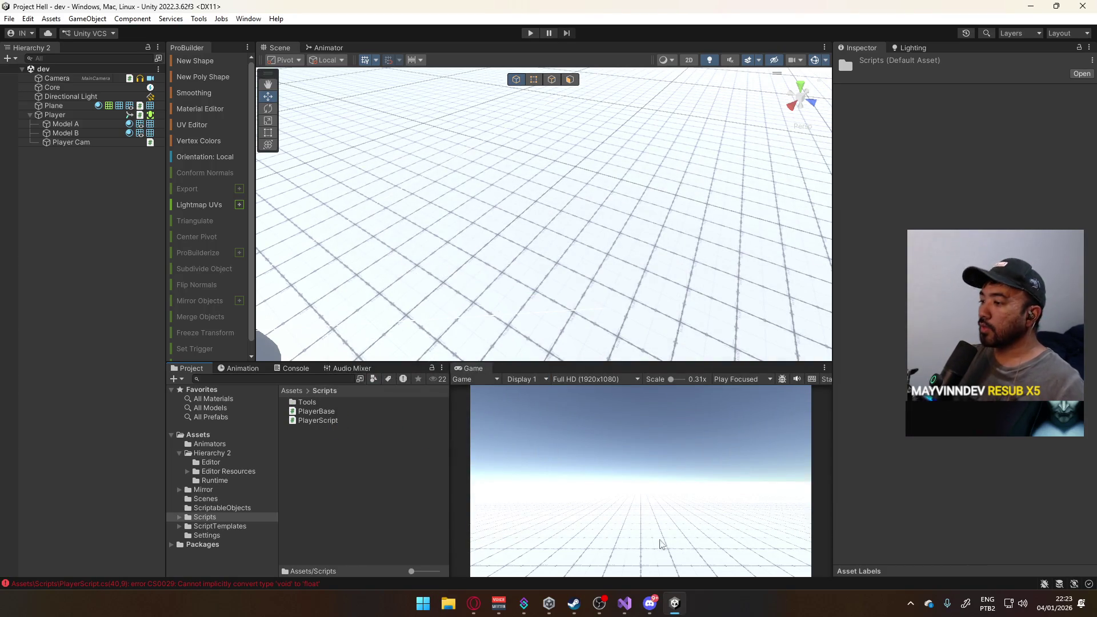
Launch Paint via mspaint and fill the new blank canvas entirely black
key("super+r")
type("mspaint")
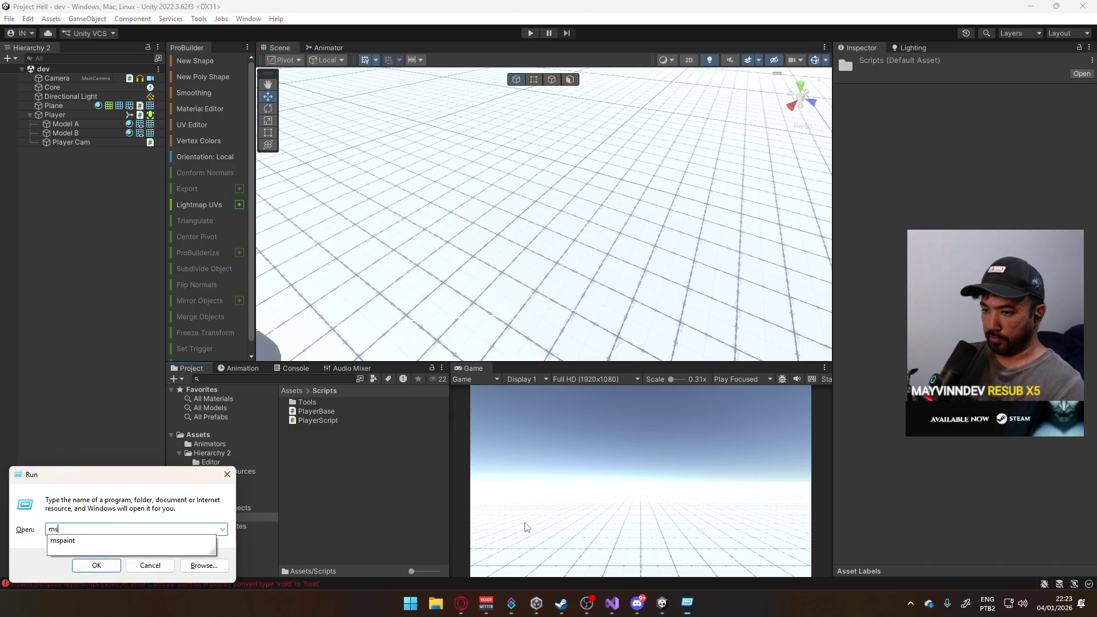
key("Return")
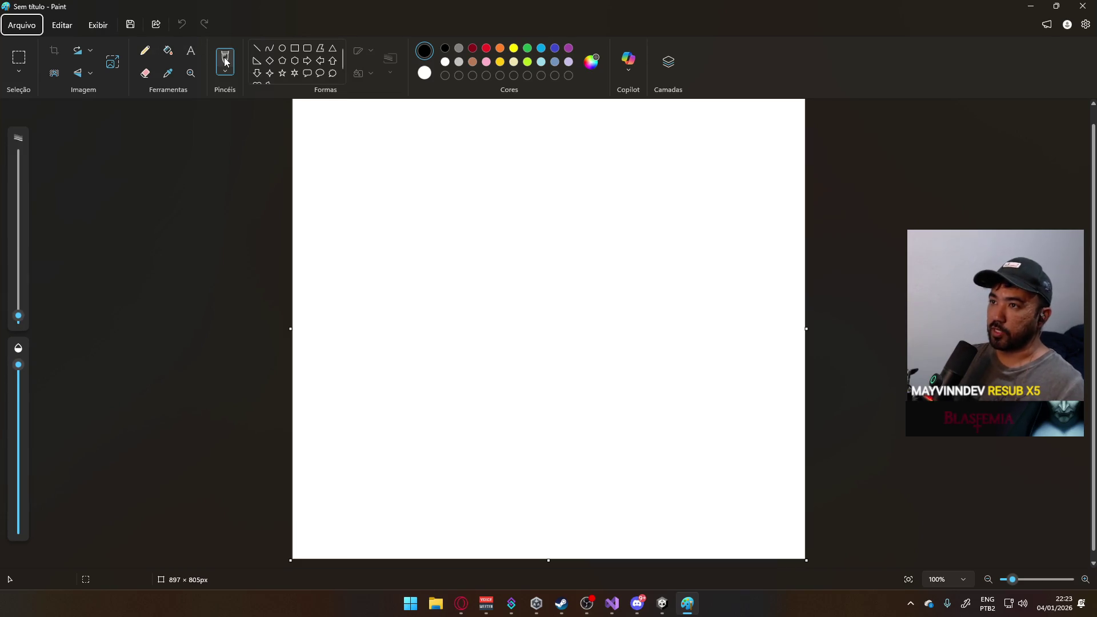
left_click(168, 51)
left_click(319, 126)
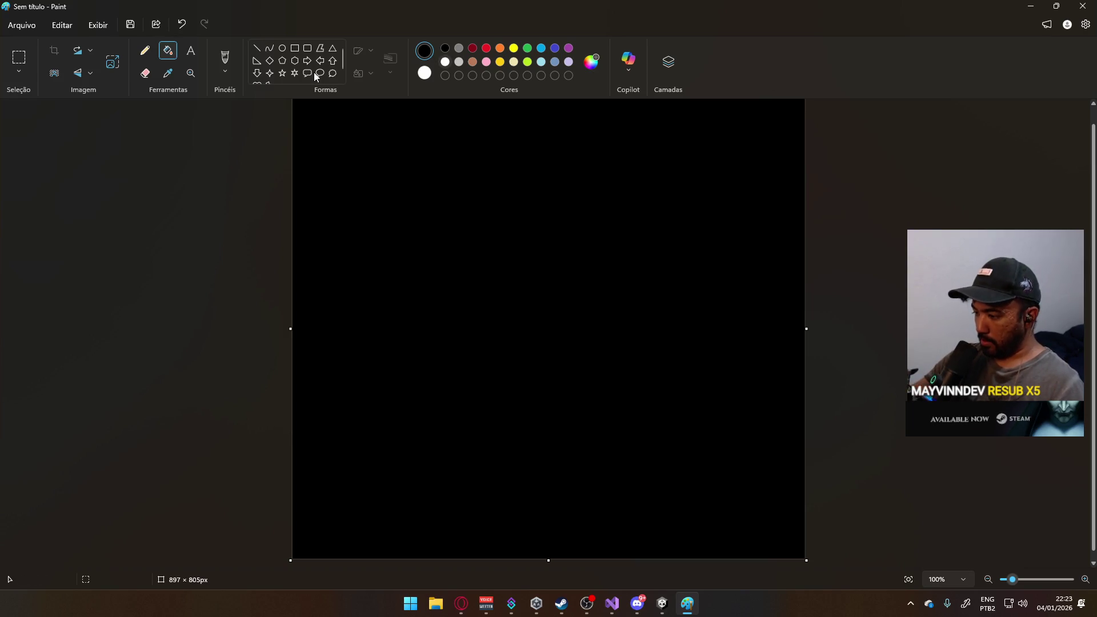
Sketch the graph's axes and rising curve in white, with a small label at the origin
key("b")
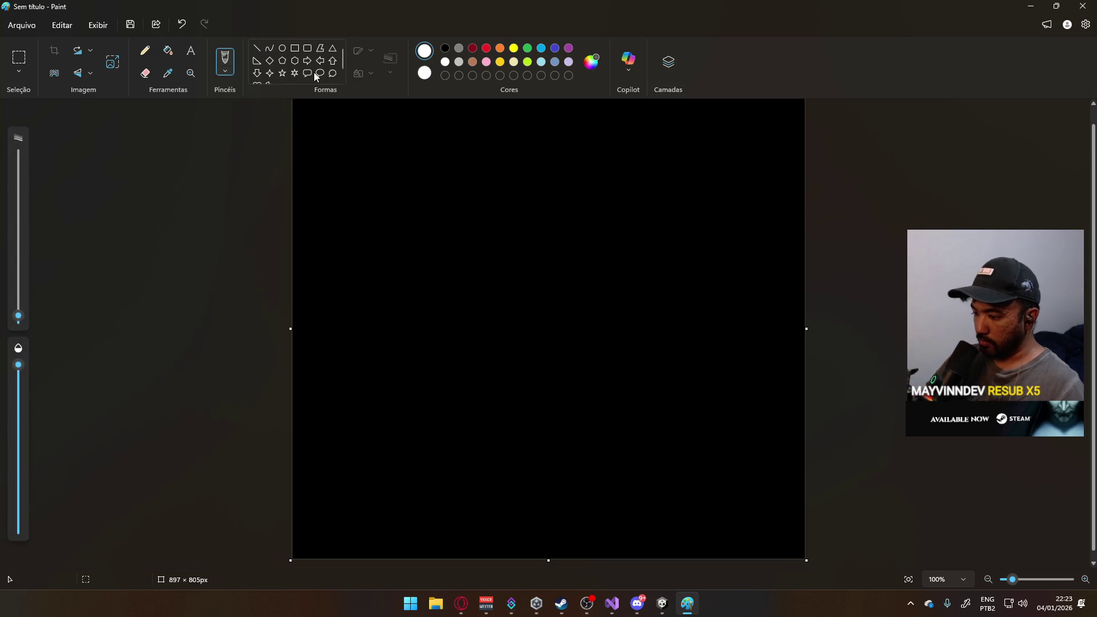
mouse_move(415, 202)
left_mouse_down()
mouse_move(409, 397)
mouse_move(740, 375)
left_mouse_up()
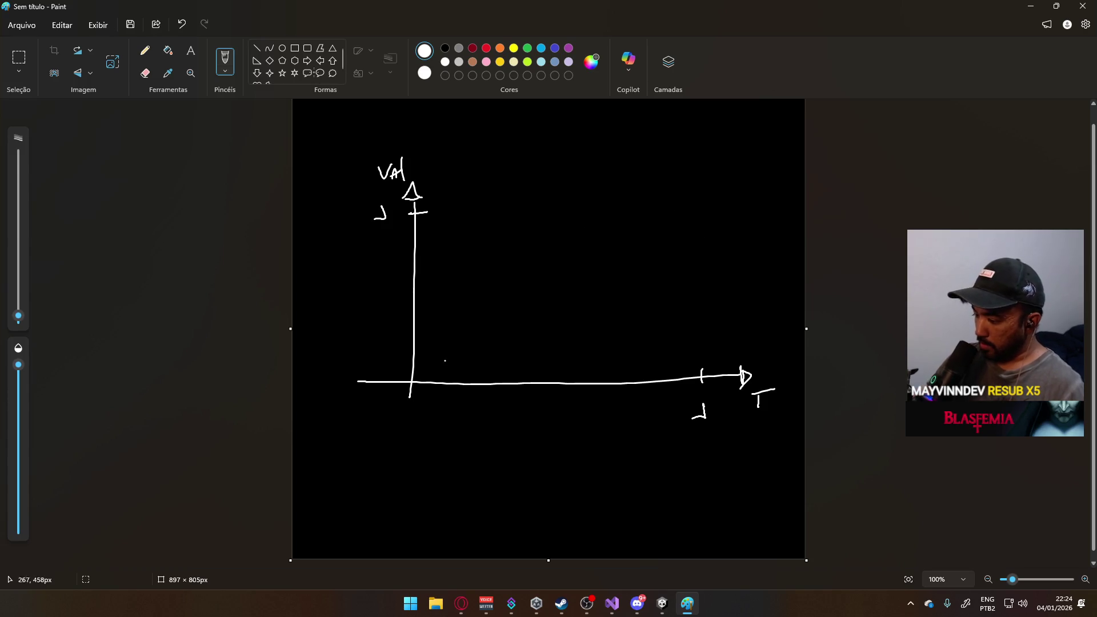
left_click_drag(437, 337, 682, 207)
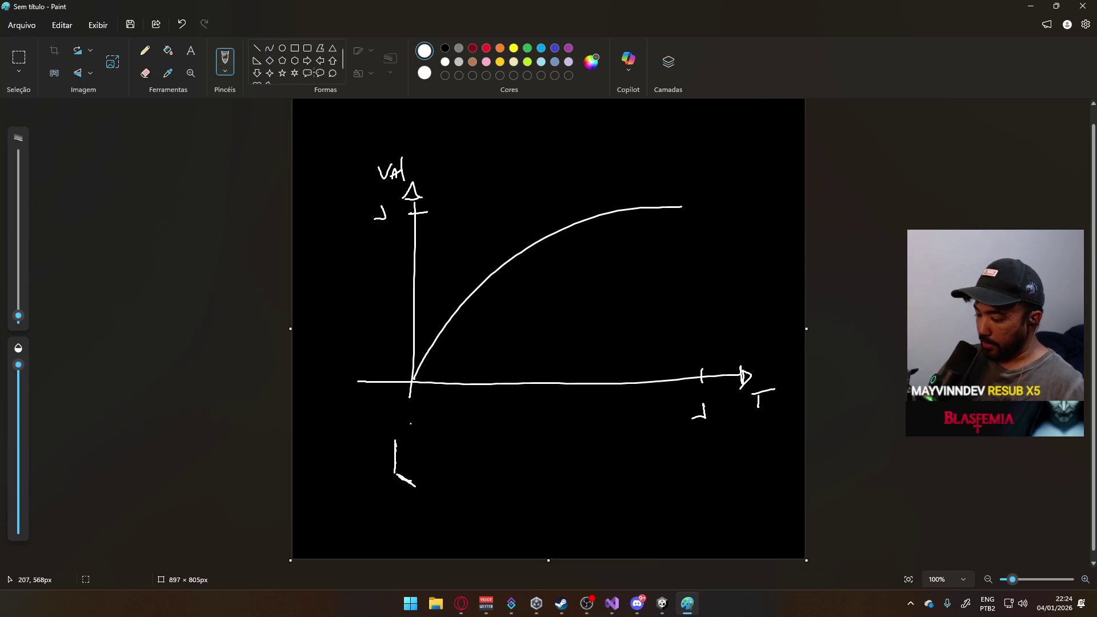
left_click_drag(416, 434, 449, 476)
left_click(414, 440)
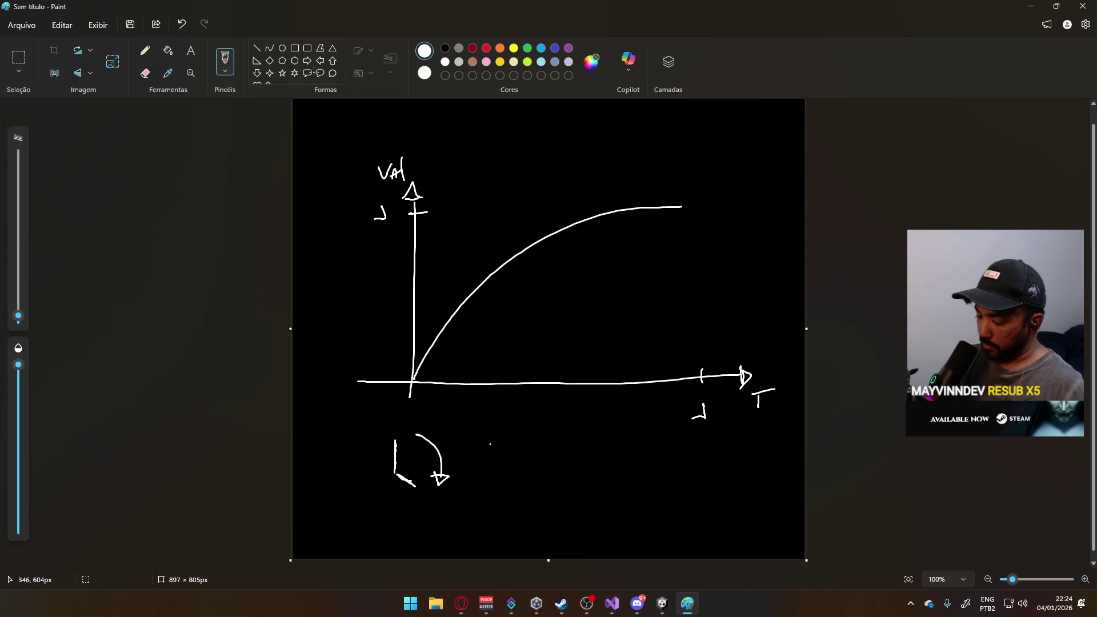
Write the 'rad' and '0 – 360° →' notes beside the rotation doodle, then undo them
left_click_drag(489, 448, 502, 443)
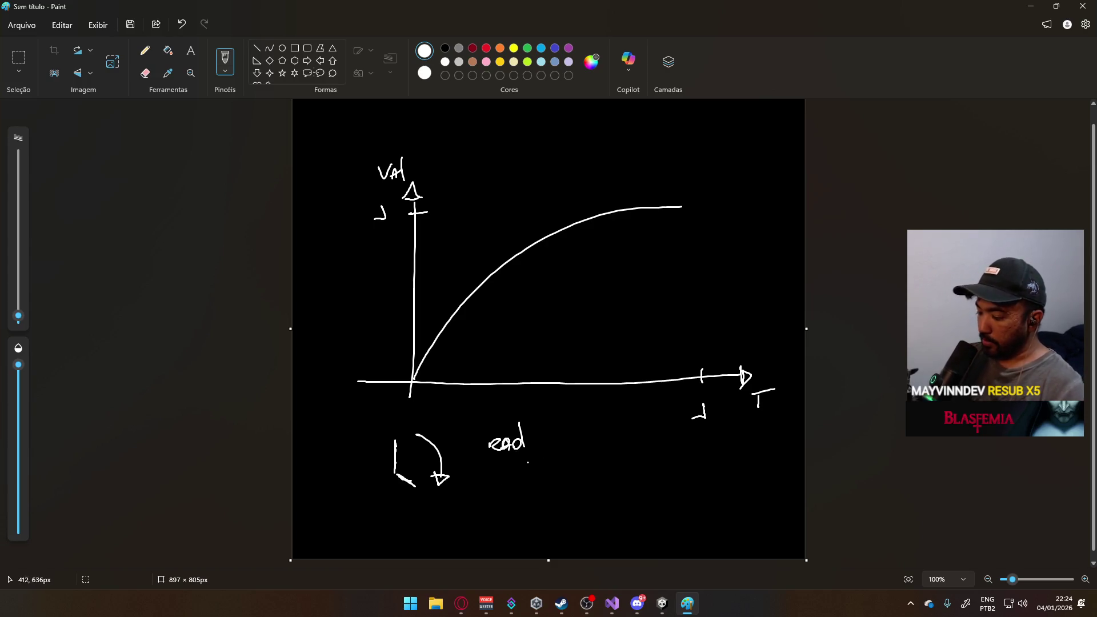
key("ctrl+z")
key("ctrl+z")
key("ctrl+z")
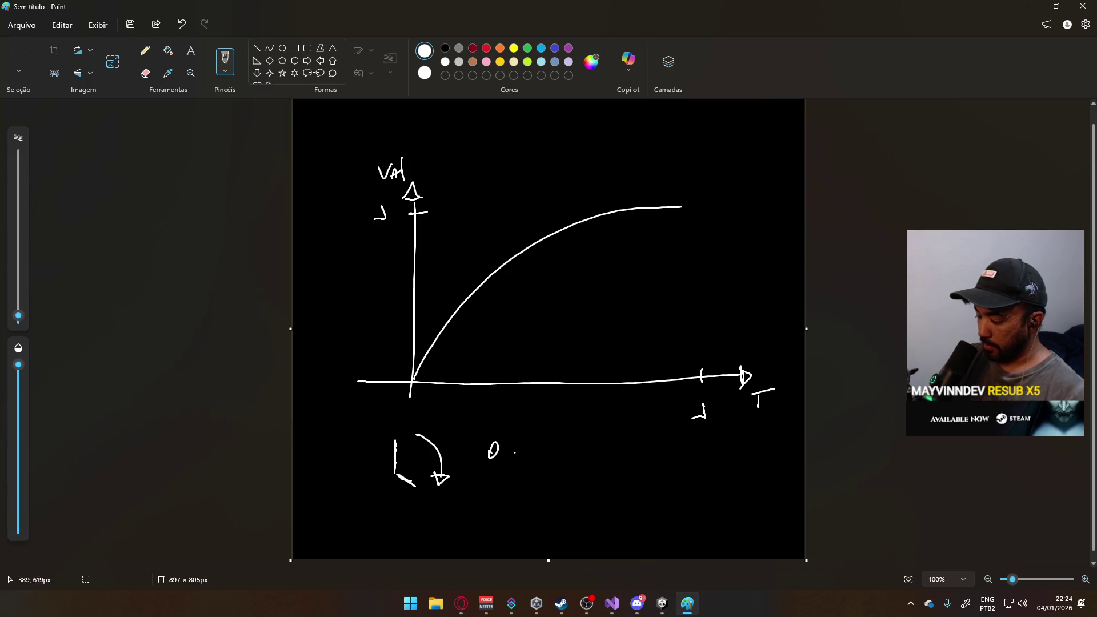
left_click_drag(537, 449, 527, 455)
left_click_drag(549, 442, 546, 448)
mouse_move(559, 443)
left_mouse_down()
mouse_move(565, 453)
mouse_move(558, 443)
left_mouse_up()
left_click_drag(572, 442, 573, 444)
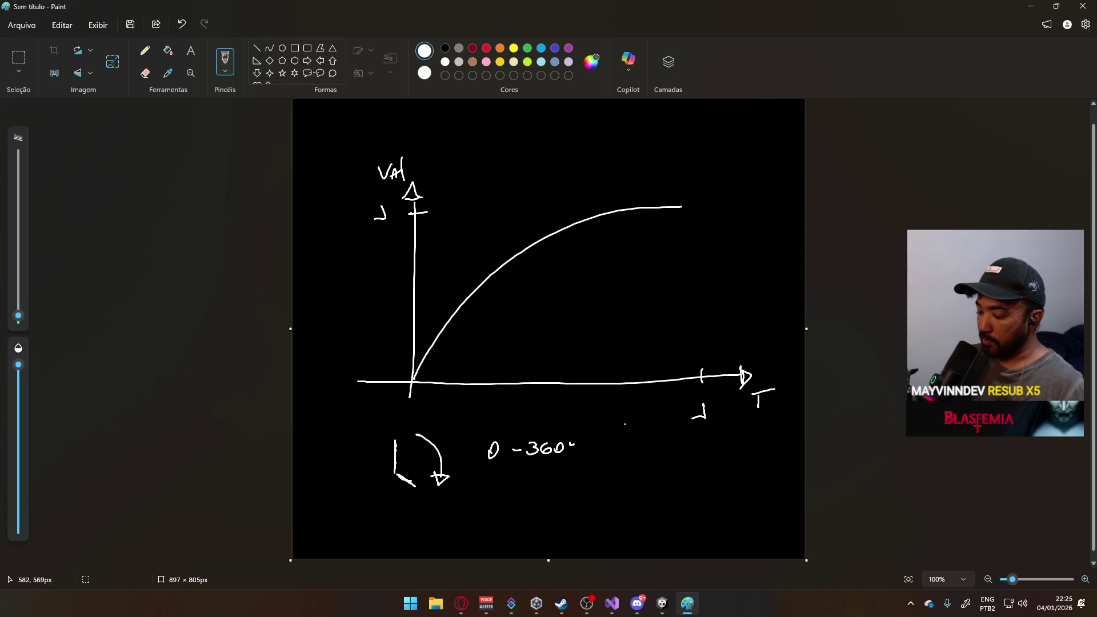
left_click_drag(591, 452, 623, 451)
mouse_move(620, 458)
left_mouse_down()
mouse_move(616, 446)
mouse_move(661, 451)
left_mouse_up()
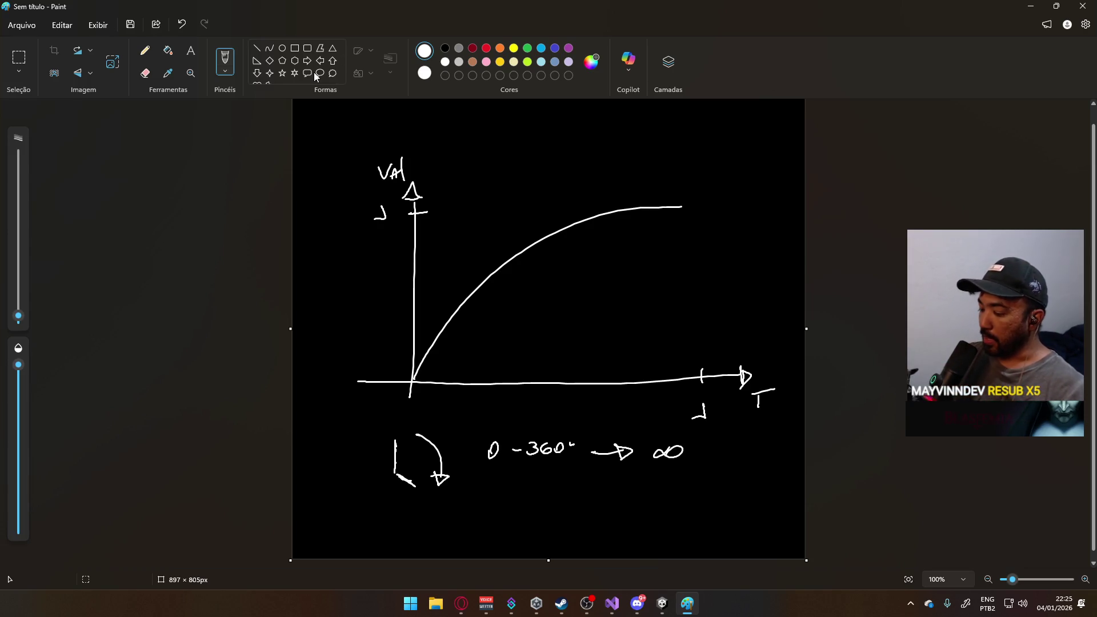
key("ctrl+z")
key("ctrl+z")
key("ctrl+z")
key("ctrl+z")
key("ctrl+z")
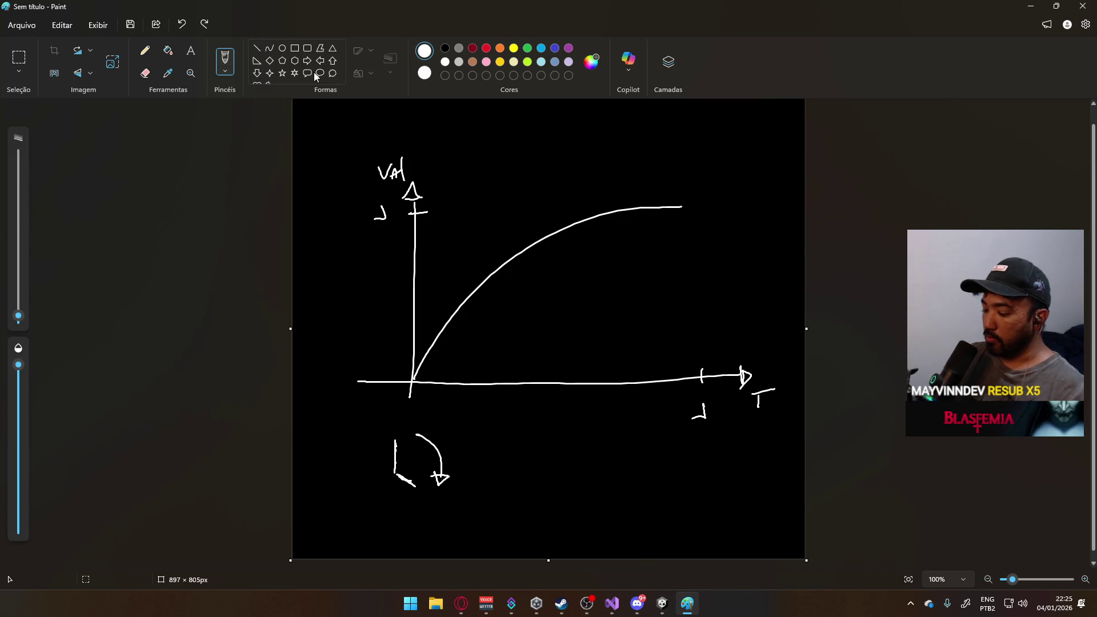
key("ctrl+z")
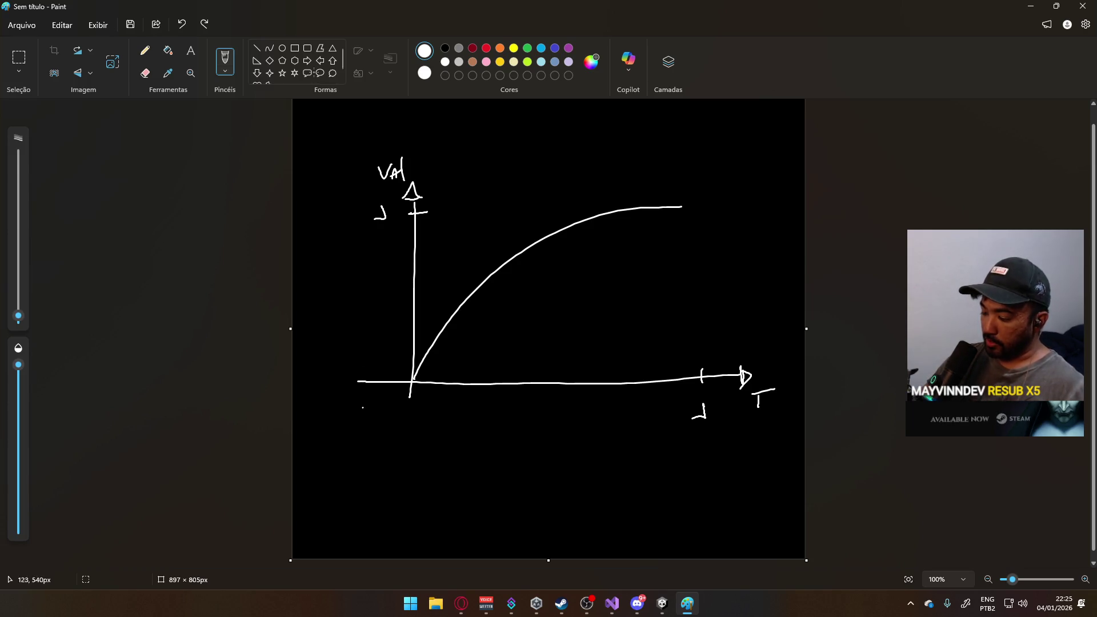
Write '0 — 360° → 0 — 1' below the graph
left_click_drag(382, 439, 377, 450)
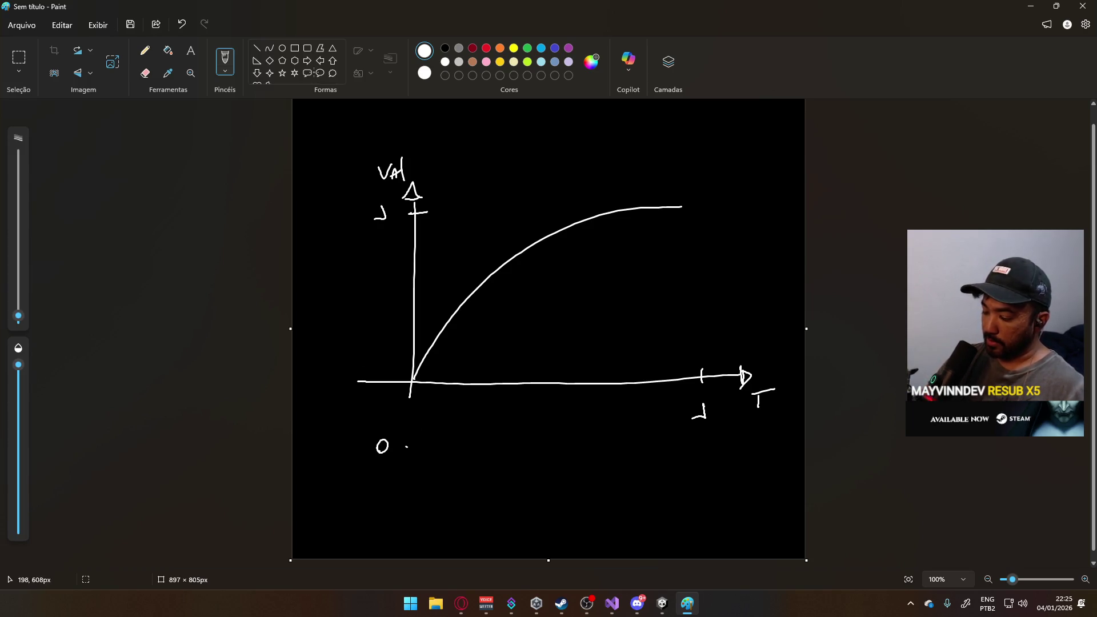
mouse_move(461, 446)
left_mouse_down()
mouse_move(451, 451)
mouse_move(485, 438)
left_mouse_up()
left_click_drag(499, 436, 500, 437)
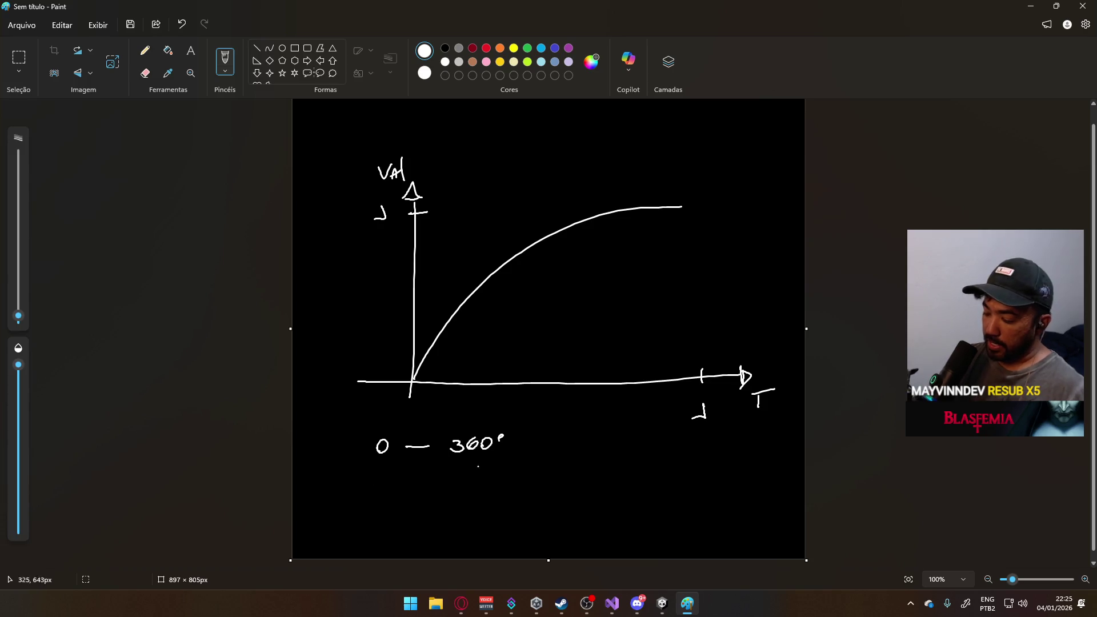
mouse_move(381, 472)
left_mouse_down()
mouse_move(436, 502)
mouse_move(483, 487)
mouse_move(576, 488)
left_mouse_up()
left_click_drag(605, 482, 597, 495)
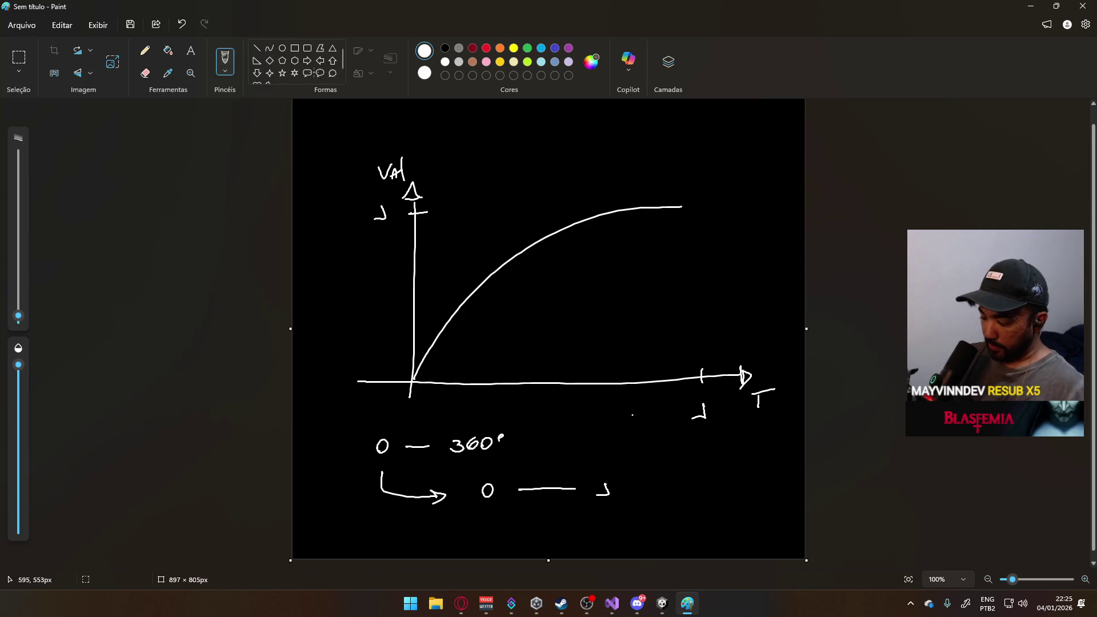
Add the '0,1 0,5 1 %' row, then undo the notes below the graph
mouse_move(489, 524)
left_mouse_down()
mouse_move(547, 523)
mouse_move(559, 534)
left_mouse_up()
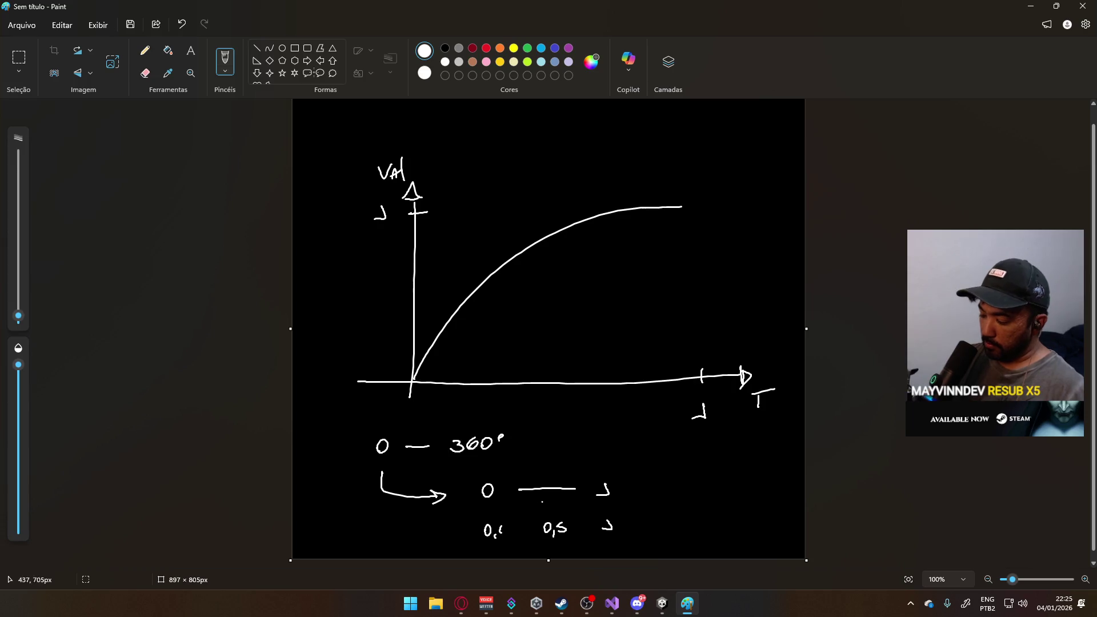
mouse_move(635, 529)
left_mouse_down()
mouse_move(686, 521)
mouse_move(689, 503)
mouse_move(700, 515)
left_mouse_up()
left_click(686, 516)
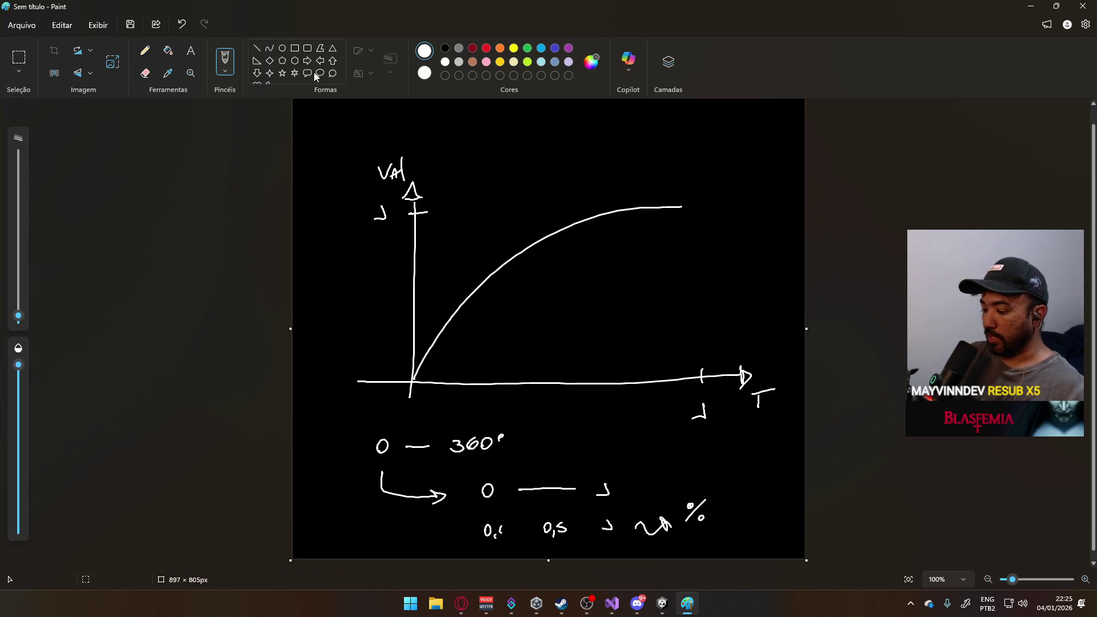
key("ctrl+z")
key("ctrl+z")
key("ctrl+z")
key("ctrl+z")
key("ctrl+z")
key("ctrl+z")
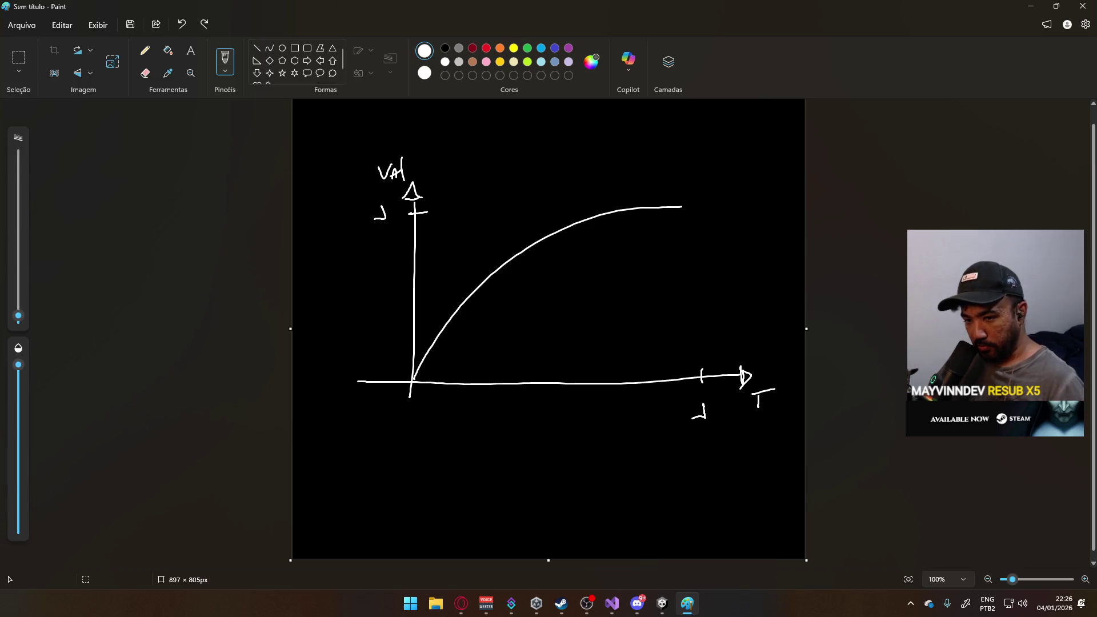
key("alt+Tab")
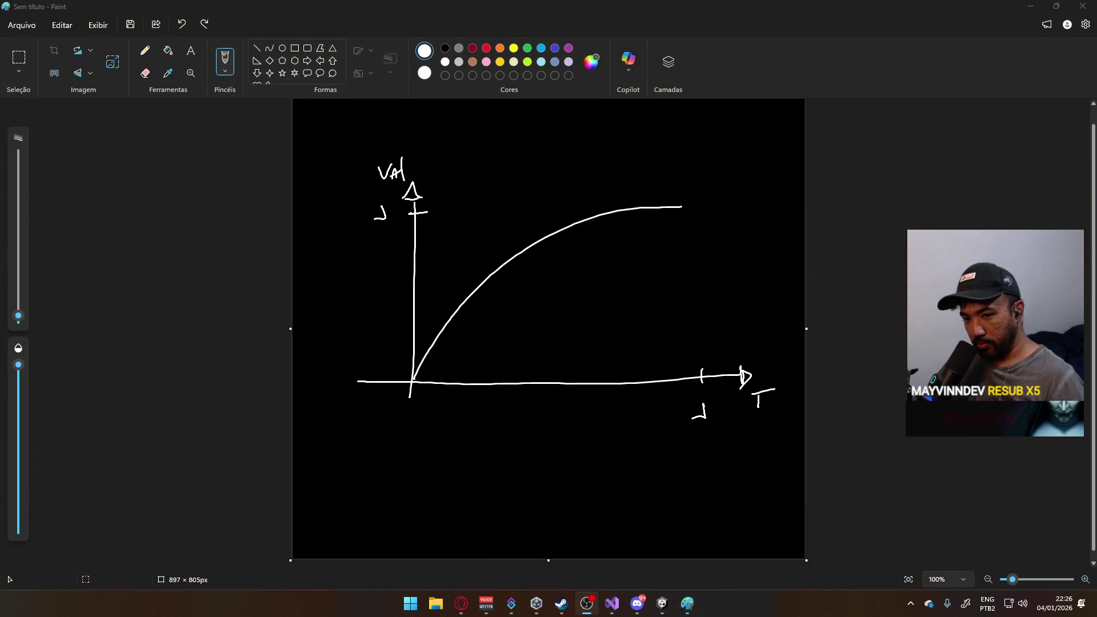
Undo the stray stroke, then write '0 — 0,4' with a down arrow to '0 — 1' under the graph
key("alt+Tab")
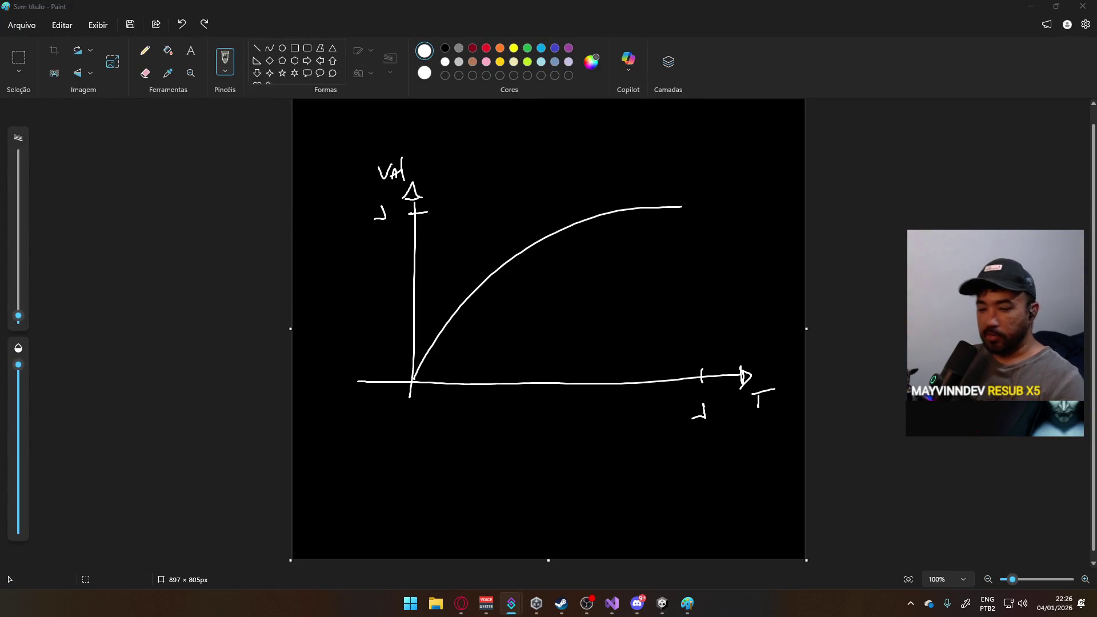
left_click(378, 430)
key("ctrl+z")
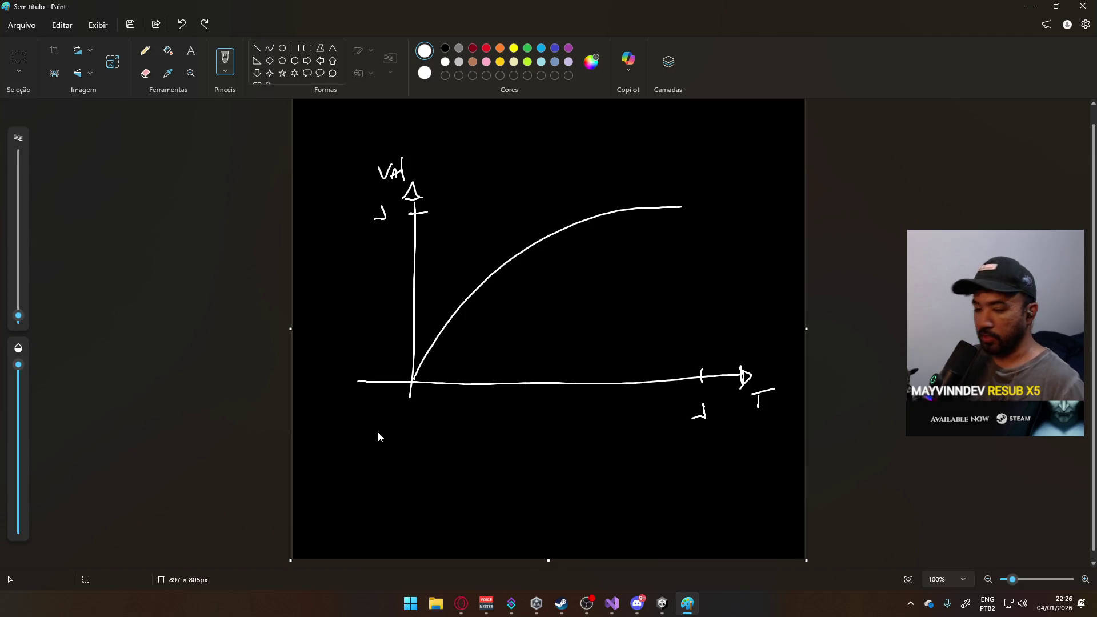
left_click(378, 432)
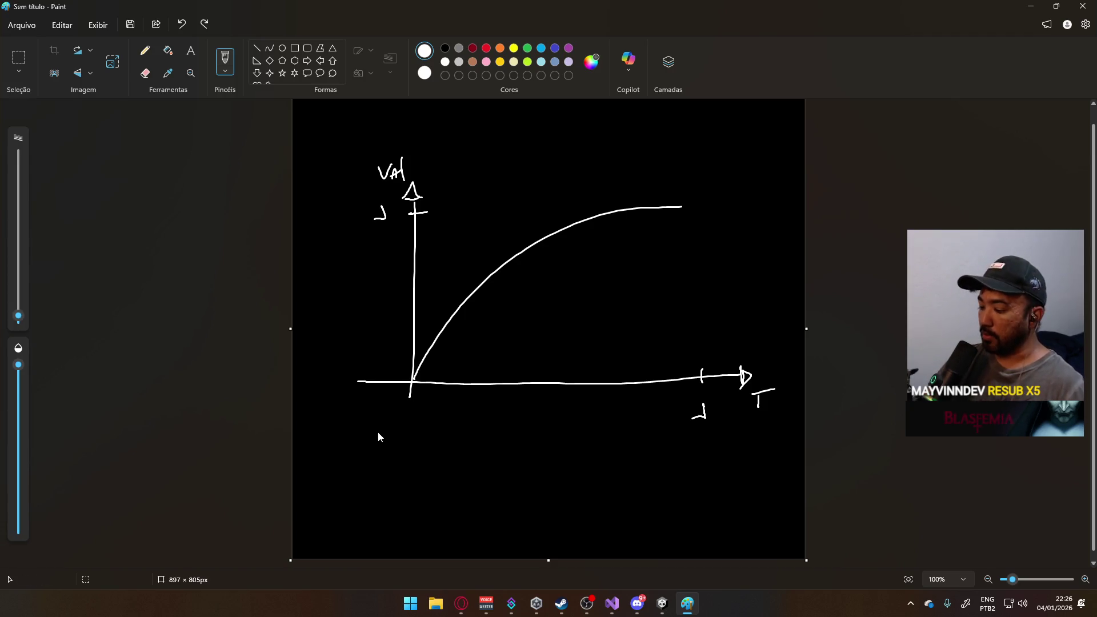
mouse_move(372, 434)
left_mouse_down()
mouse_move(441, 435)
mouse_move(447, 449)
left_mouse_up()
left_click_drag(456, 430, 455, 438)
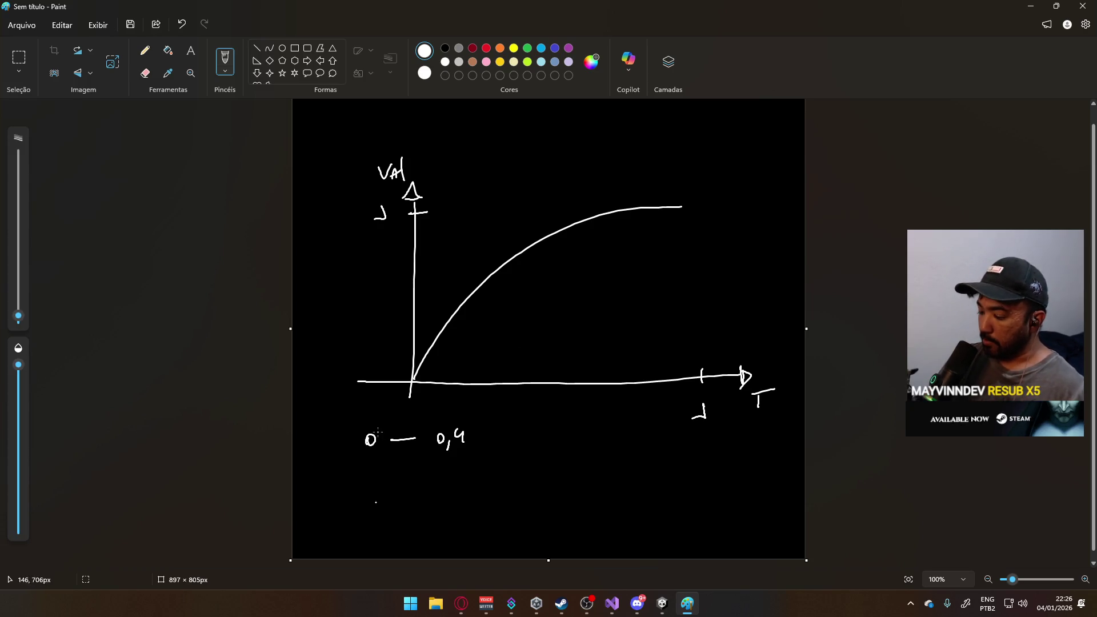
mouse_move(396, 484)
left_mouse_down()
mouse_move(406, 498)
mouse_move(420, 482)
left_mouse_up()
left_click_drag(375, 514, 454, 529)
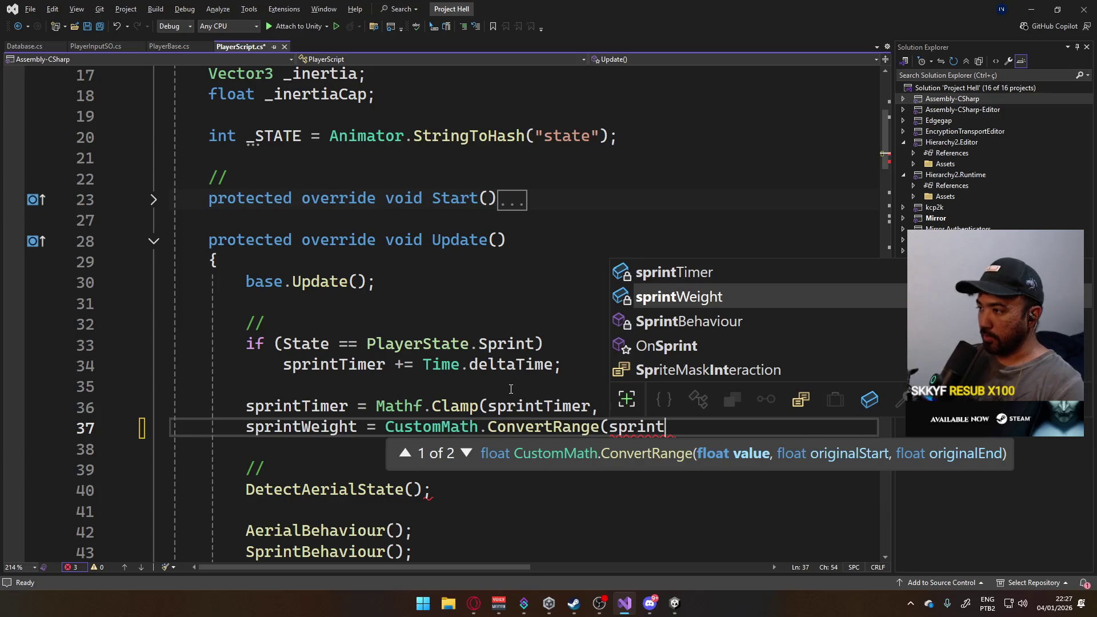
Extend line 37 to ConvertRange(sprintTimer, 0, and remove the stray 'db' text
type("Timer, 0")
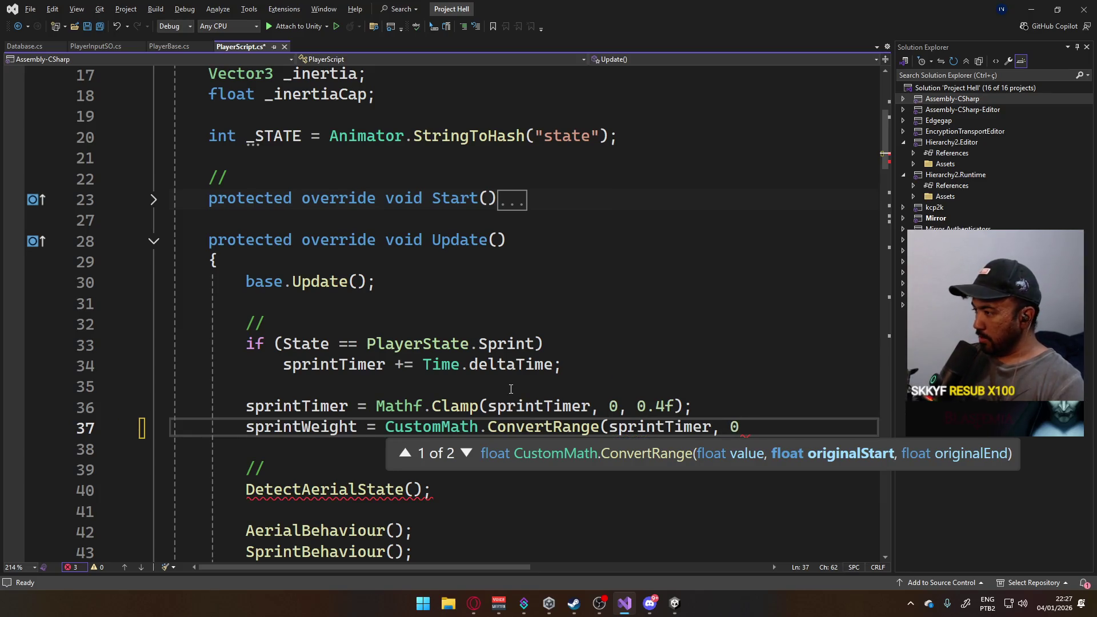
type(", ")
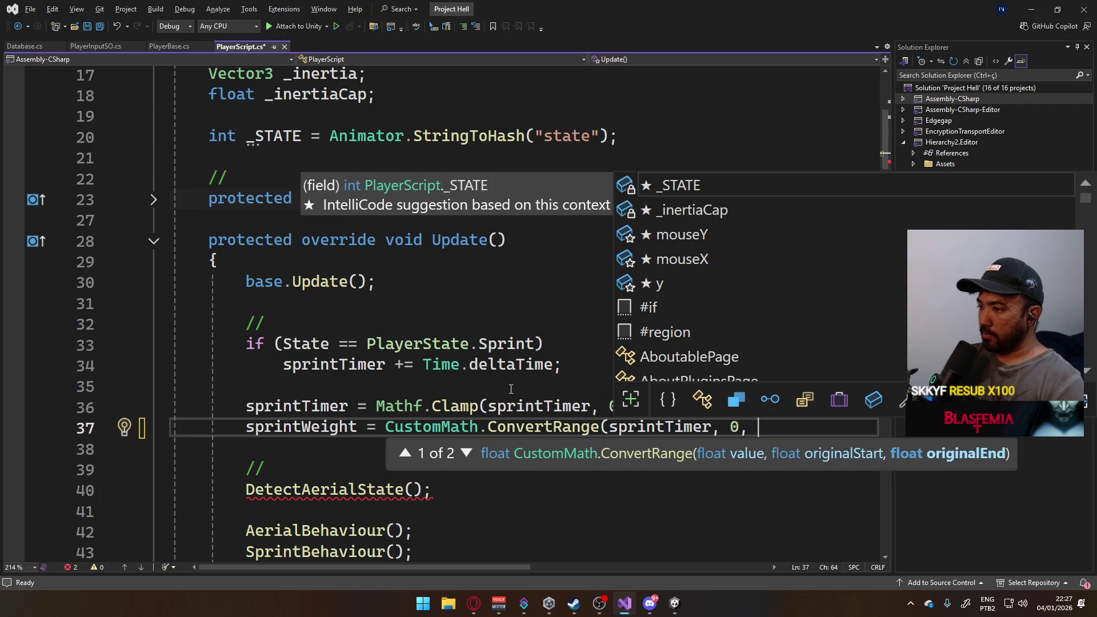
type("db")
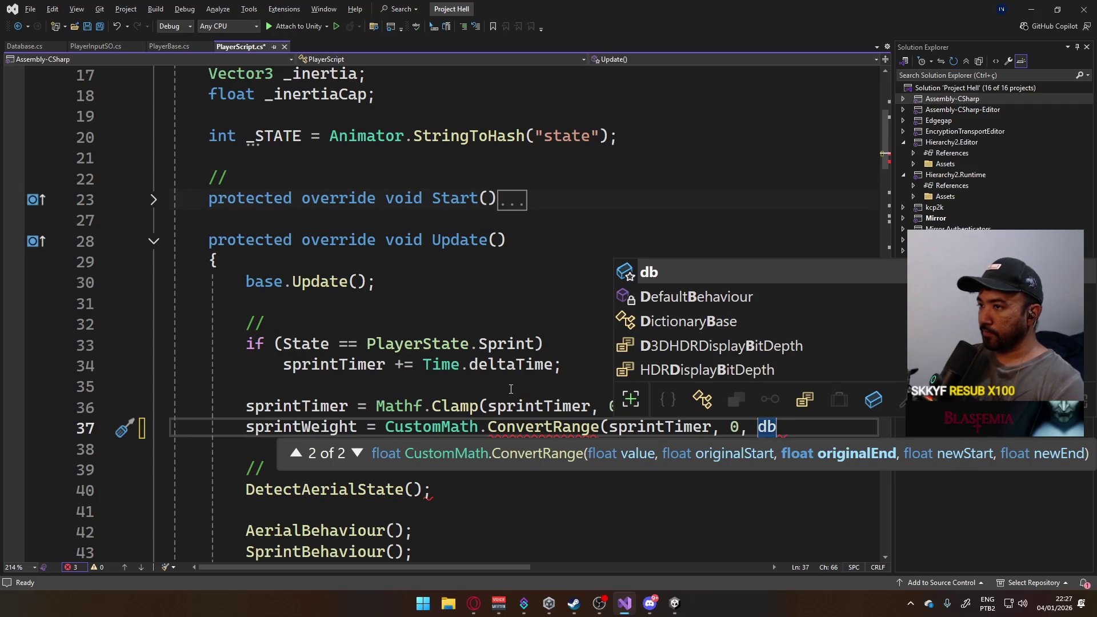
key("BackSpace")
key("BackSpace")
scroll(272, 285, "down", 8)
scroll(272, 285, "down", 2)
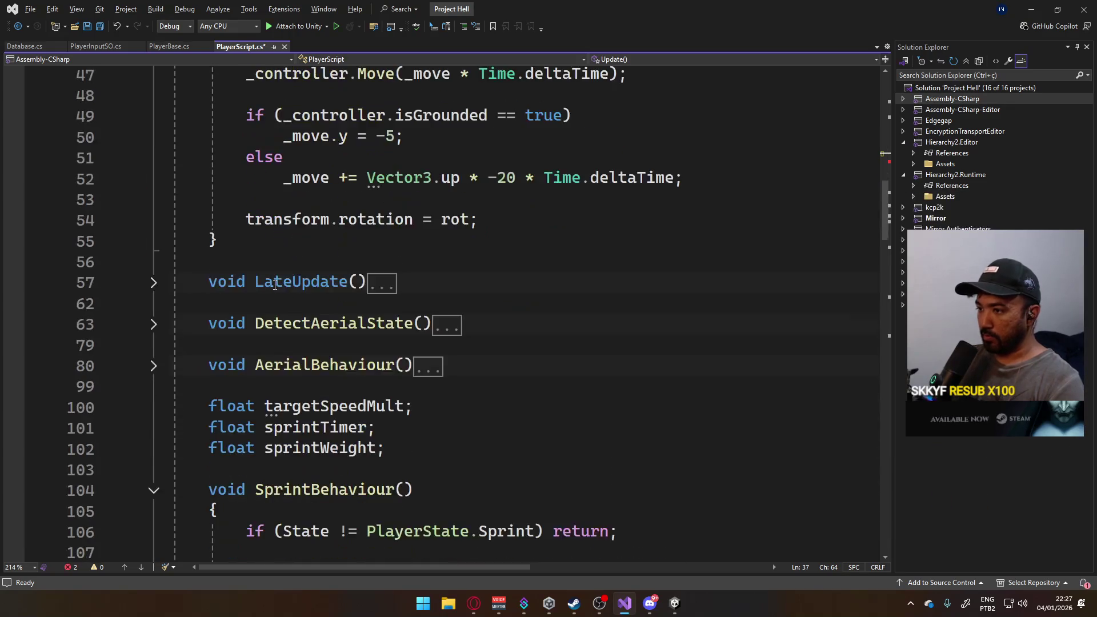
scroll(273, 285, "up", 5)
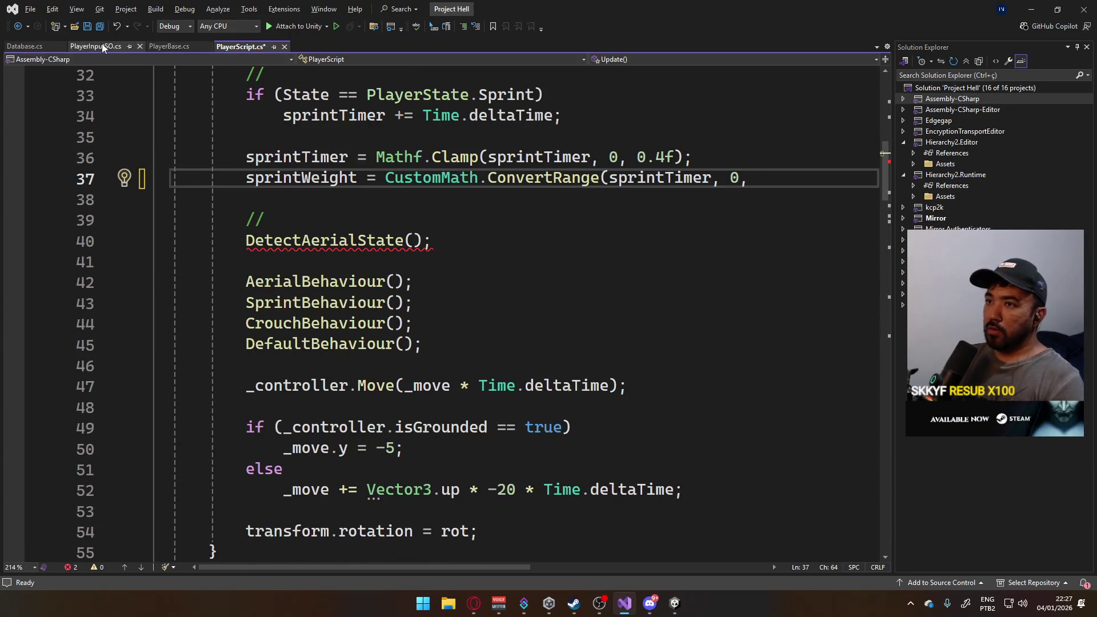
left_click(25, 46)
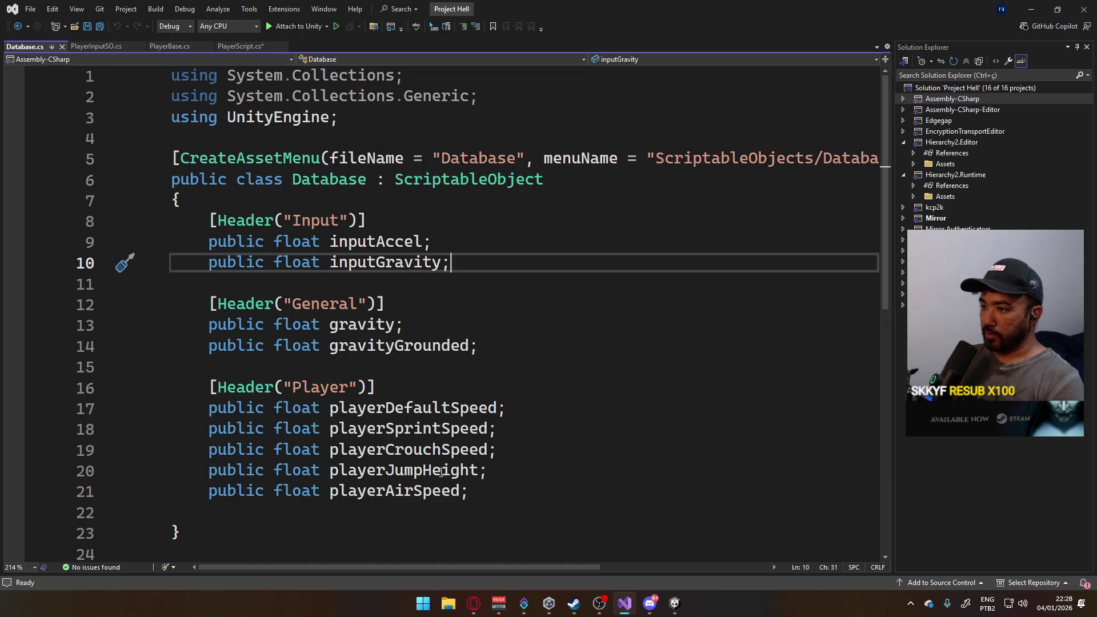
Add 'public float playerSprintAccelDuration;' below playerAirSpeed in Database.cs and save
left_click(523, 499)
key("Return")
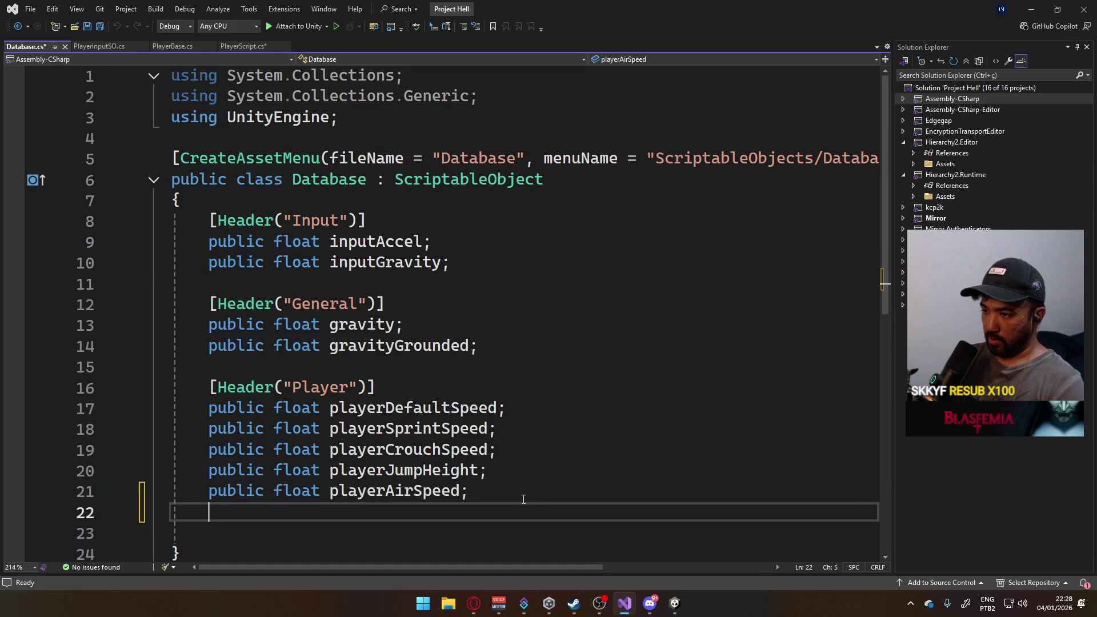
type("public float player")
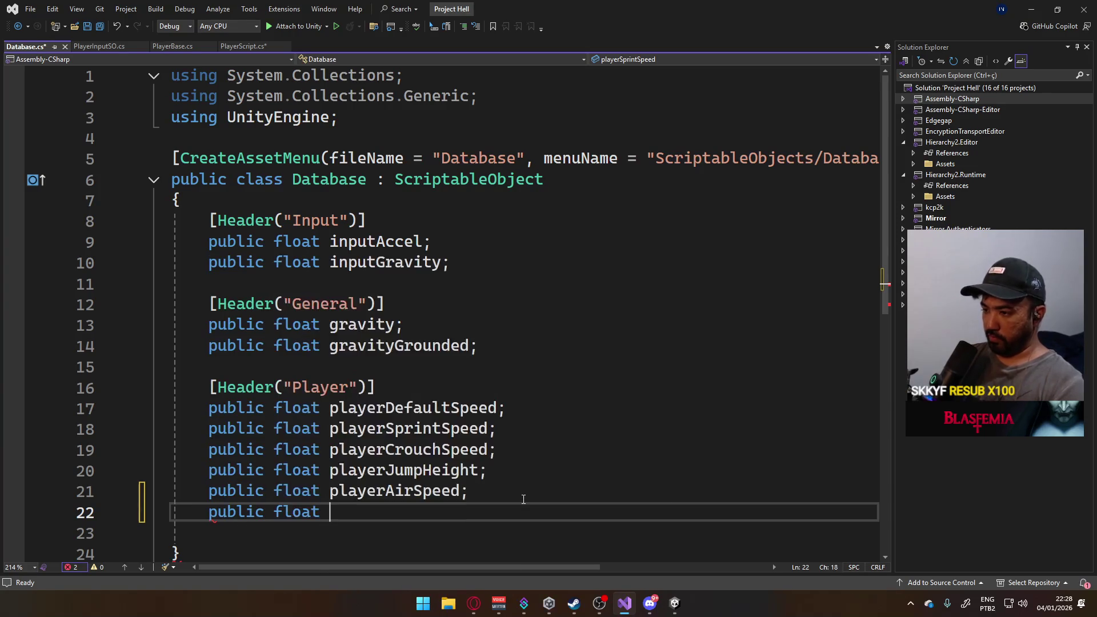
type("SprintAccelD")
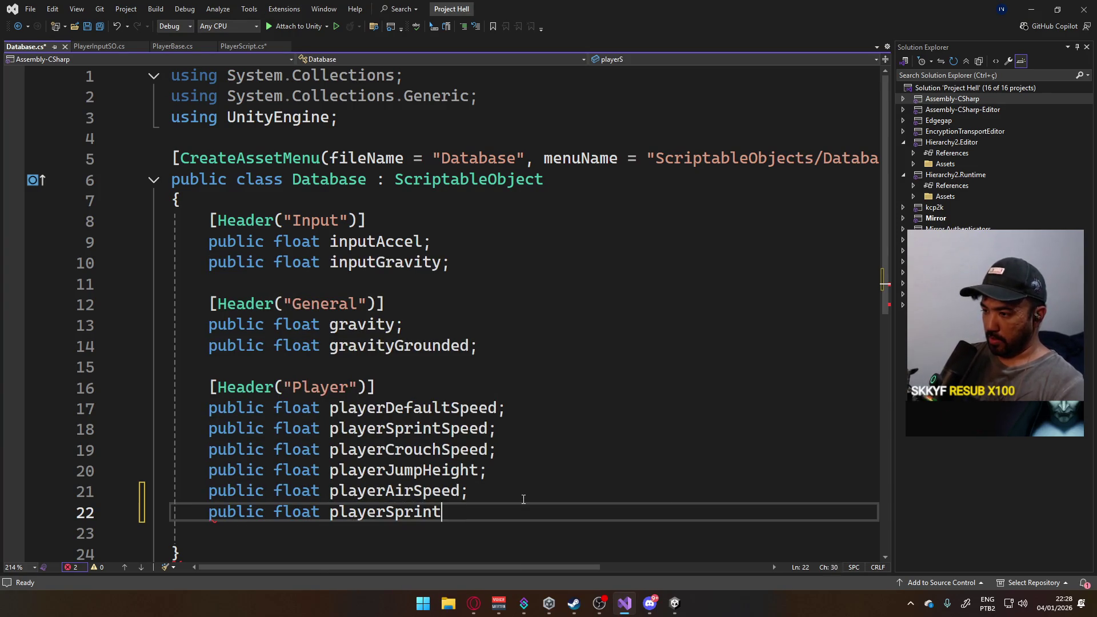
type("uration;")
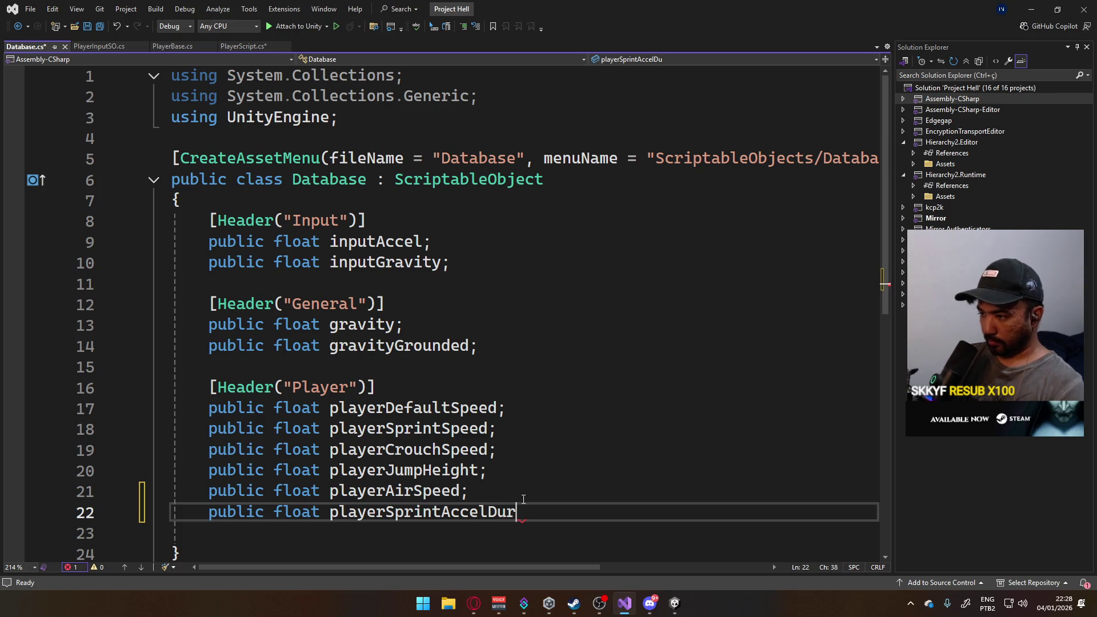
key("ctrl+s")
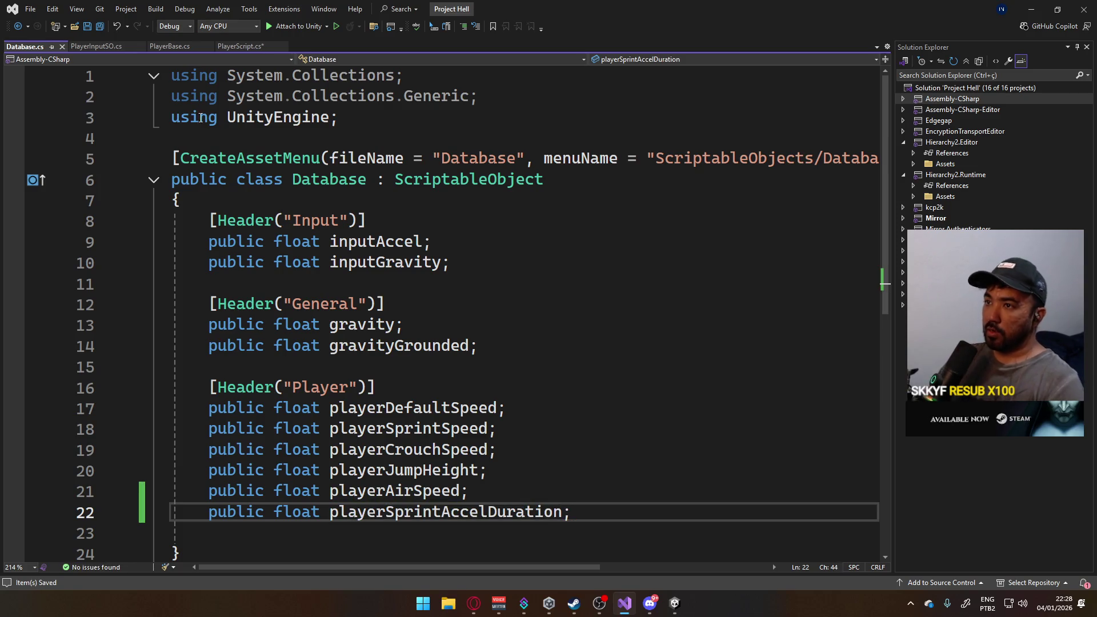
Pass db.playerSprintAccelDuration as the next ConvertRange argument in PlayerScript.cs
left_click(223, 48)
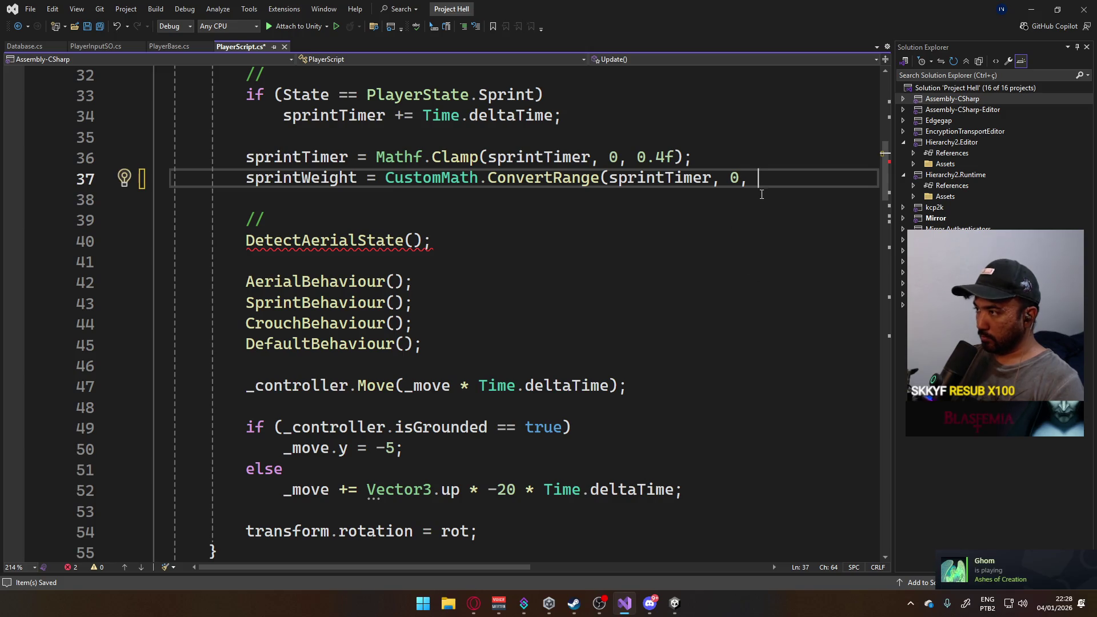
type("db.sprin")
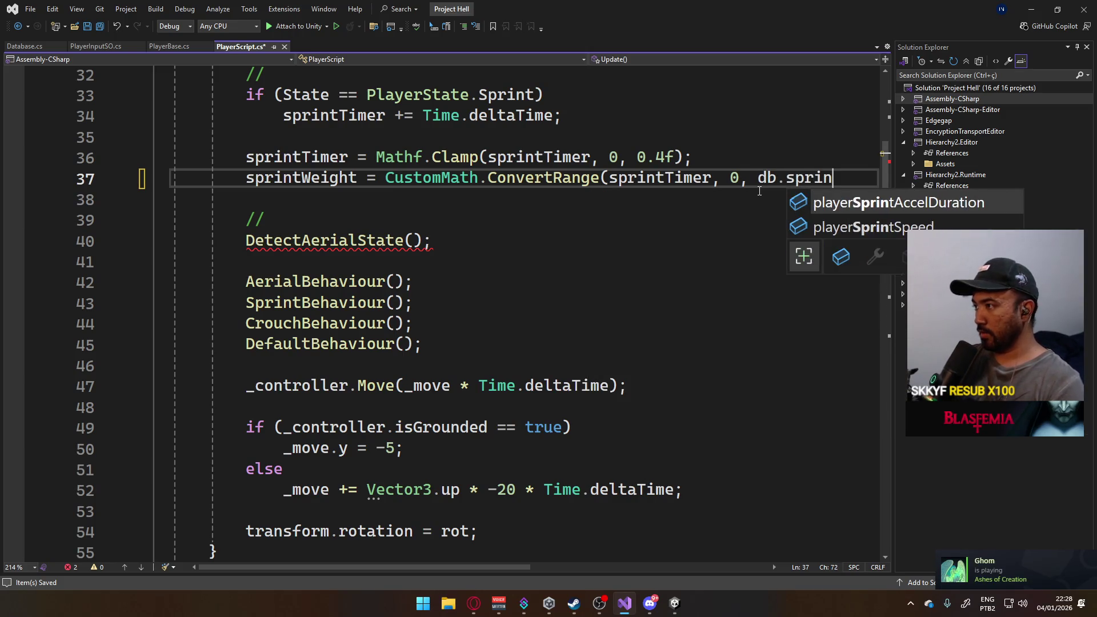
key("Tab")
type(");")
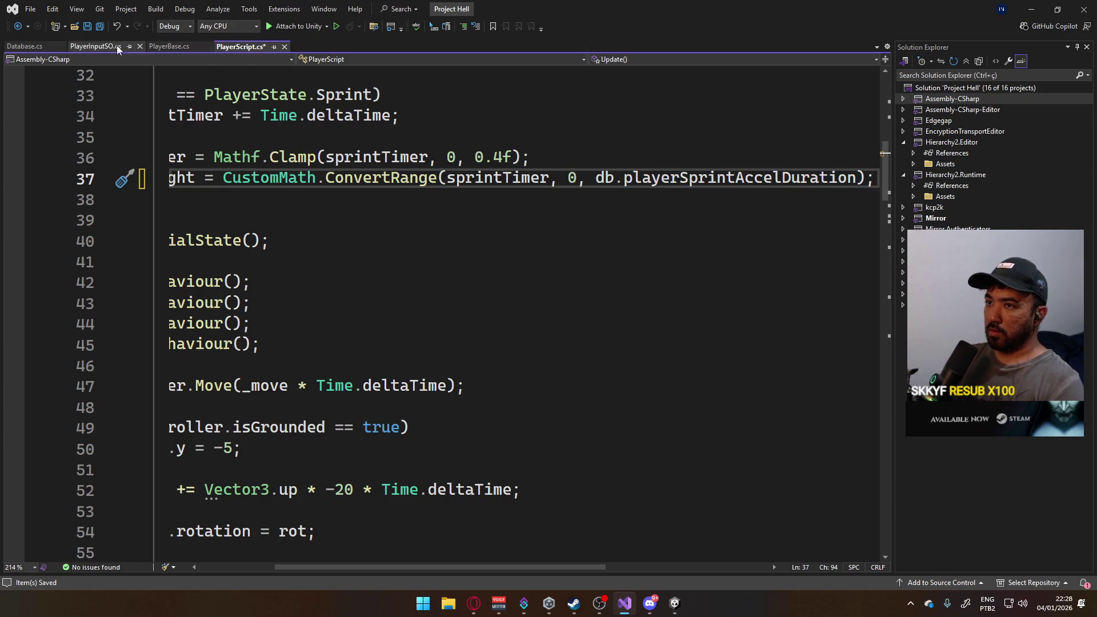
Add 'public AnimationCurve playerSprintAccelCurve;' after playerSprintAccelDuration in Database.cs and save
left_click(48, 50)
key("Return")
type("public ")
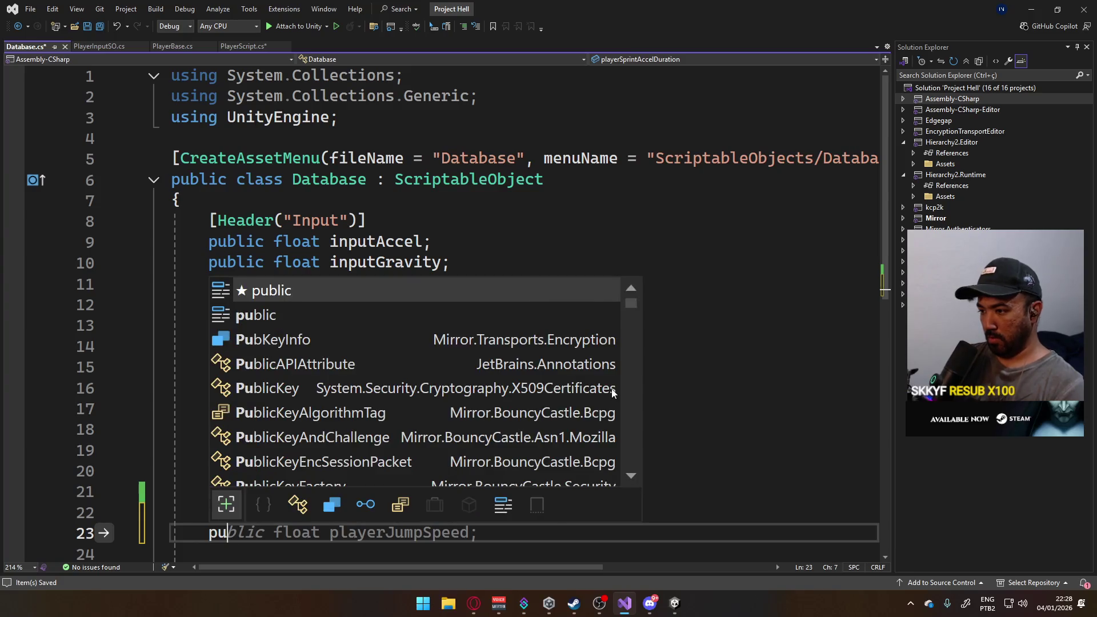
type("AnimationCurve ")
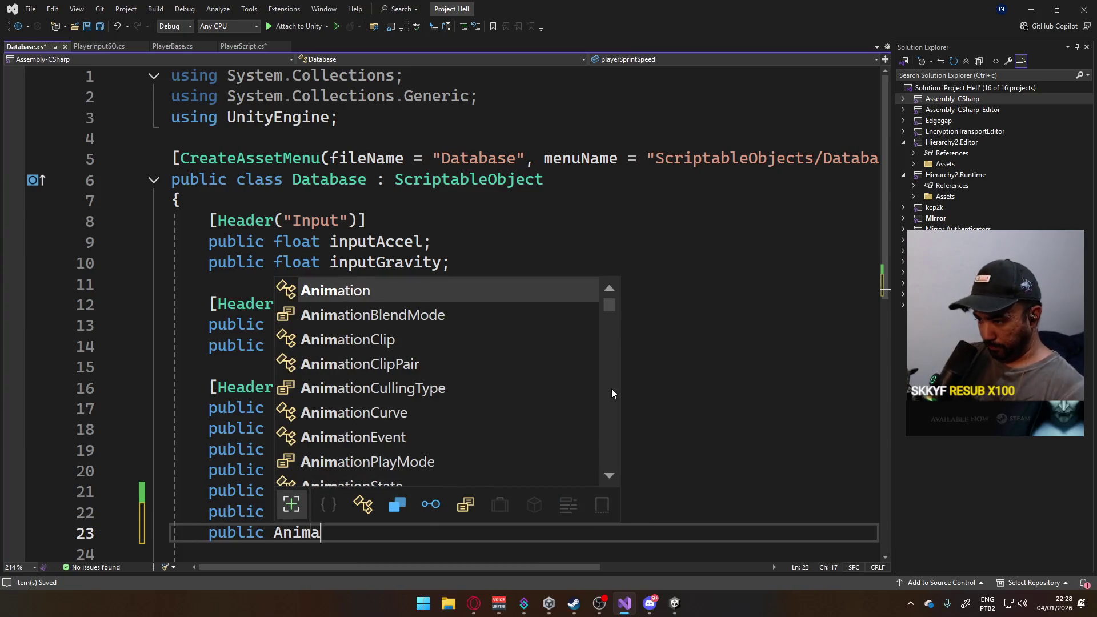
type("playerSprint")
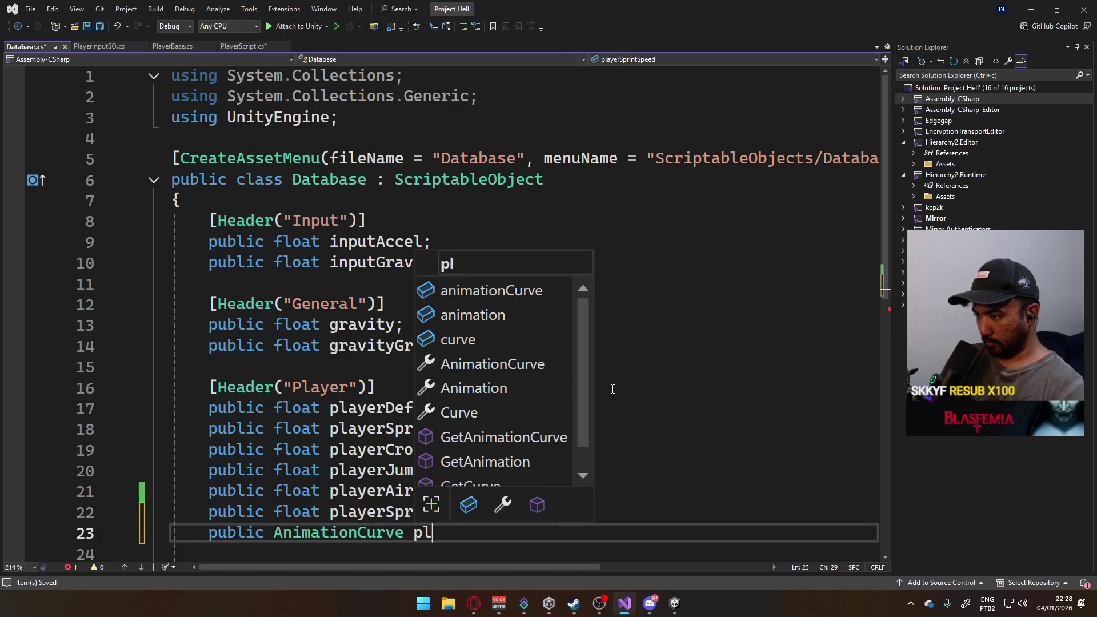
type("AccelCUrv")
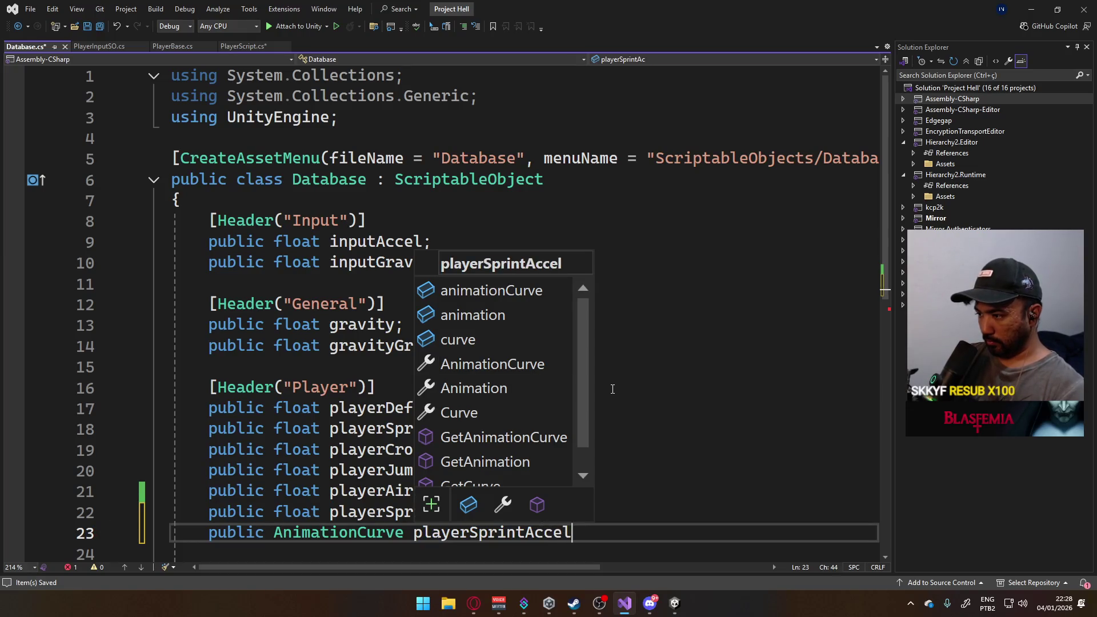
key("BackSpace")
key("BackSpace")
key("BackSpace")
type("urve;")
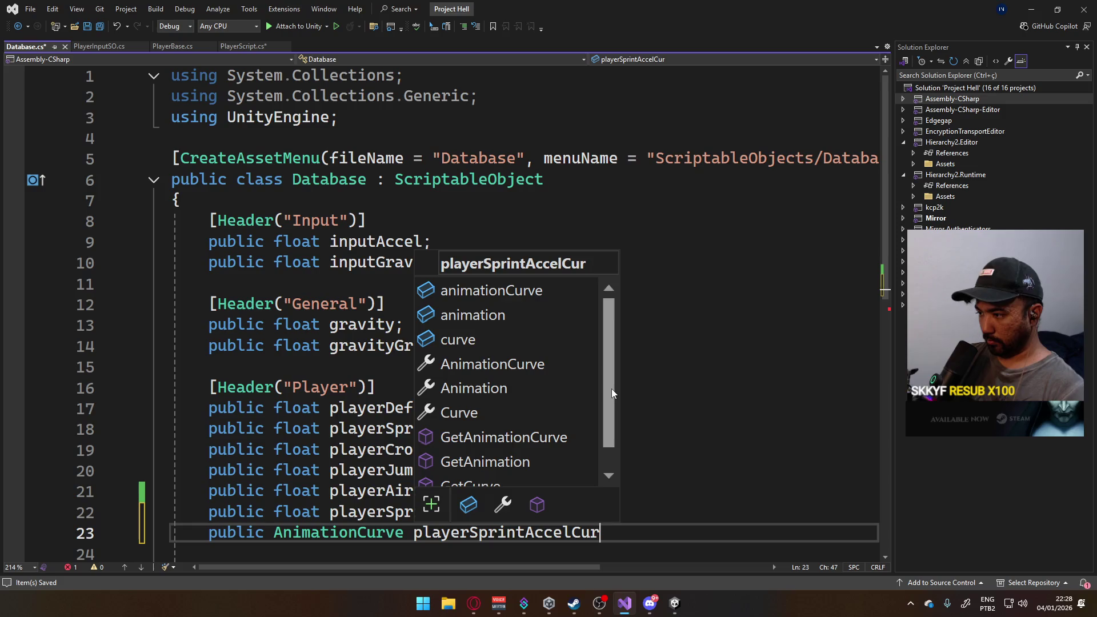
key("ctrl+s")
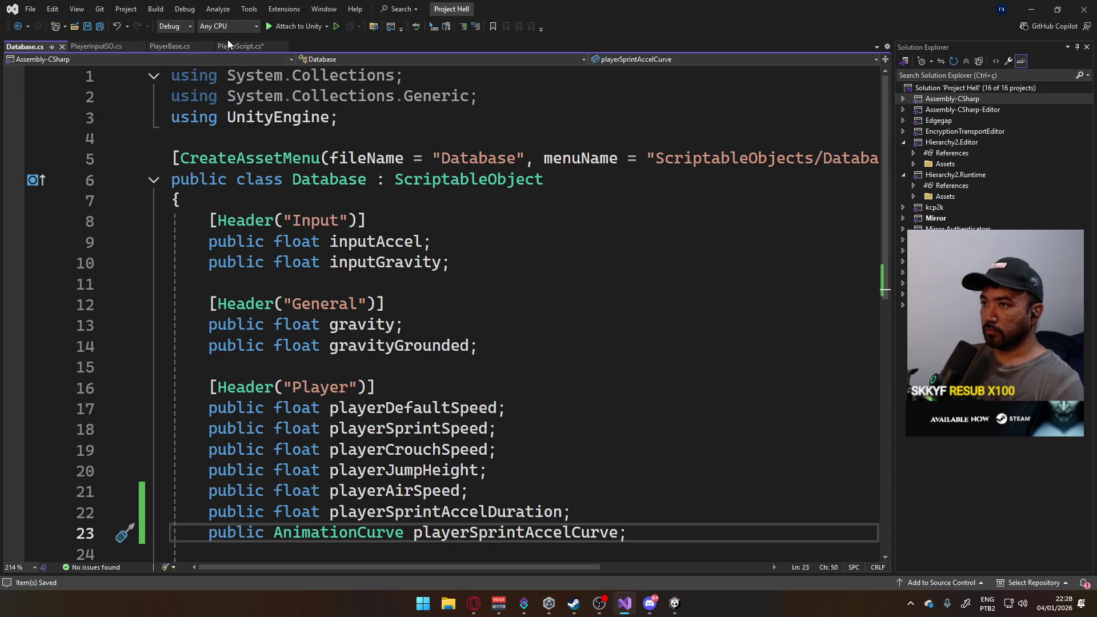
left_click(231, 45)
Start a float speedMult declaration below the sprintWeight line, then delete it
key("Left")
key("Left")
key("Home")
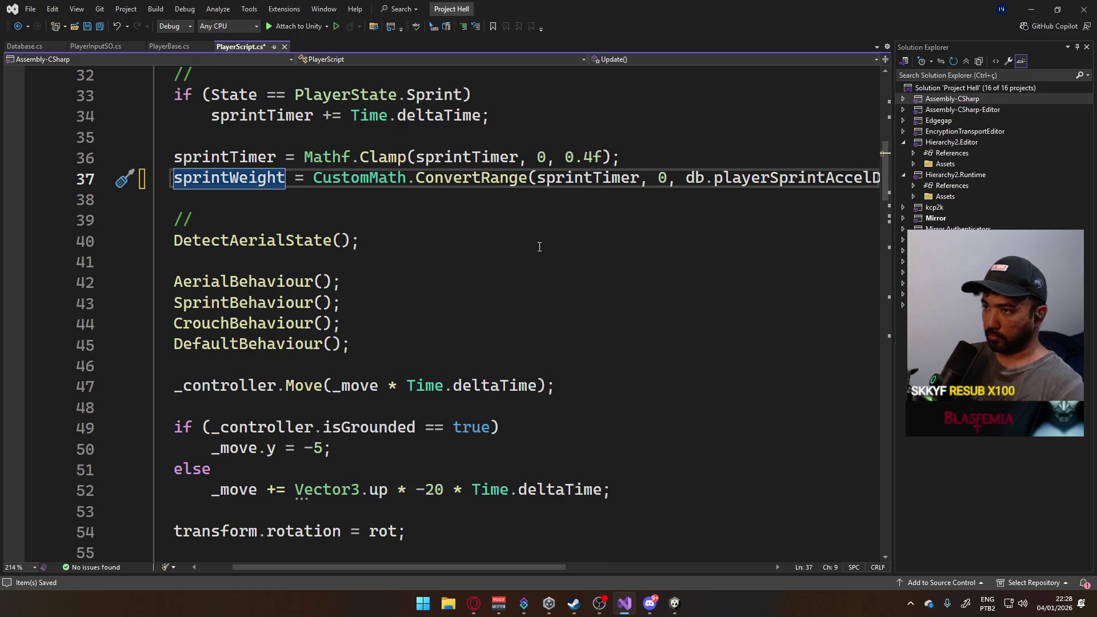
key("End")
key("Return")
key("Return")
key("Up")
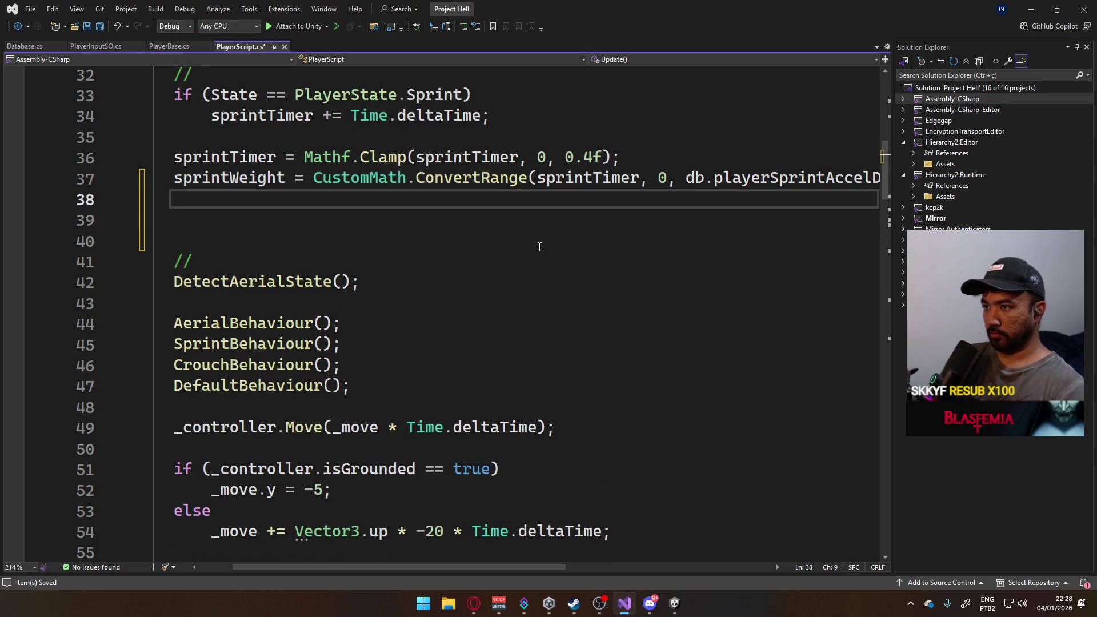
type("f")
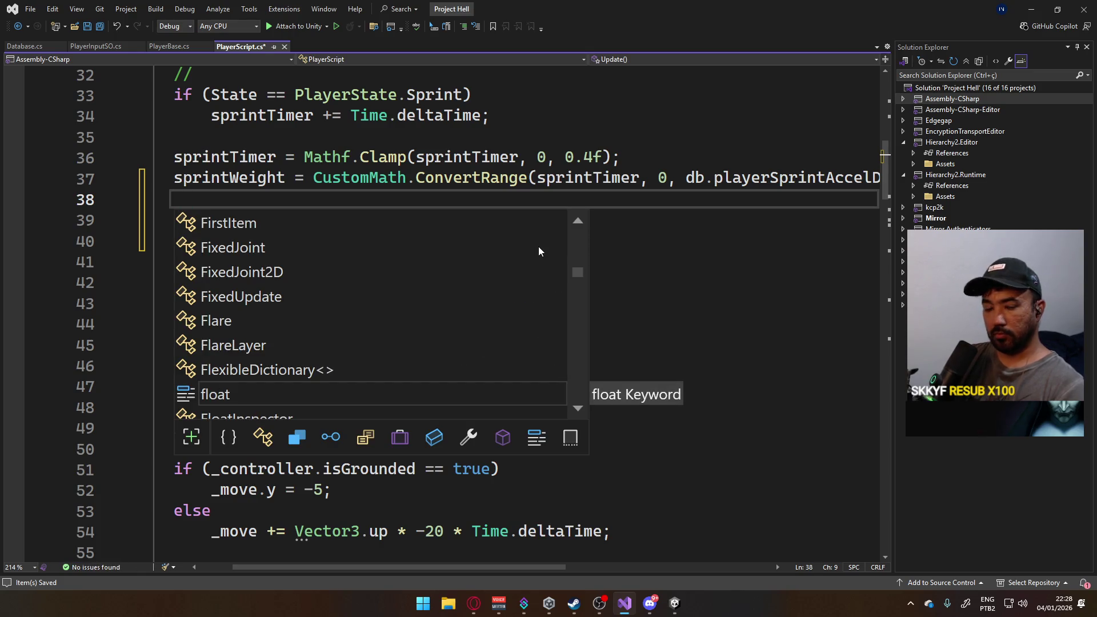
type("lo")
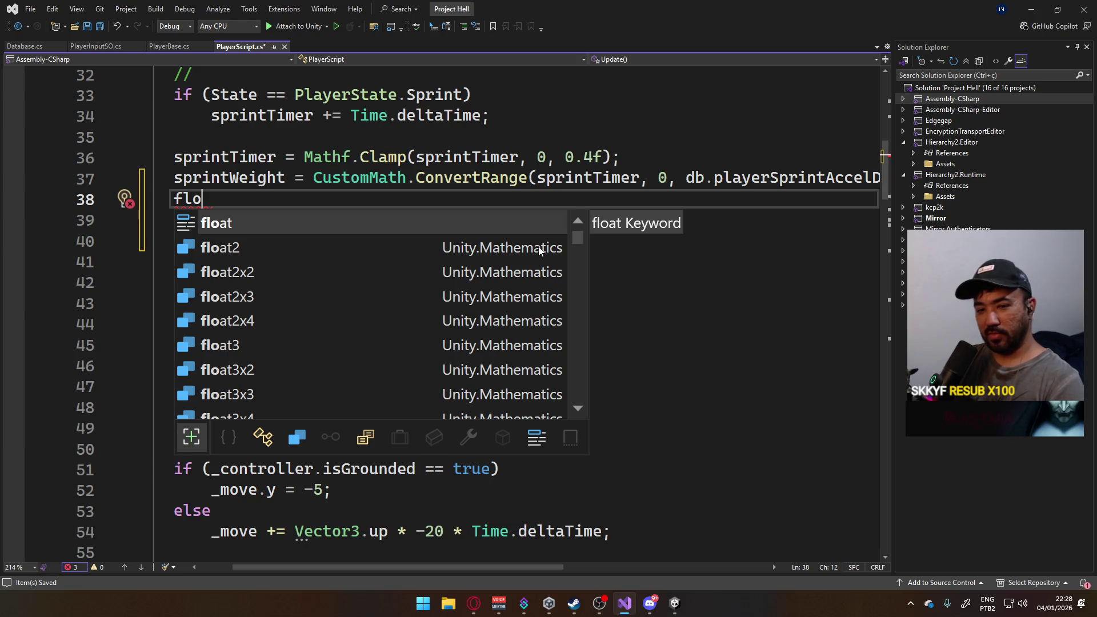
type("at ")
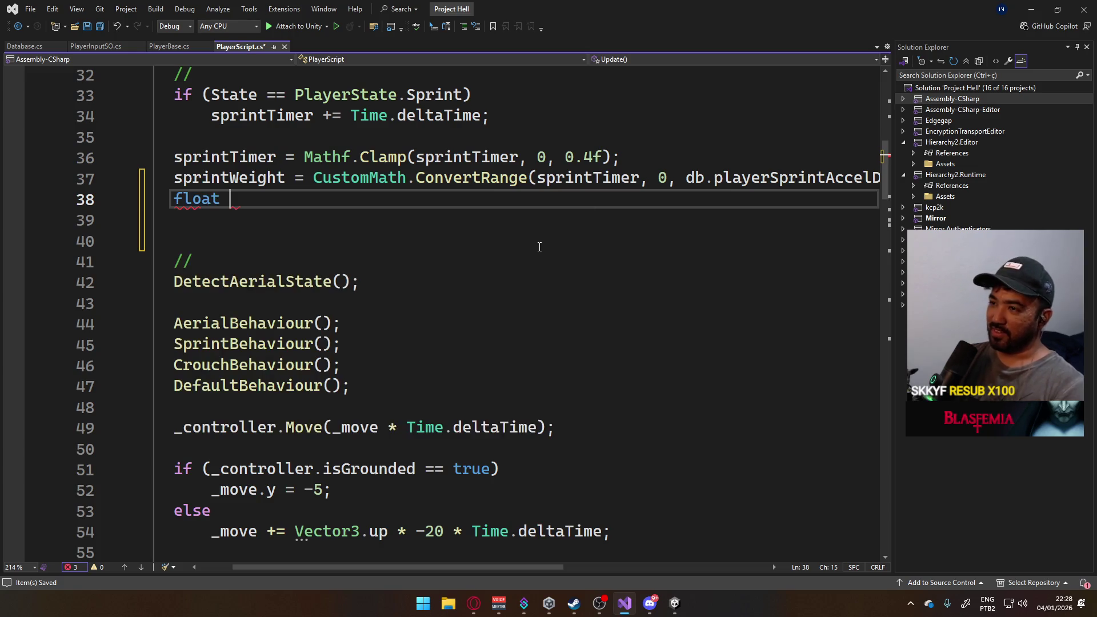
type("speedMul")
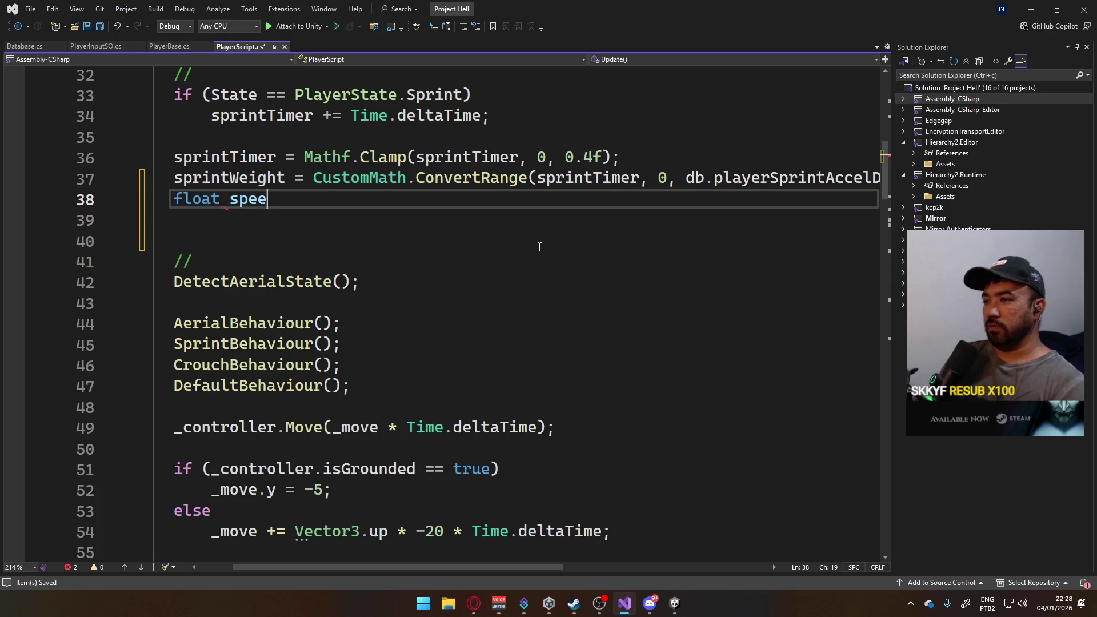
type("ti")
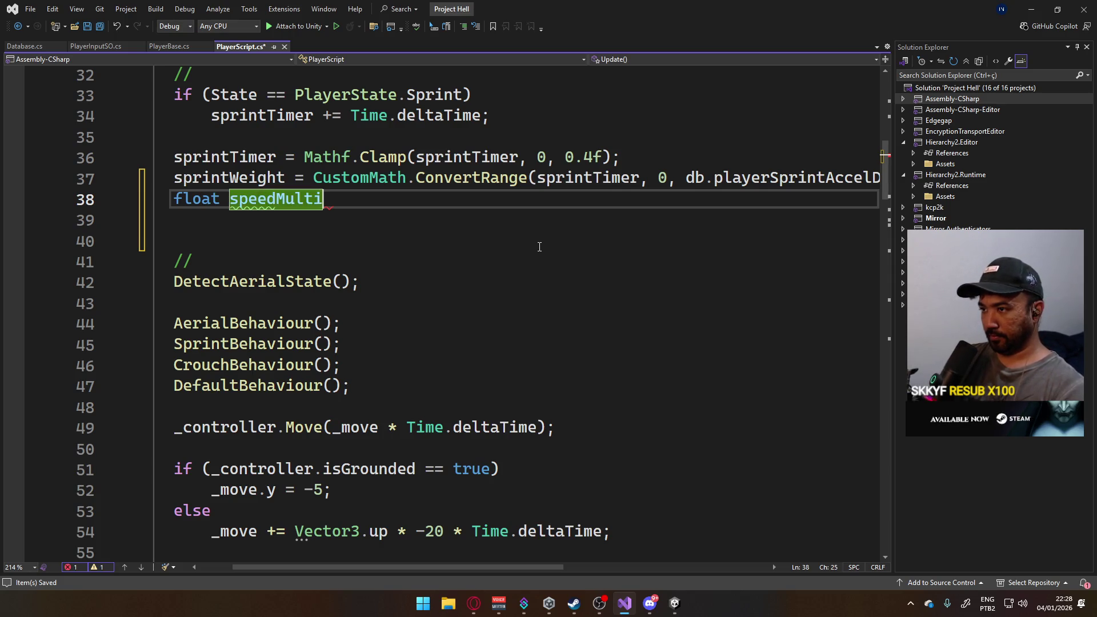
key("BackSpace")
key("BackSpace")
key("BackSpace")
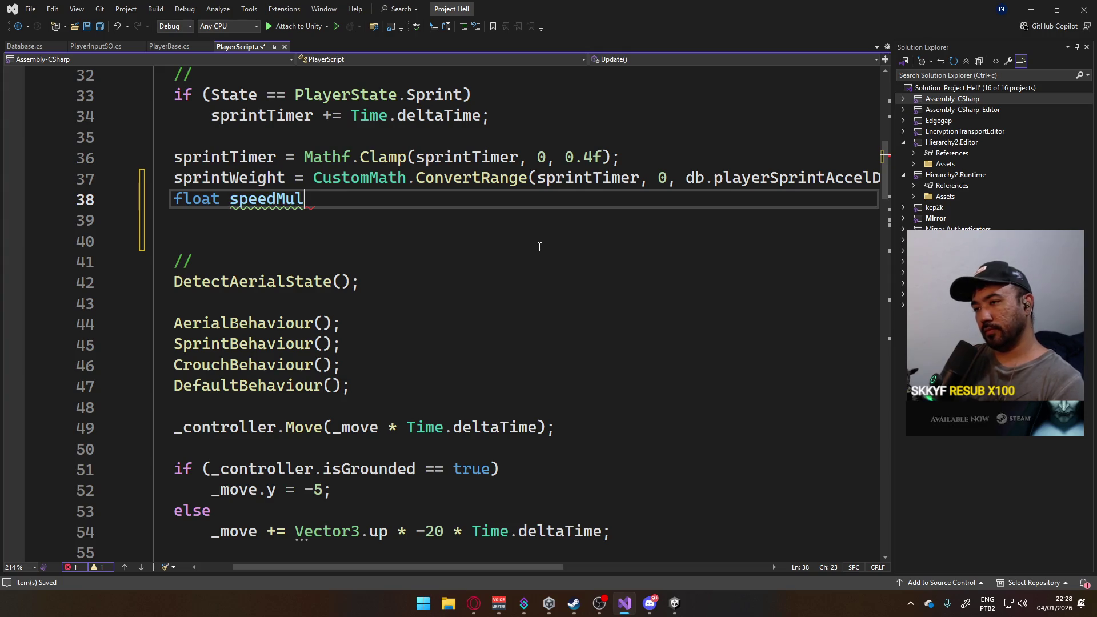
key("BackSpace")
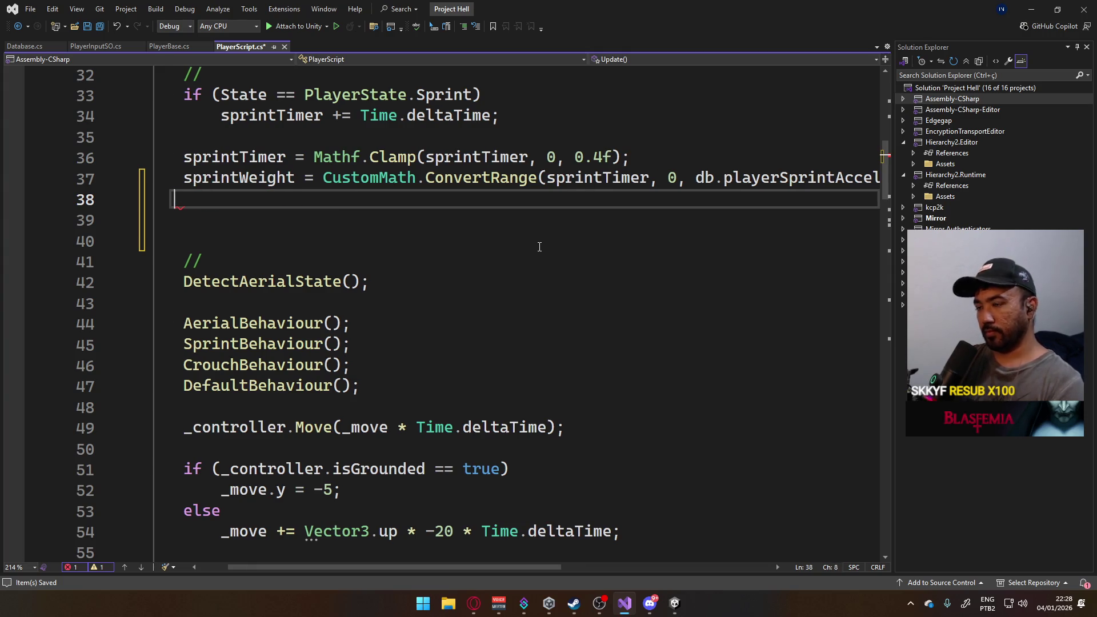
scroll(441, 353, "up", 2)
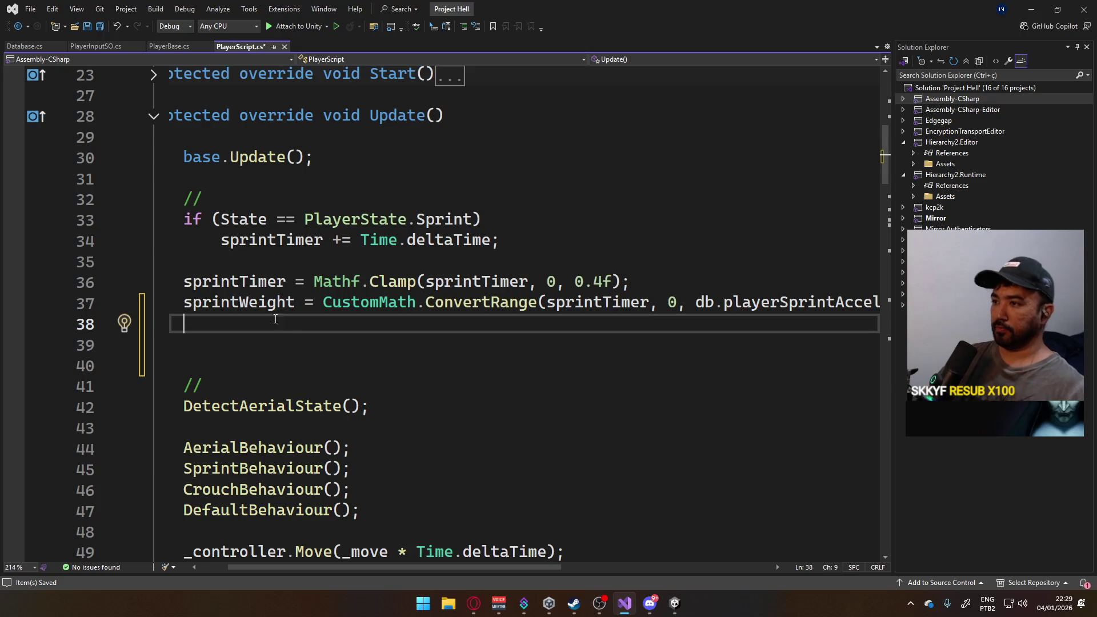
Try an else branch decrementing sprintTimer, remove it, restore the Clamp indentation, and save
left_click(565, 242)
key("Return")
type("else")
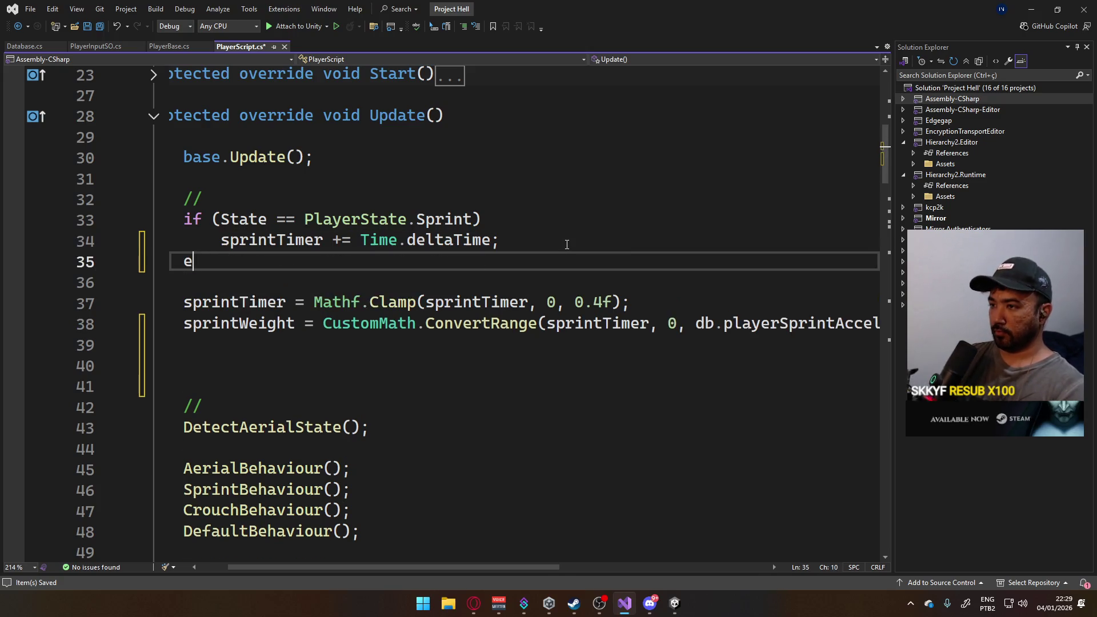
key("Return")
type("sprintTimer ")
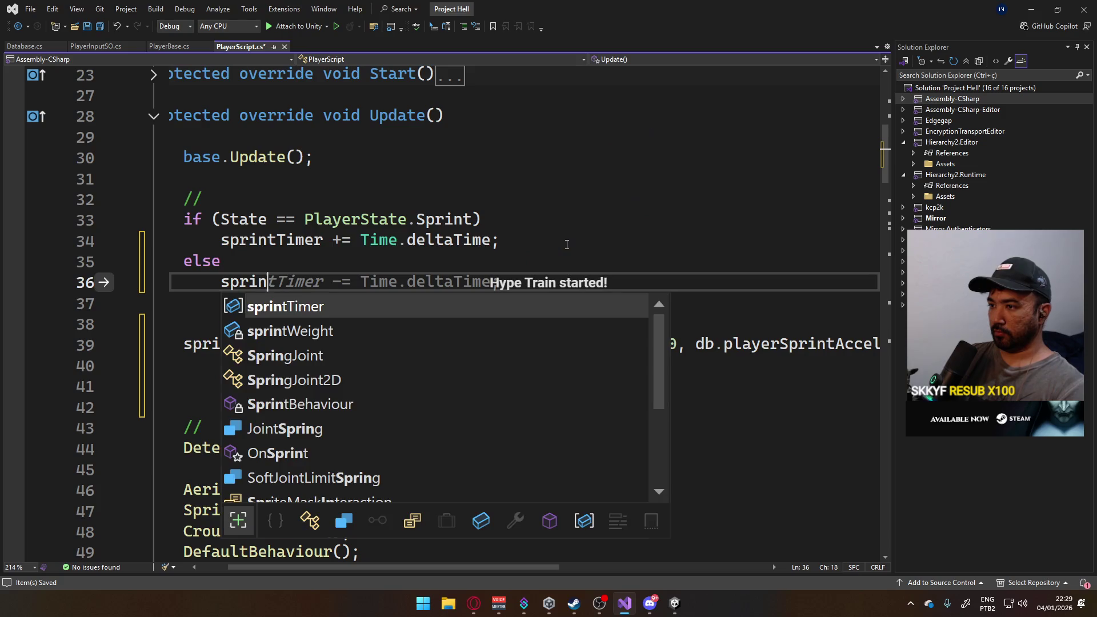
type("-= Time.deltaTime")
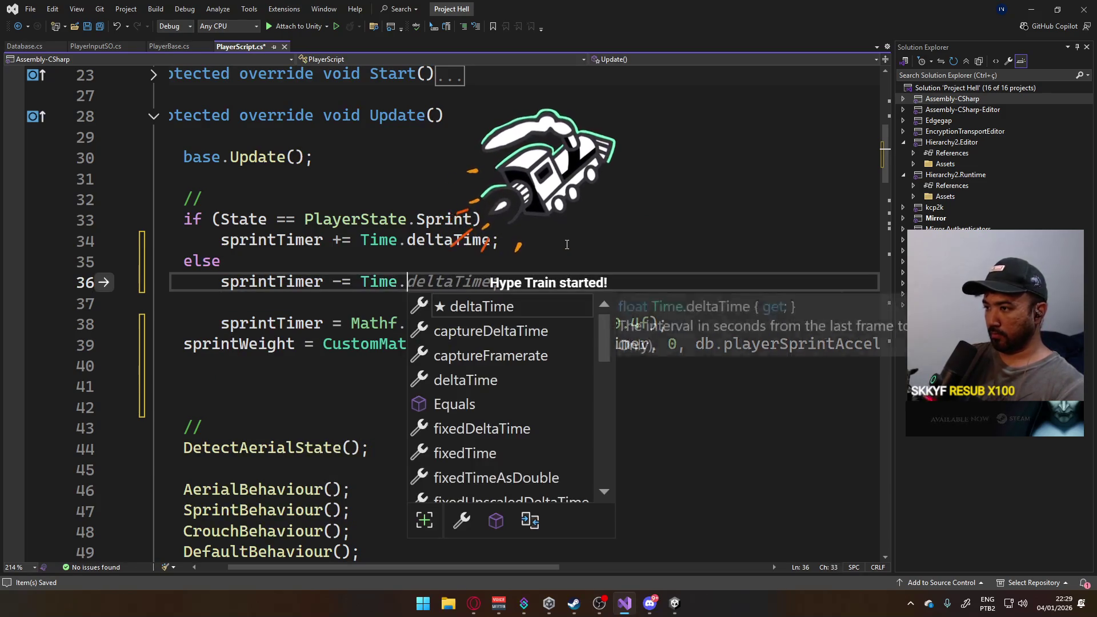
type(";")
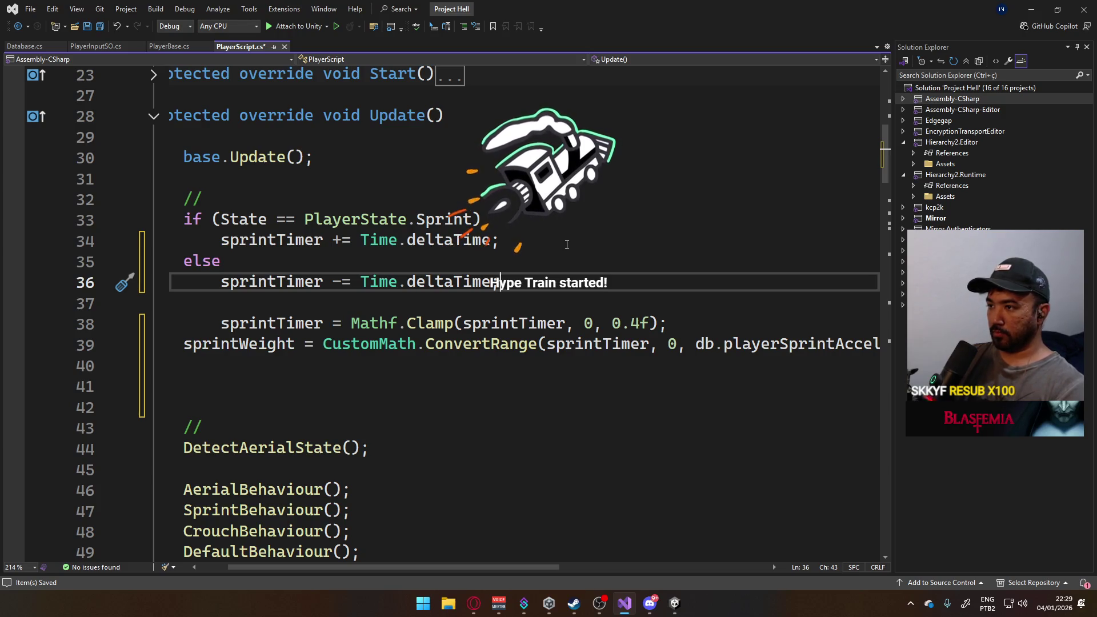
key("shift+Home")
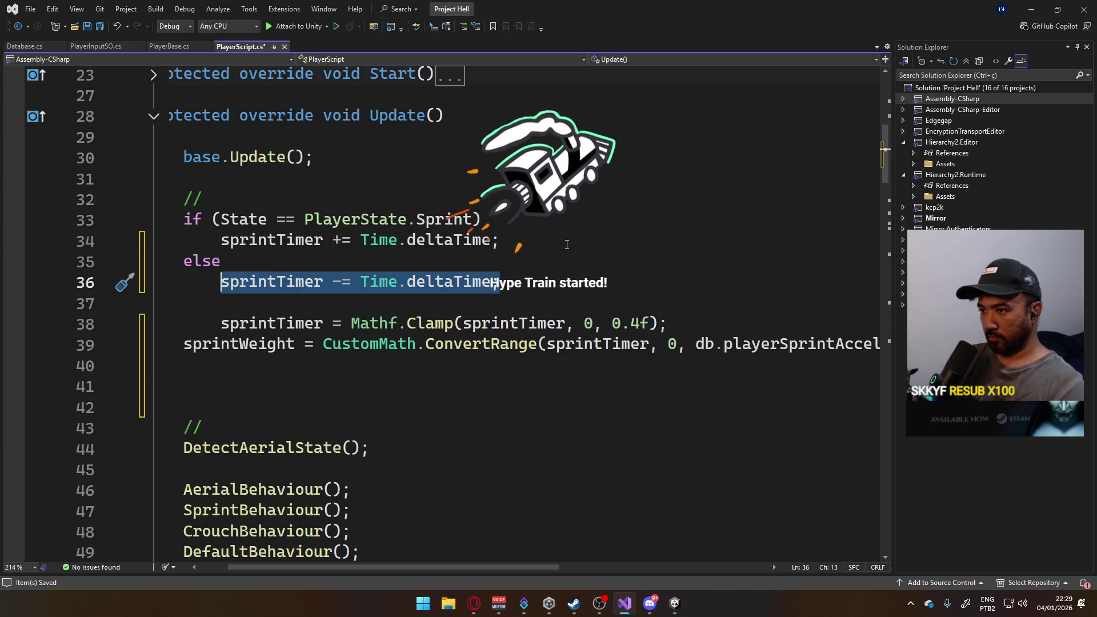
key("BackSpace")
key("Up")
key("Down")
key("Down")
key("shift+Tab")
key("Up")
key("Up")
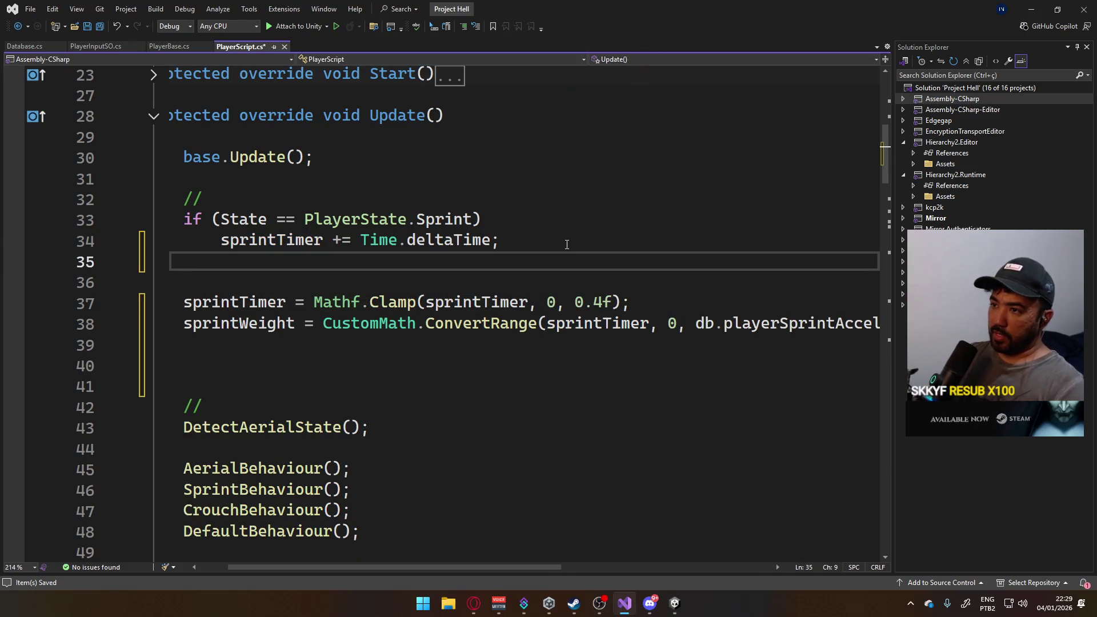
key("ctrl+s")
scroll(463, 351, "down", 8)
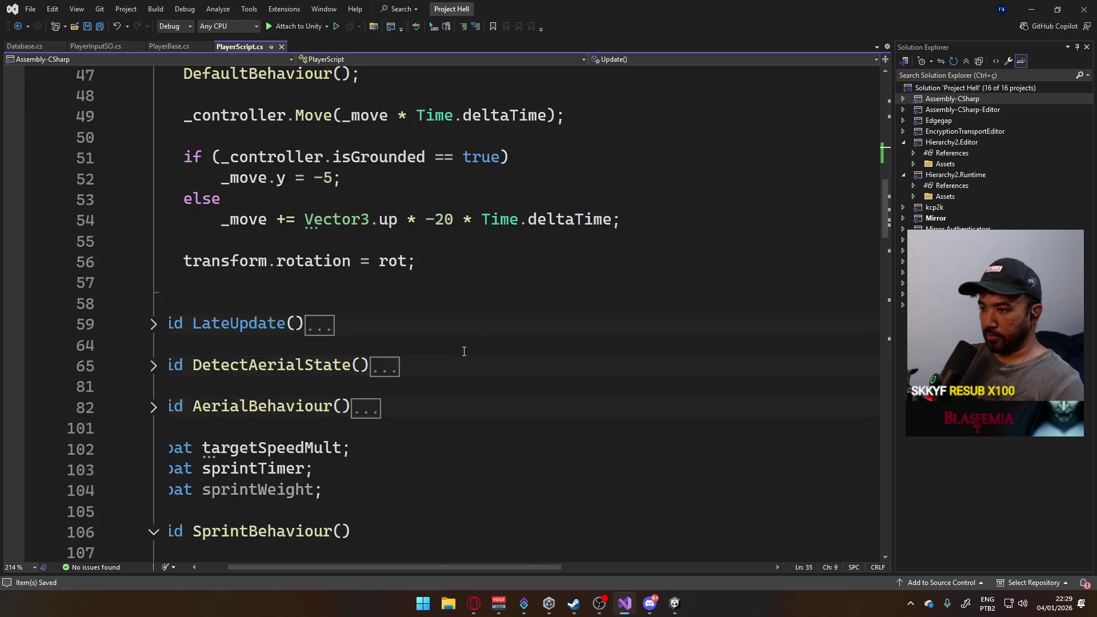
Add 'if (oldVal == PlayerState.Sprint)' after the SetInteger line in OnStateChanged
scroll(463, 350, "down", 18)
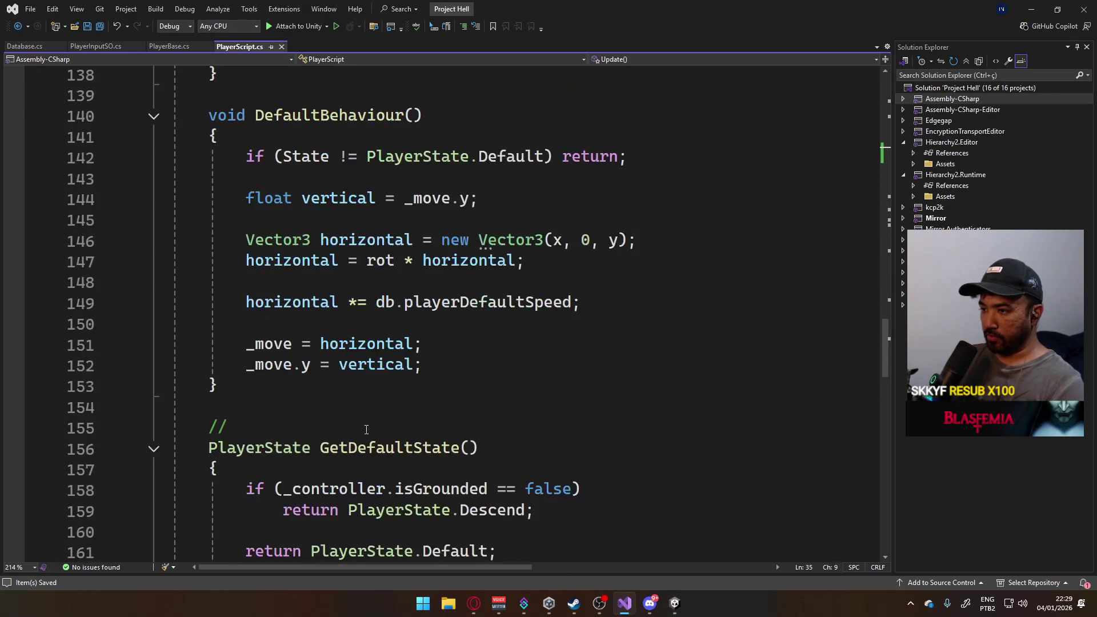
scroll(325, 370, "down", 3)
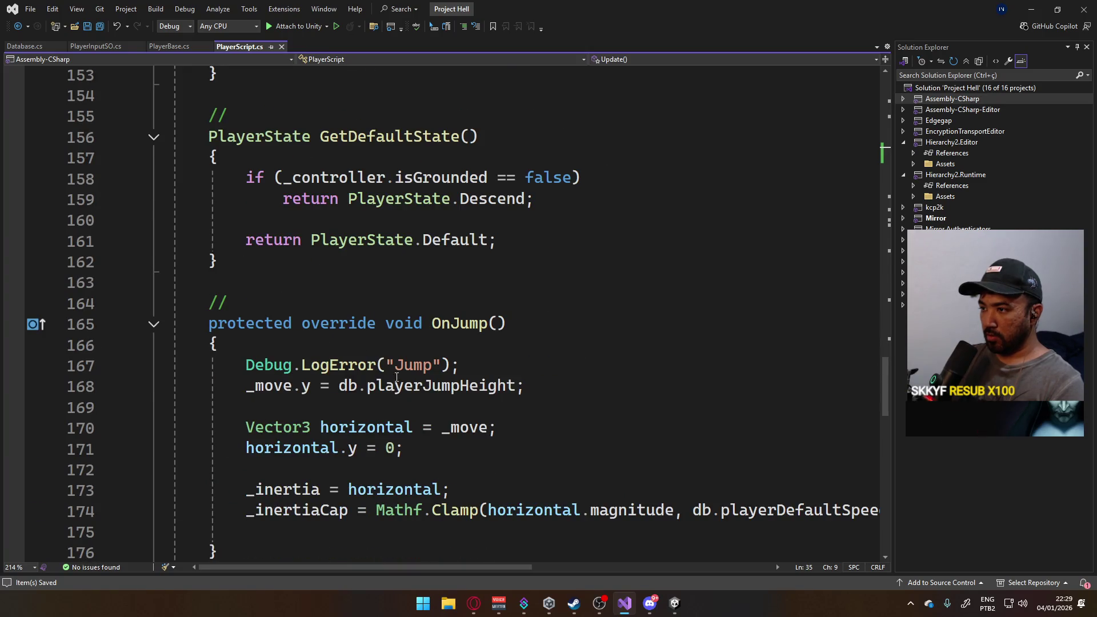
scroll(399, 368, "down", 7)
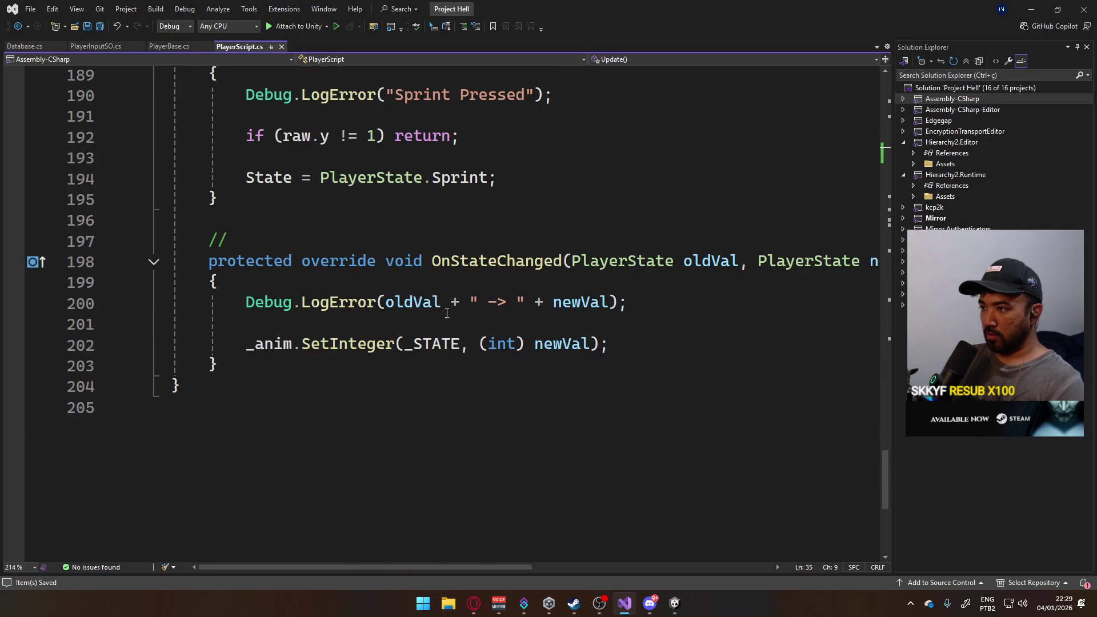
left_click(649, 343)
key("Return")
key("Return")
type("if (newVal ")
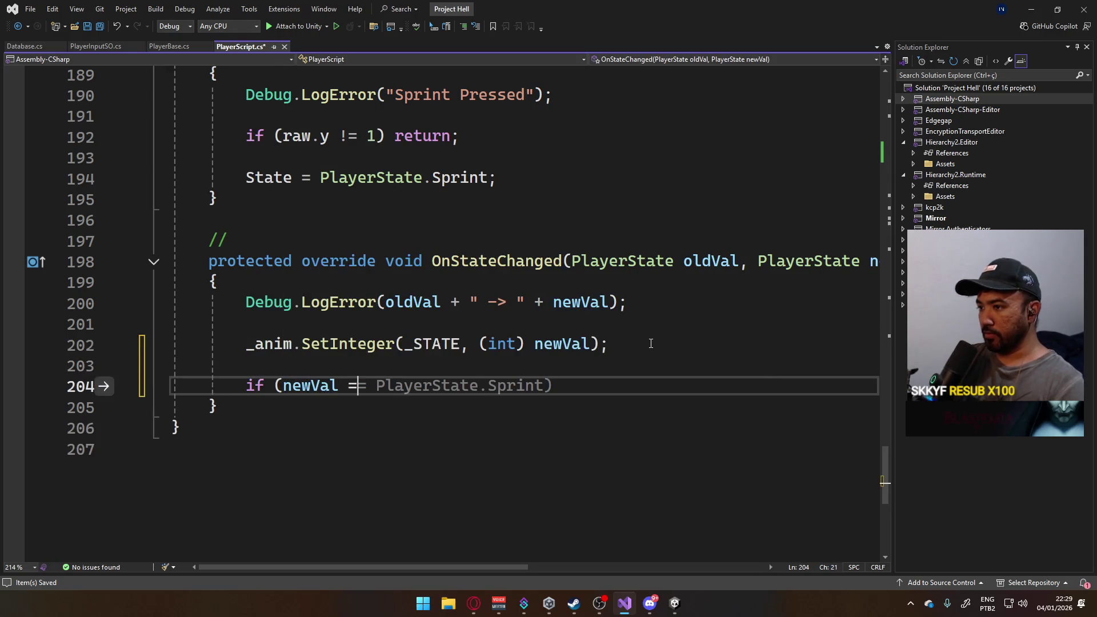
type("== PlayerState")
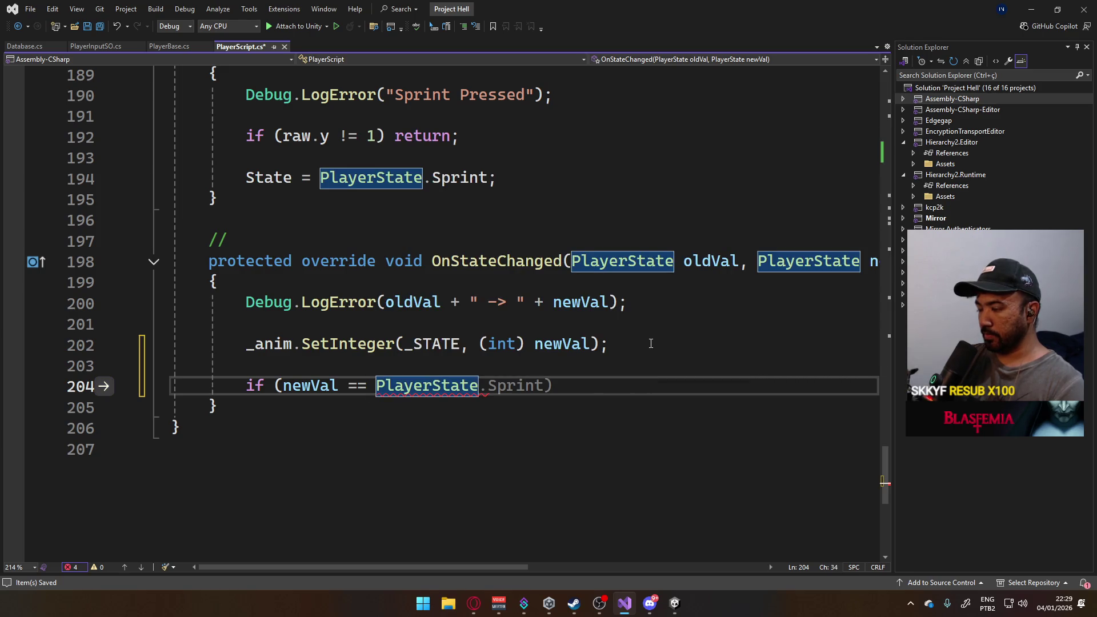
key("BackSpace")
key("BackSpace")
key("BackSpace")
type("ol")
key("Tab")
type("==")
key("Tab")
key("Tab")
Make the if body reset sprintTimer to 0 and save PlayerScript.cs
key("Return")
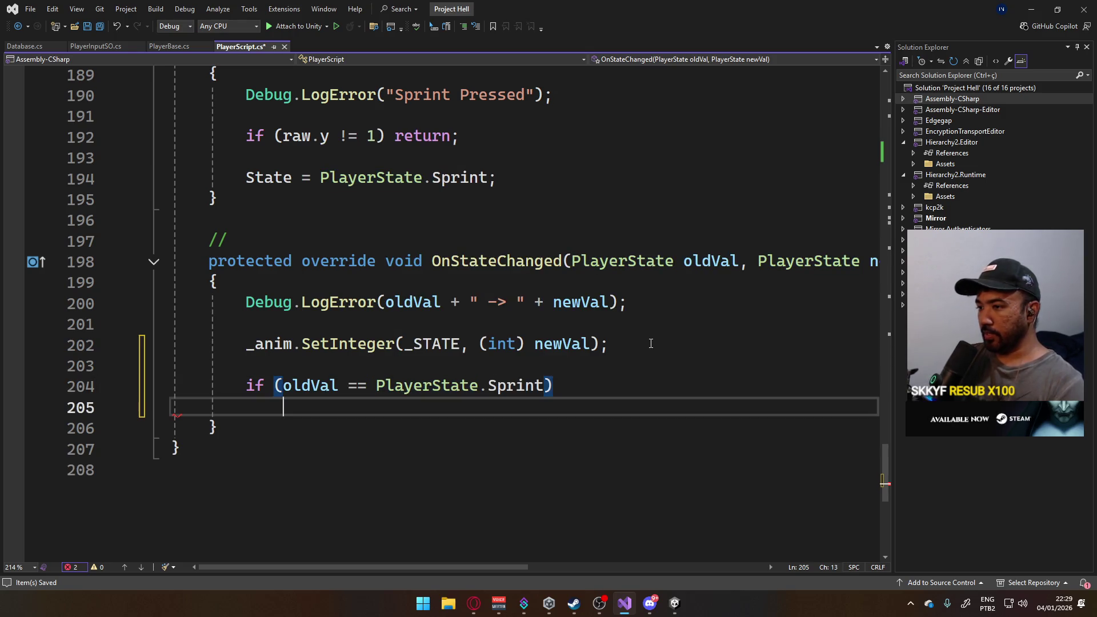
key("ctrl+space")
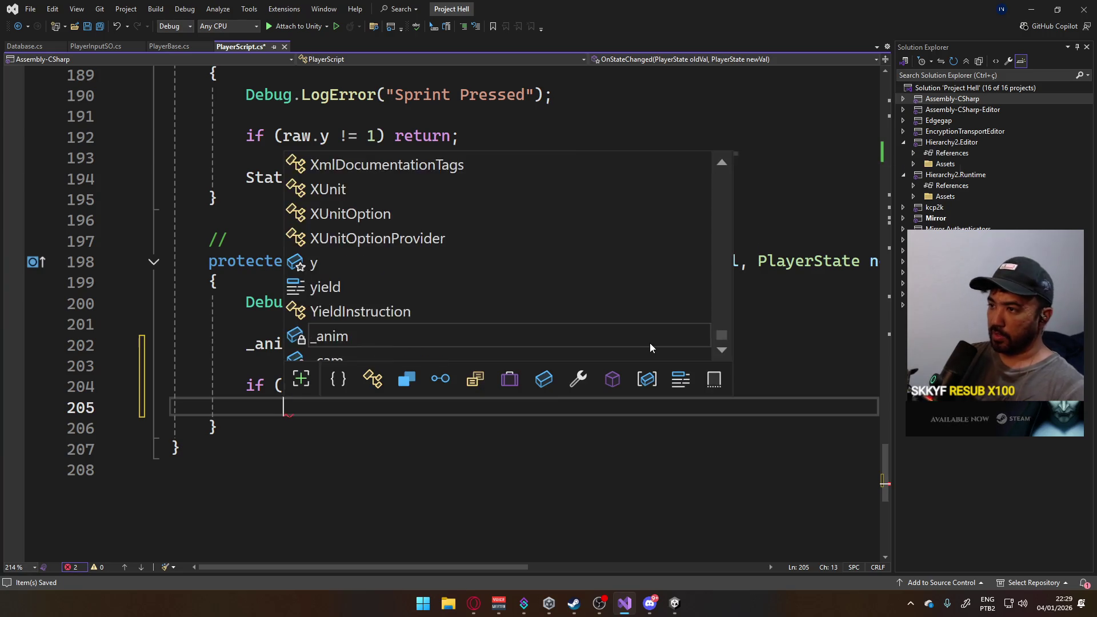
type("sprintTi")
type("mer ")
type("0;")
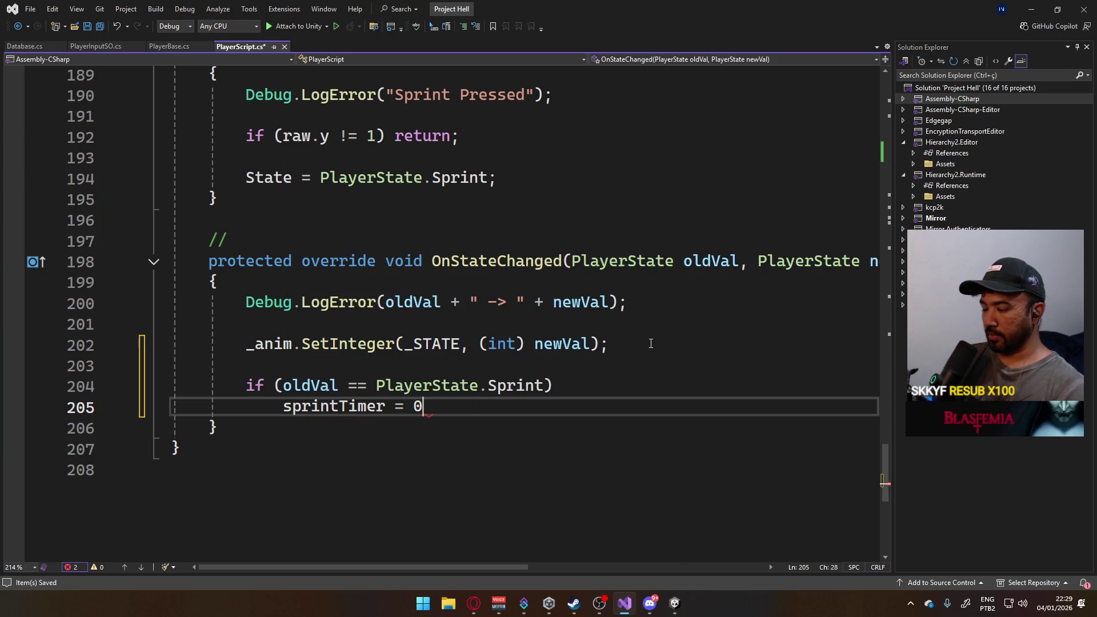
key("ctrl+s")
scroll(432, 427, "up", 12)
scroll(433, 428, "up", 20)
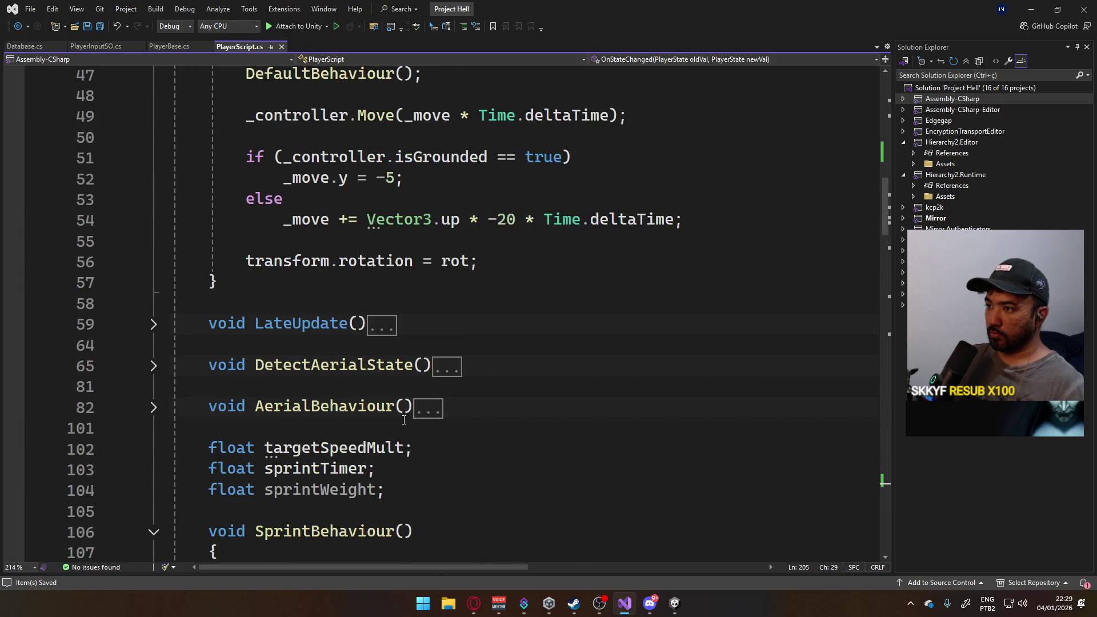
Replace the 0.4f clamp limit on line 36 with db.playerSprintAccelDuration
scroll(404, 420, "up", 8)
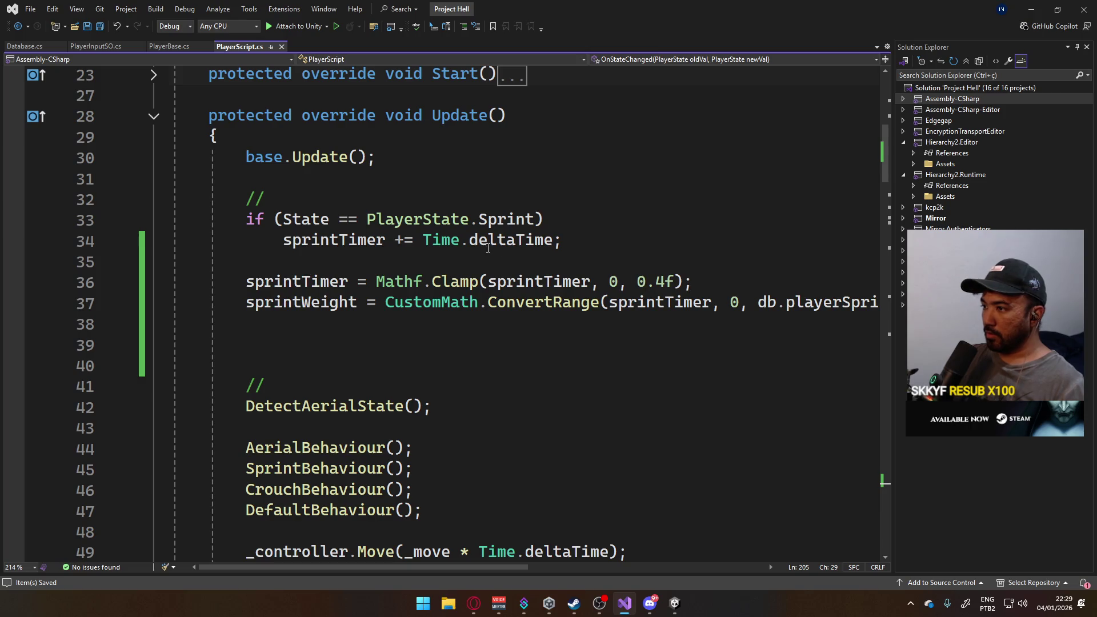
double_click(663, 280)
type("db.player")
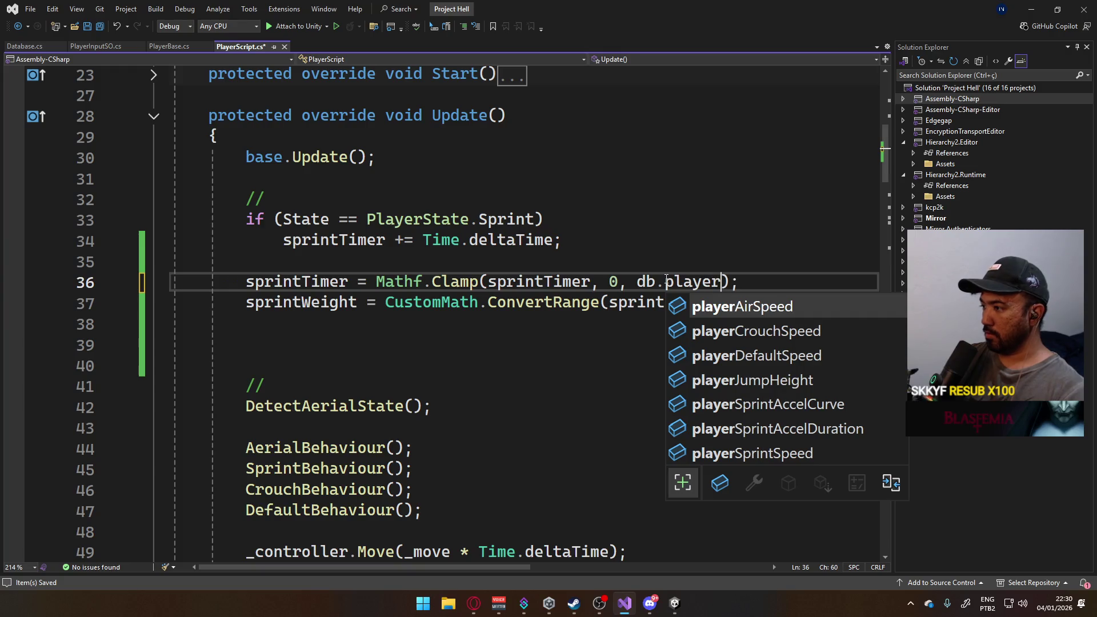
key("Down")
key("Down")
key("Down")
key("Down")
key("Tab")
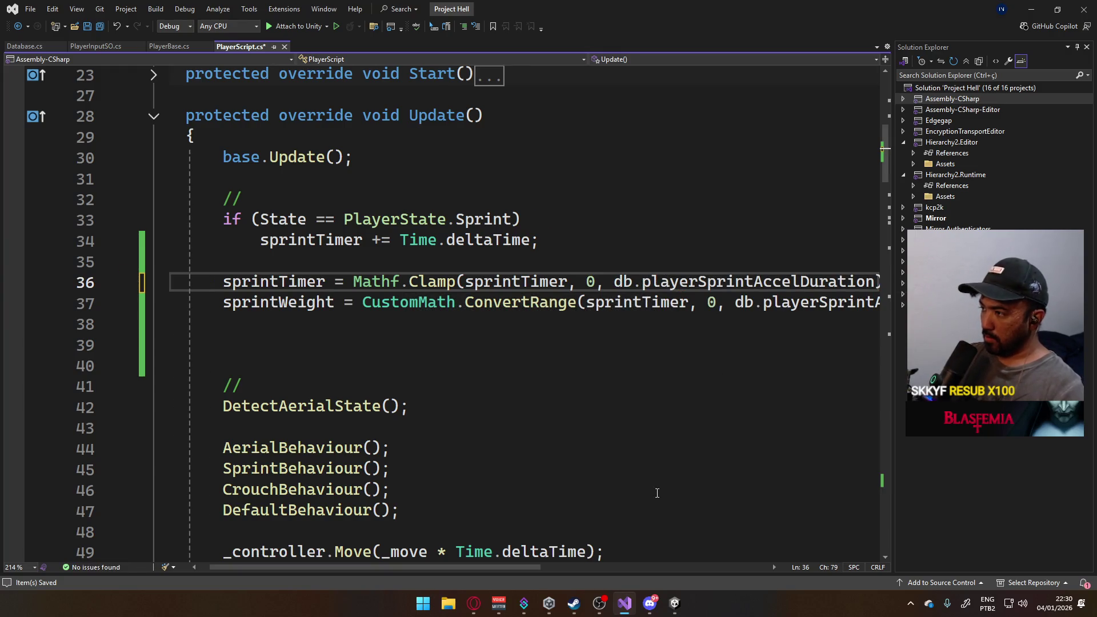
mouse_move(540, 572)
left_mouse_down()
mouse_move(583, 561)
mouse_move(507, 558)
mouse_move(560, 566)
left_mouse_up()
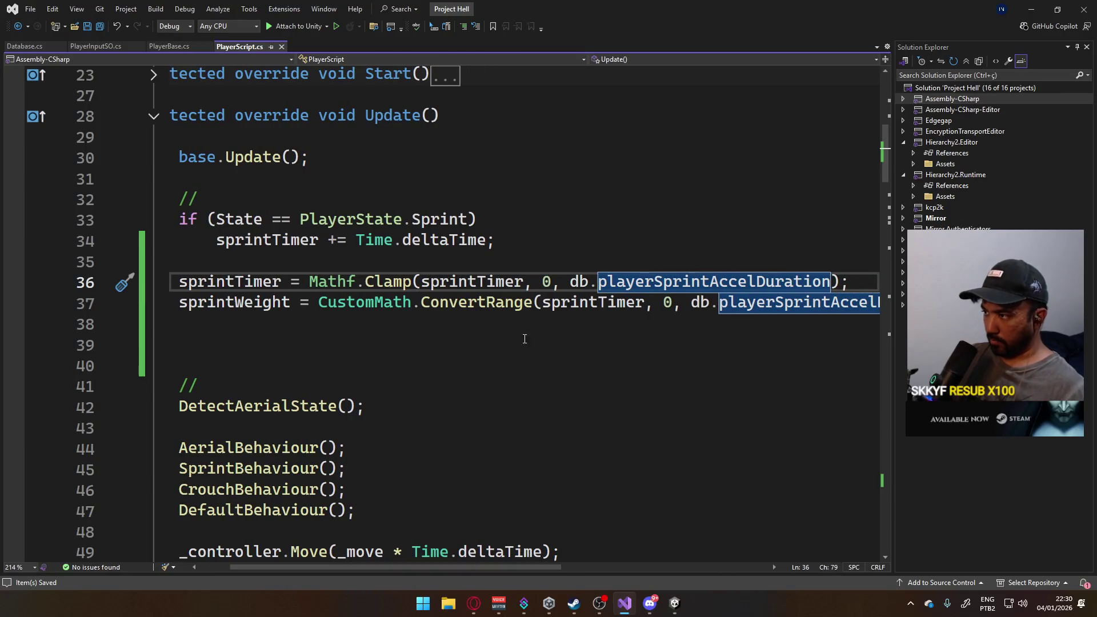
left_click_drag(398, 565, 366, 566)
left_click(424, 309)
Drop a trial sprintMult line and turn line 37's sprintWeight into a local float sprintRange
left_click(475, 330)
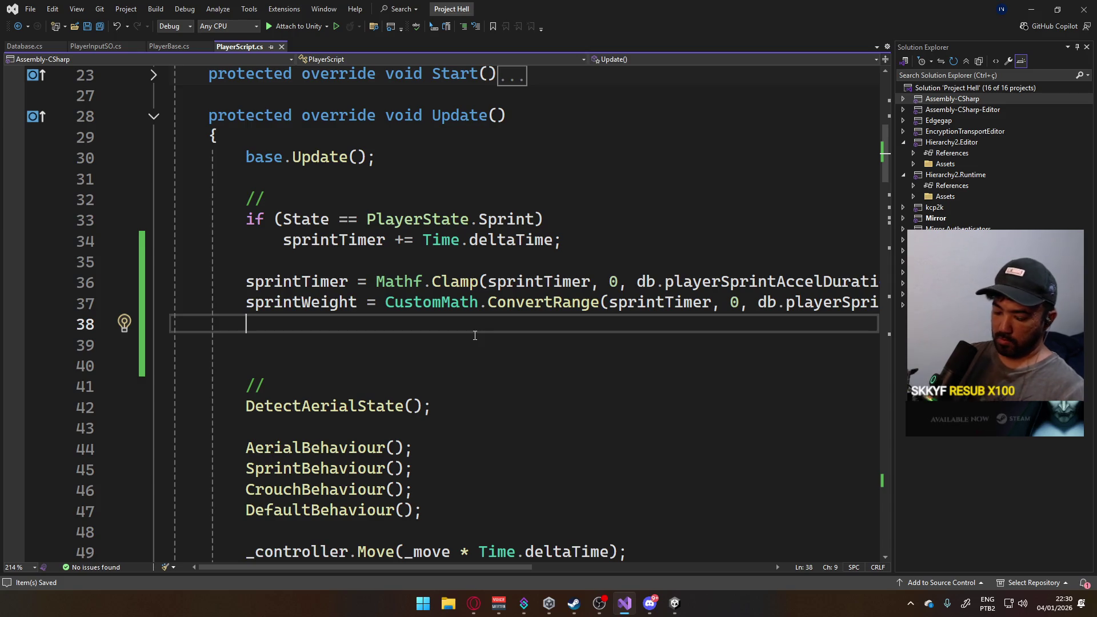
type("float")
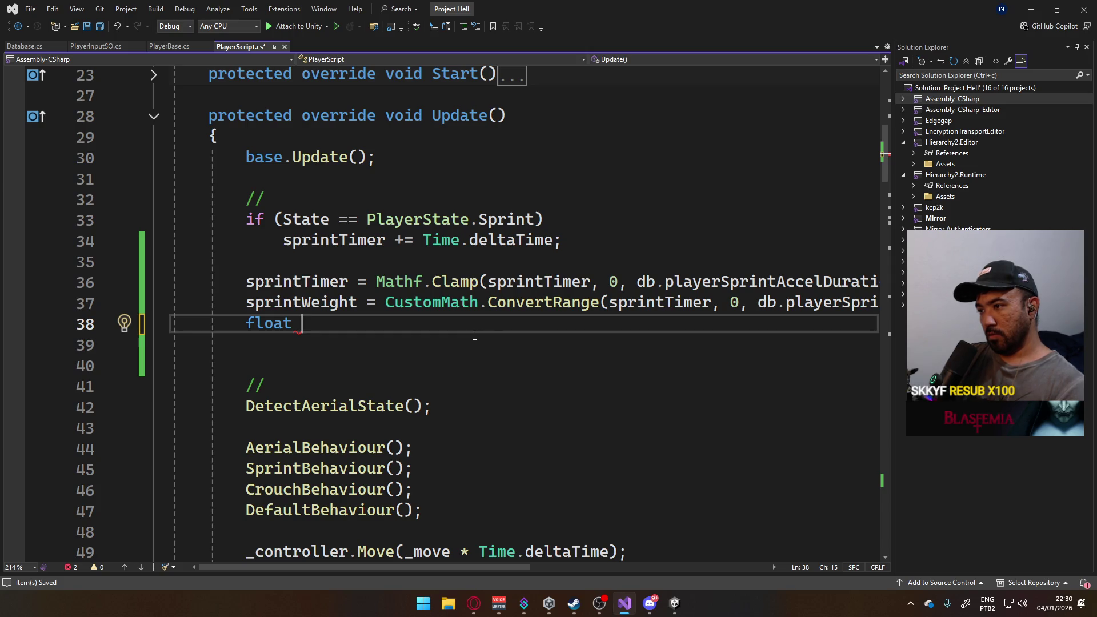
type("ult")
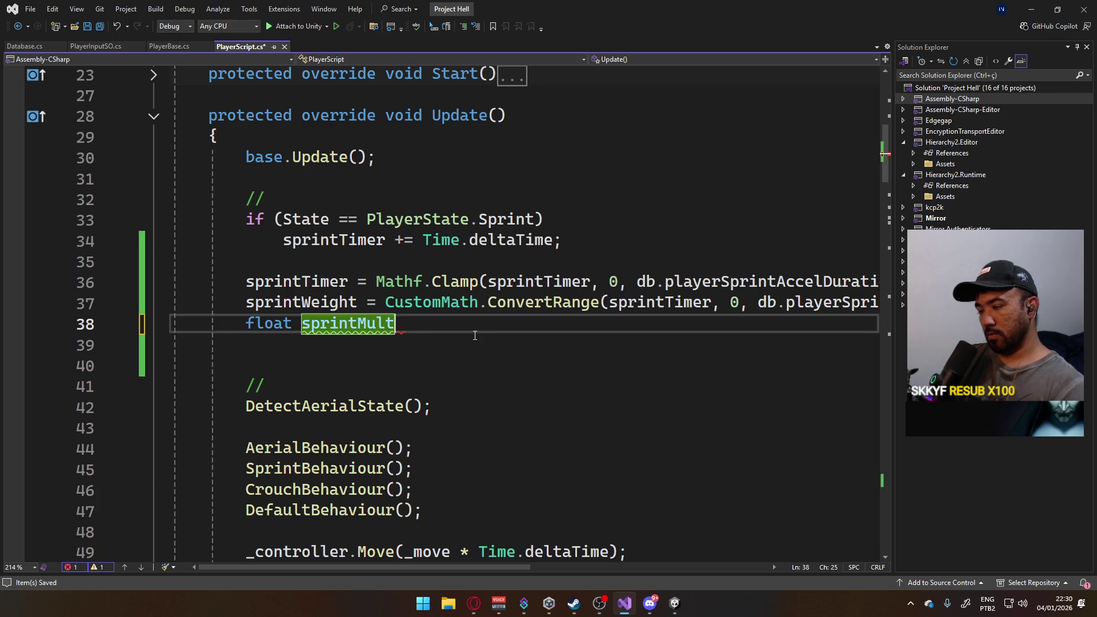
type(" =")
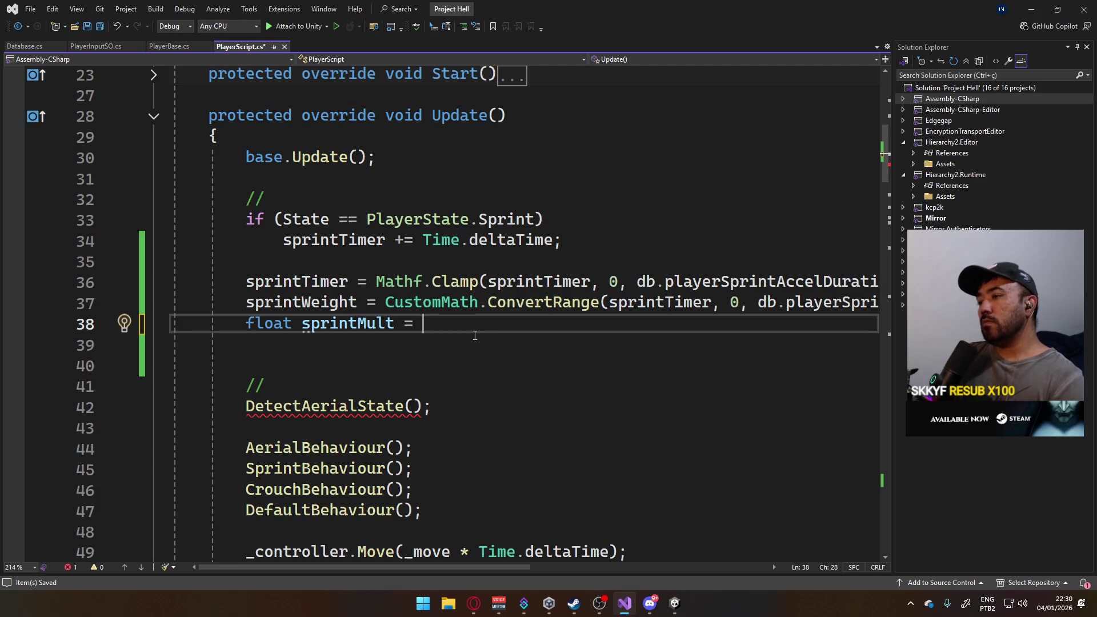
key("BackSpace")
key("BackSpace")
key("BackSpace")
key("BackSpace")
key("BackSpace")
left_click_drag(301, 303, 355, 302)
type("Range")
key("Down")
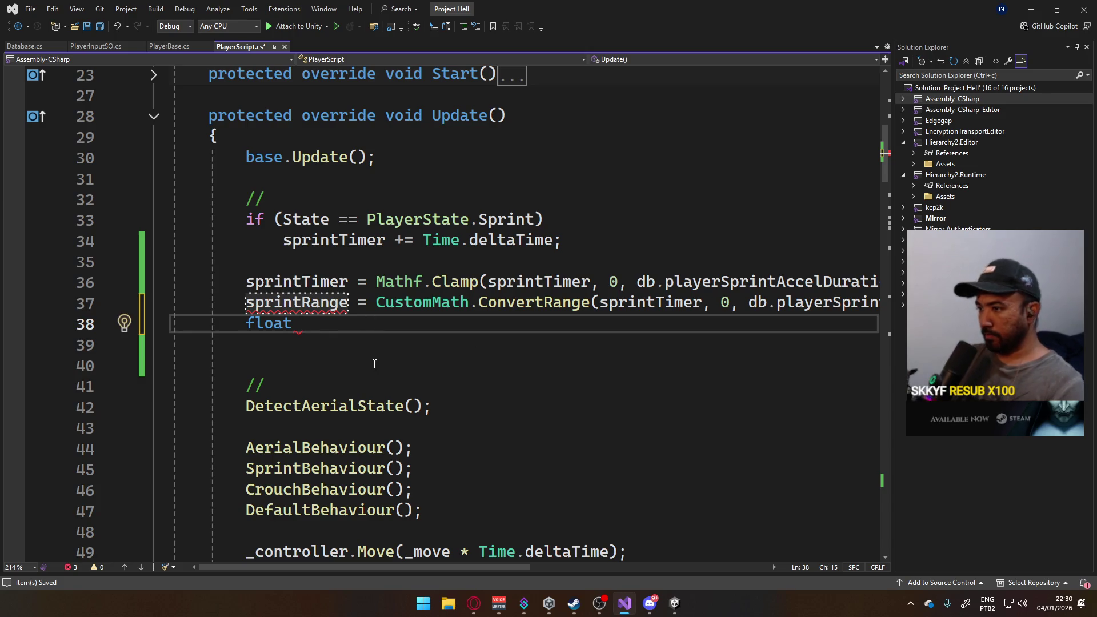
scroll(517, 232, "up", 2)
left_click(246, 433)
type("float")
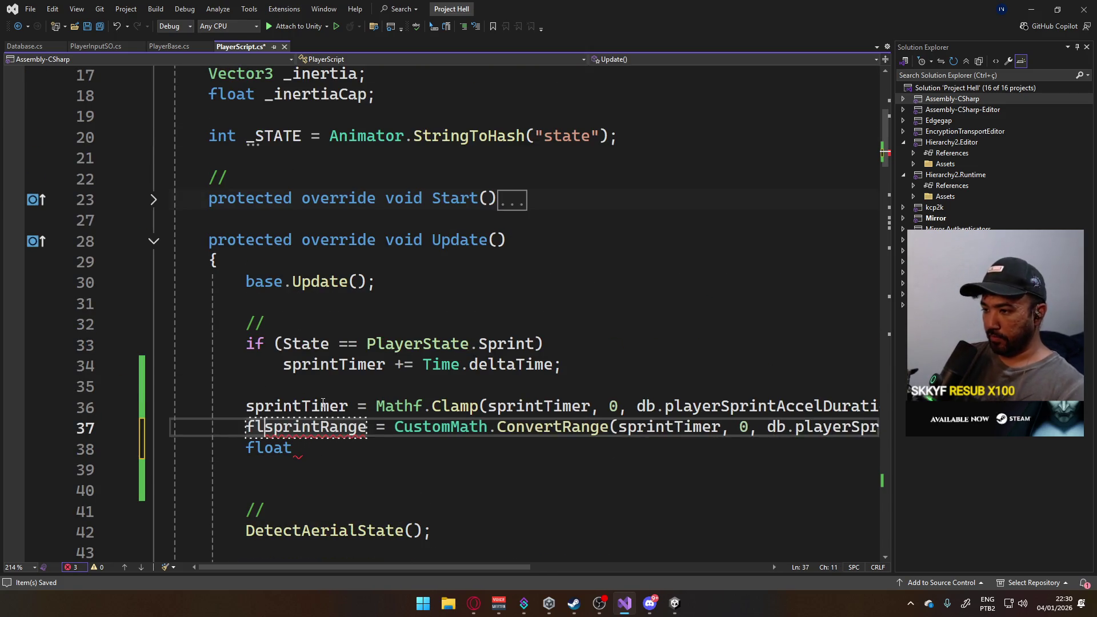
left_click(428, 387)
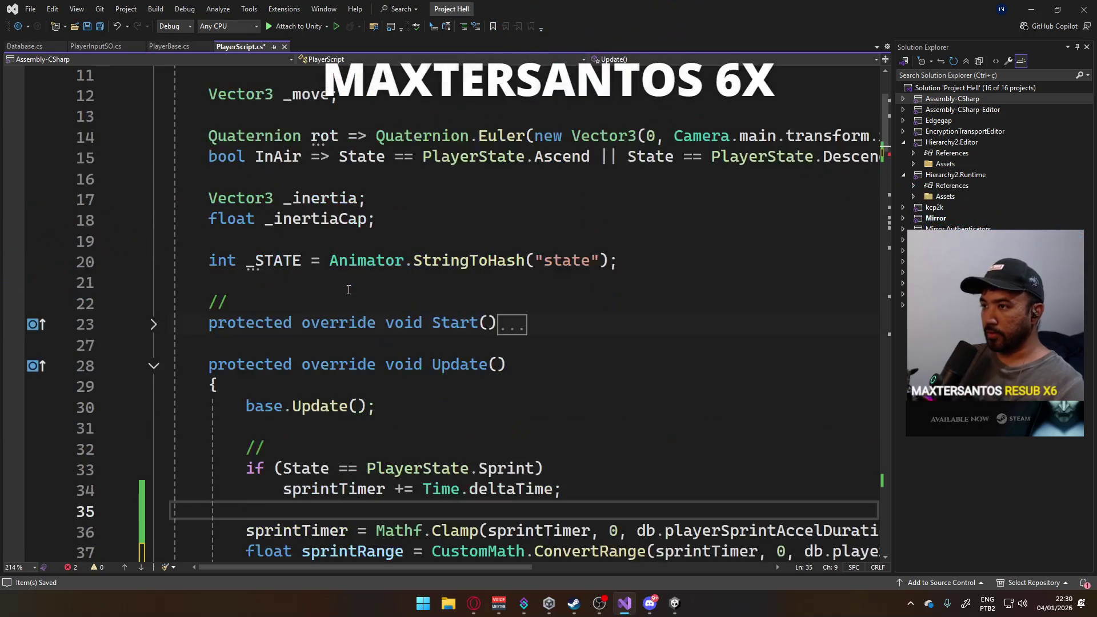
scroll(348, 299, "up", 4)
scroll(407, 380, "down", 15)
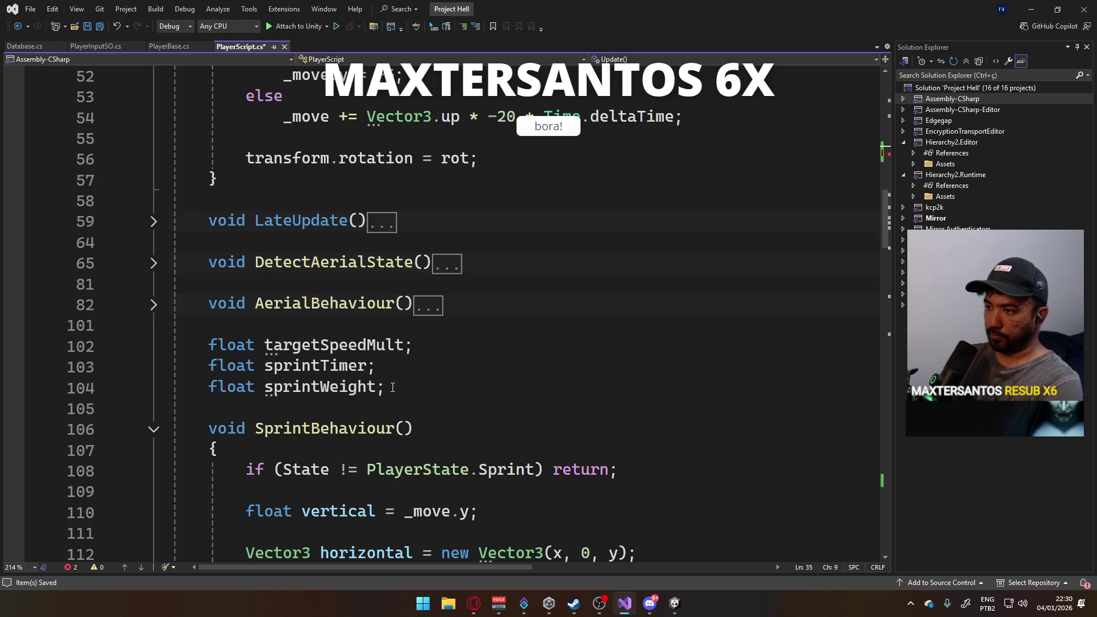
On line 38, write sprintWeight = db.playerSprintAccelCurve.Evaluate(sprintRange);
scroll(392, 388, "up", 10)
left_click_drag(300, 346, 248, 348)
key("BackSpace")
type("sprin")
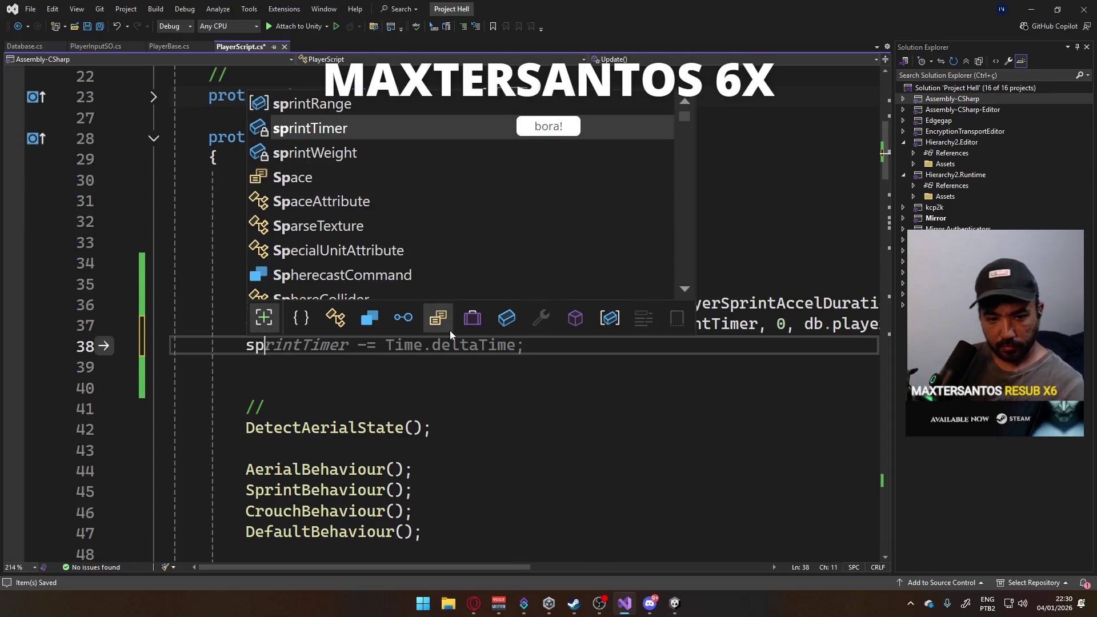
type("t")
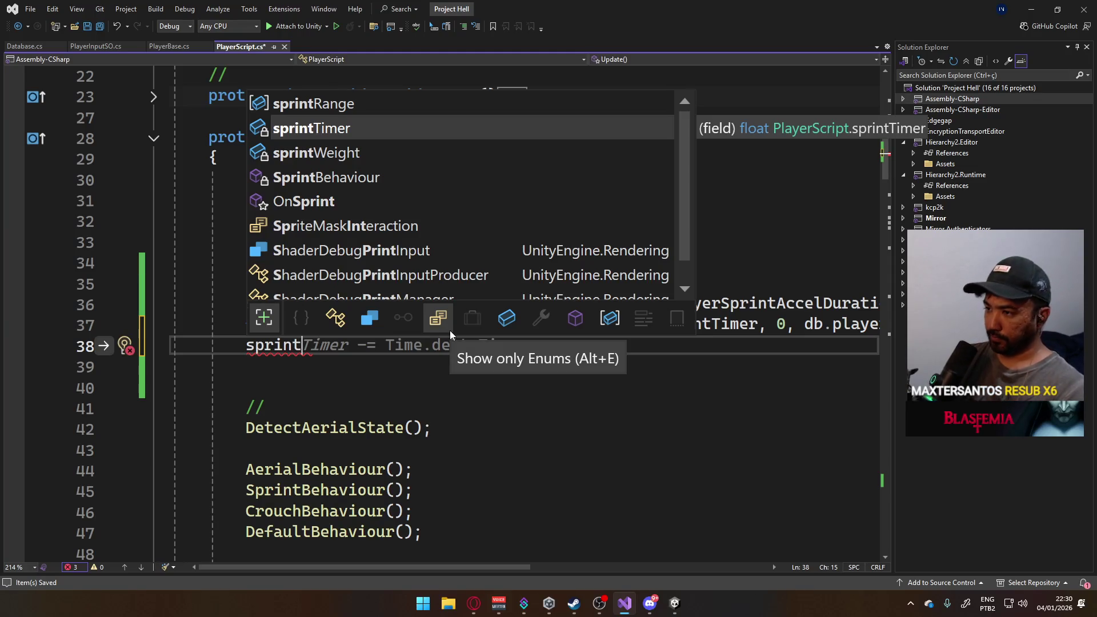
type("Wie ")
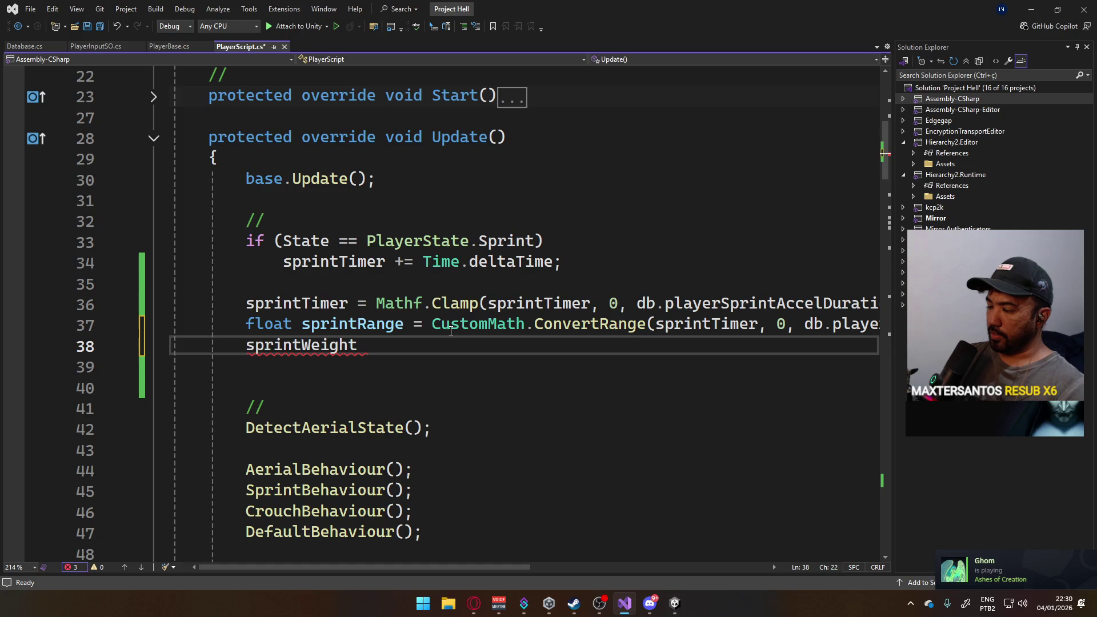
type("Anim")
key("BackSpace")
key("BackSpace")
key("BackSpace")
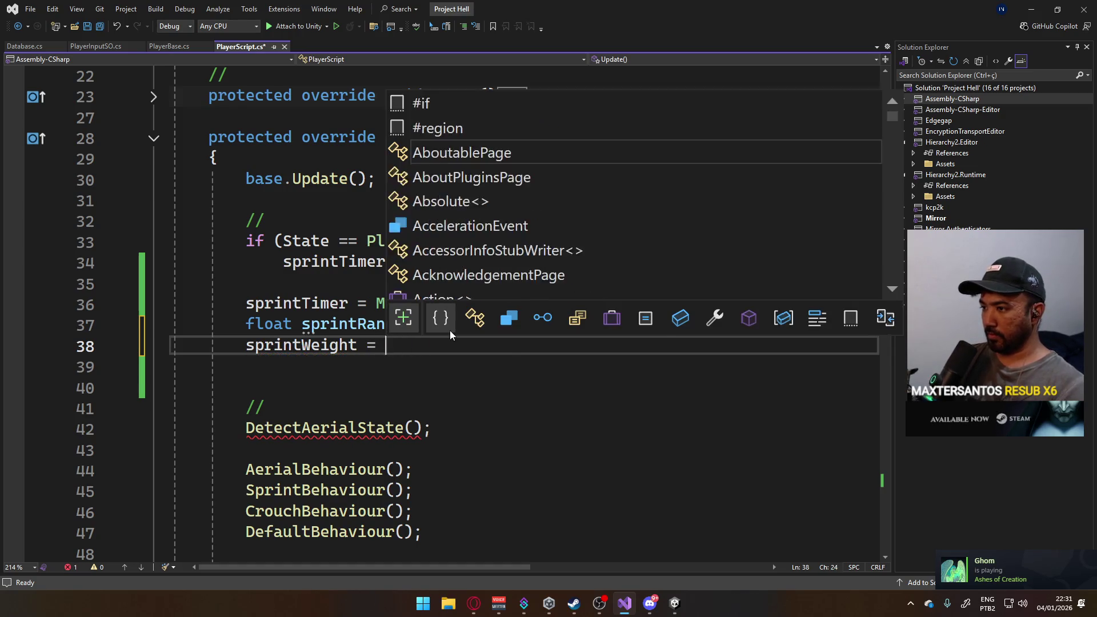
type("db.pl")
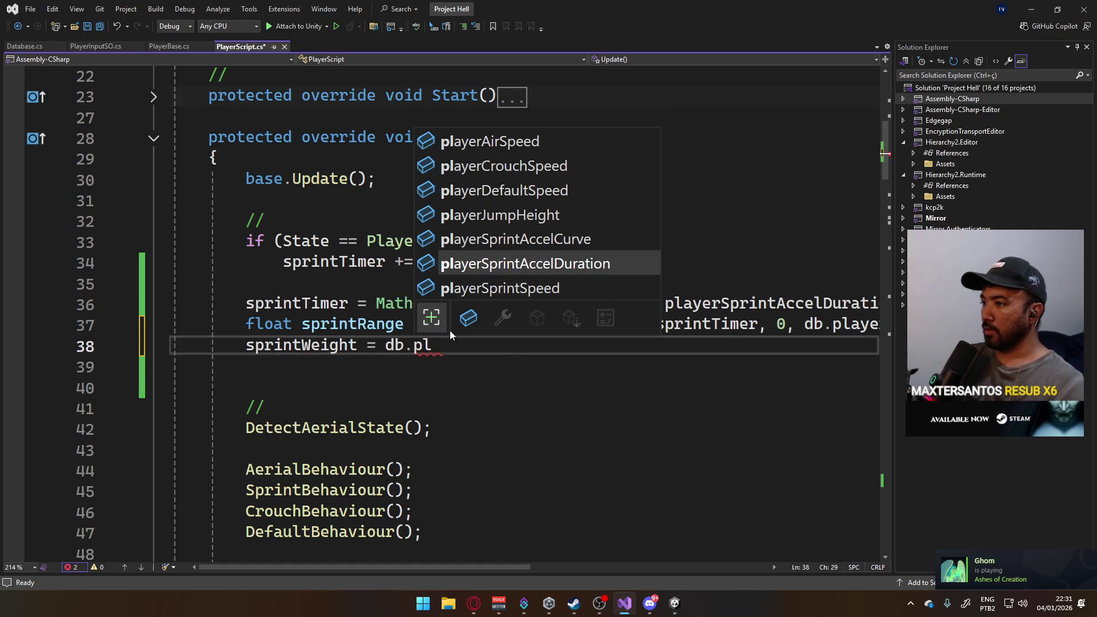
key("Tab")
type(".Eva")
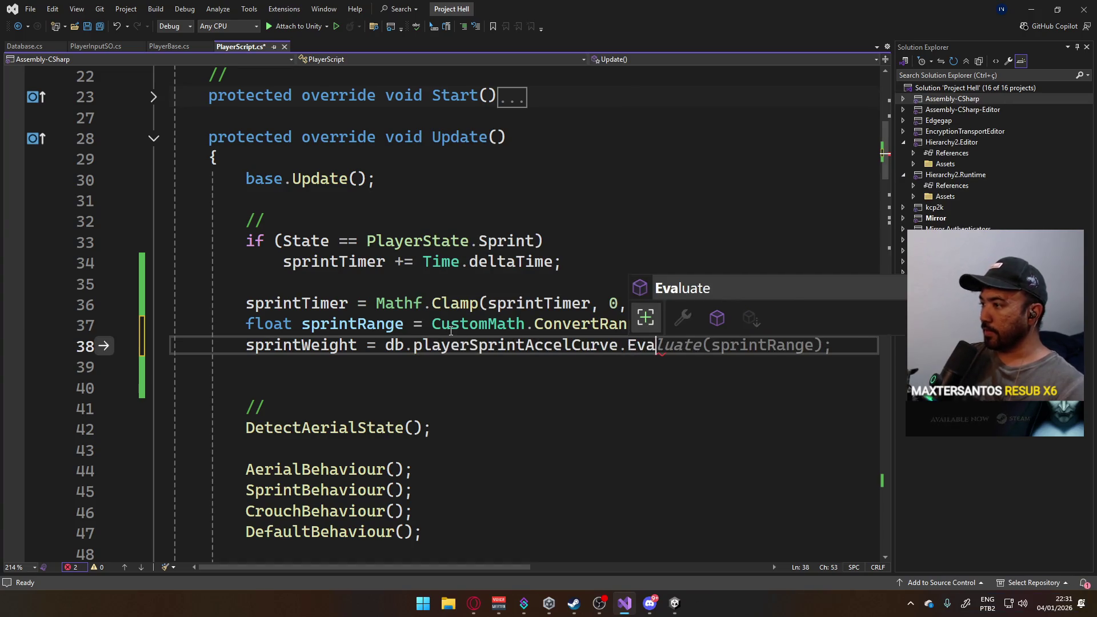
key("Tab")
type("(")
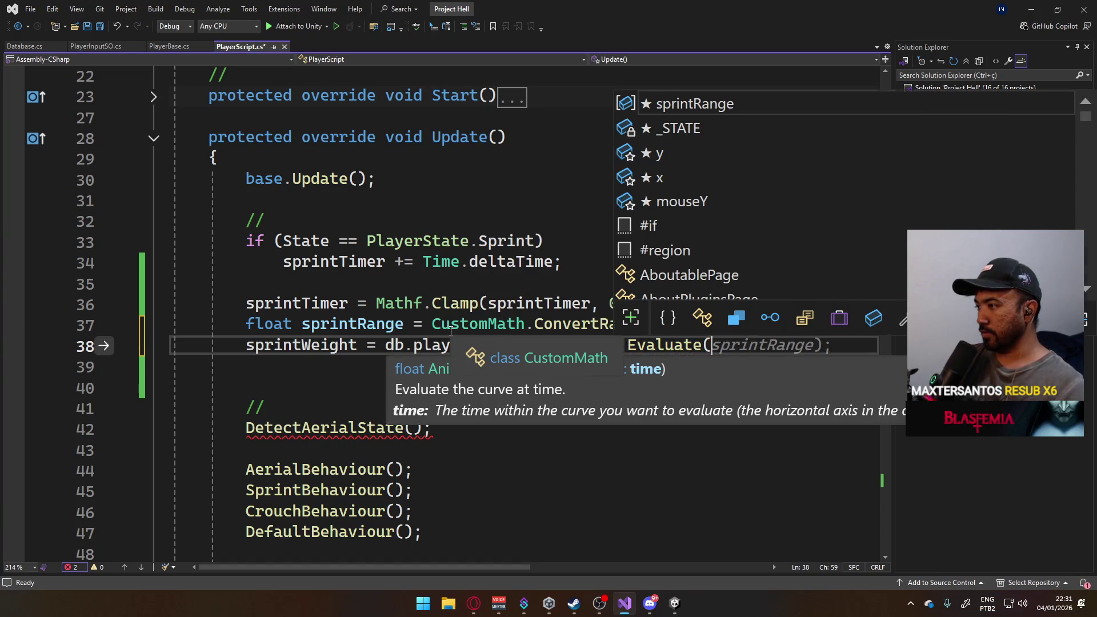
key("Tab")
type(");")
Save PlayerScript.cs and delete the extra blank line before the comment
key("ctrl+s")
key("Down")
key("Down")
key("Up")
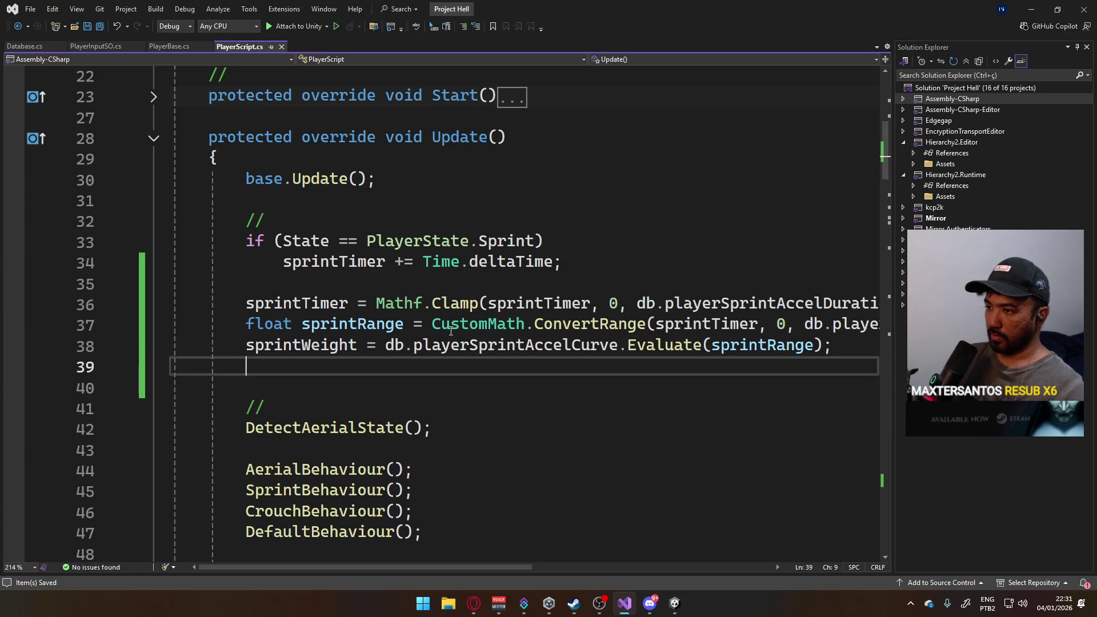
key("Delete")
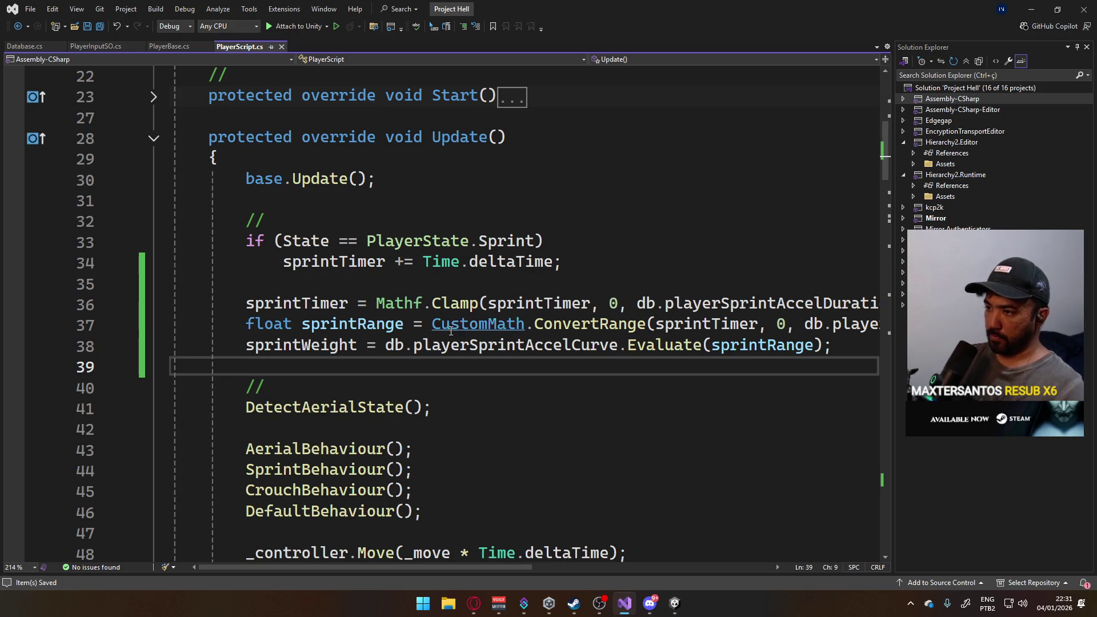
Delete the float targetSpeedMult field declaration
scroll(547, 271, "down", 12)
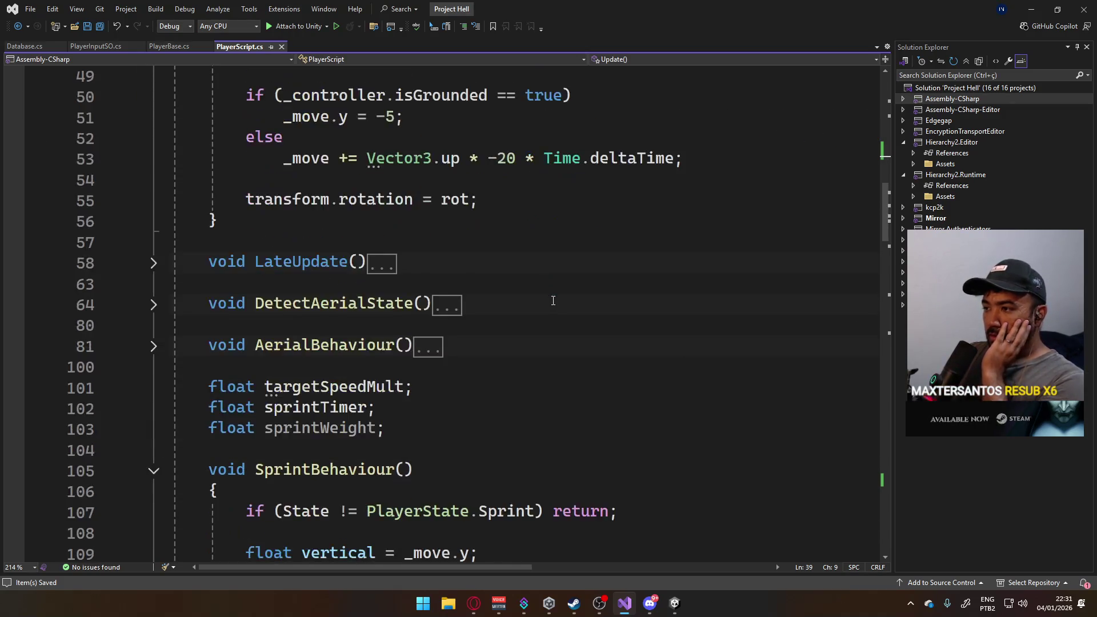
scroll(574, 321, "down", 1)
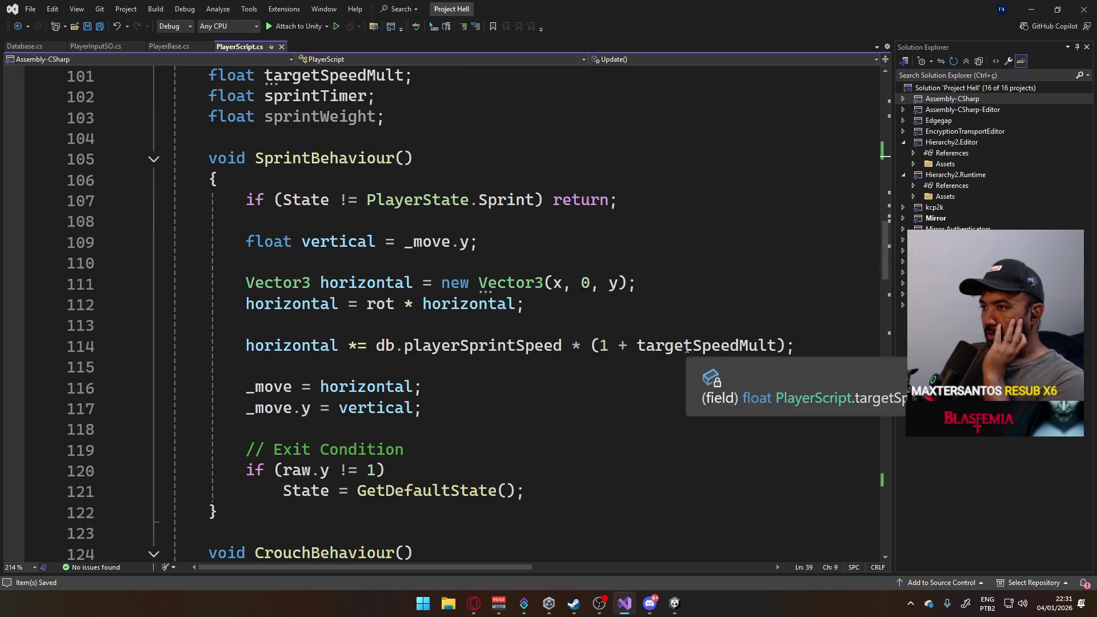
scroll(621, 302, "up", 1)
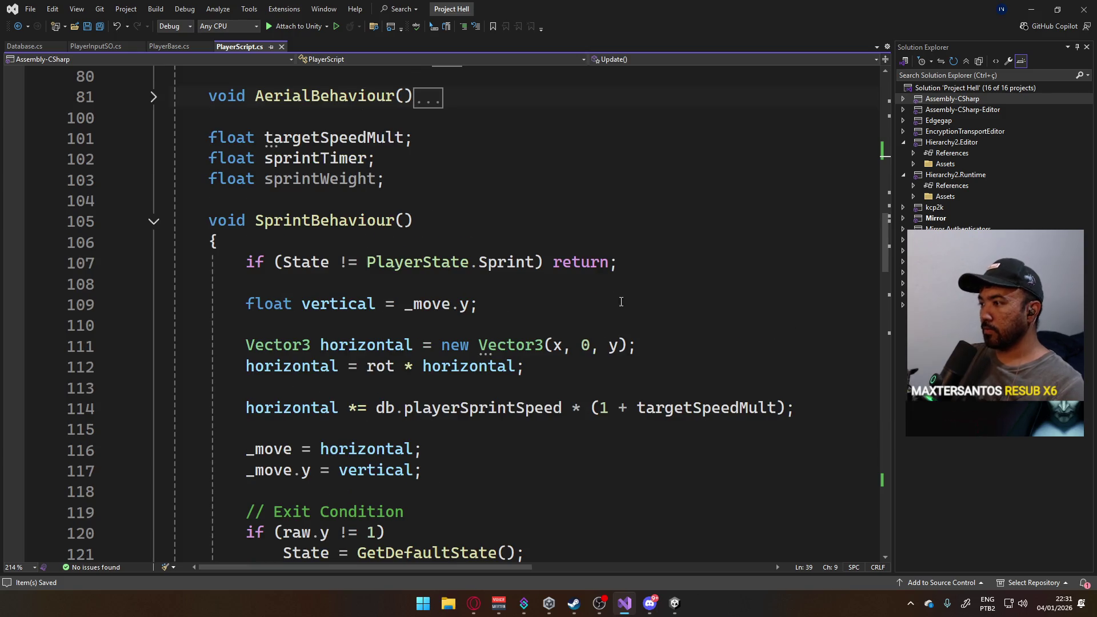
left_click(419, 138)
key("shift+Home")
key("BackSpace")
key("BackSpace")
key("BackSpace")
Use sprintWeight instead of targetSpeedMult in line 113's sprint speed formula, then view PlayerBase.cs
double_click(695, 382)
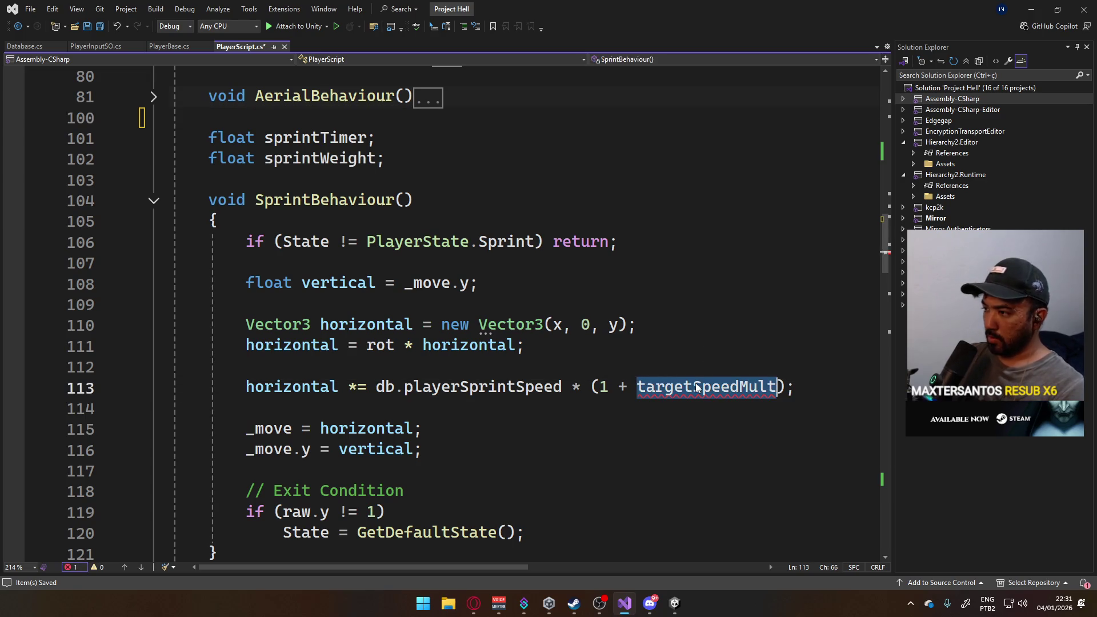
type("so")
key("BackSpace")
type("peed")
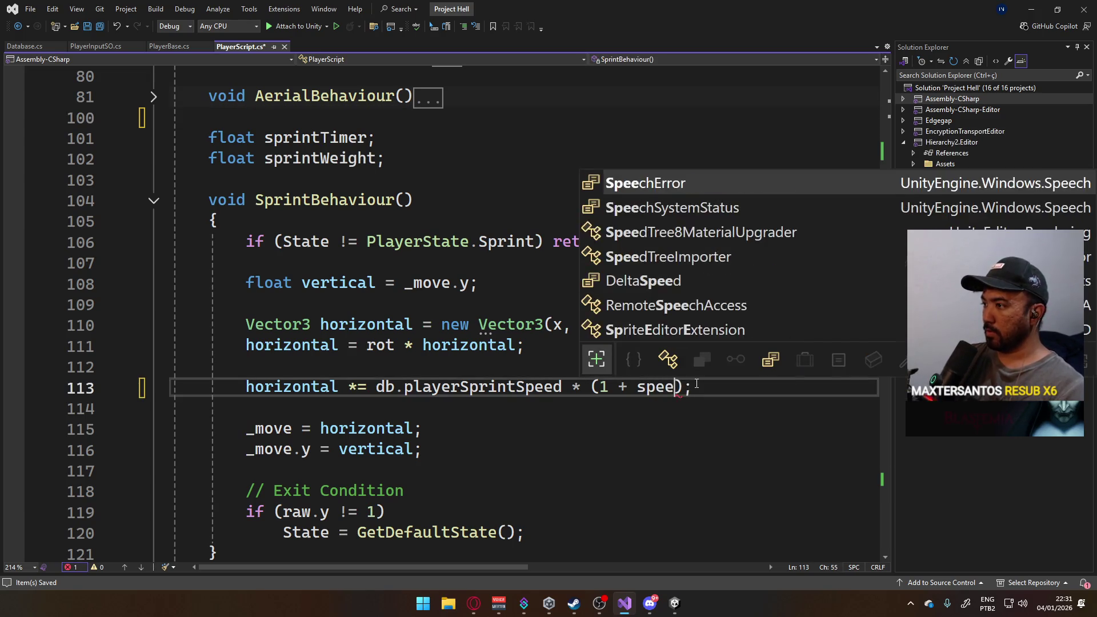
key("BackSpace")
key("BackSpace")
key("BackSpace")
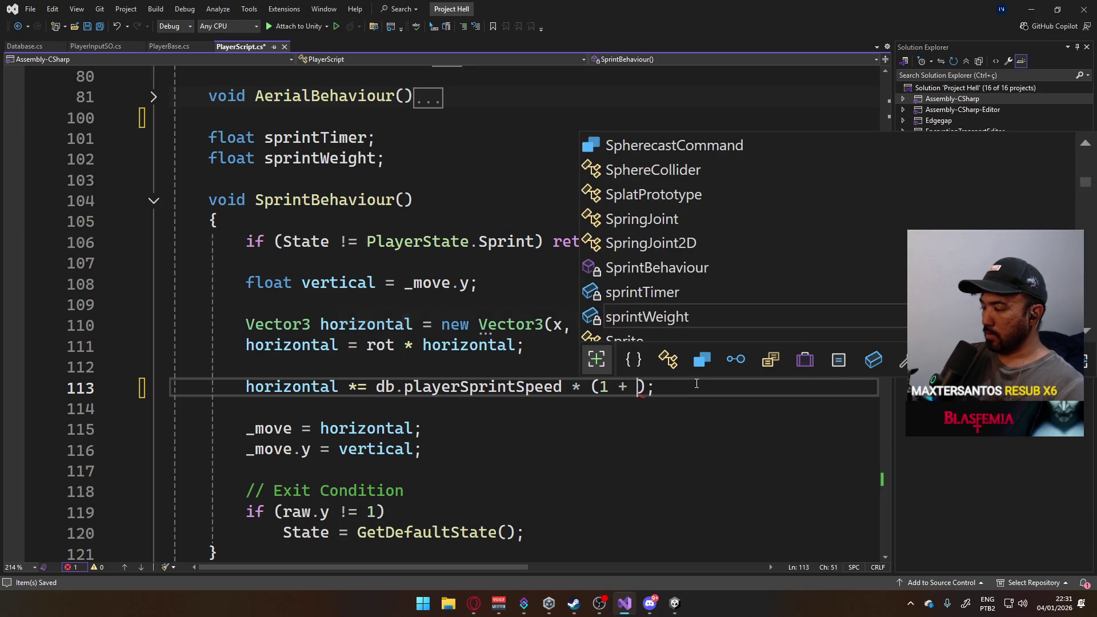
type("sprintWe")
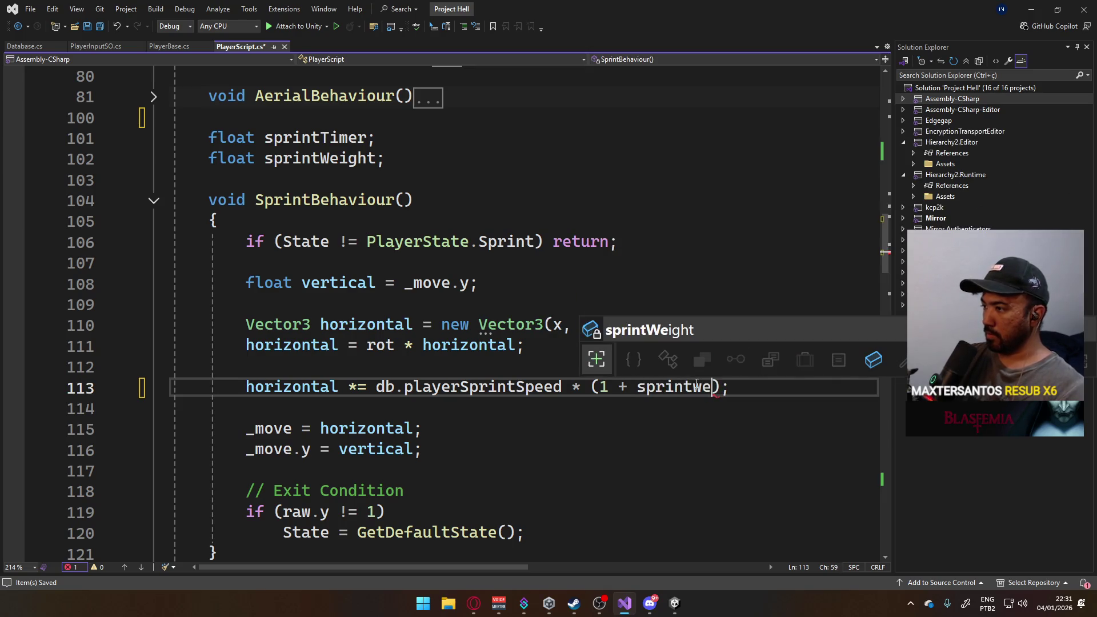
key("Tab")
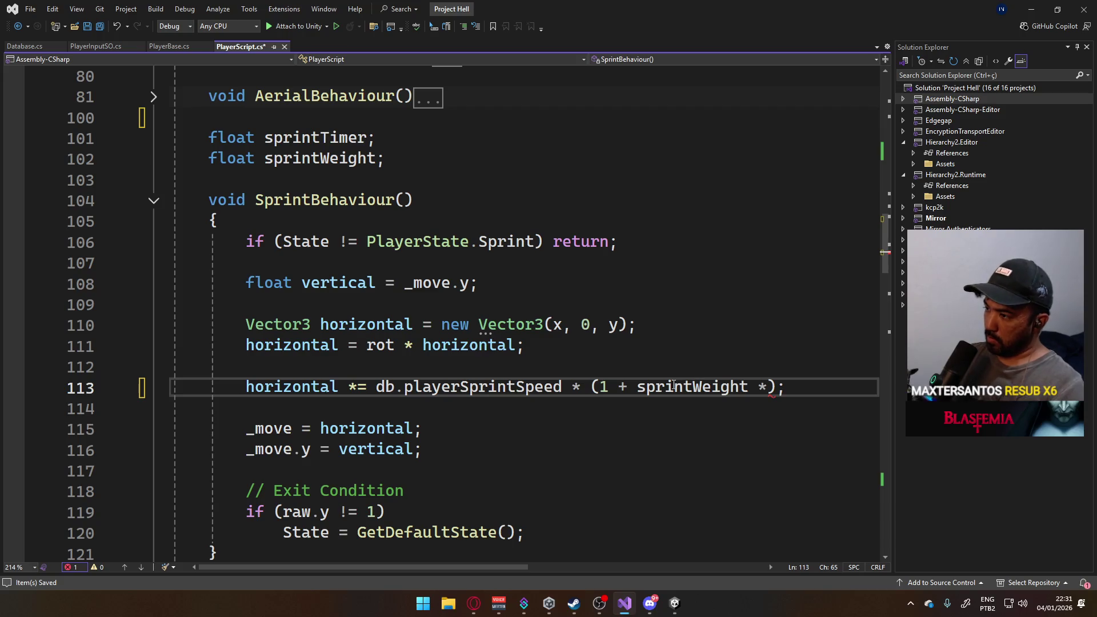
key("ctrl+Left")
key("ctrl+Left")
type("(")
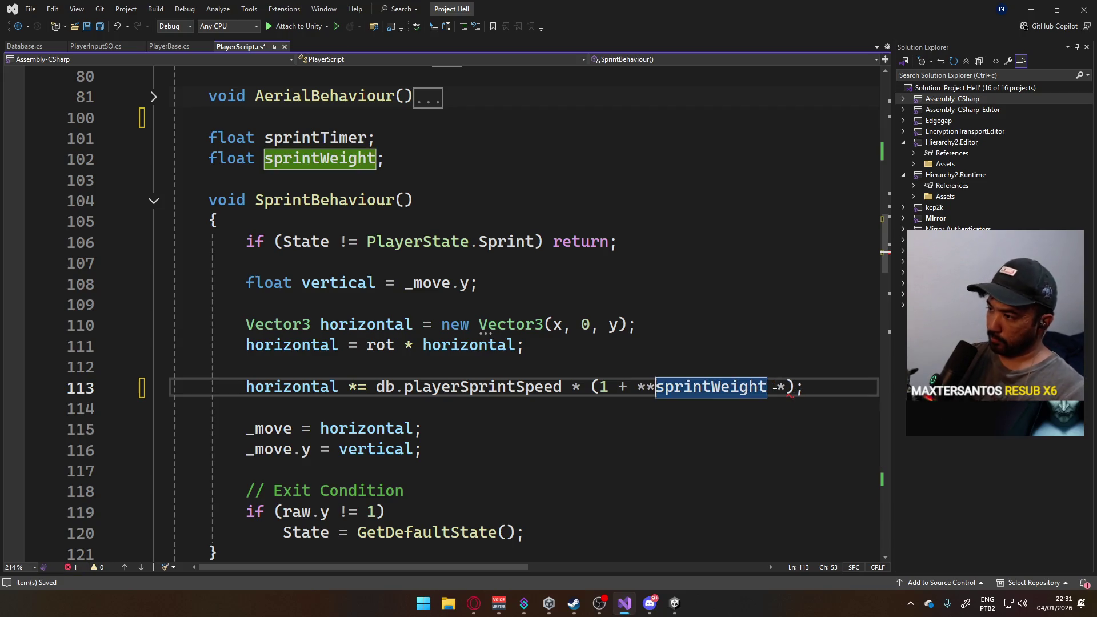
type(" )")
left_click(169, 45)
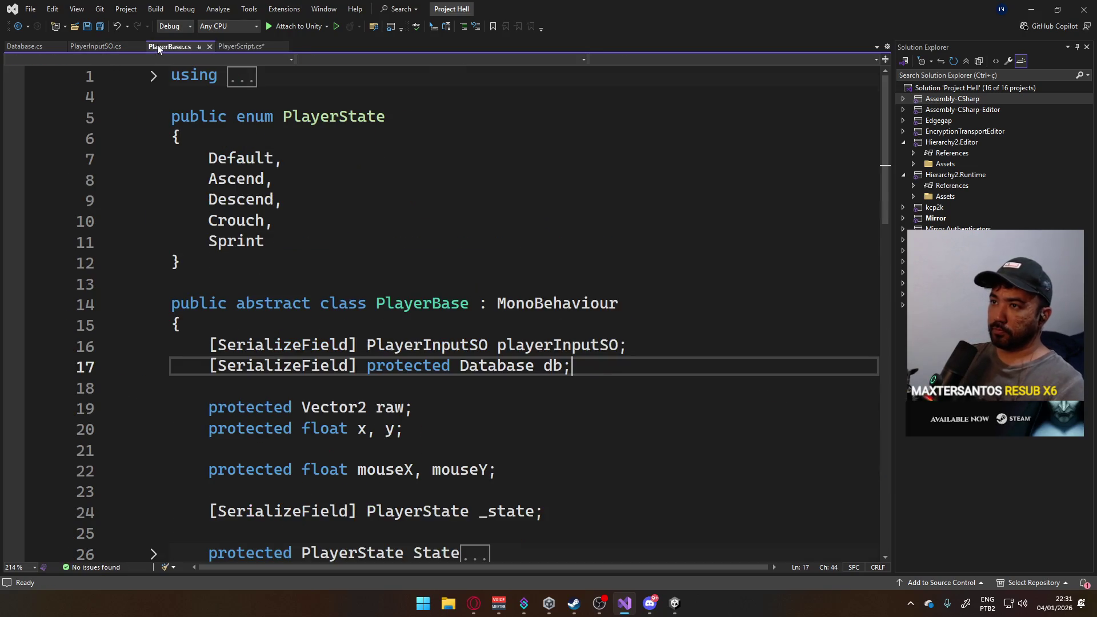
Declare public float playerSprintSpeedMultiplier after playerAirSpeed in Database.cs and save it
left_click(30, 44)
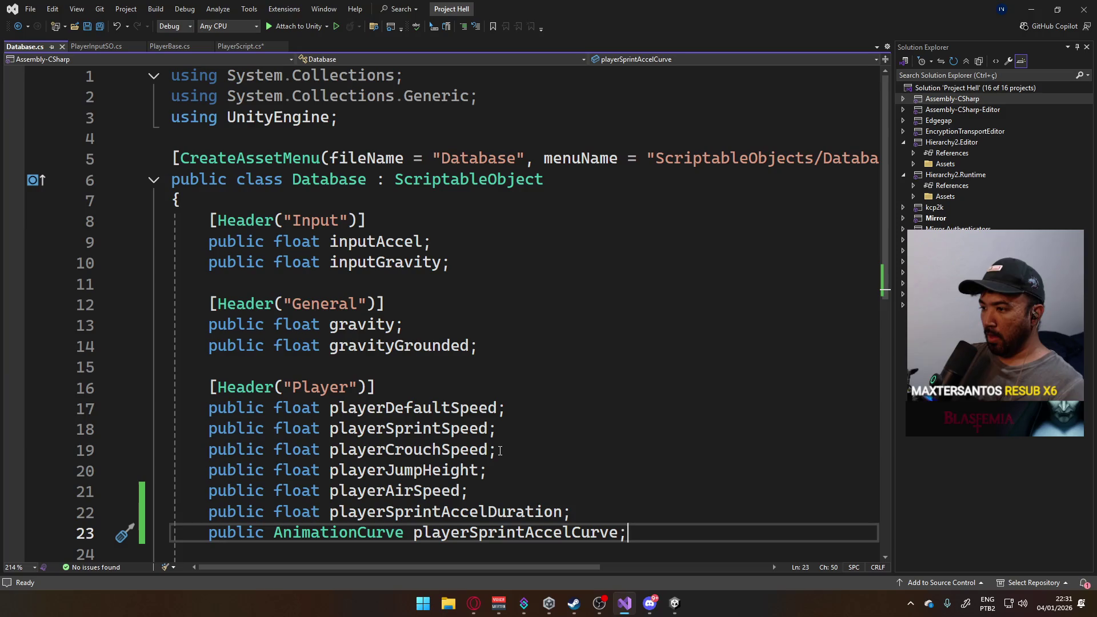
left_click(221, 428)
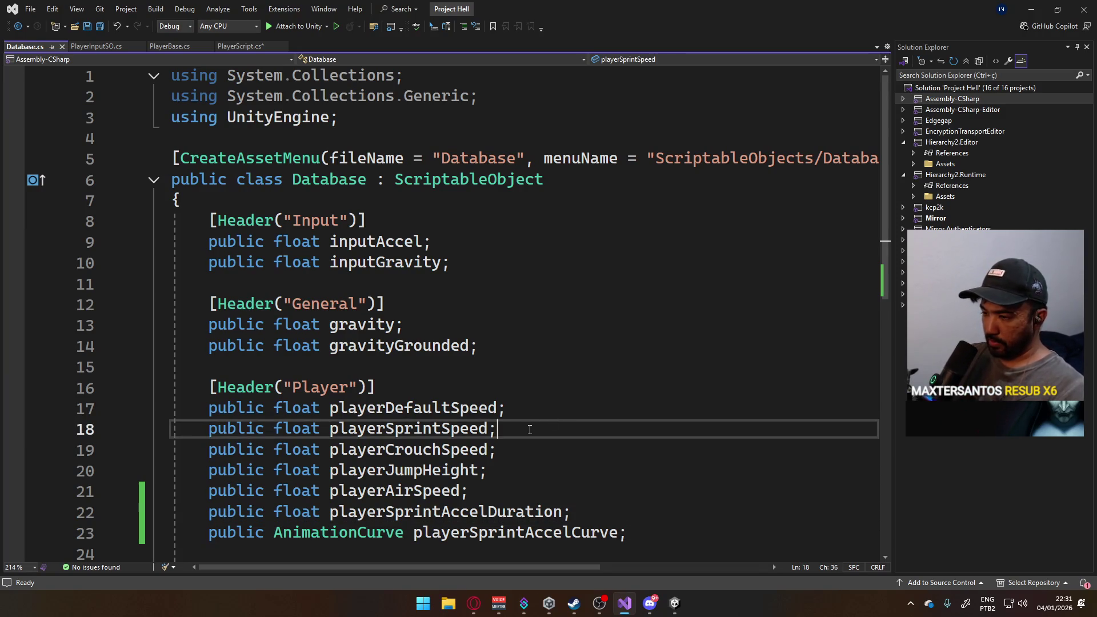
key("Return")
type("pub")
key("Escape")
key("ctrl+z")
key("ctrl+z")
left_click(590, 497)
key("Down")
key("Up")
key("Return")
type("public float playerSPr")
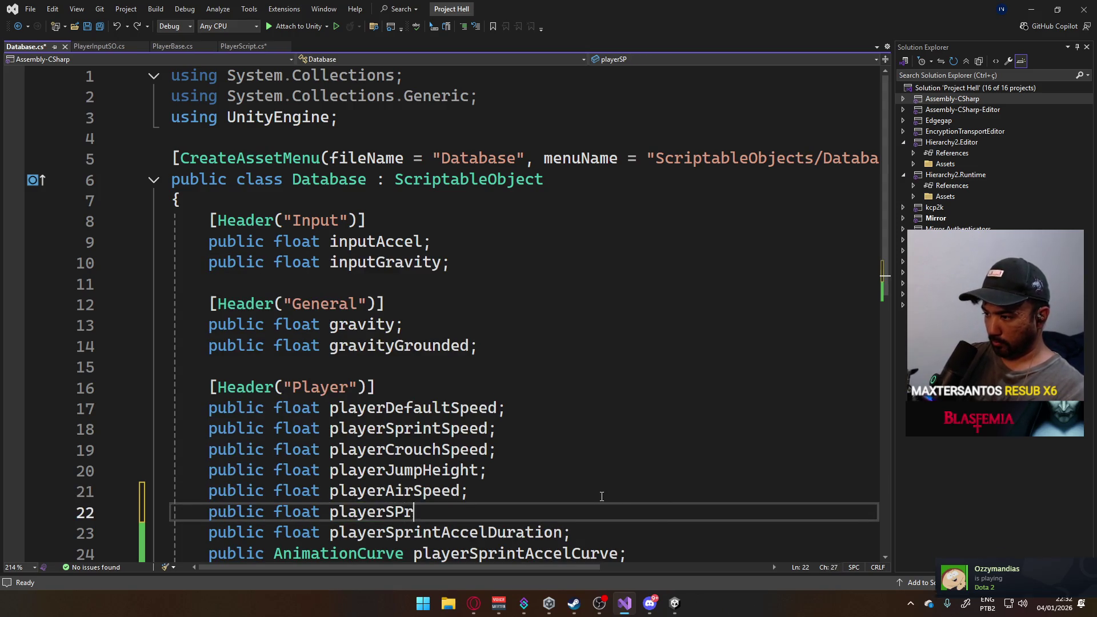
type("int")
key("BackSpace")
key("BackSpace")
key("BackSpace")
type("rintSpeedMulti")
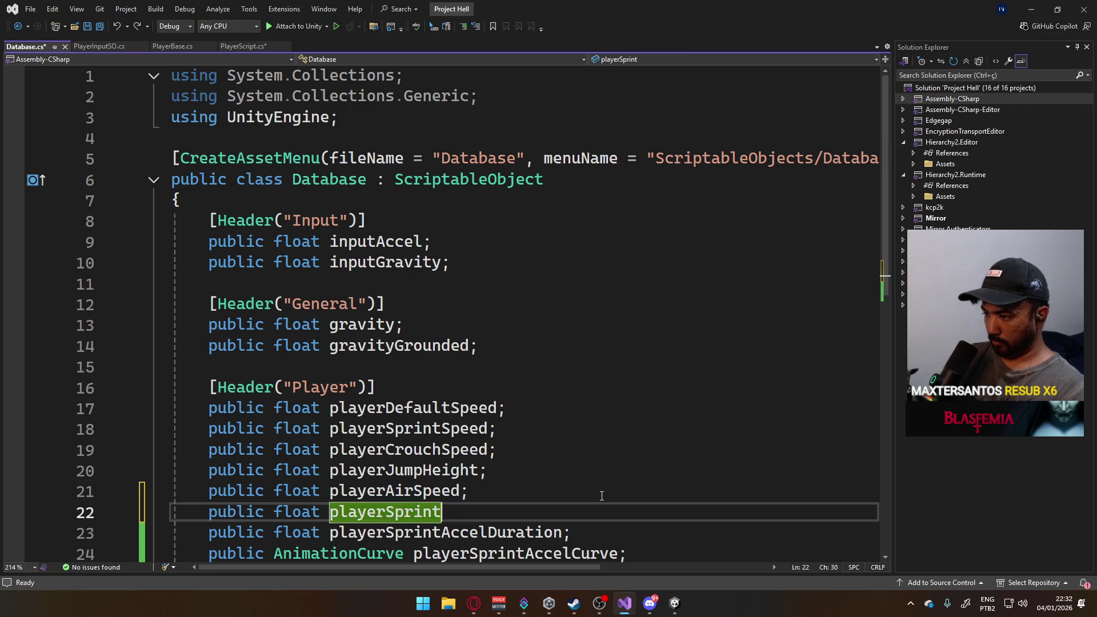
type("plier;")
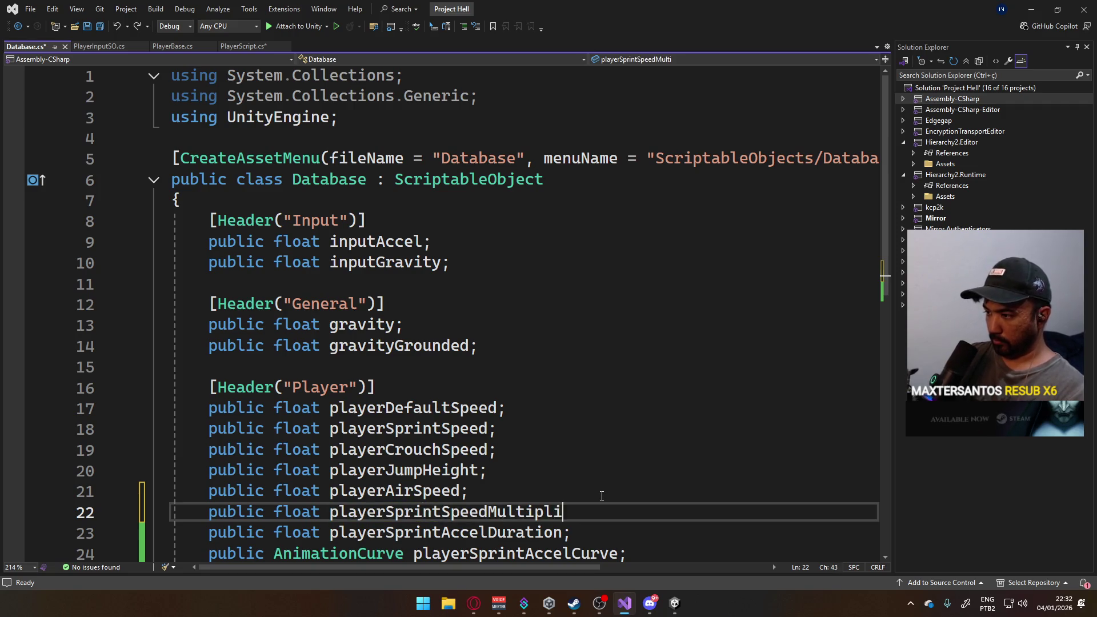
key("ctrl+s")
Multiply sprintWeight by db.playerSprintSpeedMultiplier in PlayerScript's sprint formula and save
left_click(233, 47)
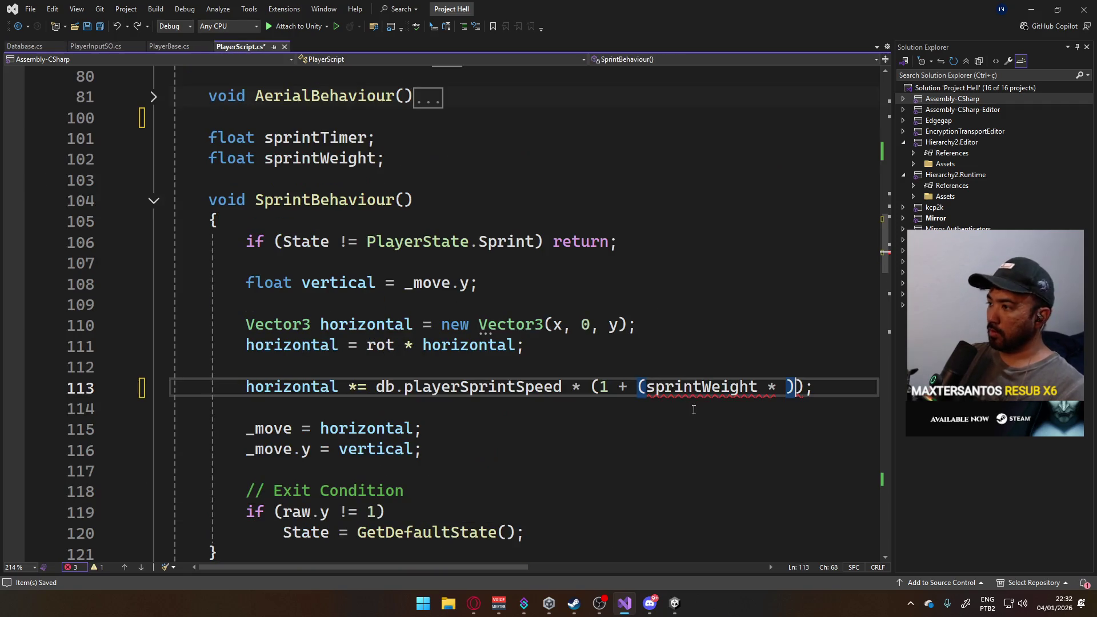
type("db.player")
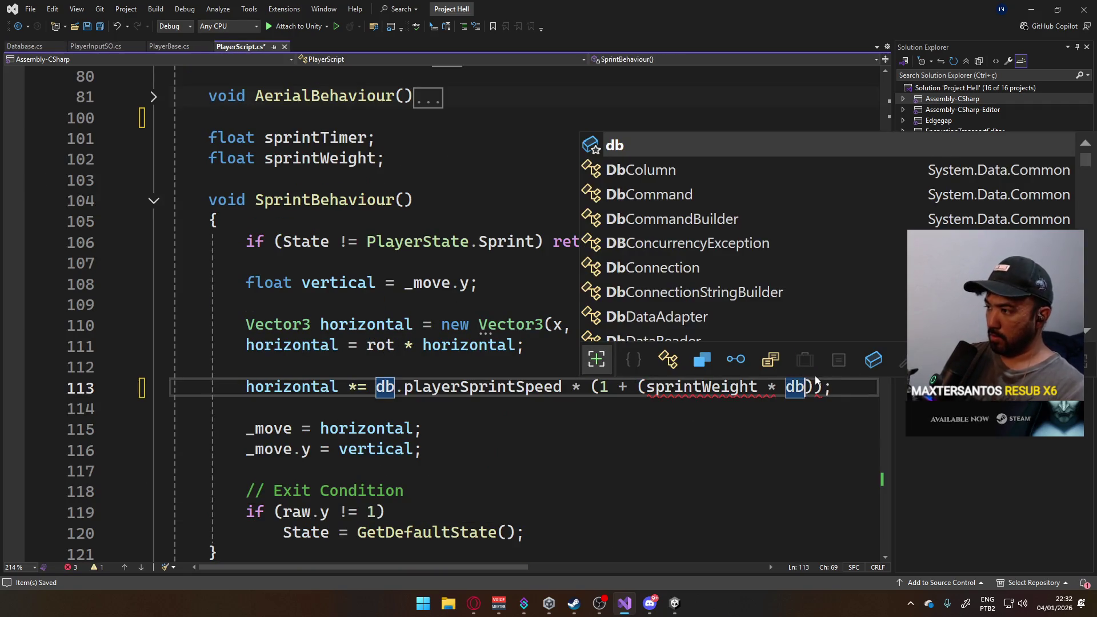
type("sp")
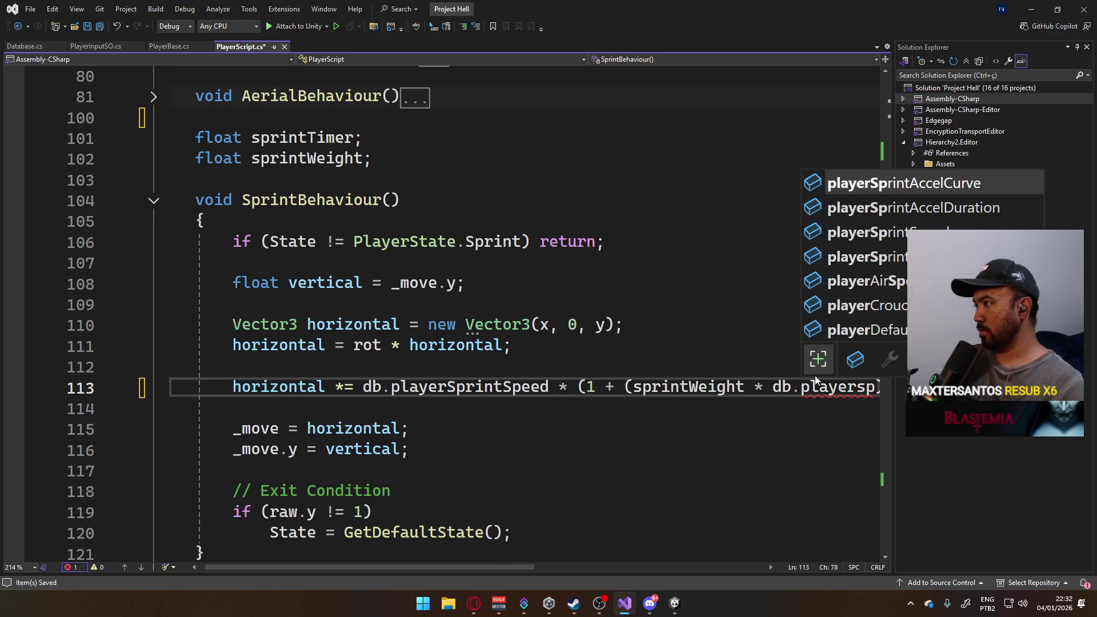
key("Tab")
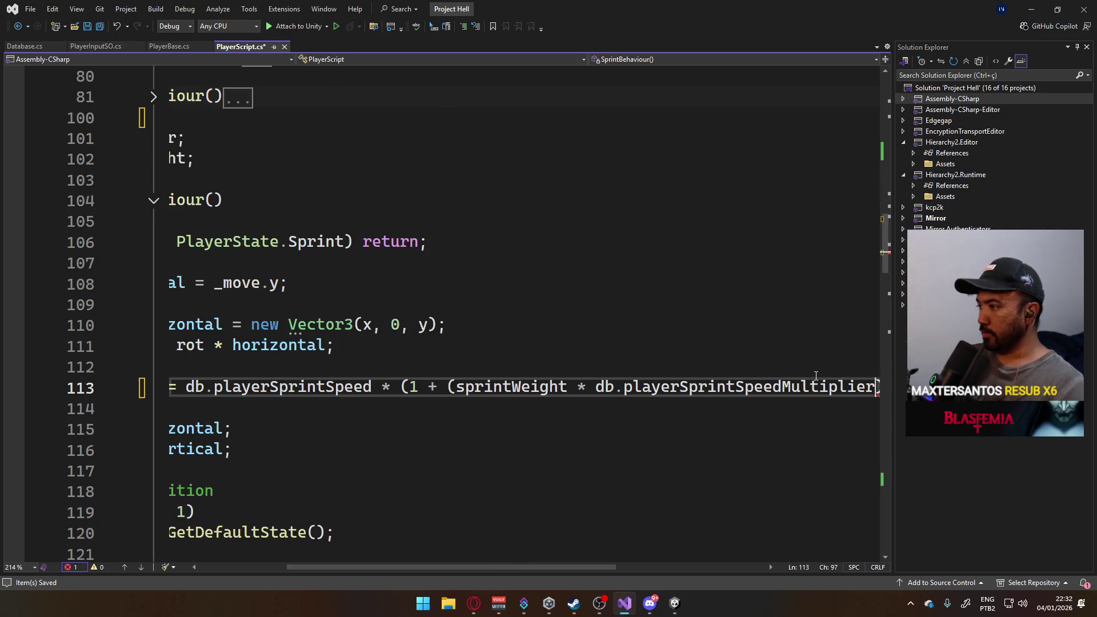
scroll(526, 569, "left", 4)
key("ctrl+s")
left_click(675, 603)
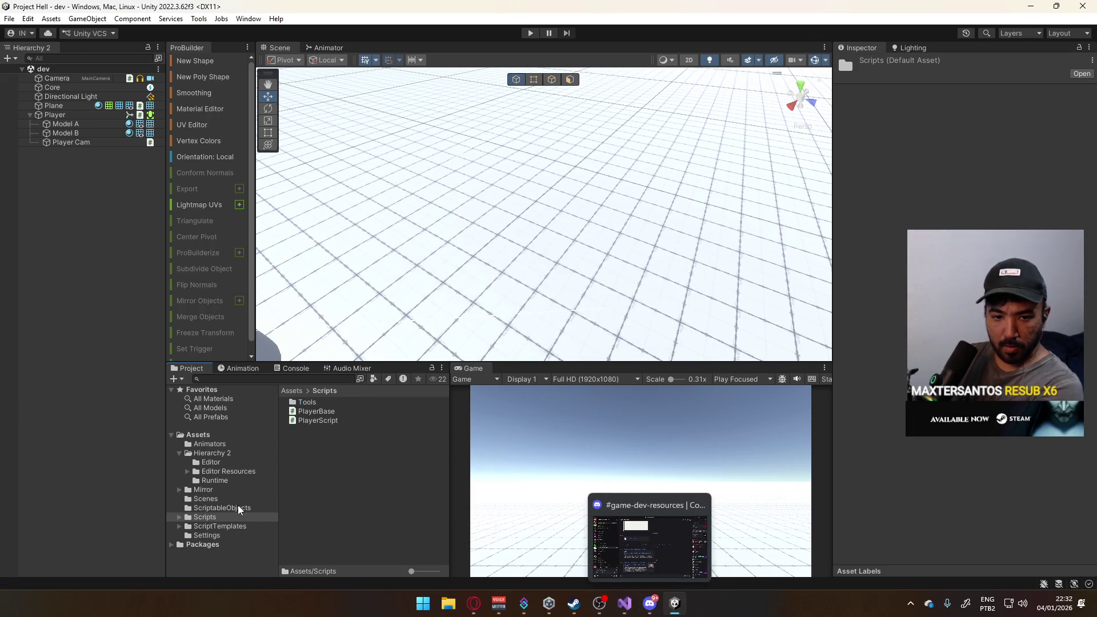
Give the Database asset's Player Sprint Accel Curve an ease-out preset rising from 0 to 1
left_click(239, 508)
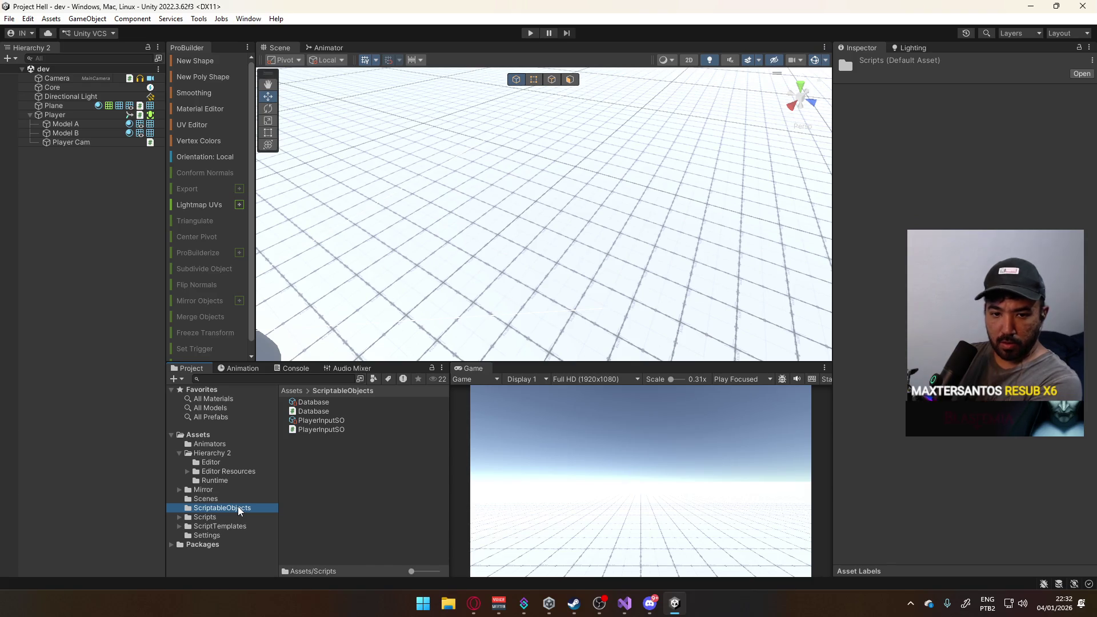
left_click(335, 403)
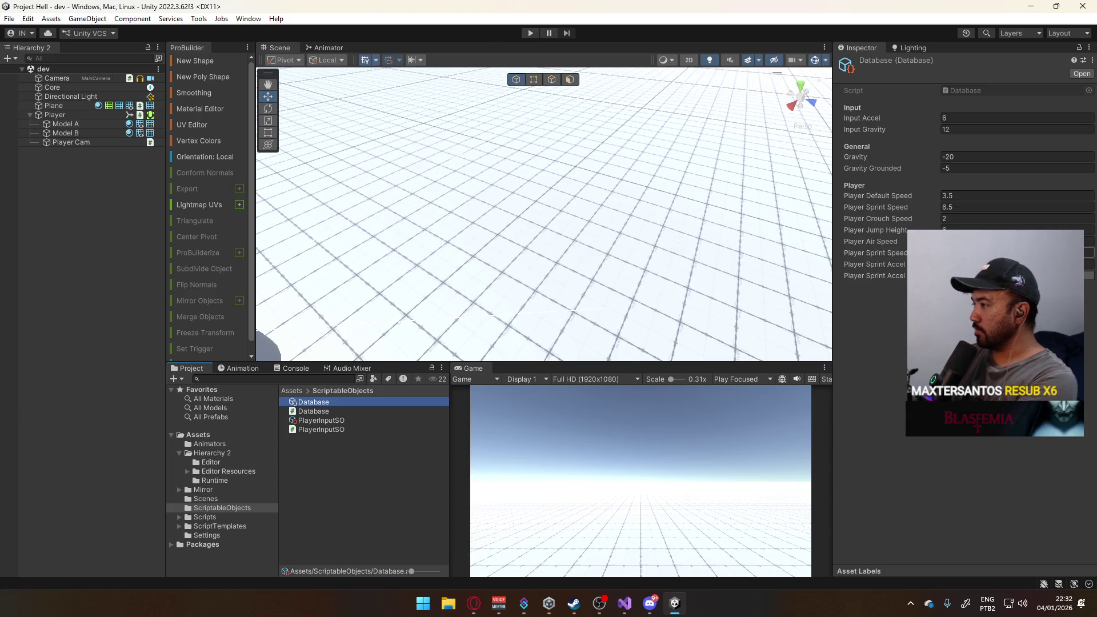
left_click(1000, 253)
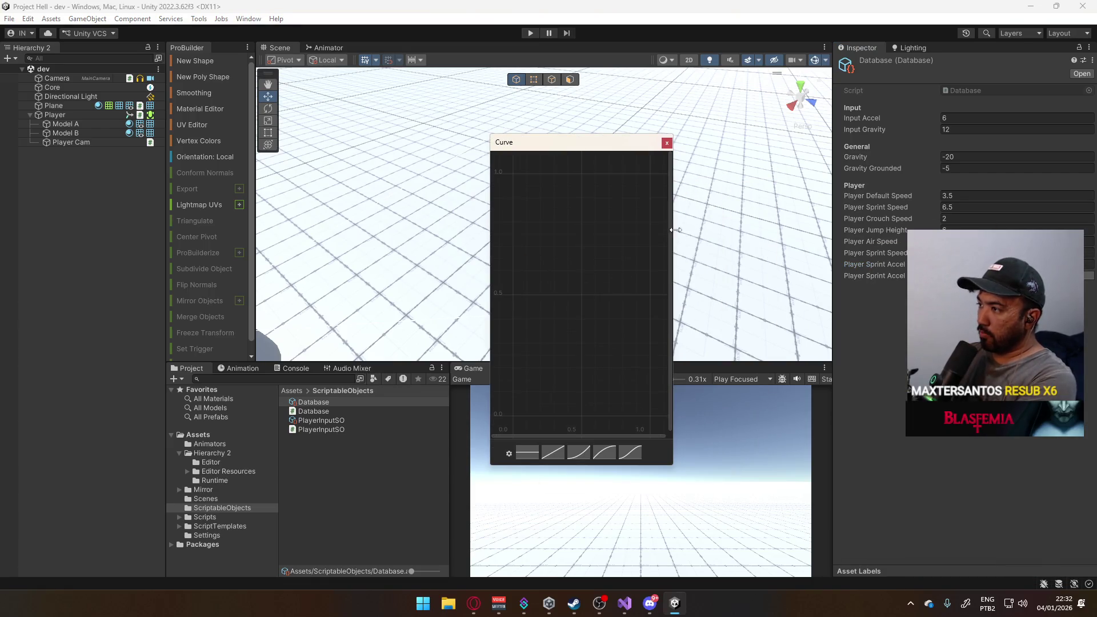
left_click_drag(676, 230, 932, 230)
left_click_drag(697, 152, 486, 171)
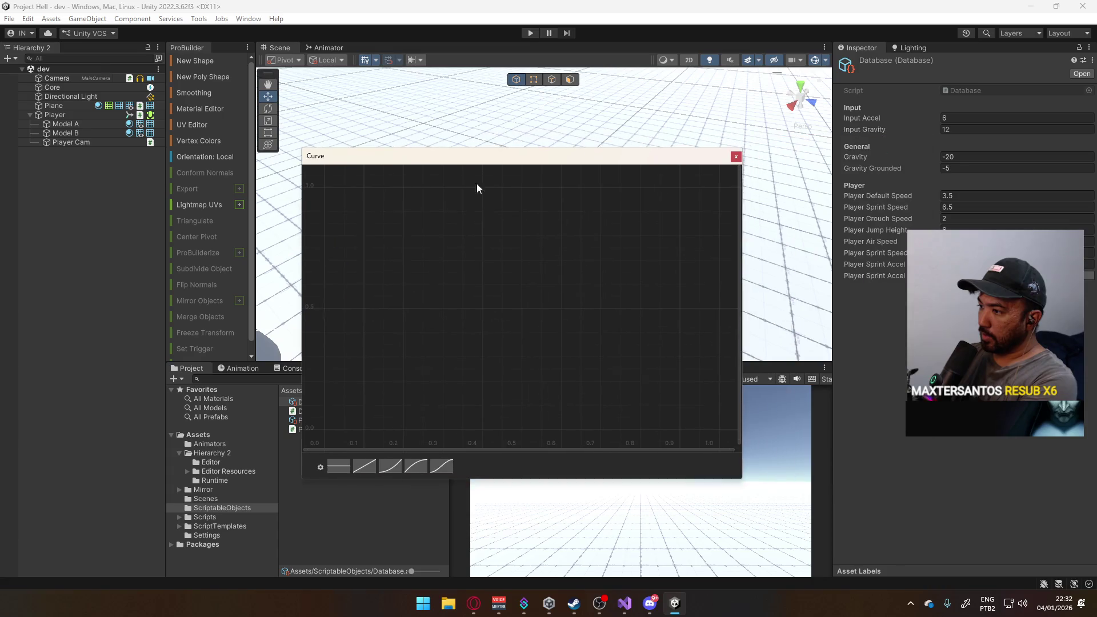
left_click(422, 466)
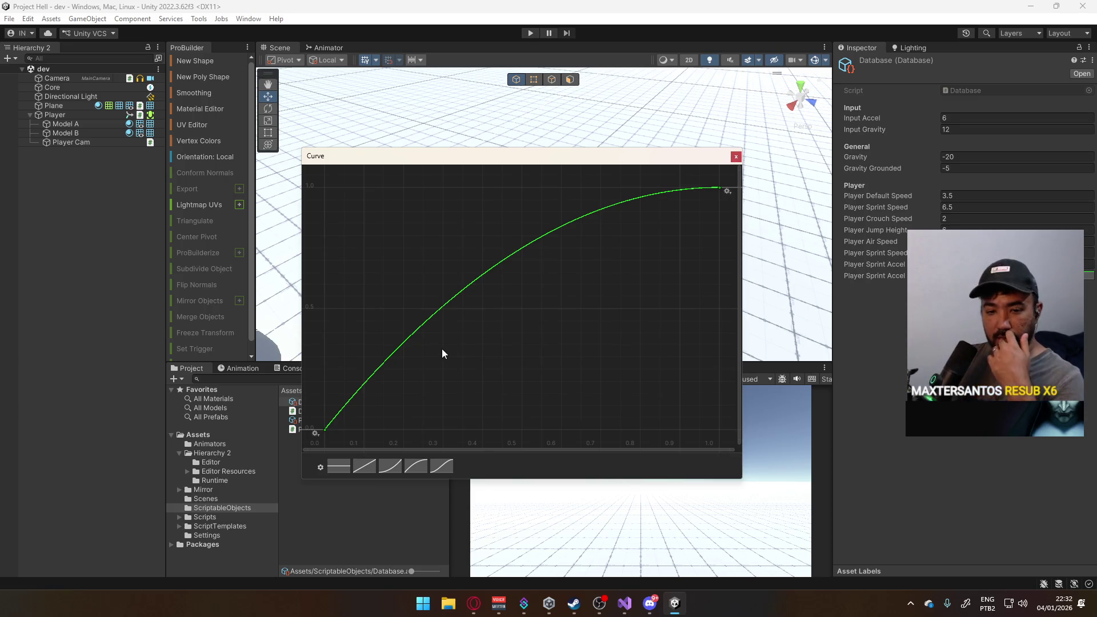
mouse_move(514, 267)
left_mouse_down()
mouse_move(465, 203)
mouse_move(293, 234)
mouse_move(550, 215)
mouse_move(501, 221)
left_mouse_up()
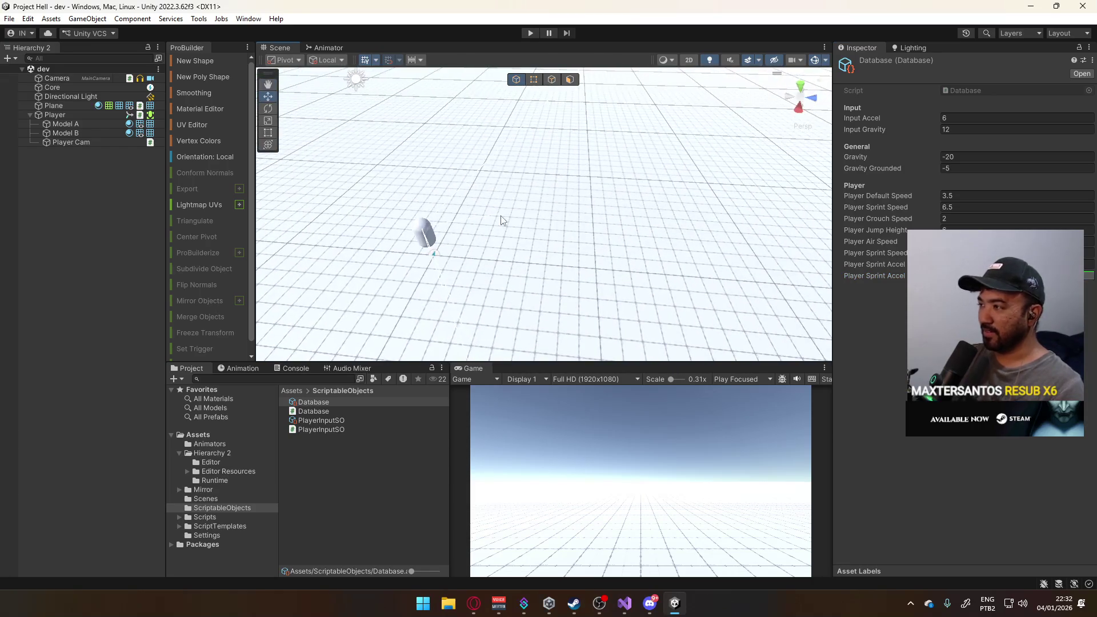
left_click(531, 33)
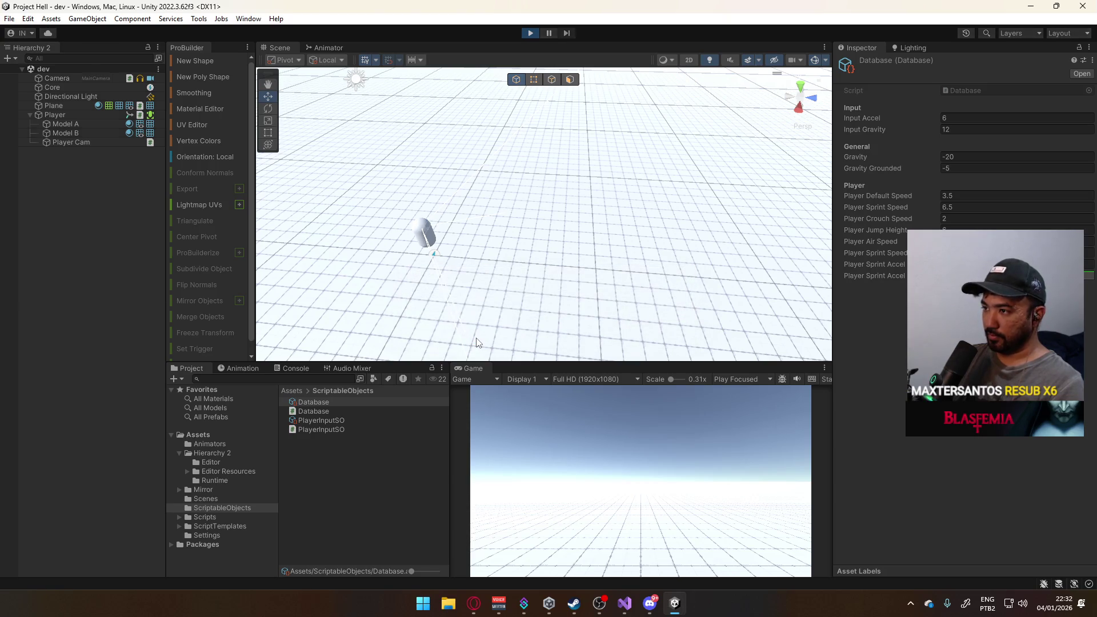
key("shift+w")
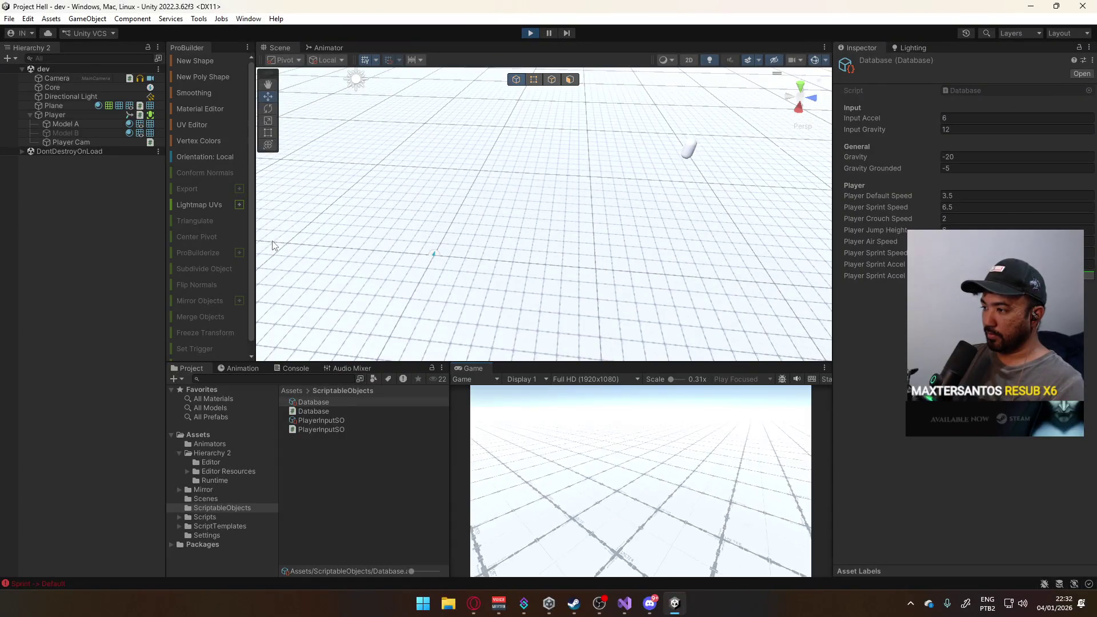
key("w")
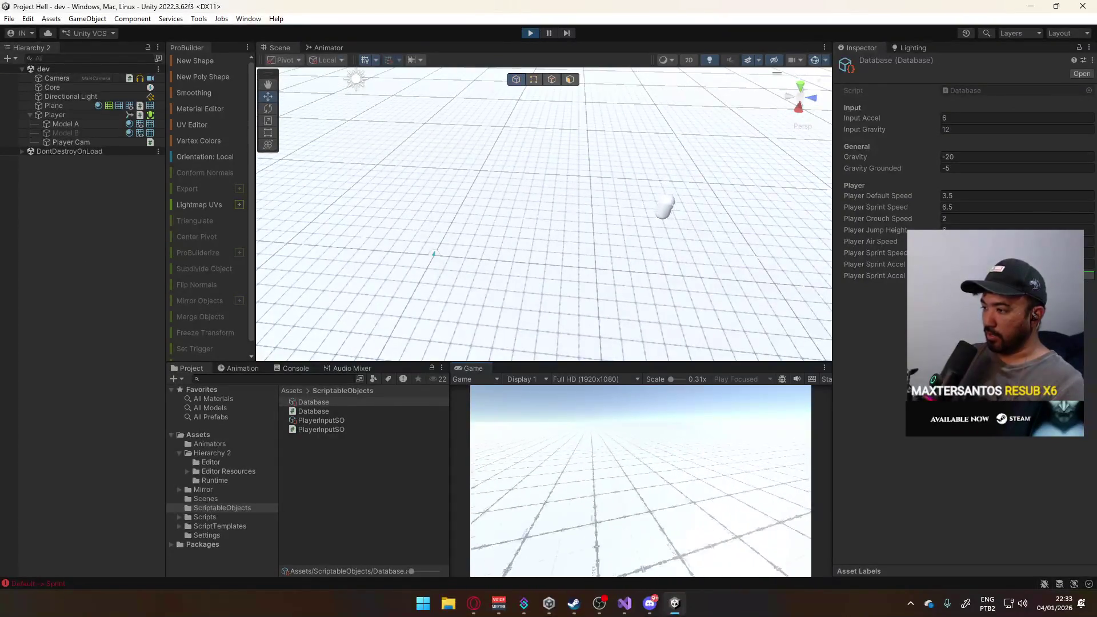
key("super")
key("super")
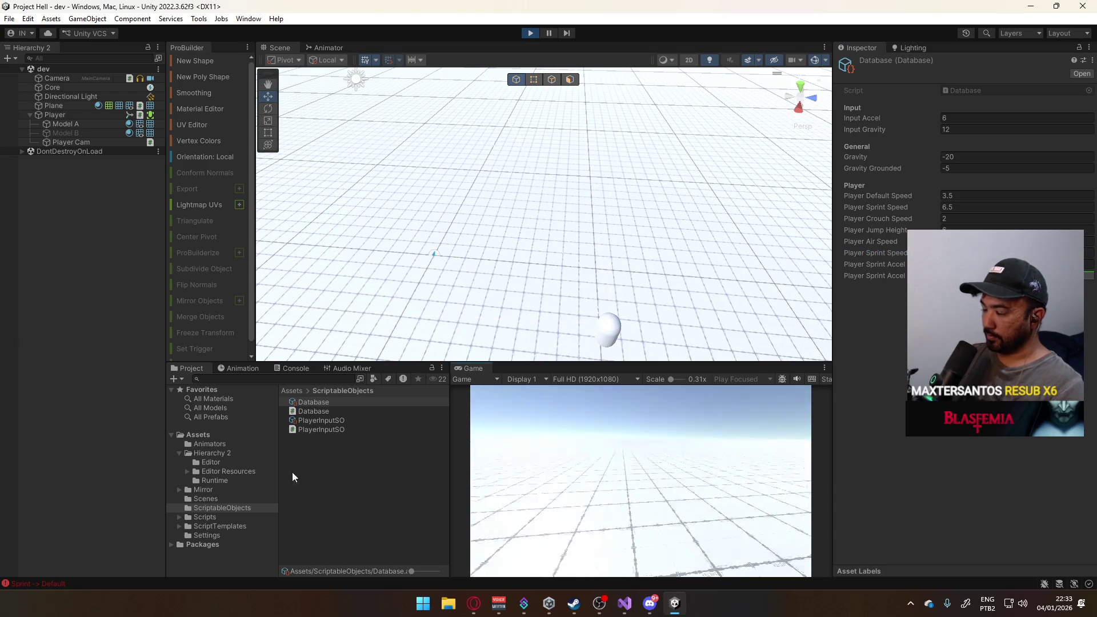
key("shift+w")
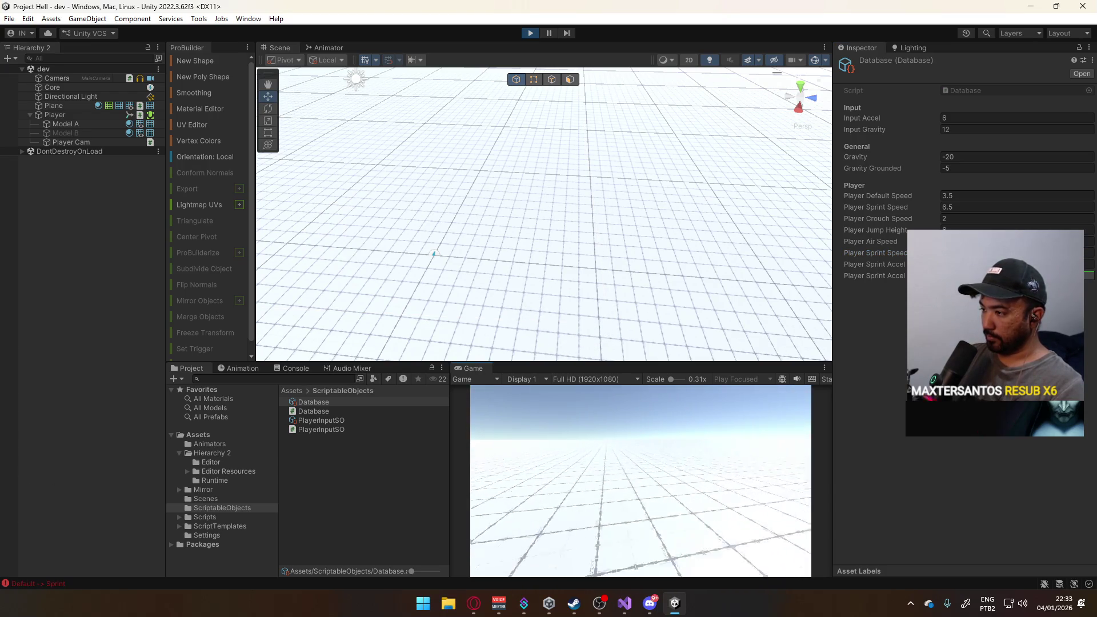
key("alt+Tab")
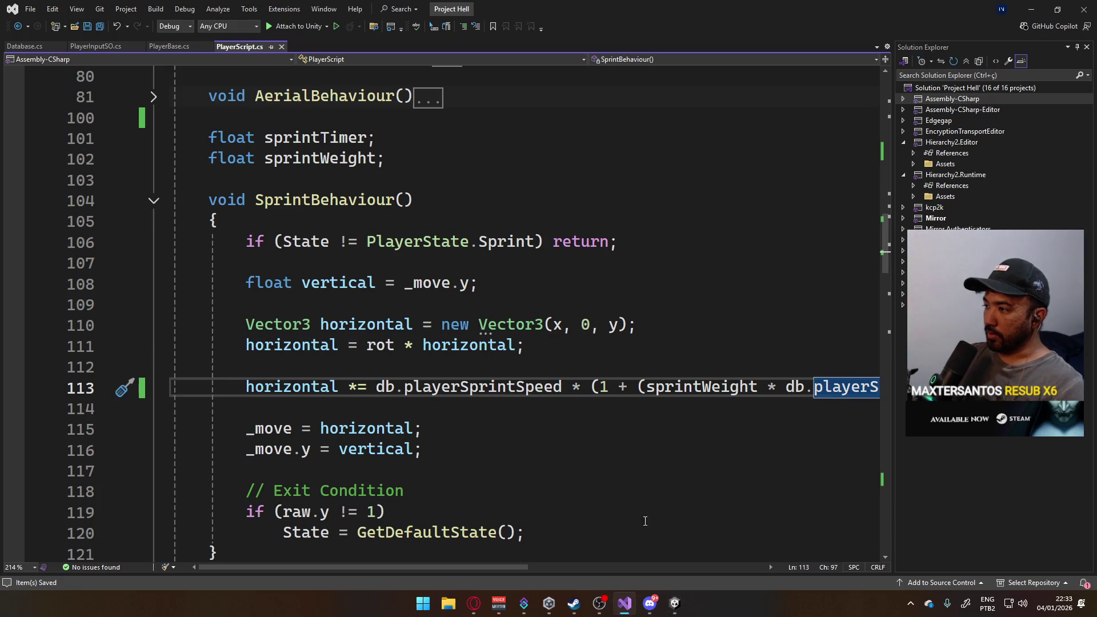
mouse_move(489, 568)
left_mouse_down()
mouse_move(578, 551)
mouse_move(343, 553)
left_mouse_up()
key("alt+Tab")
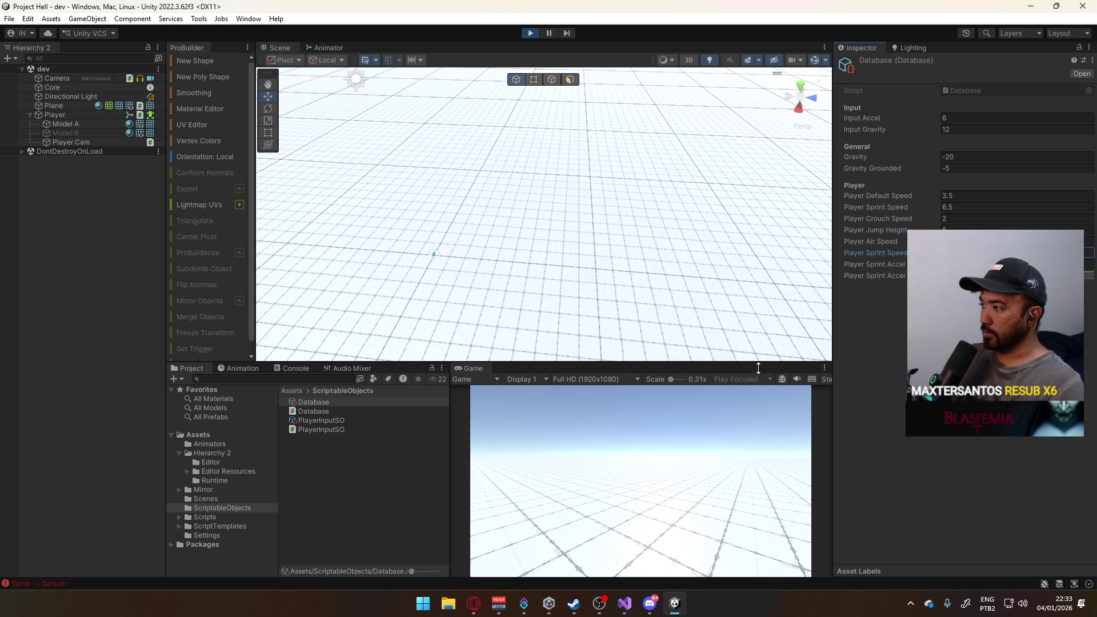
key("shift+w")
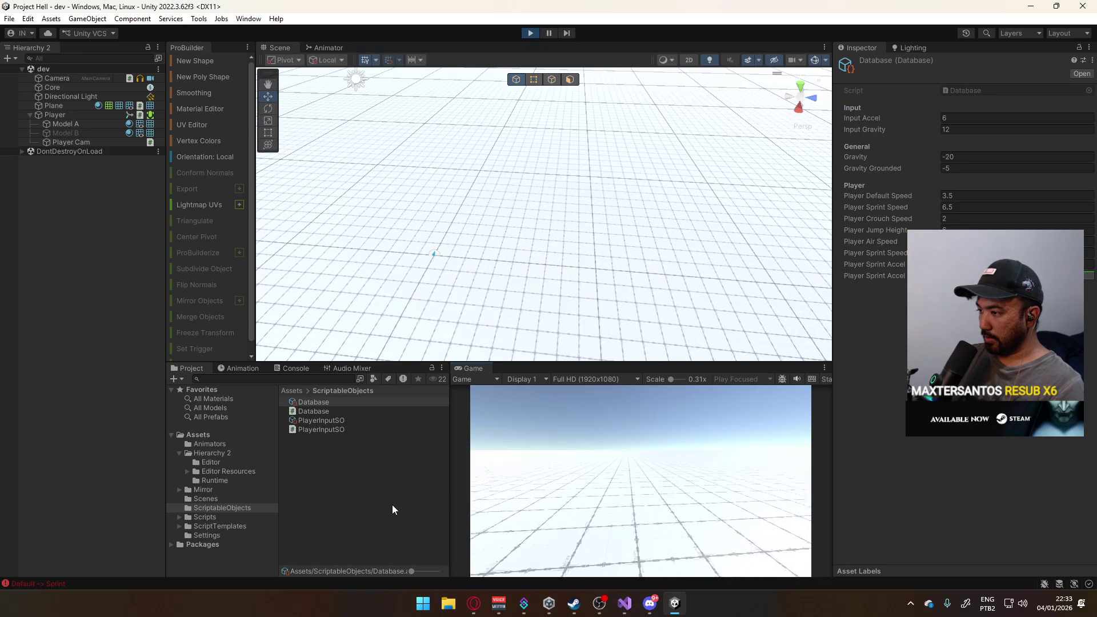
key("super")
key("super")
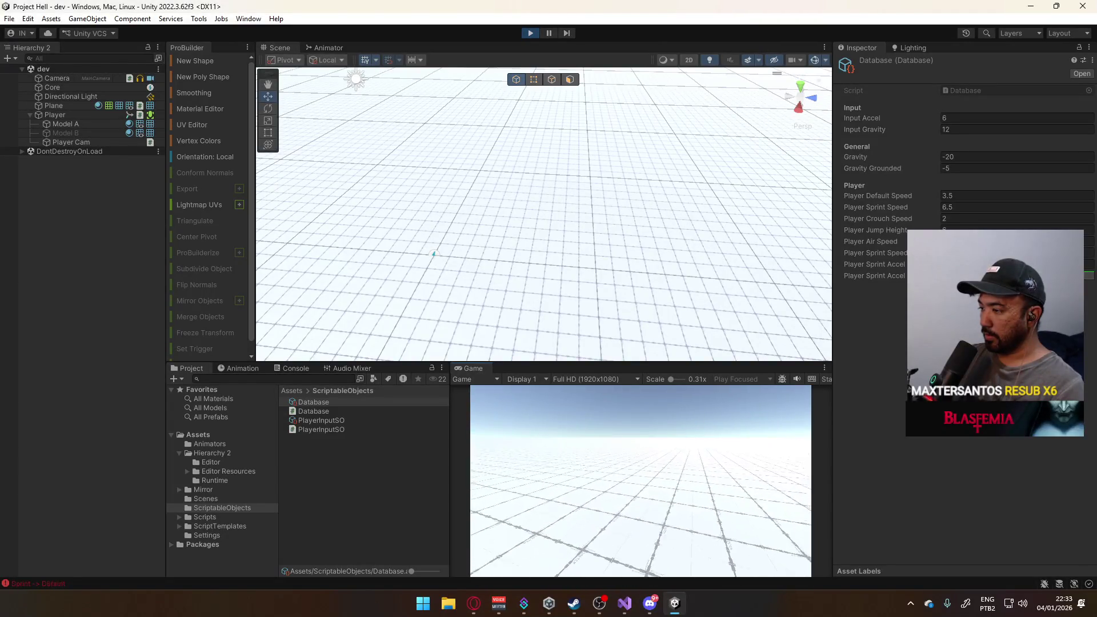
key("super")
key("super")
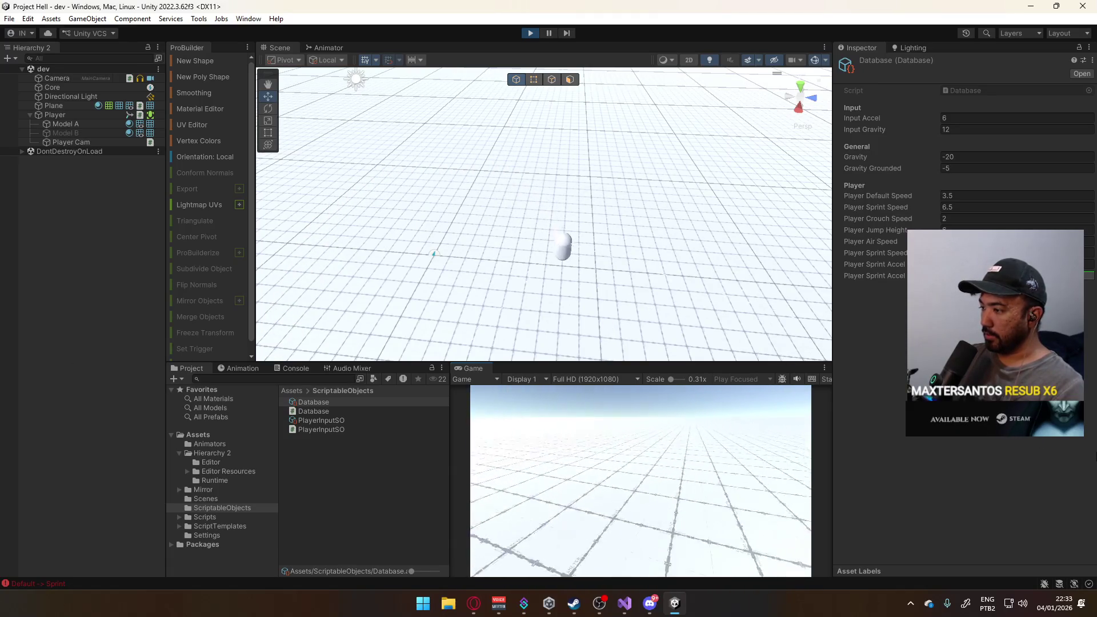
key("super")
key("Escape")
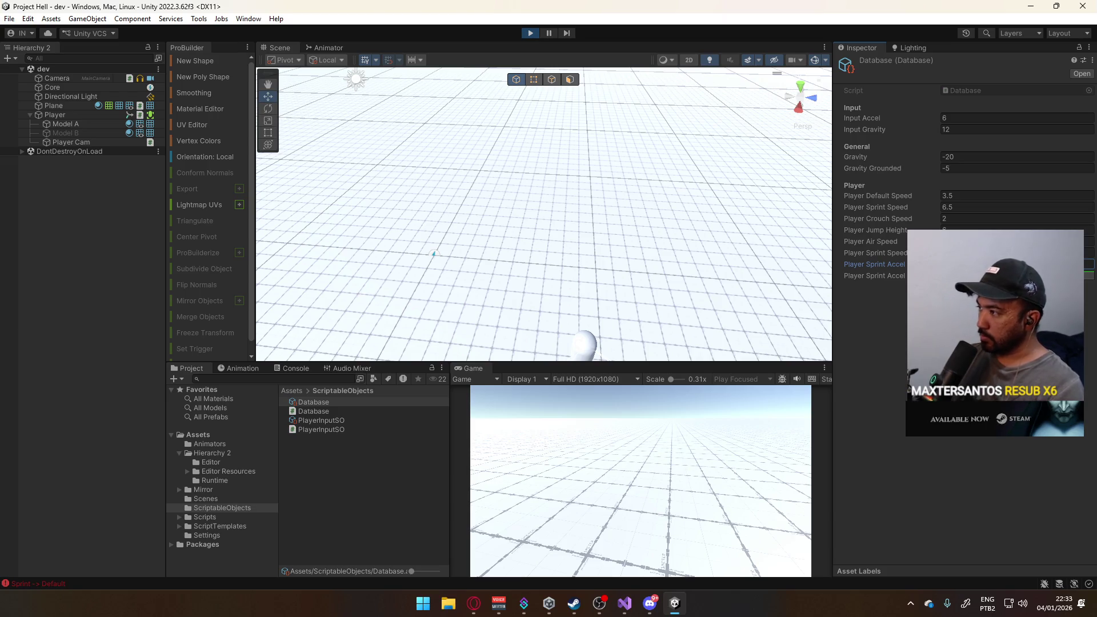
left_click(531, 32)
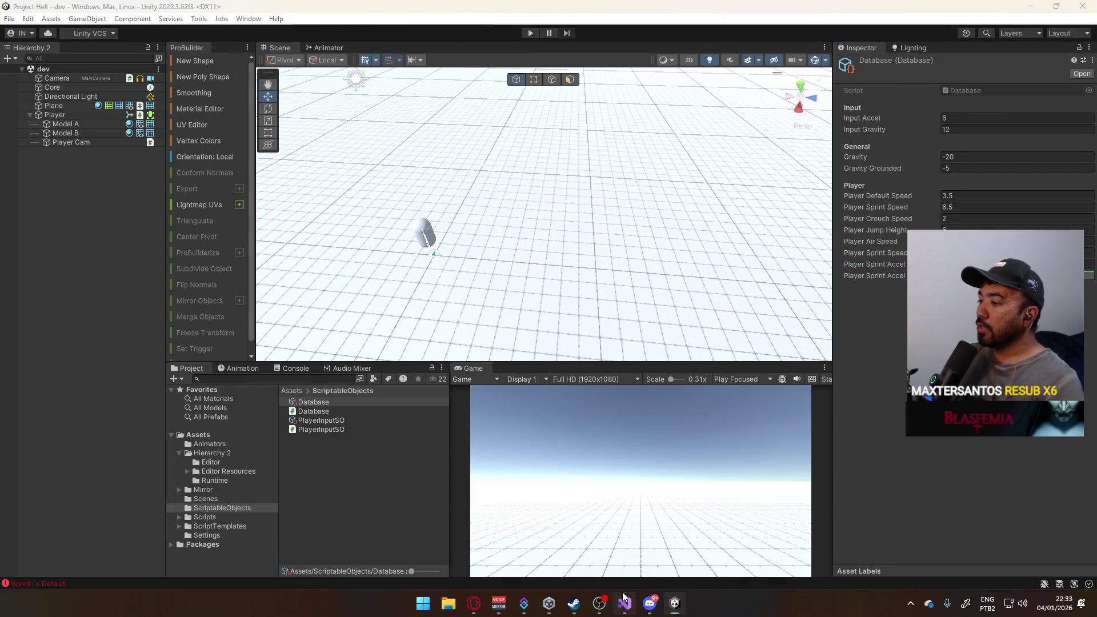
Replace playerSprintSpeed with db.playerDefaultSpeed as the base speed on line 113 and save
left_click(624, 603)
mouse_move(512, 563)
left_mouse_down()
mouse_move(619, 564)
mouse_move(577, 560)
left_mouse_up()
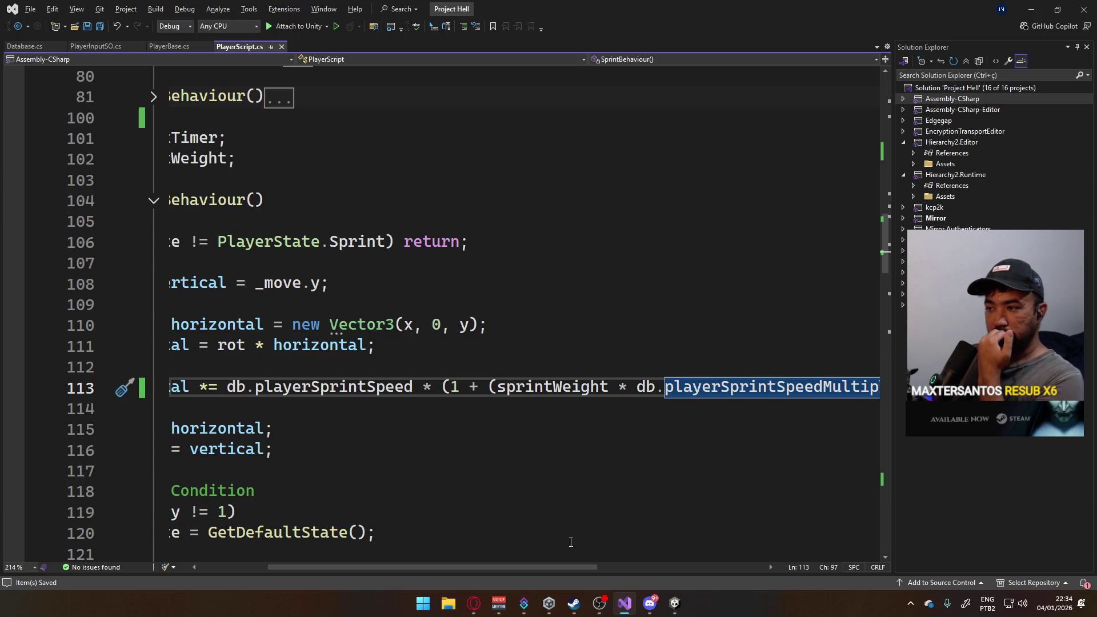
left_click_drag(453, 568, 402, 569)
left_click(445, 388)
double_click(446, 388)
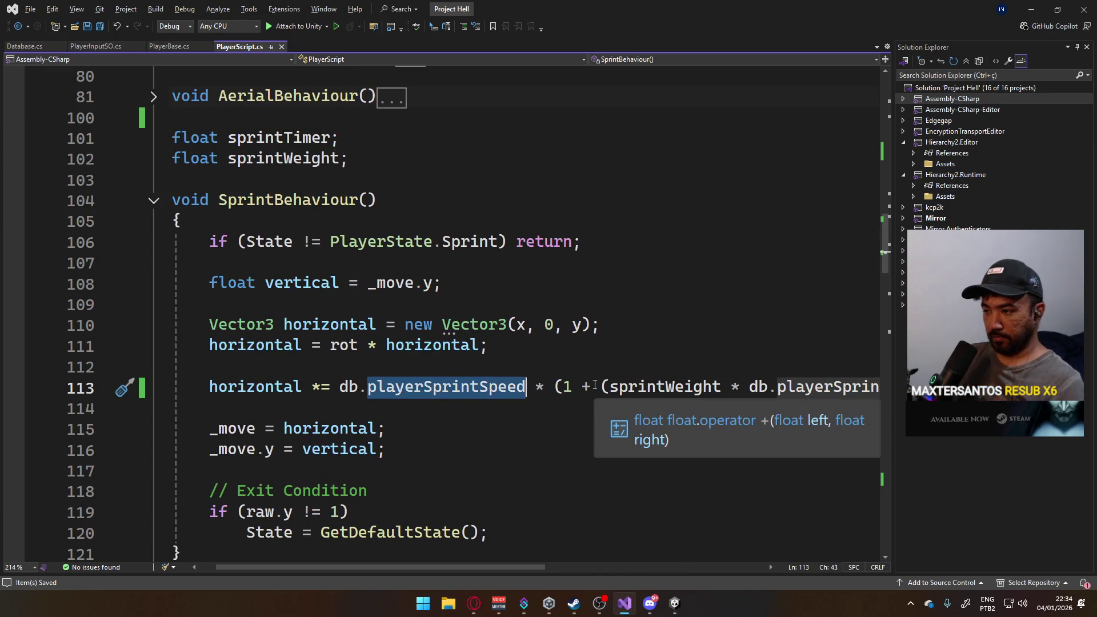
type("playerDef")
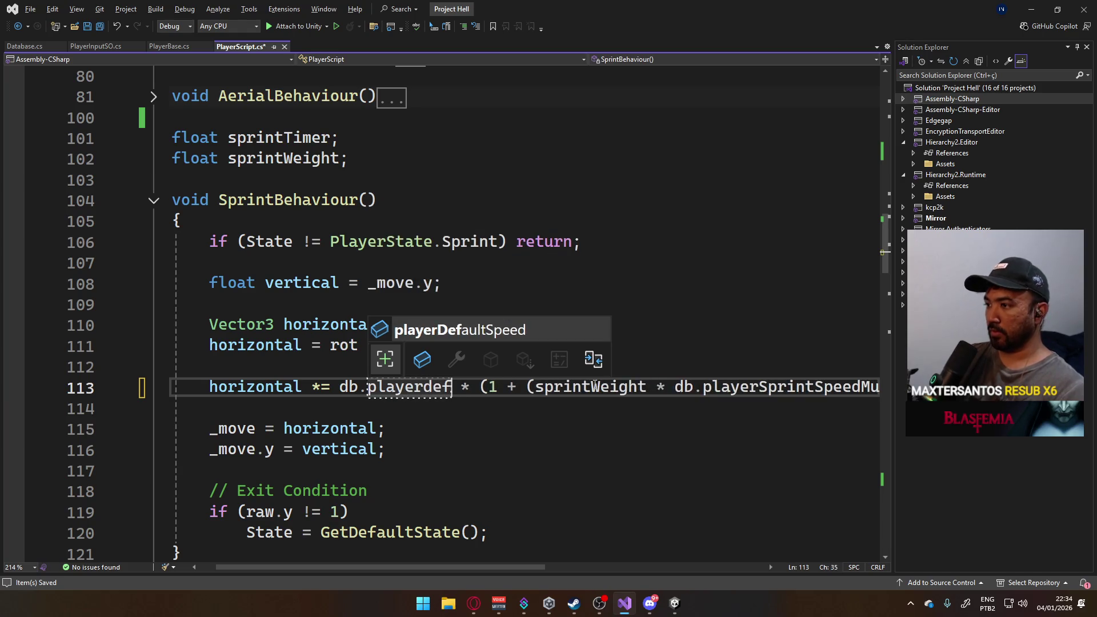
key("Tab")
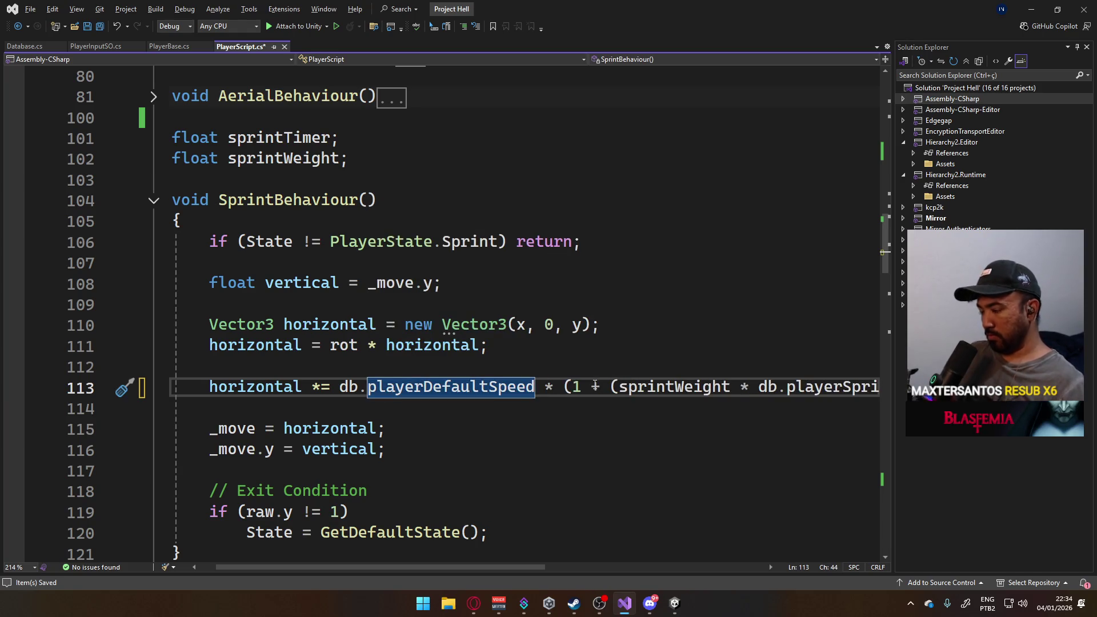
key("ctrl+s")
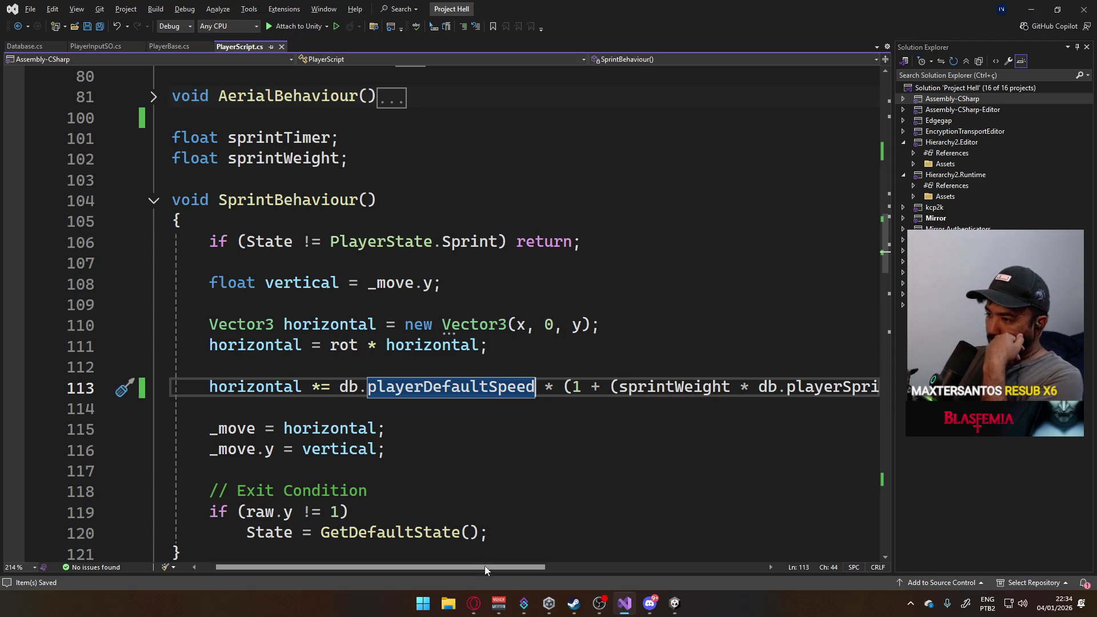
Review the sprint speed line, let Unity recompile, and return to Visual Studio
mouse_move(513, 572)
left_mouse_down()
mouse_move(606, 567)
mouse_move(506, 571)
left_mouse_up()
scroll(398, 430, "down", 2)
scroll(398, 430, "up", 2)
scroll(398, 430, "up", 9)
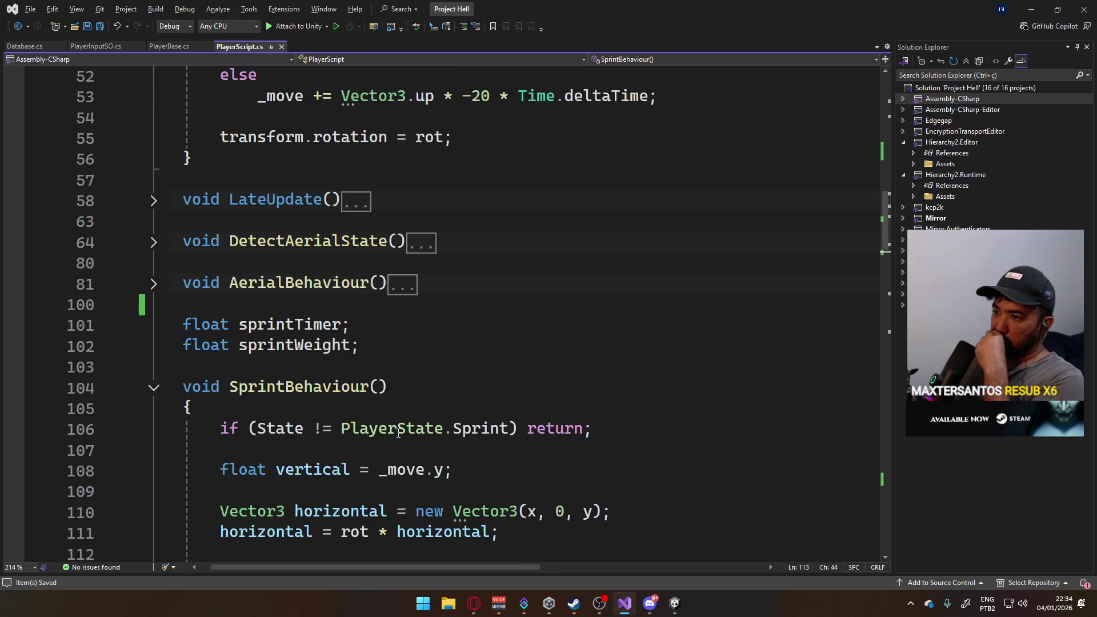
scroll(403, 432, "up", 6)
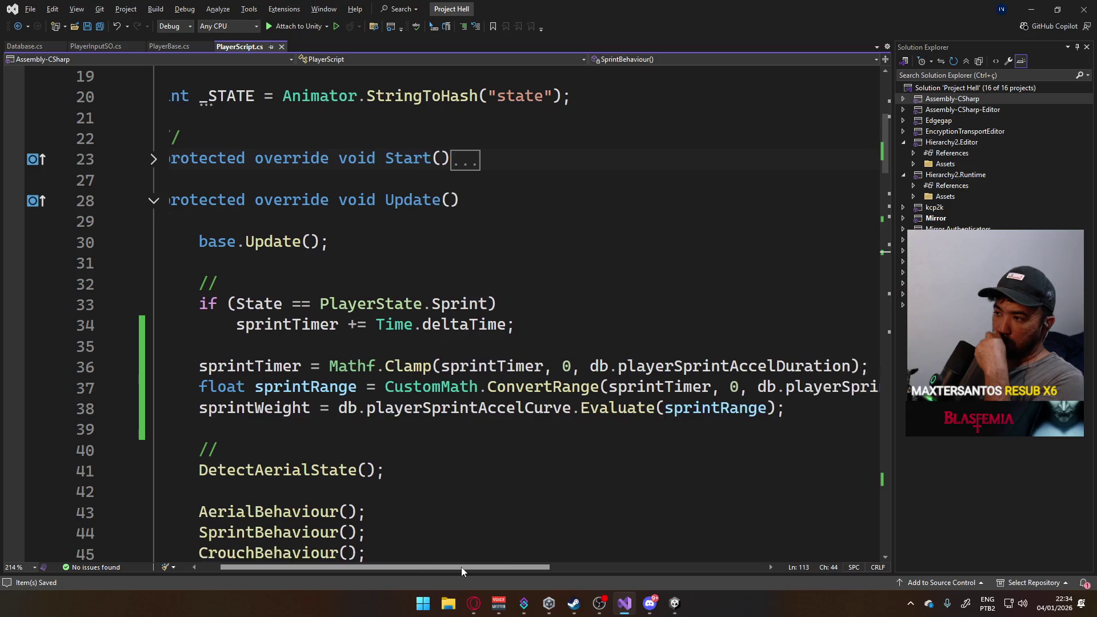
left_click_drag(455, 568, 441, 565)
scroll(516, 515, "down", 15)
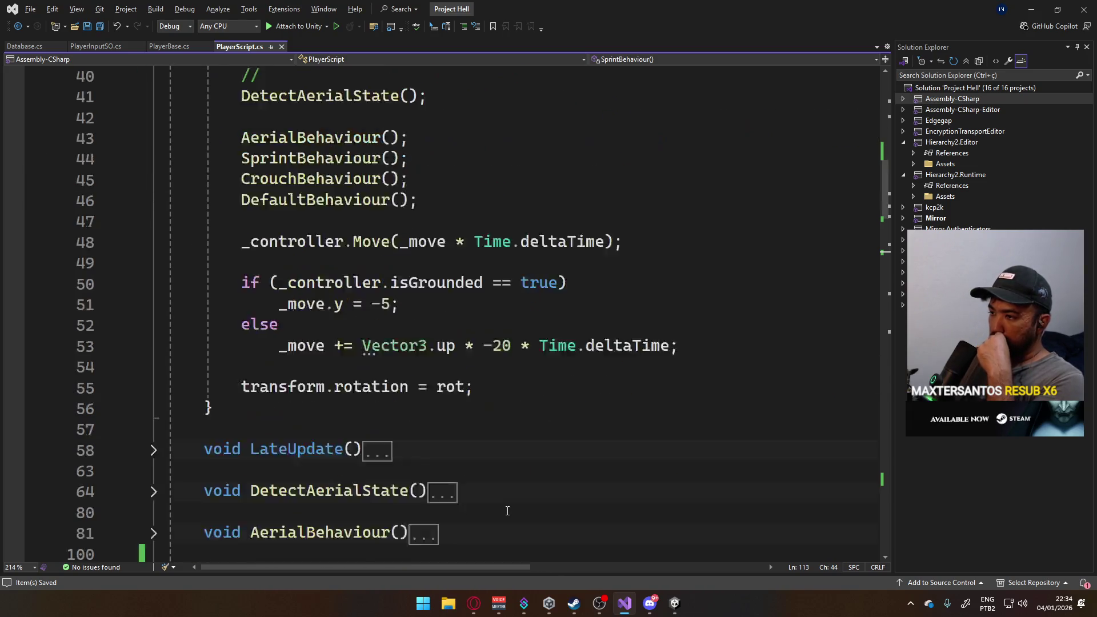
mouse_move(442, 568)
left_mouse_down()
mouse_move(570, 547)
mouse_move(524, 562)
left_mouse_up()
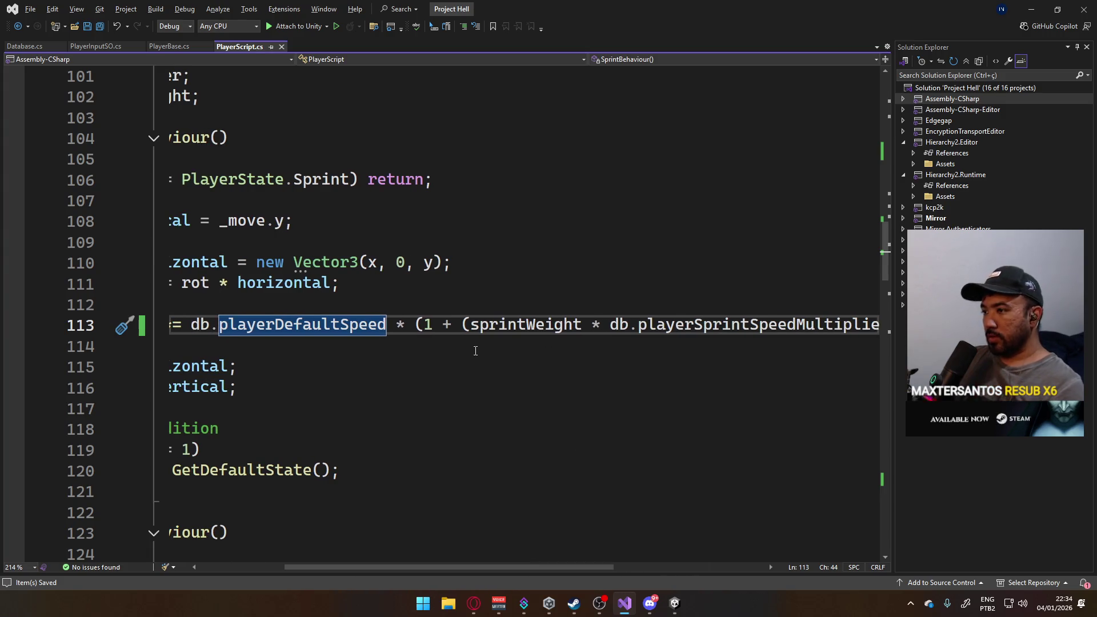
left_click(675, 604)
key("alt+Tab")
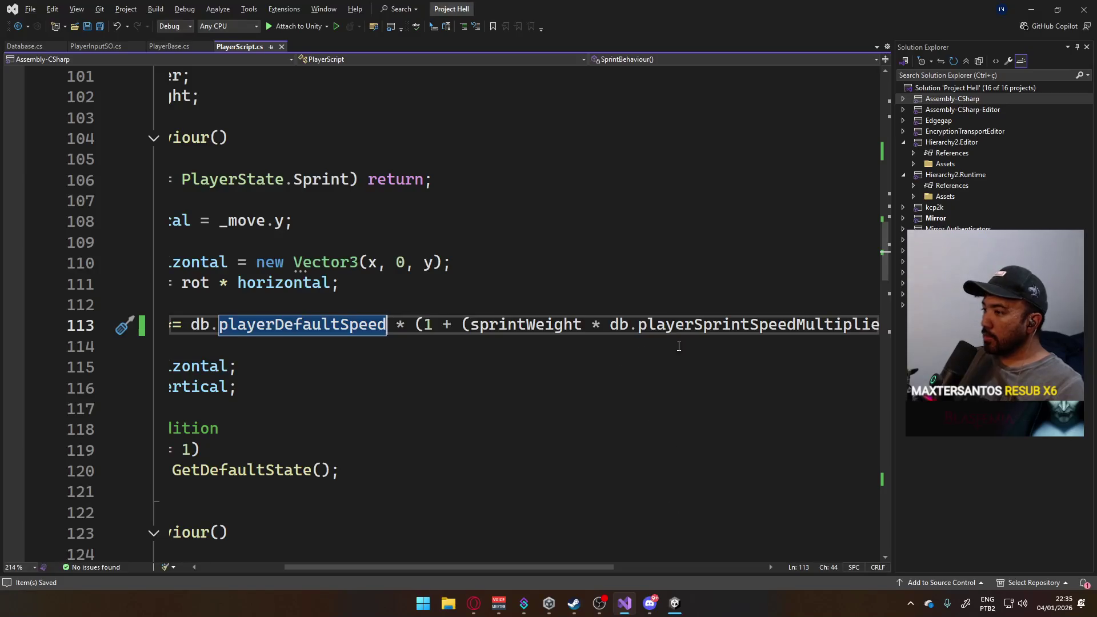
Search Database.cs for playerSprintBonusSpeedMult, which is not found
left_click(24, 46)
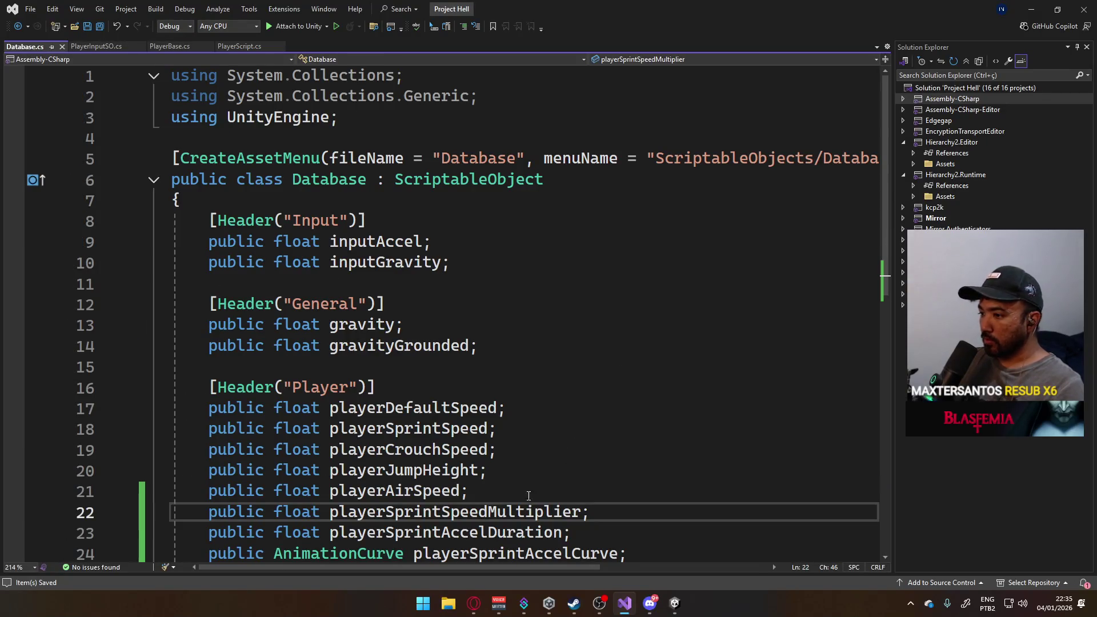
double_click(517, 511)
key("ctrl+f")
key("shift+Left")
key("shift+Left")
key("shift+Left")
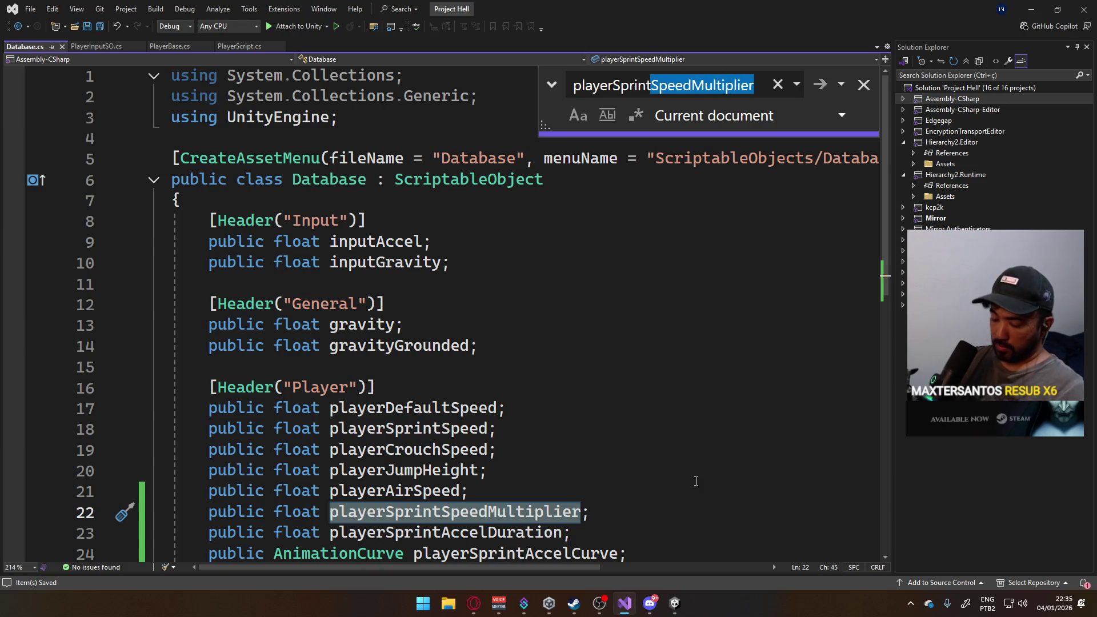
key("BackSpace")
type("BonusSpeed")
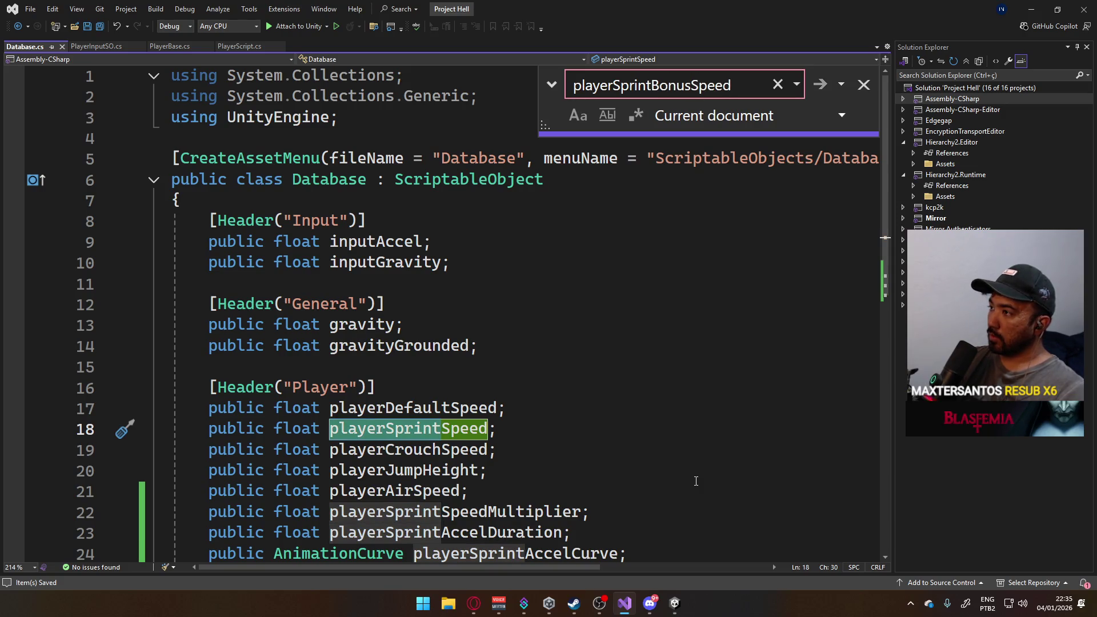
key("BackSpace")
key("BackSpace")
key("BackSpace")
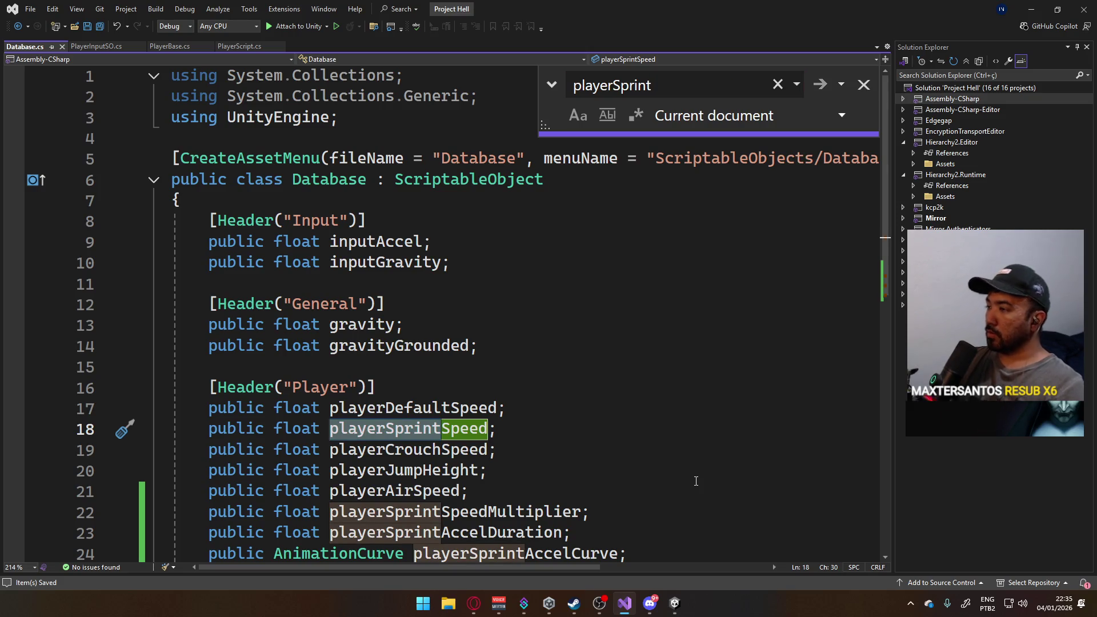
type("Bo")
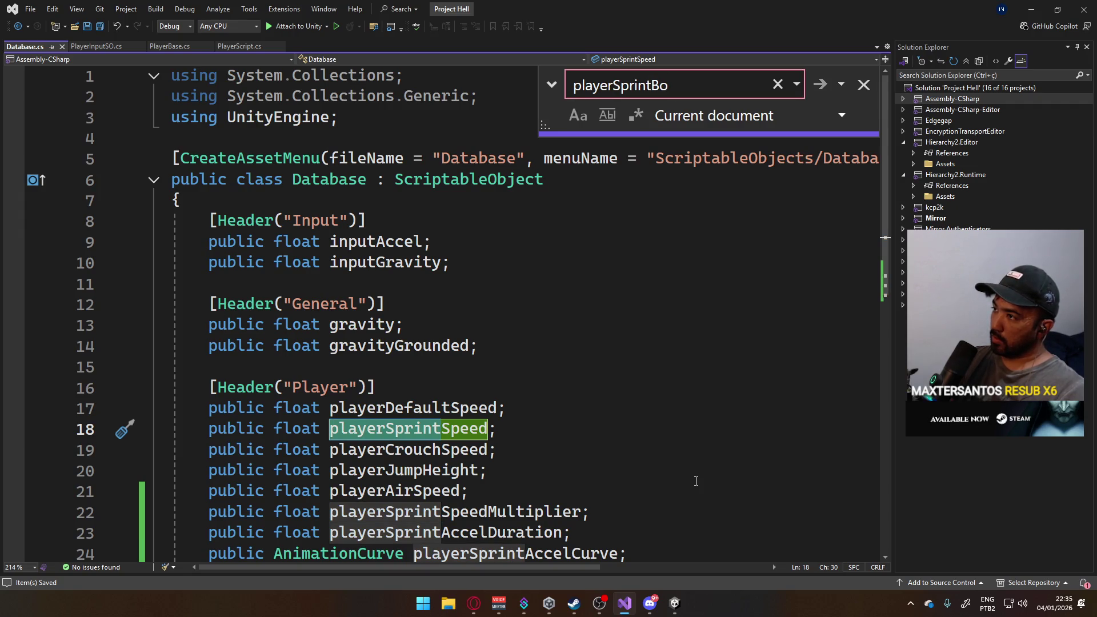
key("BackSpace")
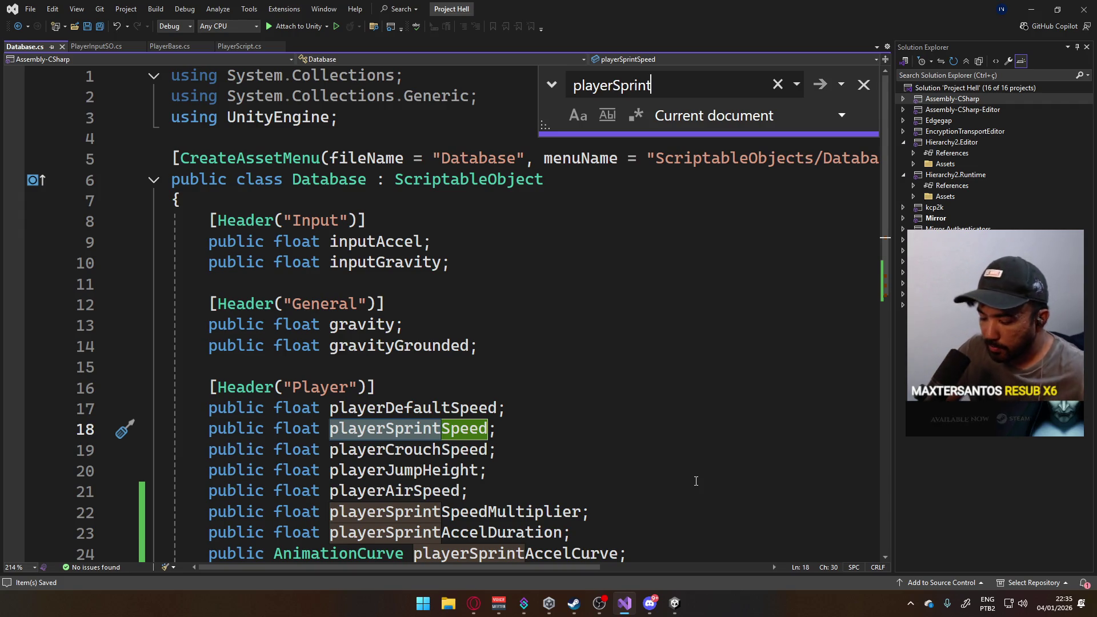
type("Bobn")
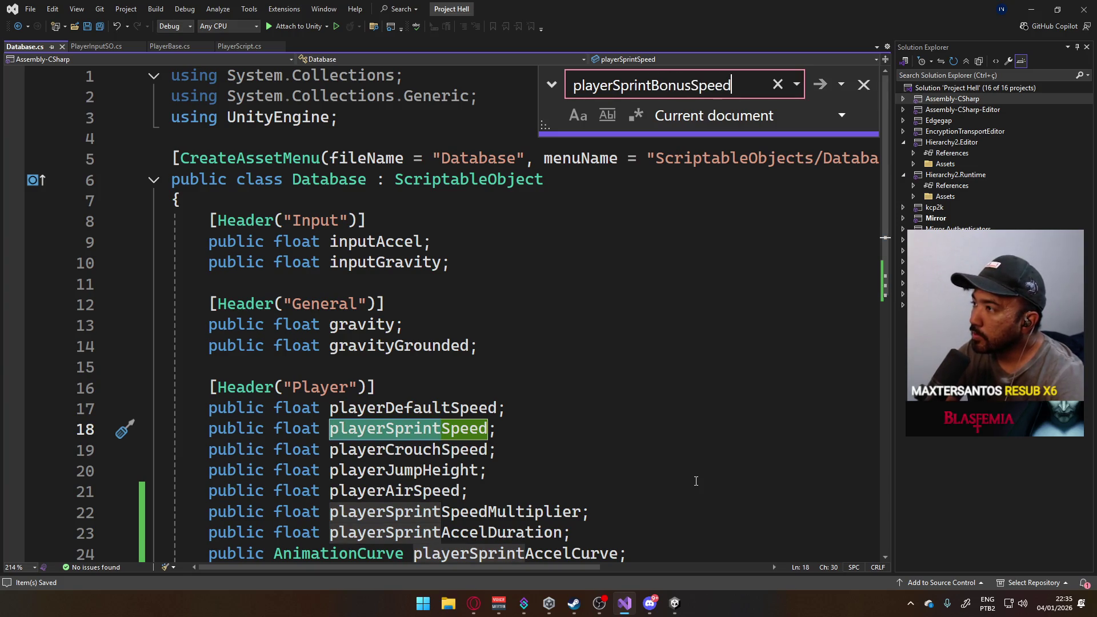
type("t")
key("Return")
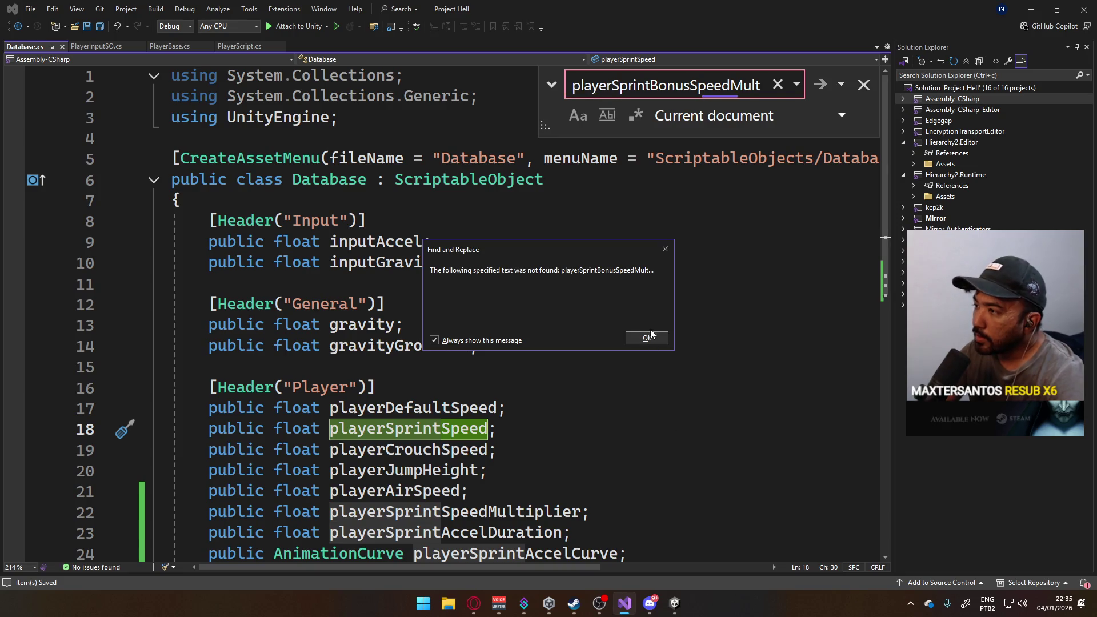
left_click(650, 337)
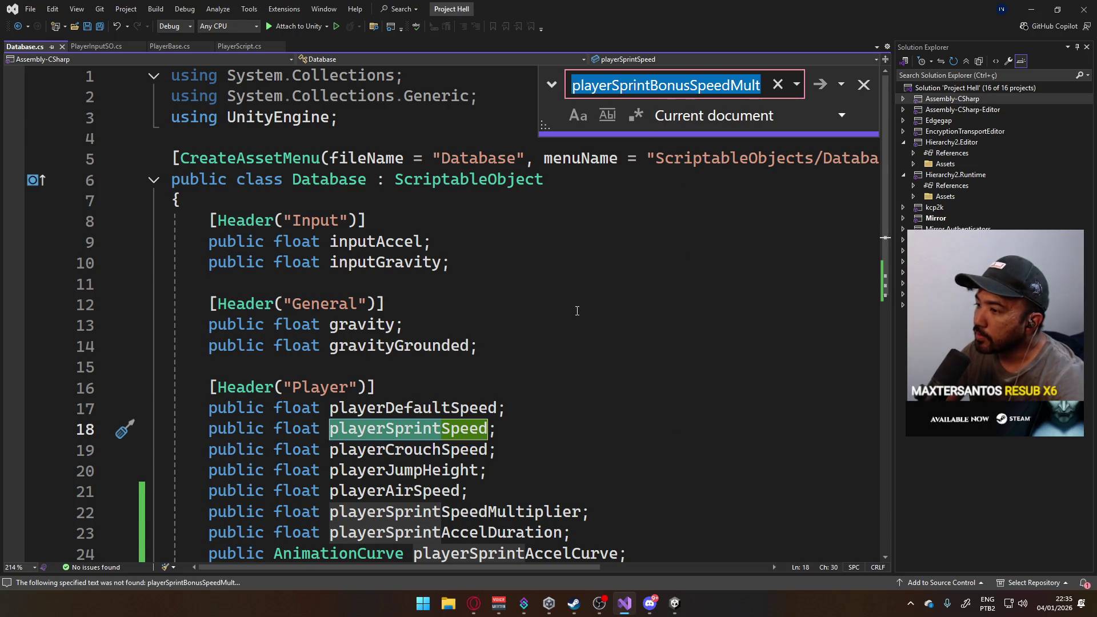
Rename playerSprintSpeedMultiplier to playerSprintBonusSpeedMult everywhere
double_click(577, 511)
key("ctrl+r")
key("ctrl+r")
type("playerSprintBonusSpeedMult")
key("Return")
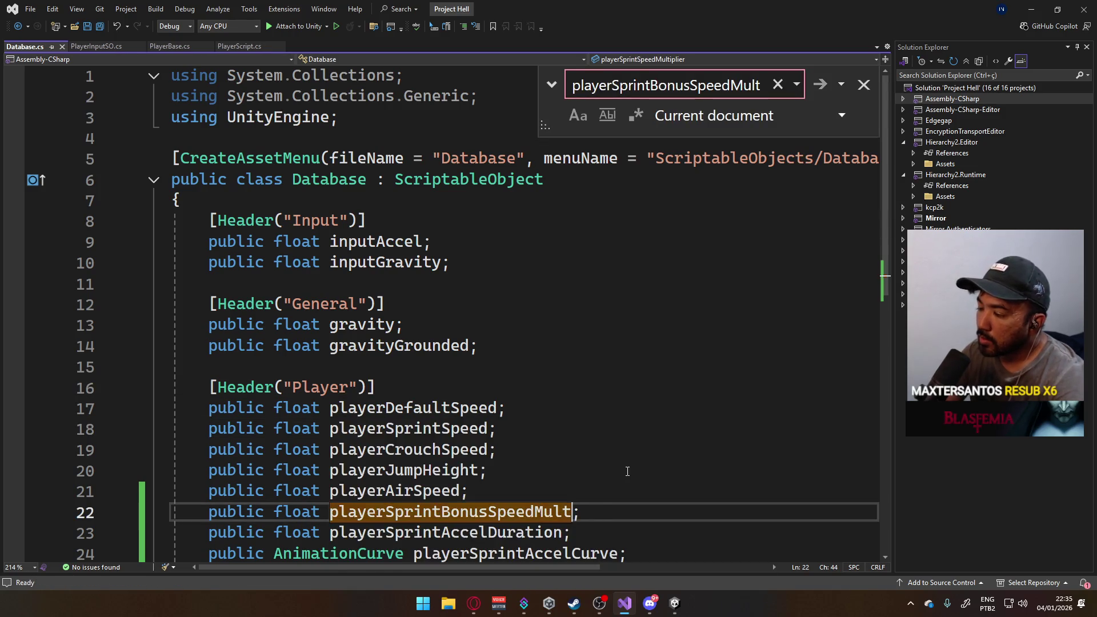
Delete the playerSprintSpeed field from Database.cs and save it
left_click(579, 430)
key("ctrl+x")
key("ctrl+s")
left_click(239, 46)
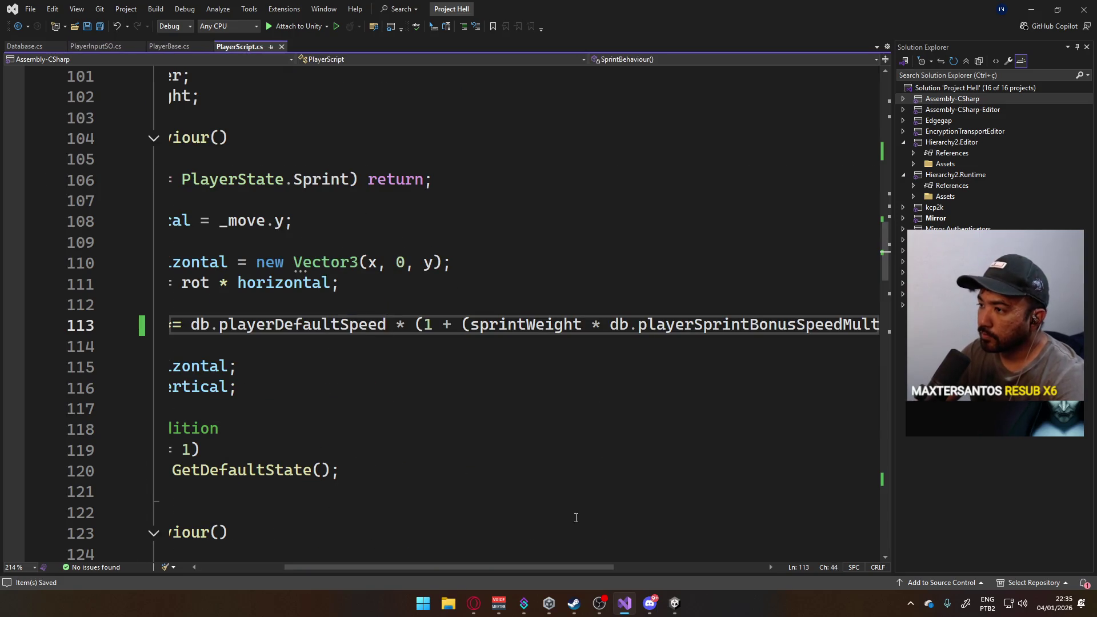
mouse_move(557, 566)
left_mouse_down()
mouse_move(621, 573)
mouse_move(536, 571)
left_mouse_up()
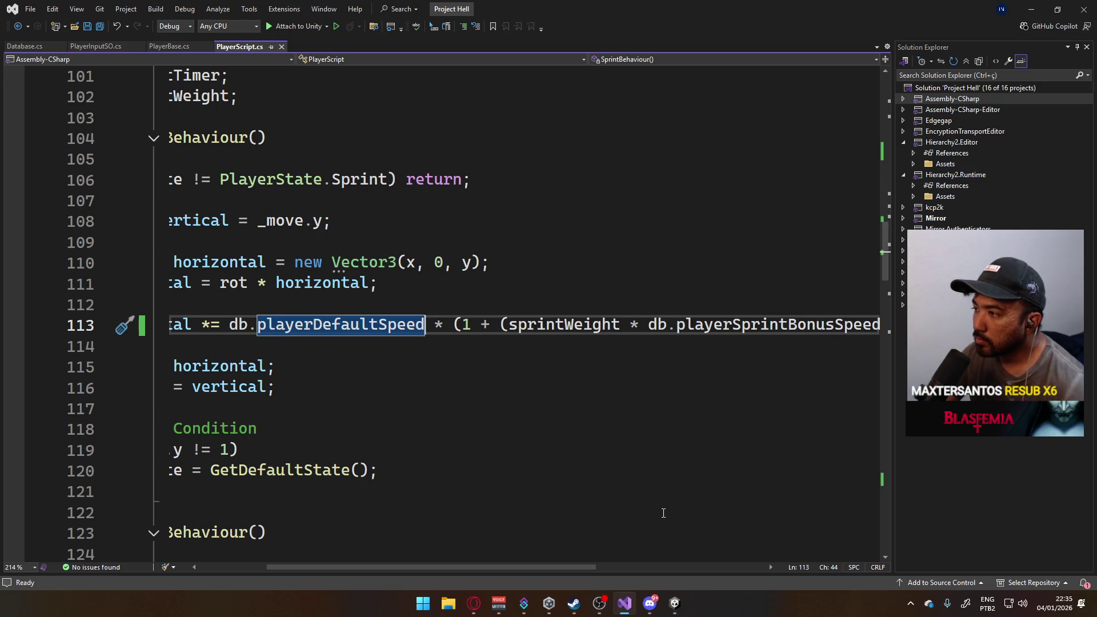
left_click(674, 601)
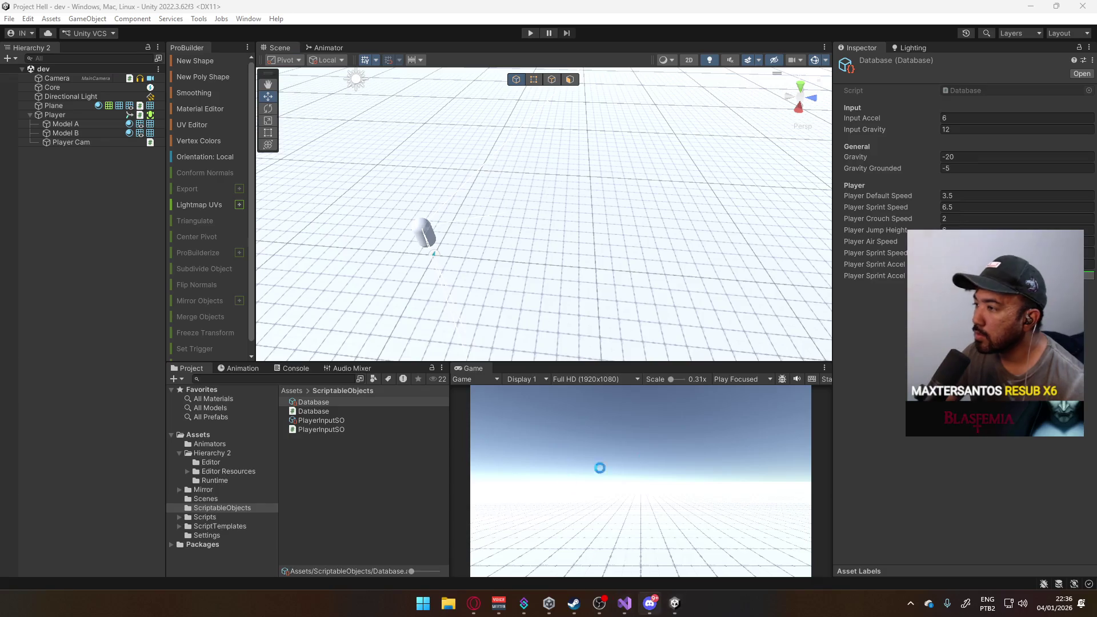
Enter play mode and walk, then sprint, the player capsule in the Game view
mouse_move(649, 602)
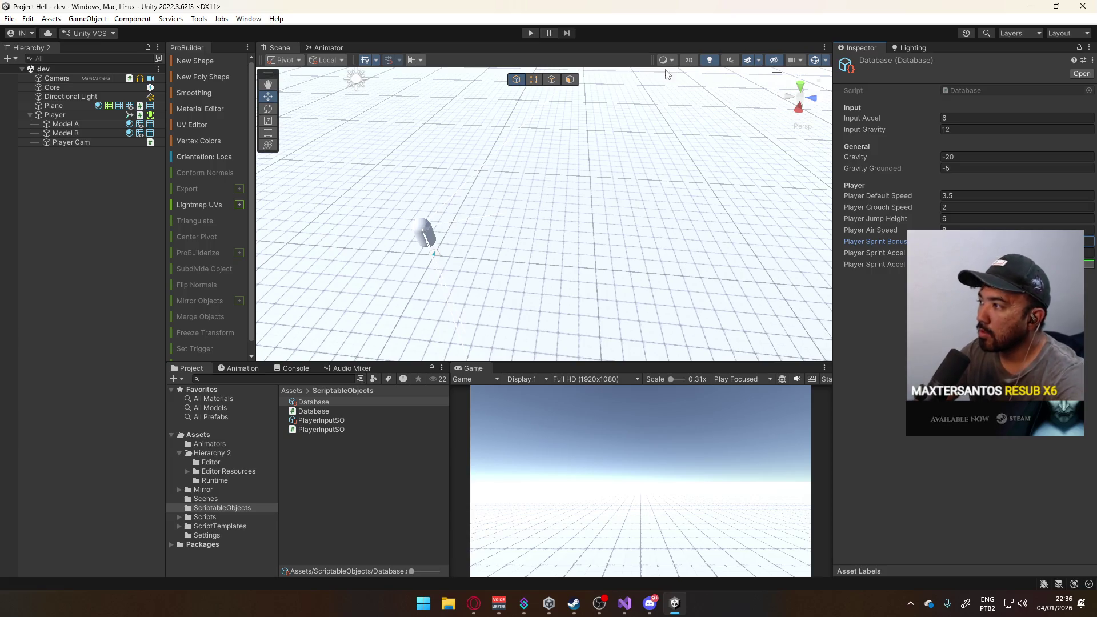
left_click(530, 32)
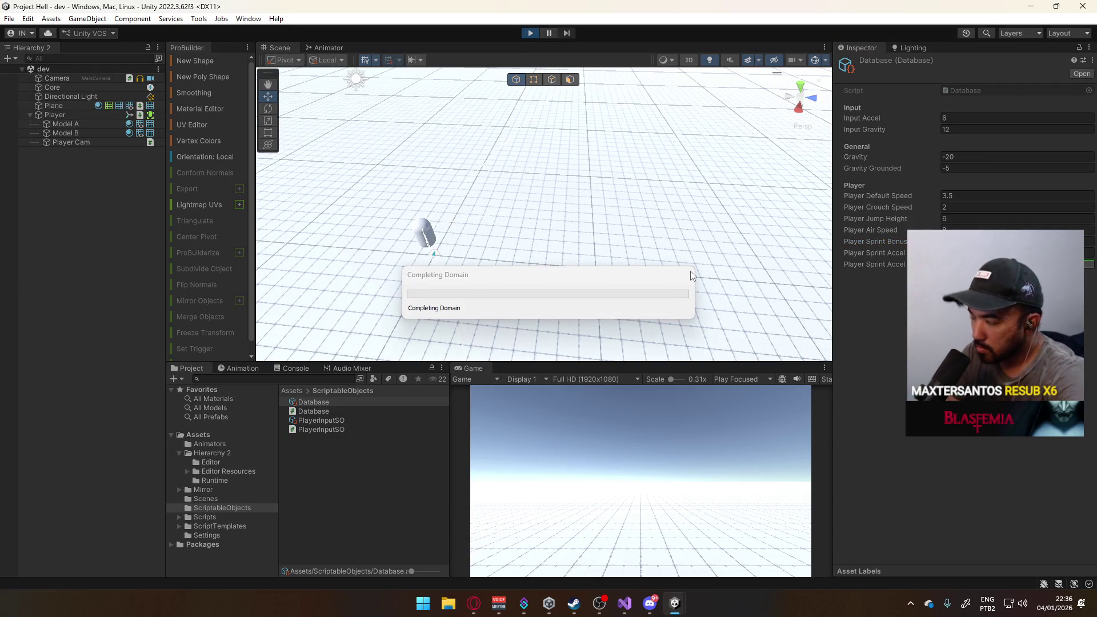
key("shift+w")
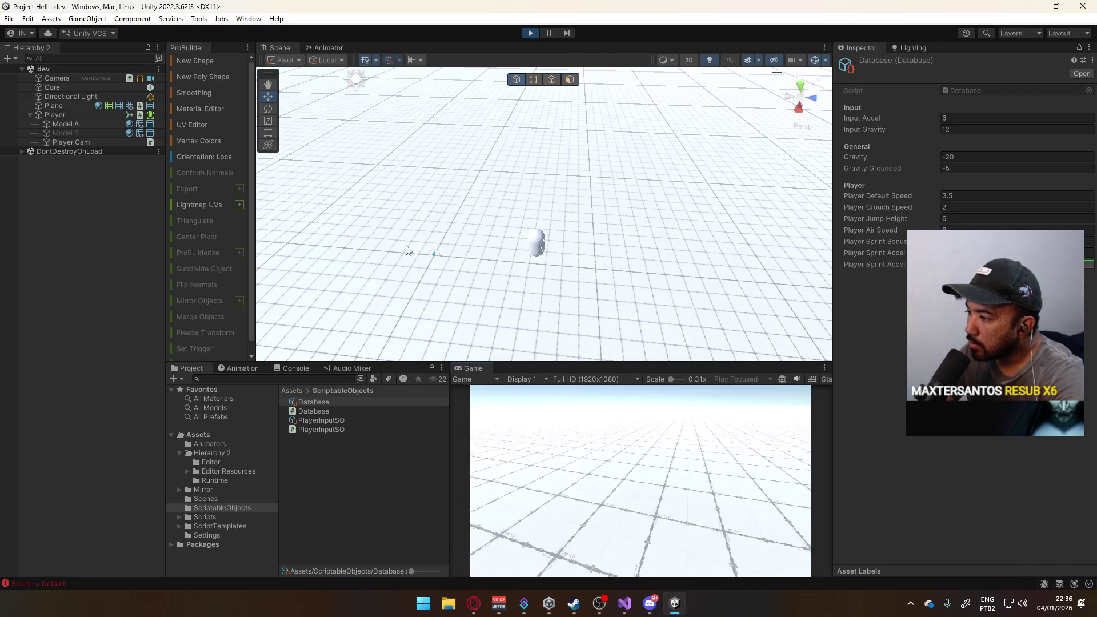
key("super")
key("Escape")
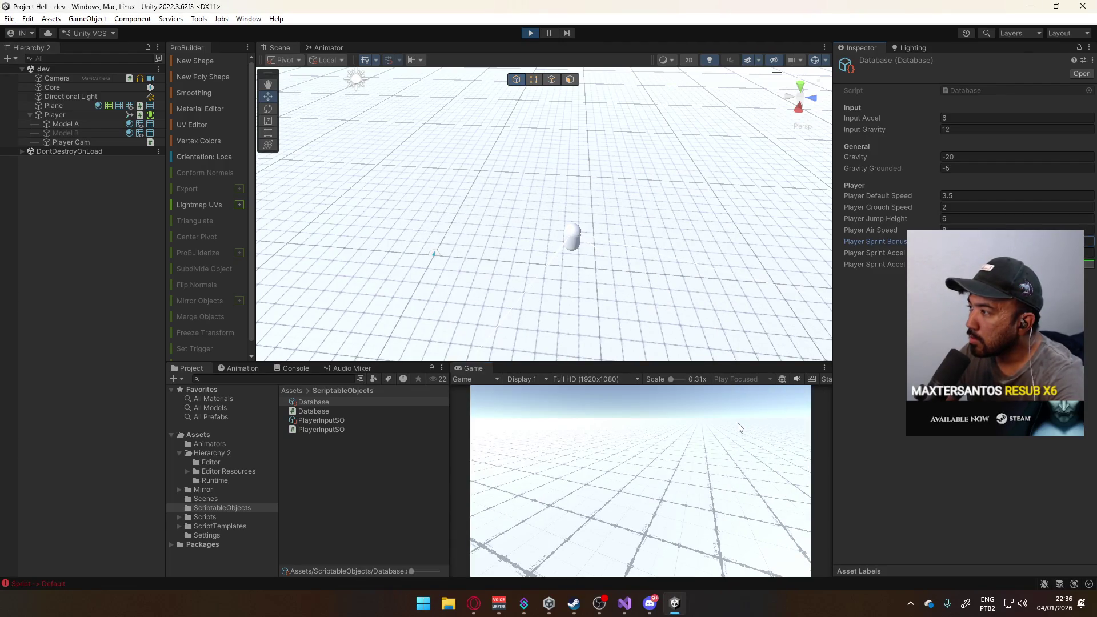
left_click(675, 470)
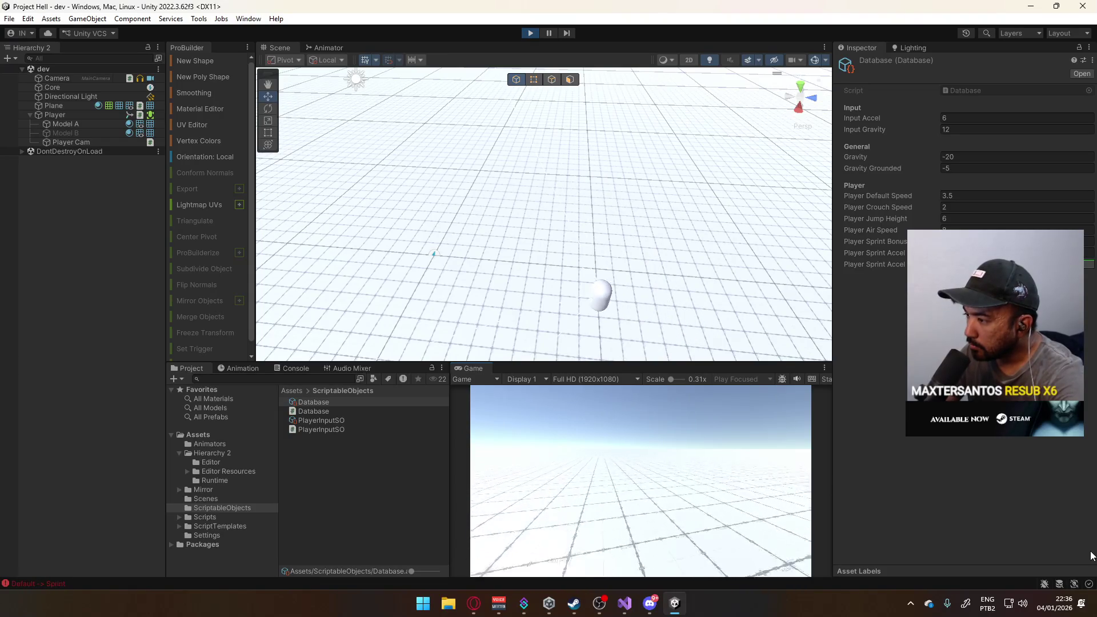
mouse_move(599, 603)
key("shift")
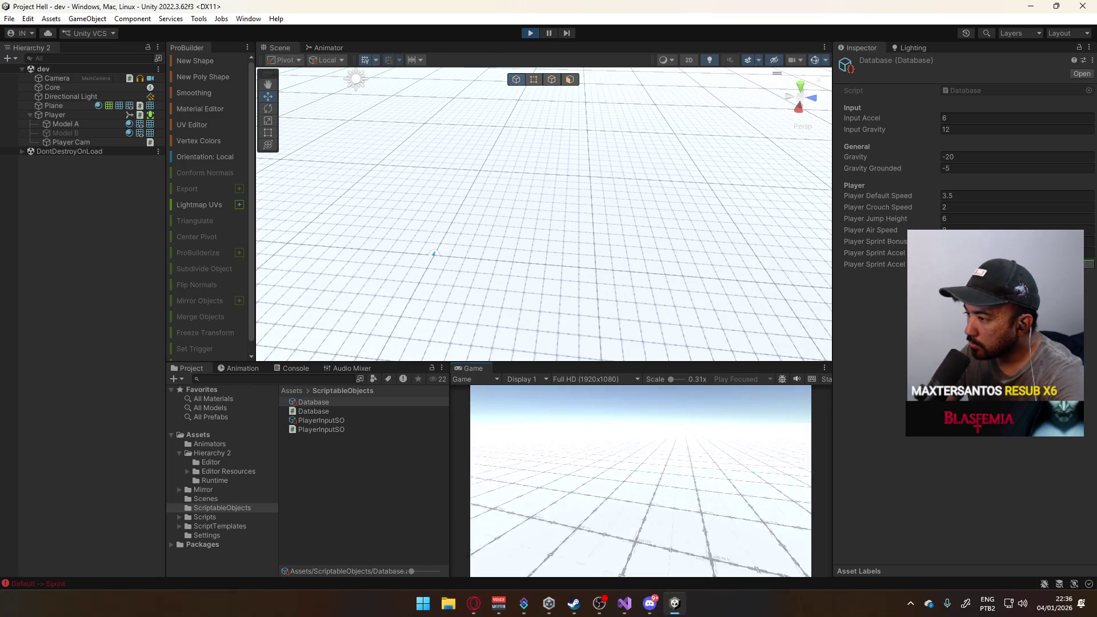
Check the Player Sprint Bonus value in the Inspector, stop play mode, and return to Visual Studio
left_click(1088, 241)
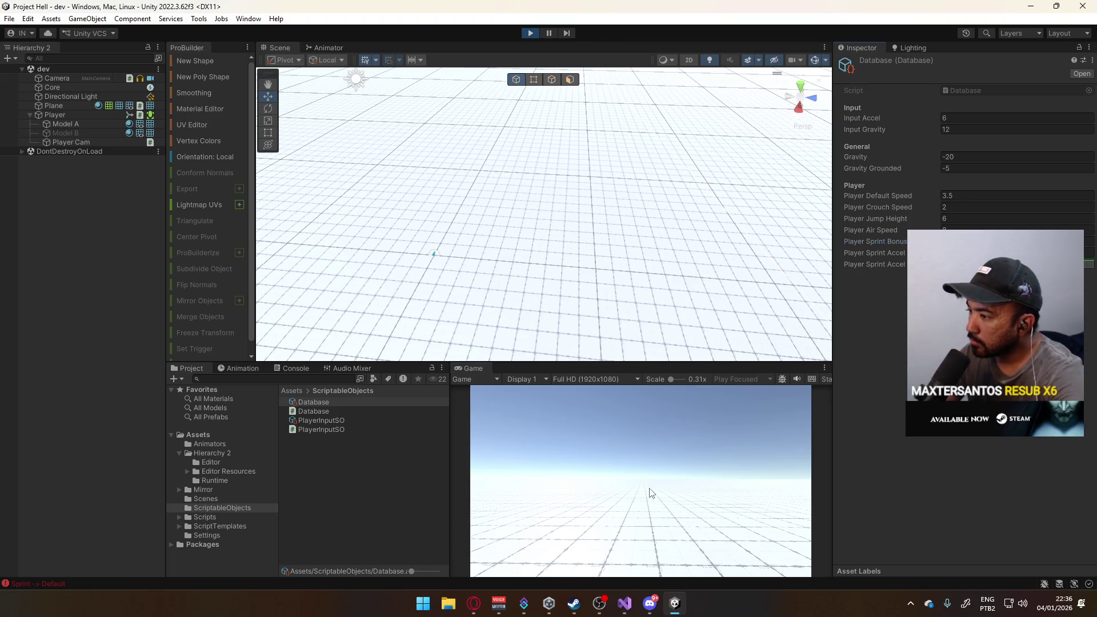
mouse_move(498, 603)
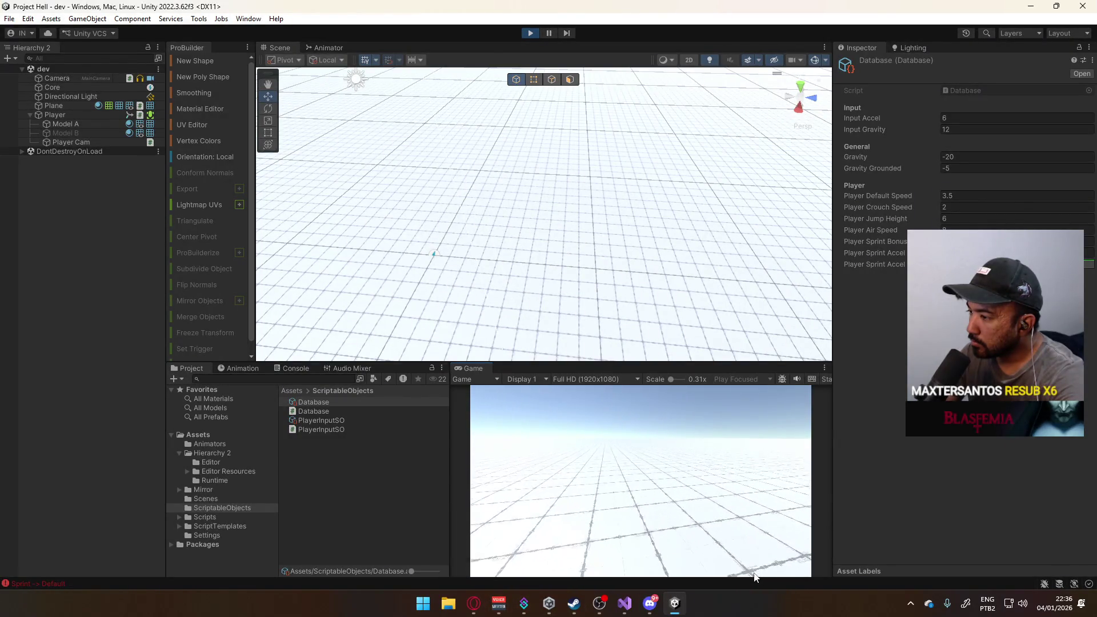
key("alt+Tab")
key("alt+Tab")
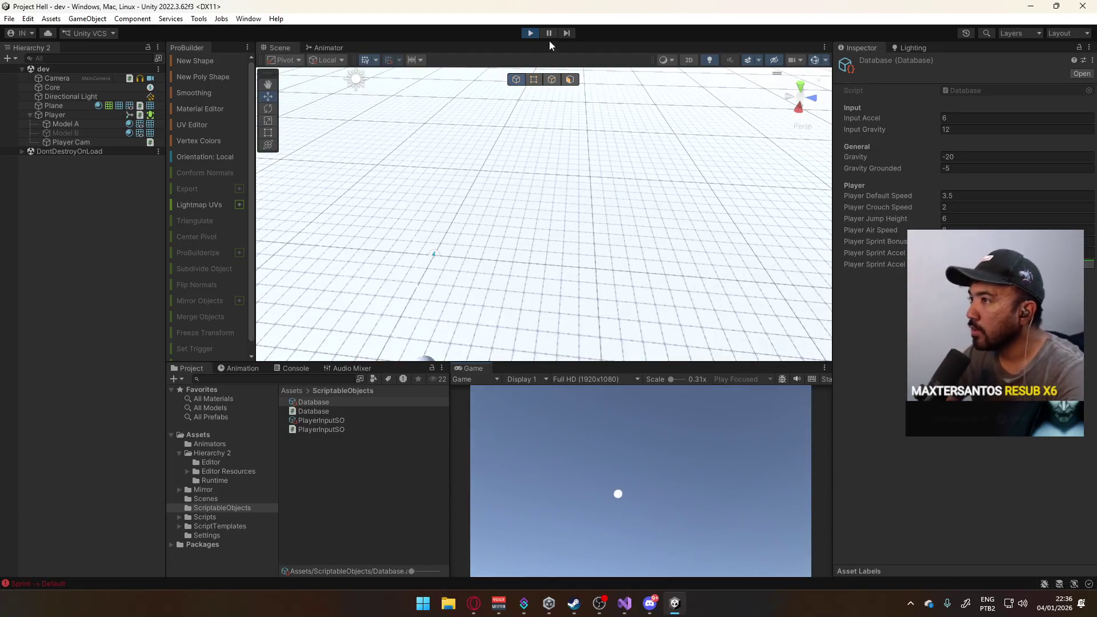
key("ctrl+p")
key("alt+Tab")
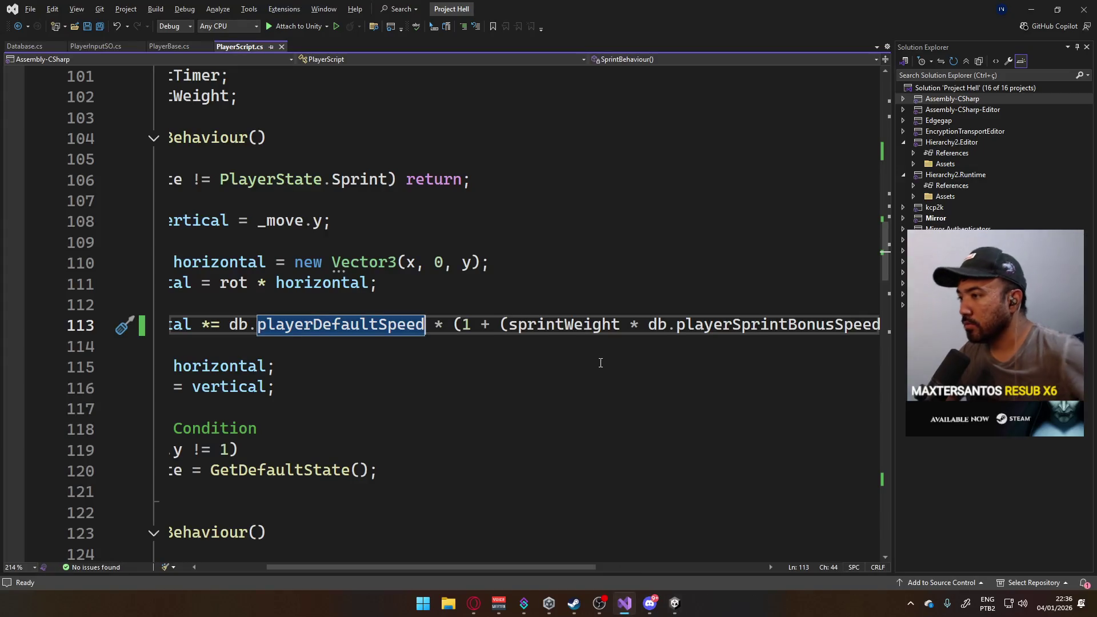
scroll(571, 551, "right", 3)
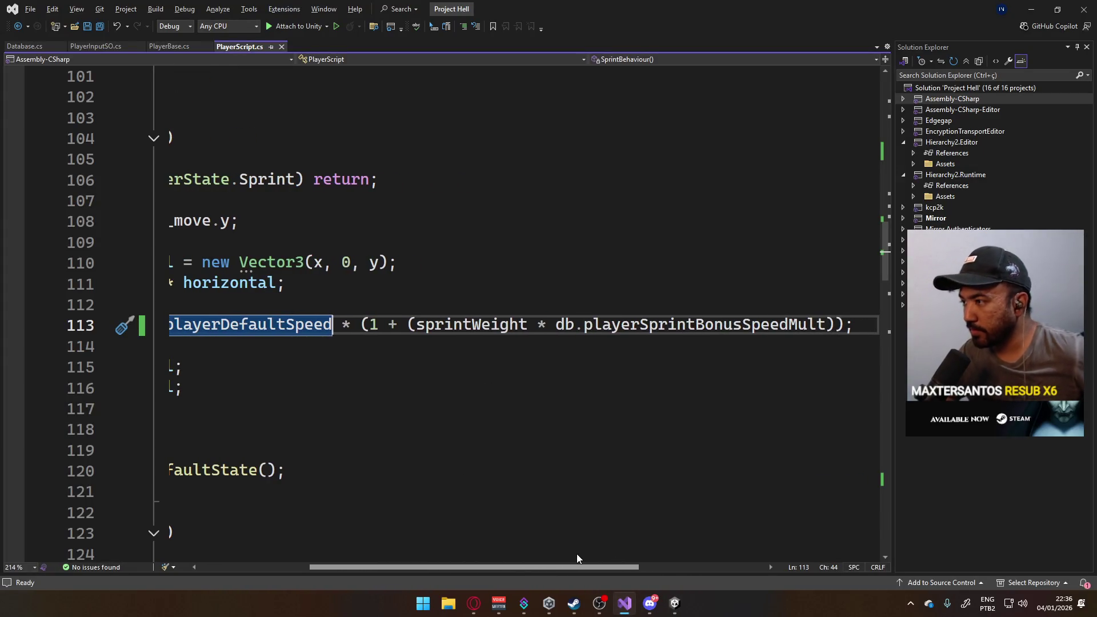
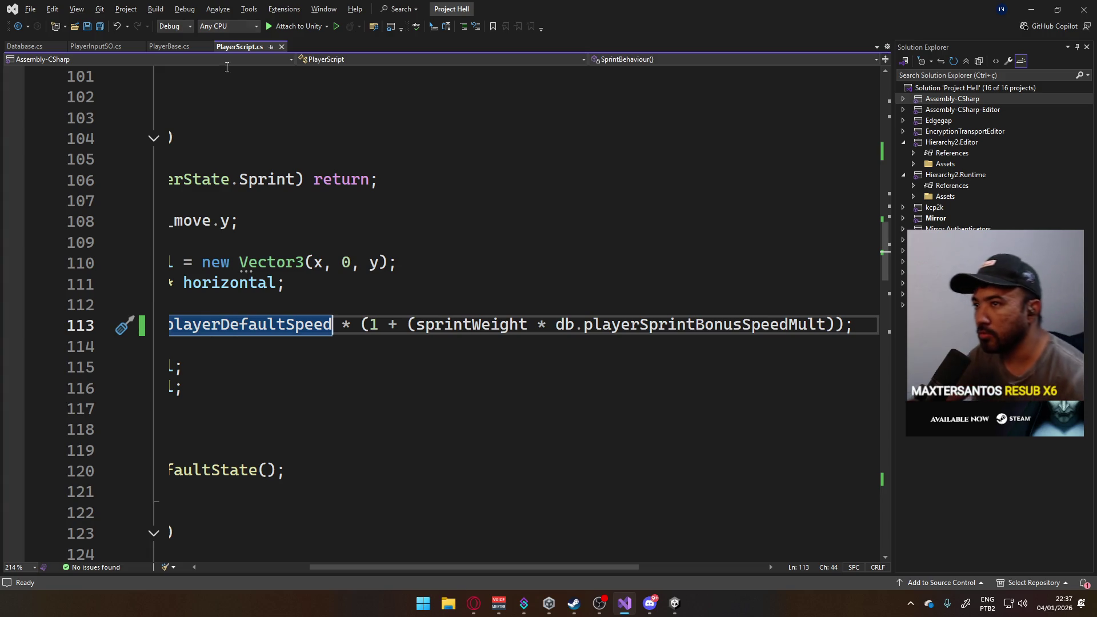
Rename playerSprintBonusSpeedMult to playerSprintSpeedMult across Database.cs and PlayerScript.cs
left_click(26, 46)
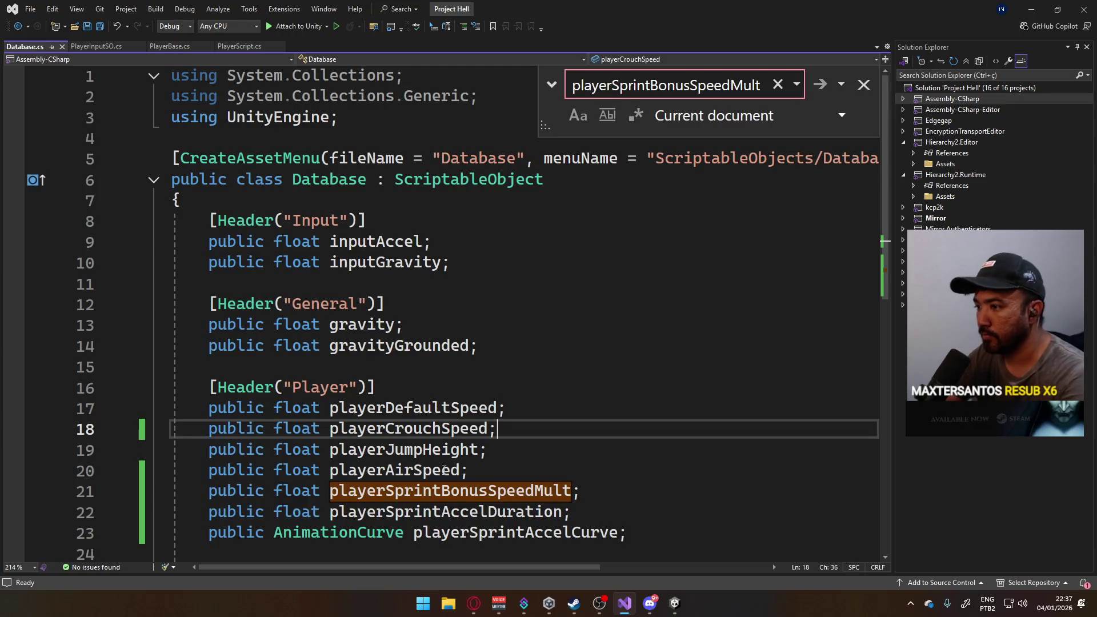
left_click(494, 490)
key("ctrl+r")
key("ctrl+r")
left_click(473, 432)
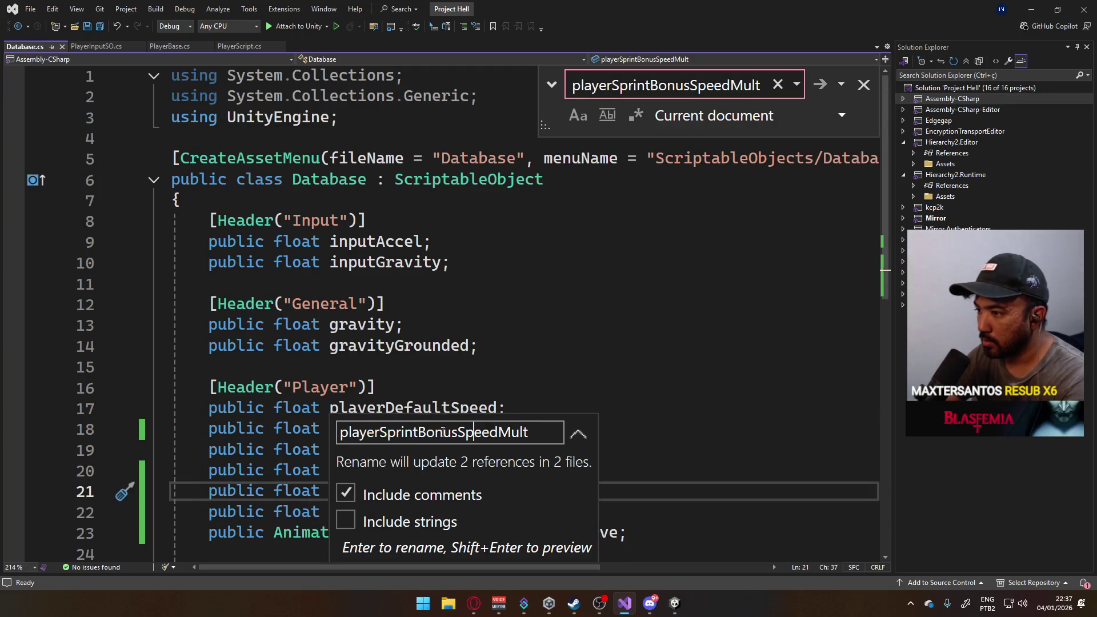
left_click_drag(419, 432, 459, 432)
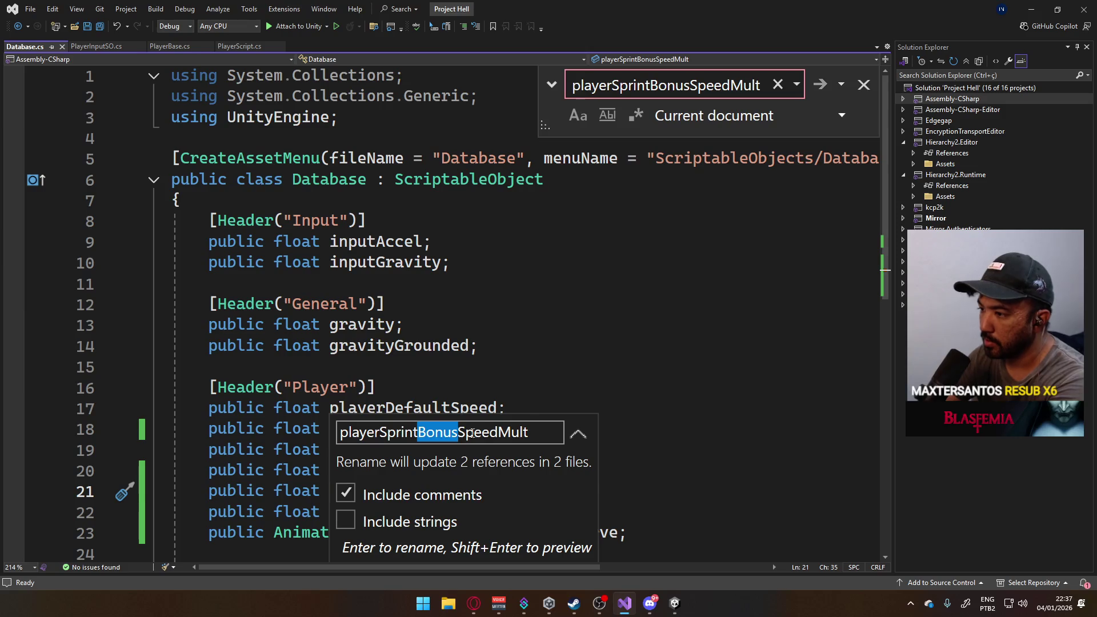
key("BackSpace")
key("Return")
left_click(225, 48)
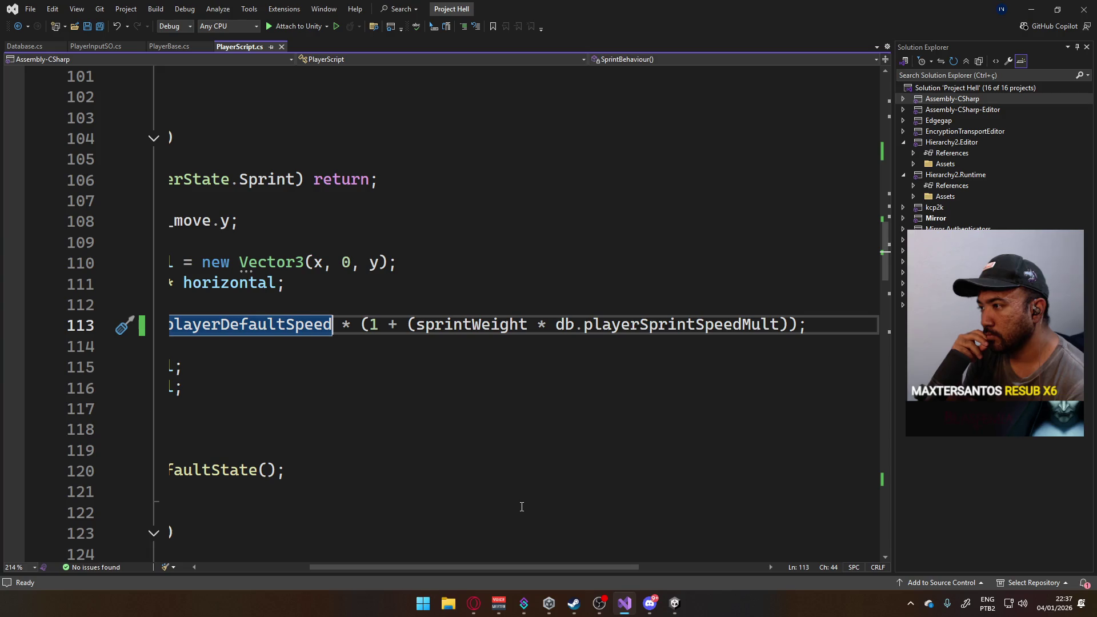
left_click_drag(481, 568, 370, 565)
scroll(501, 449, "up", 2)
scroll(501, 449, "up", 11)
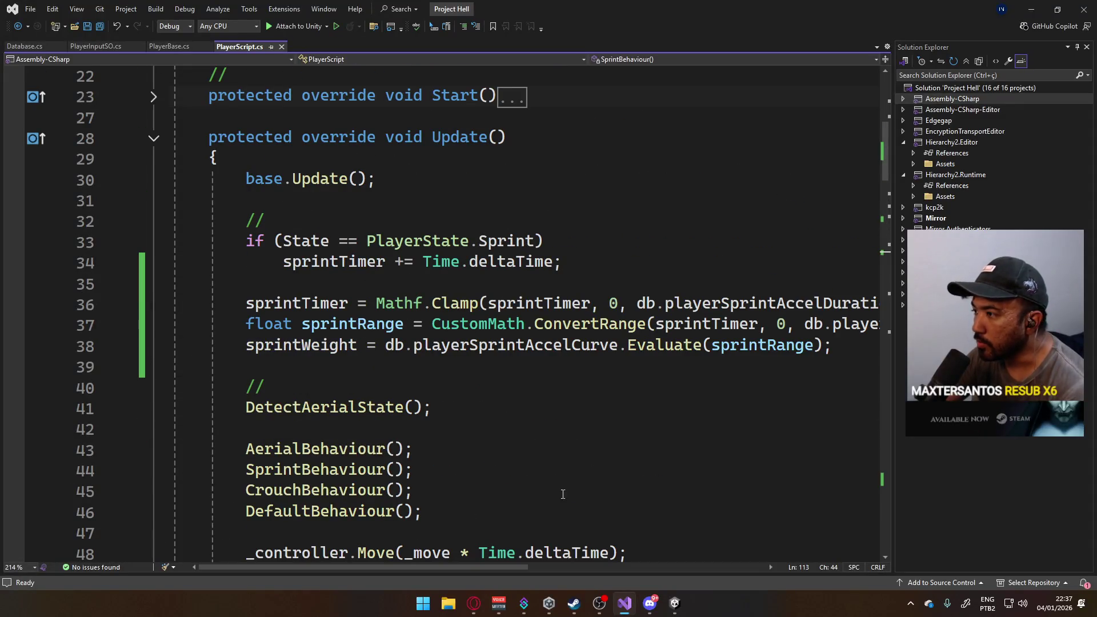
left_click_drag(478, 566, 631, 560)
left_click(741, 325)
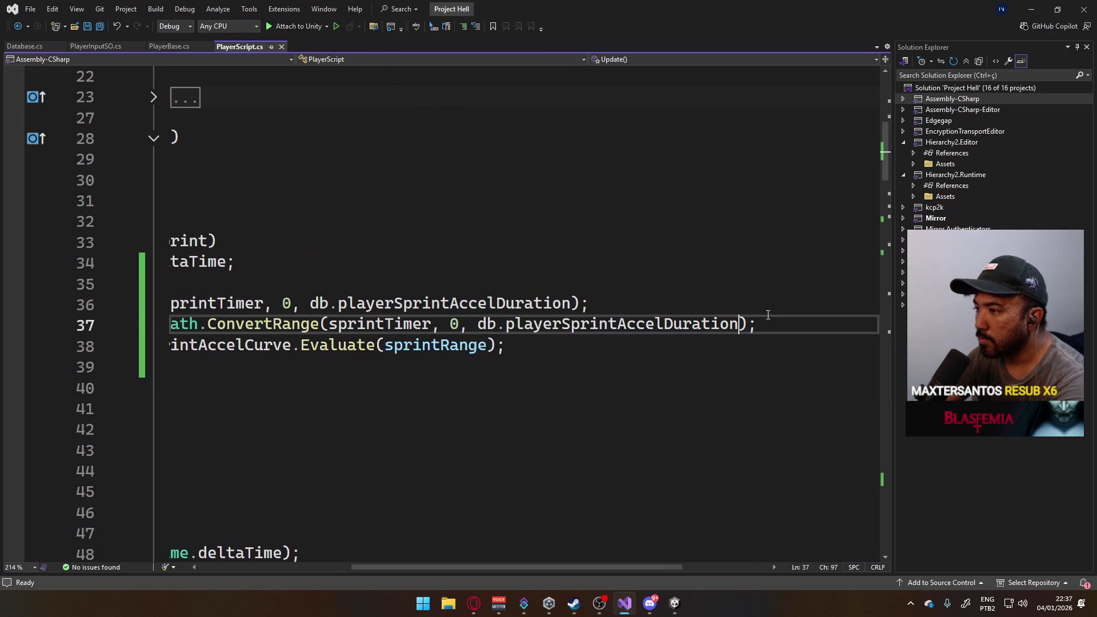
type(",")
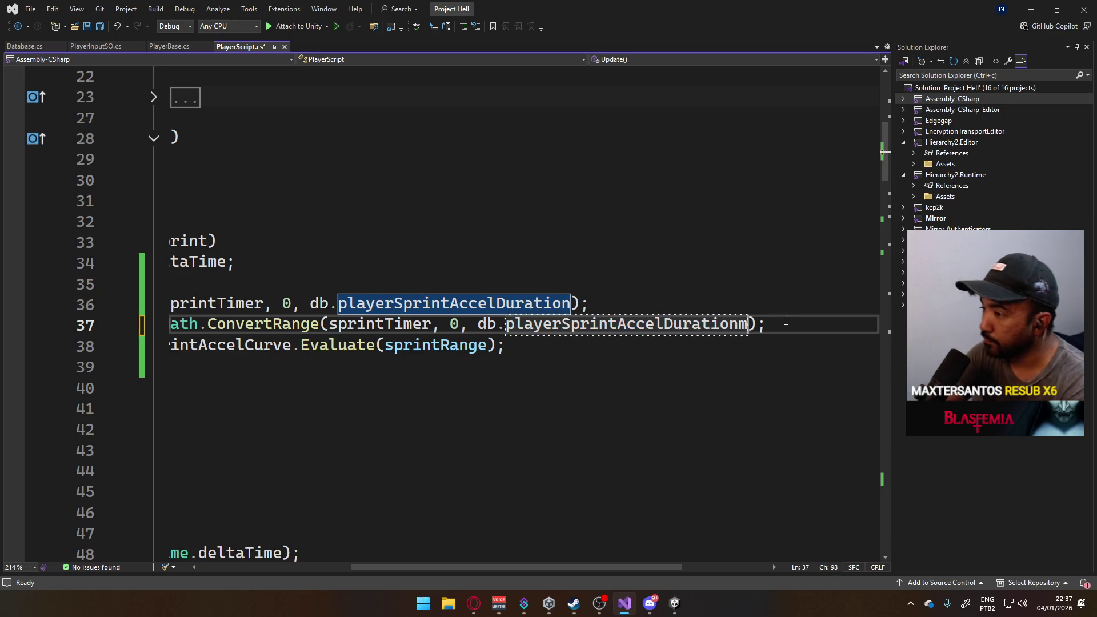
type(" 1,")
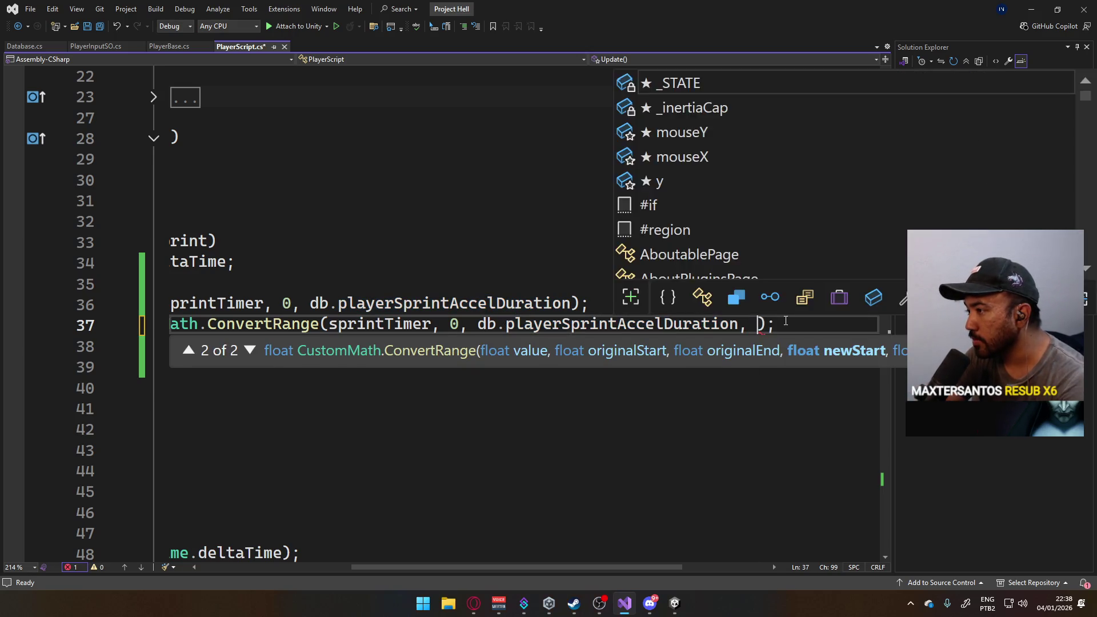
type(" db.")
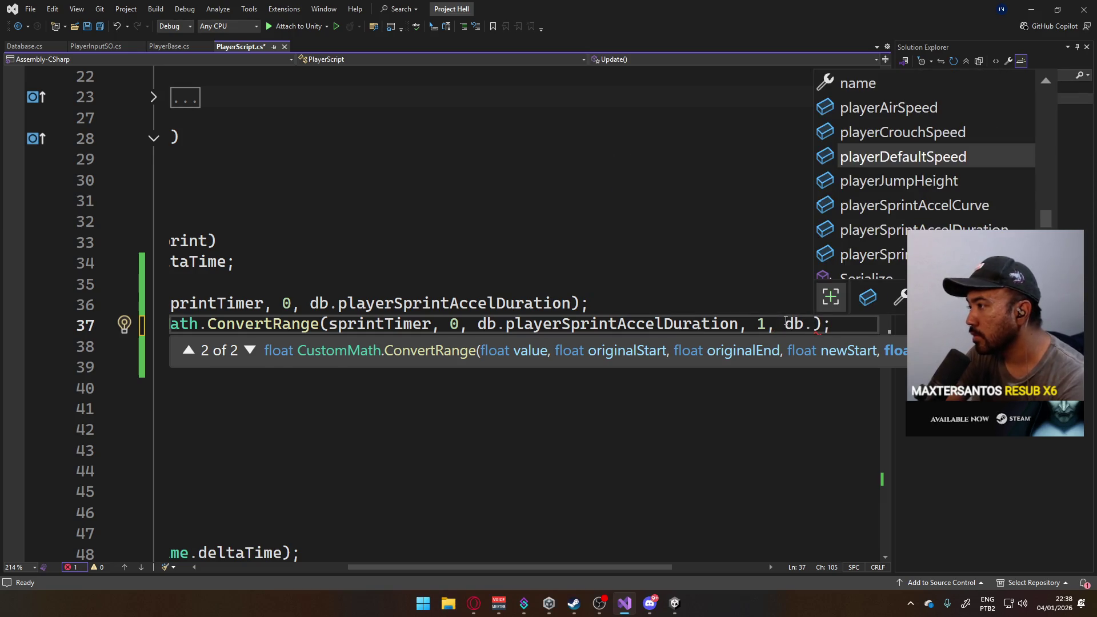
key("Down")
key("Down")
key("Down")
key("Tab")
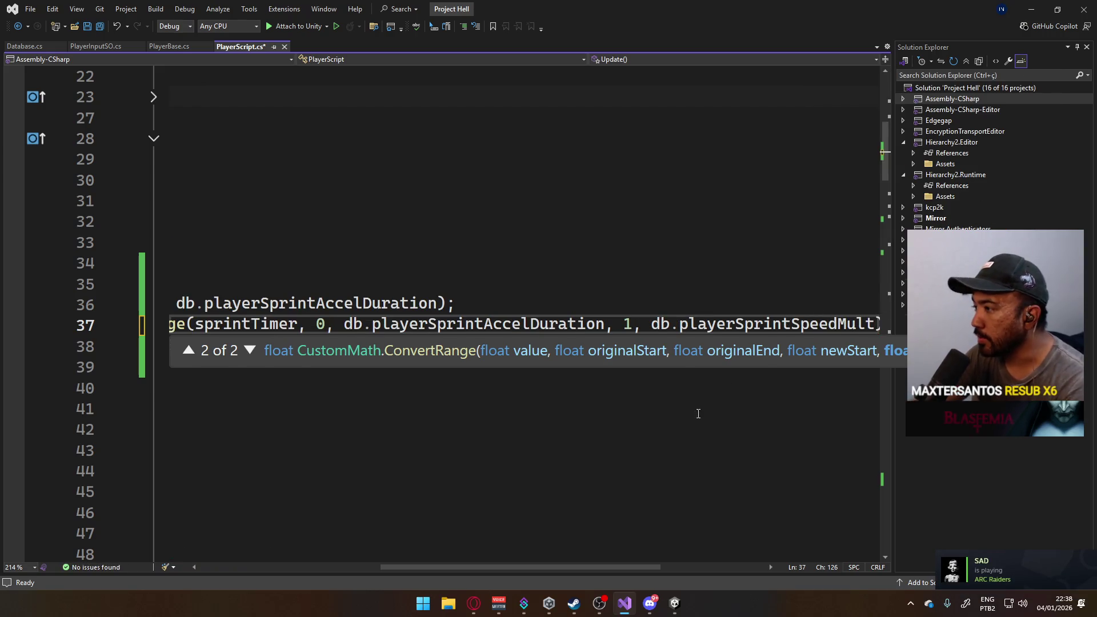
double_click(785, 322)
left_click_drag(501, 569, 320, 568)
left_click(468, 283)
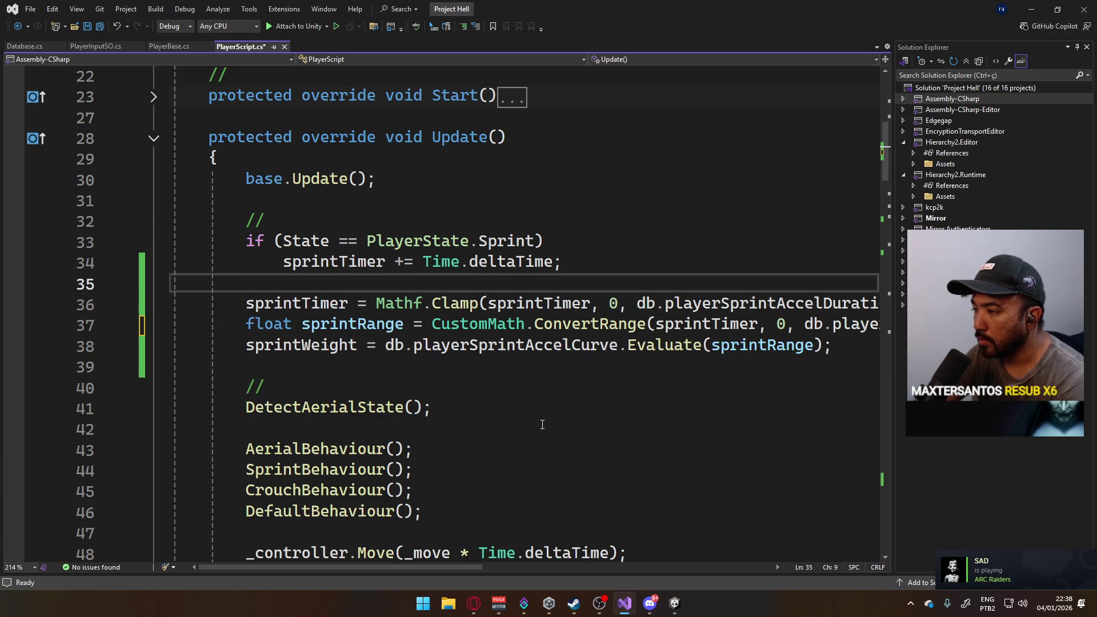
scroll(600, 503, "right", 10)
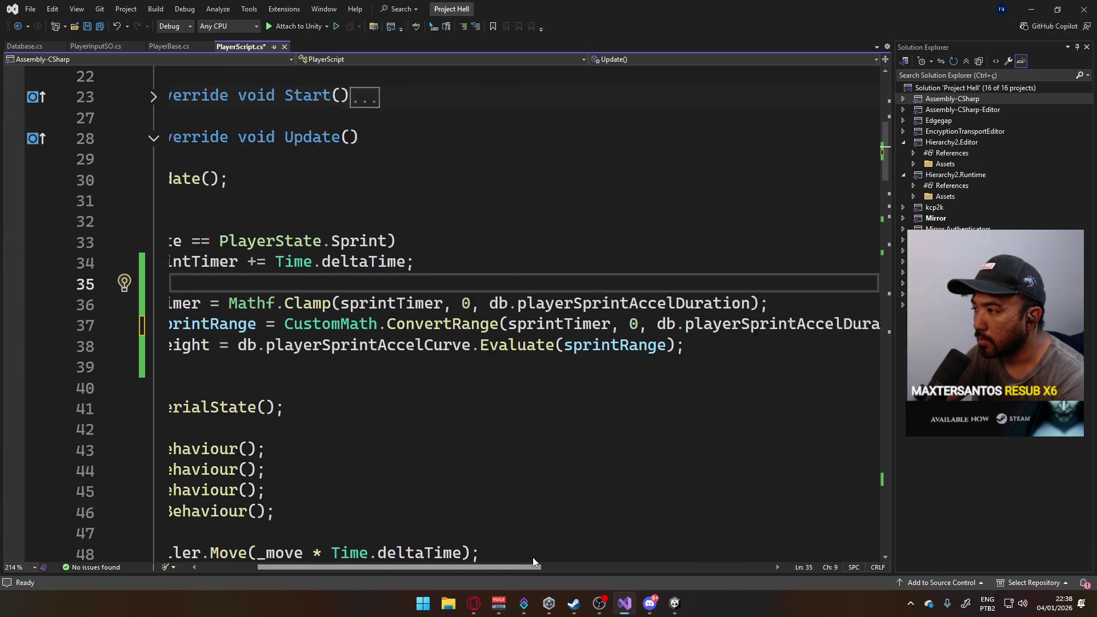
scroll(679, 537, "left", 10)
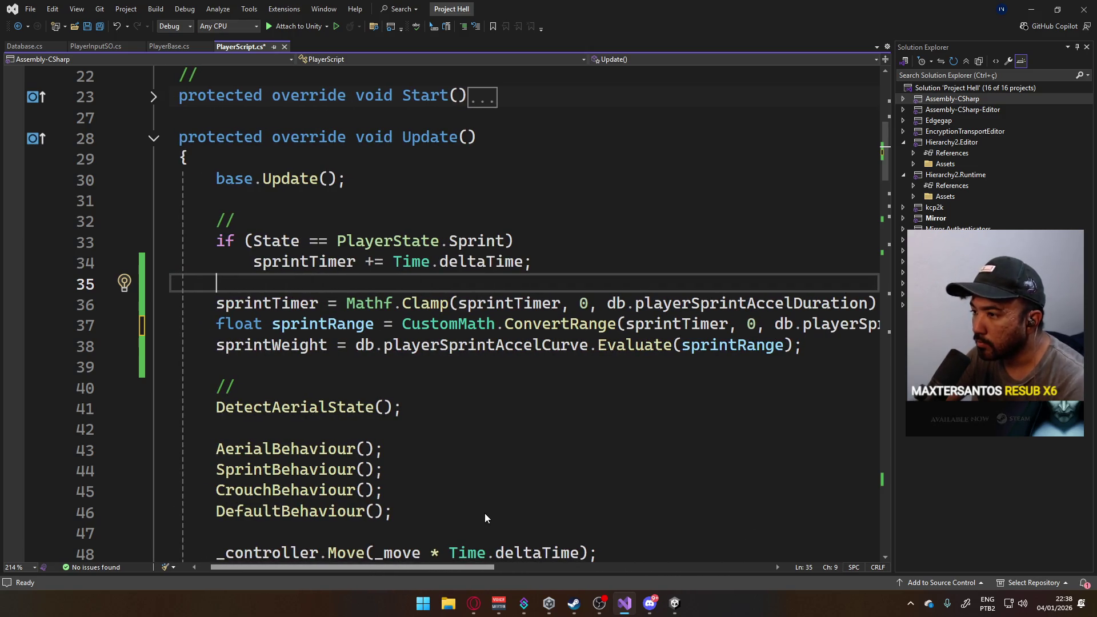
scroll(430, 507, "left", 2)
scroll(611, 516, "right", 8)
key("ctrl+z")
key("ctrl+z")
key("ctrl+s")
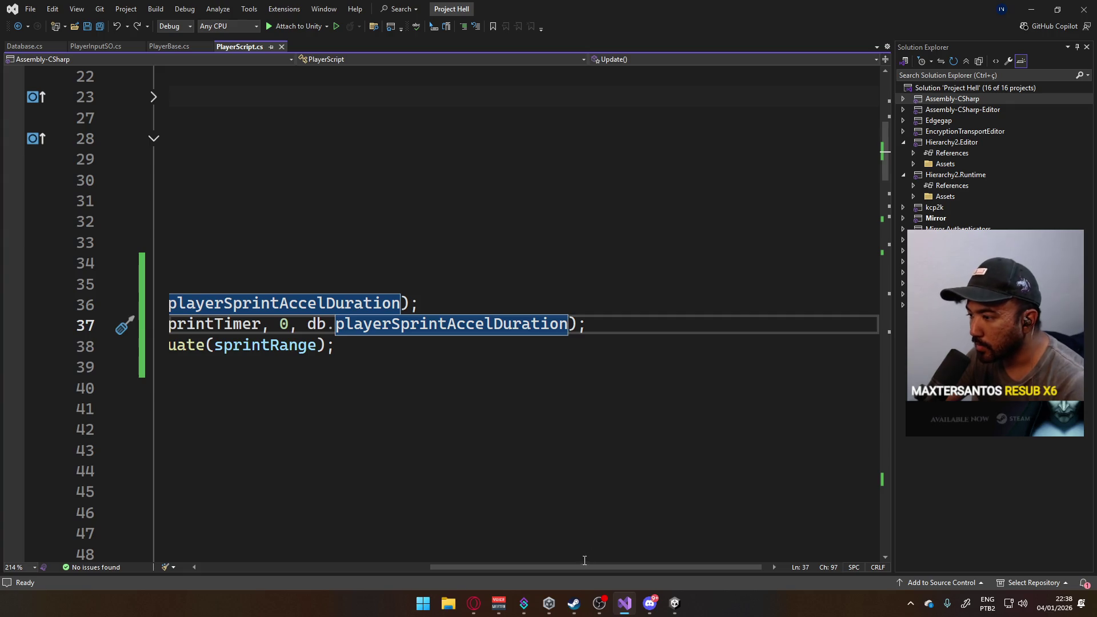
mouse_move(570, 567)
left_mouse_down()
mouse_move(469, 565)
mouse_move(360, 534)
left_mouse_up()
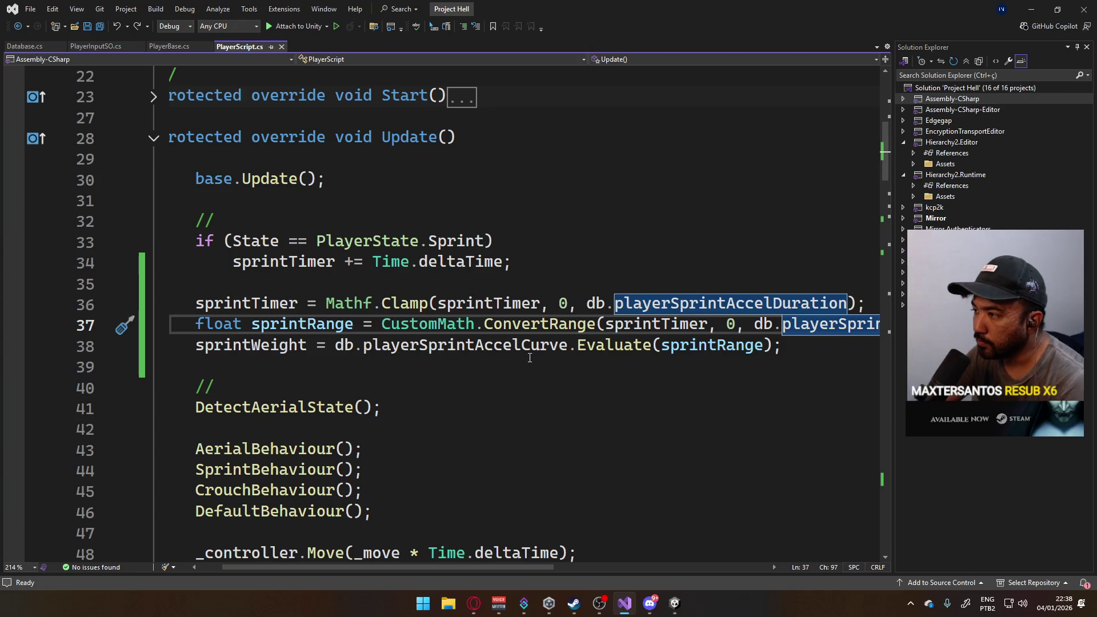
Insert line 39 'float sprintMult = CustomMath.ConvertRange(sprintWeight, 0, 1, 1, ...)' below sprintWeight
mouse_move(473, 343)
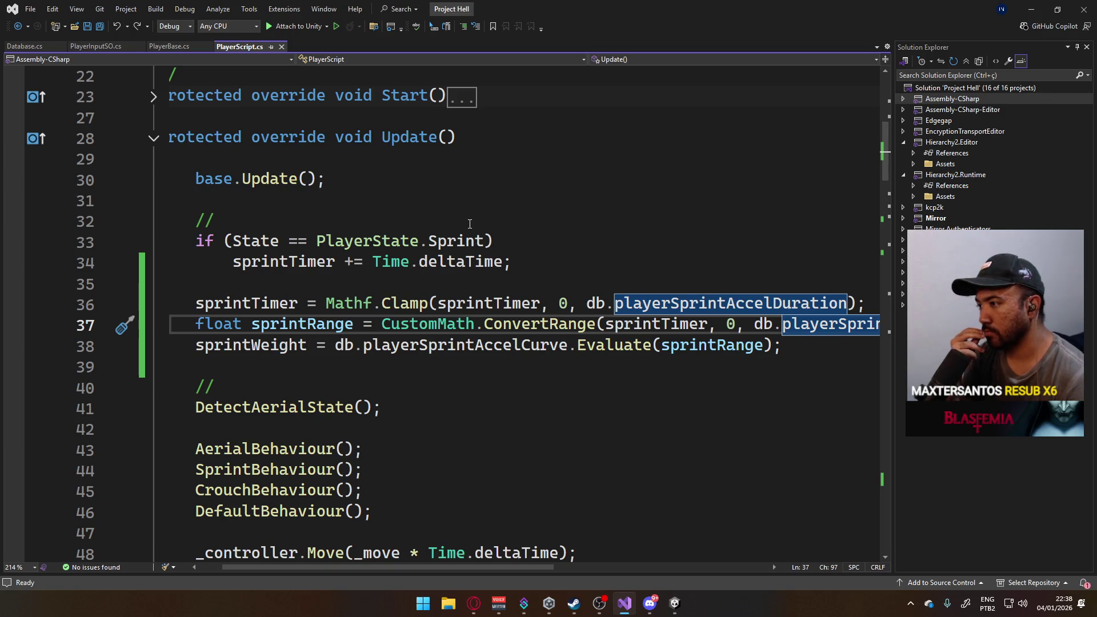
key("ctrl+y")
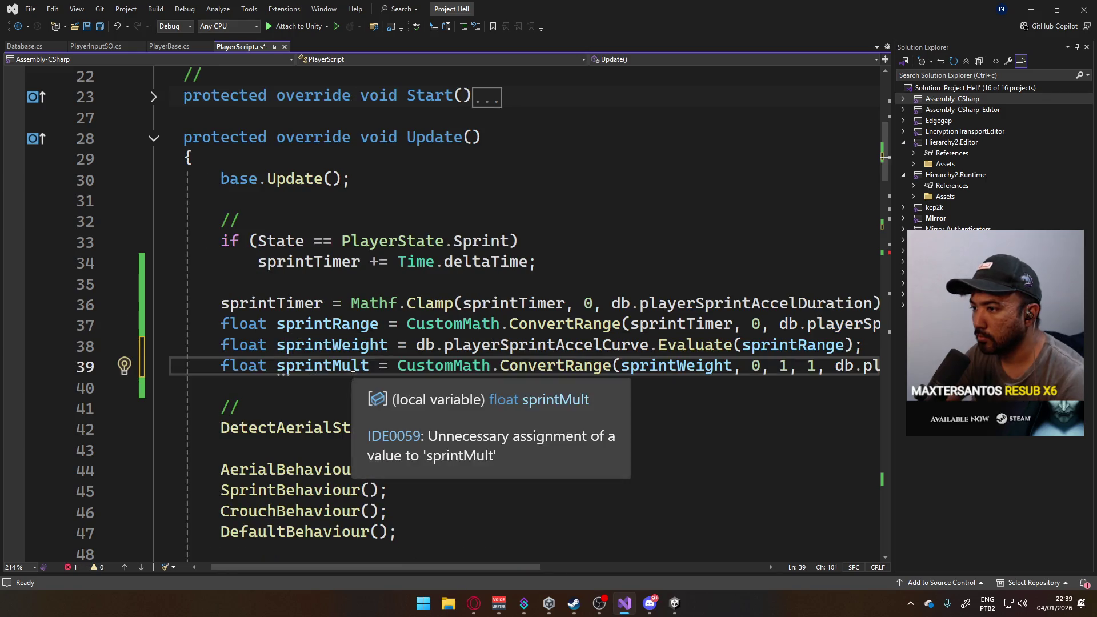
Add a 'float sprintMultiplier;' field after sprintTimer and save PlayerScript.cs
scroll(331, 341, "up", 6)
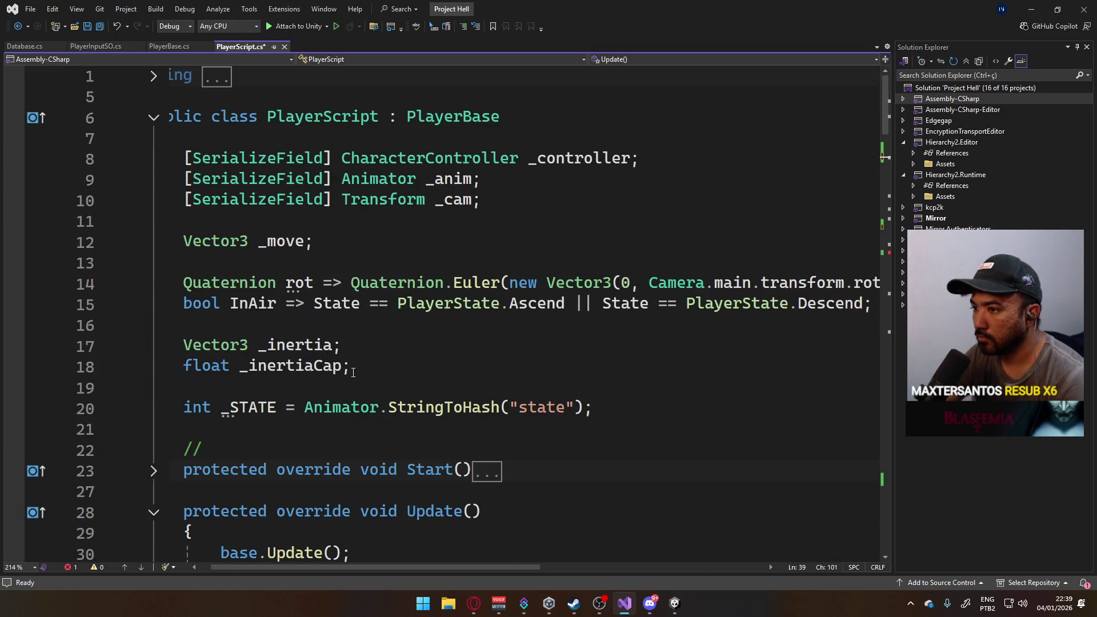
scroll(353, 372, "down", 15)
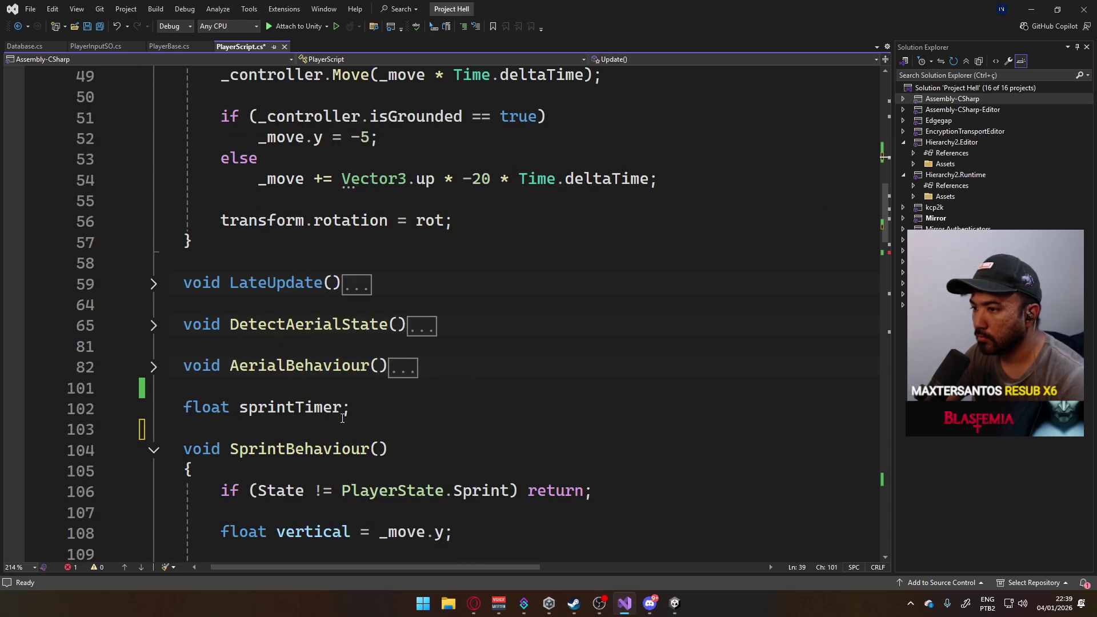
left_click(365, 407)
key("Return")
type("float sprintMulti")
key("BackSpace")
type("iplier;")
key("ctrl+s")
Make line 39 assign the sprintMultiplier field instead of declaring a local sprintMult
scroll(380, 395, "up", 10)
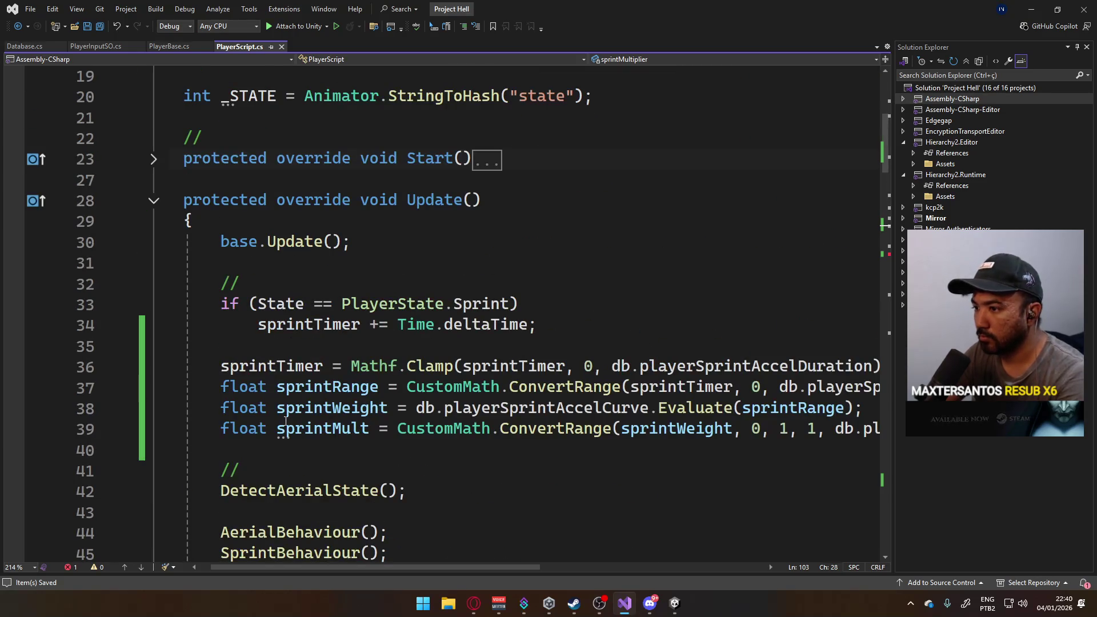
left_click(221, 429)
key("ctrl+Delete")
left_click(314, 429)
type("iplier")
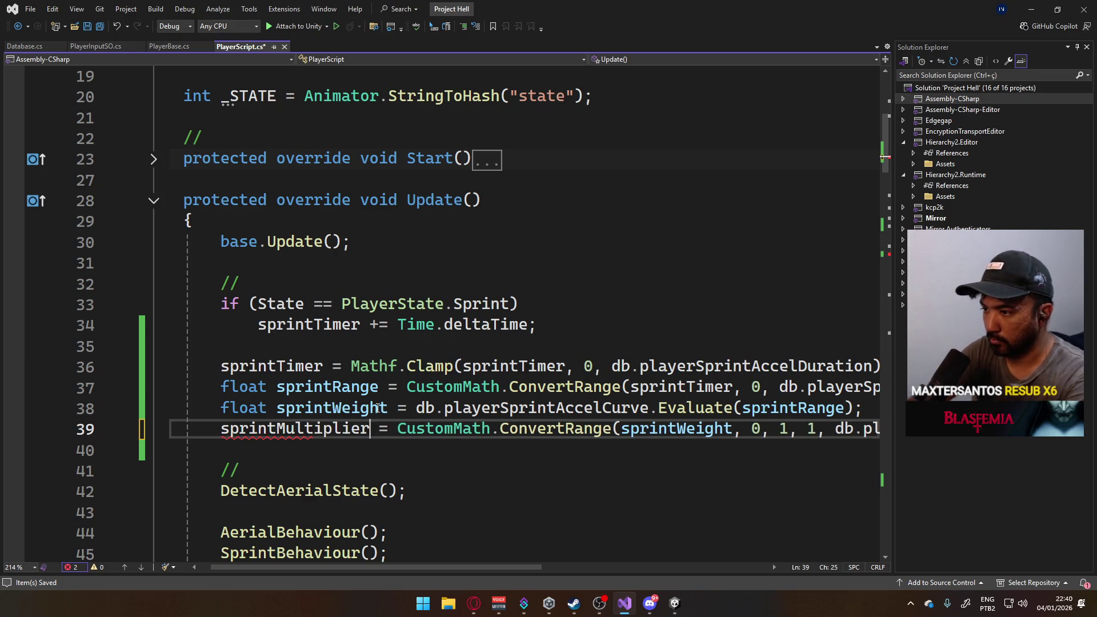
key("ctrl+s")
Replace the sprint bonus expression on line 114 with sprintMultiplier and save
scroll(470, 445, "down", 12)
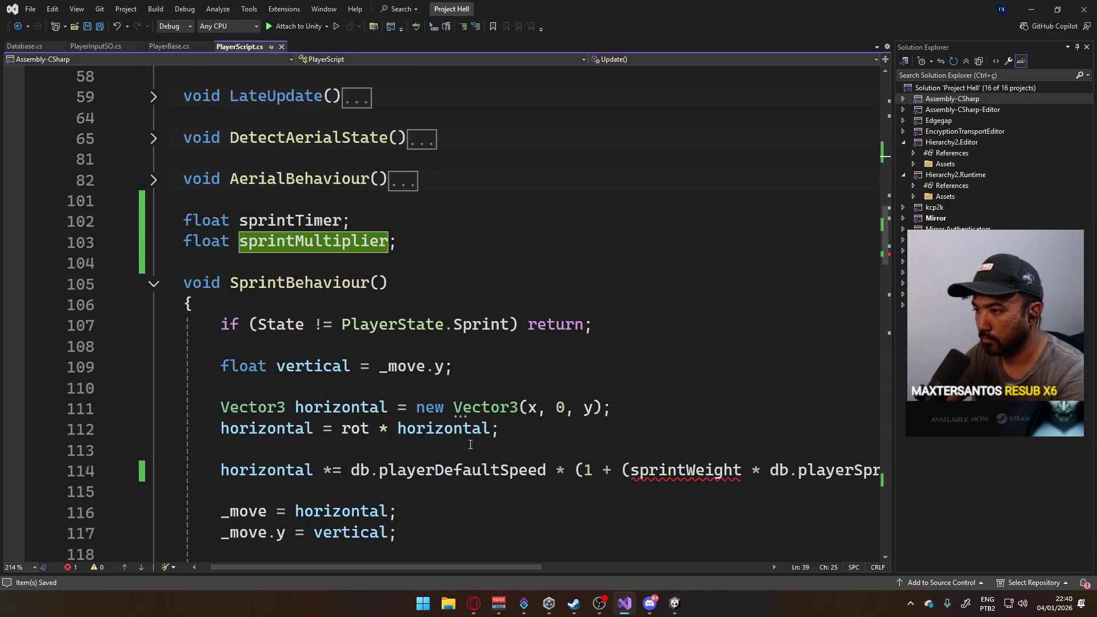
mouse_move(471, 568)
left_mouse_down()
mouse_move(574, 565)
mouse_move(543, 567)
left_mouse_up()
left_click_drag(423, 469, 851, 470)
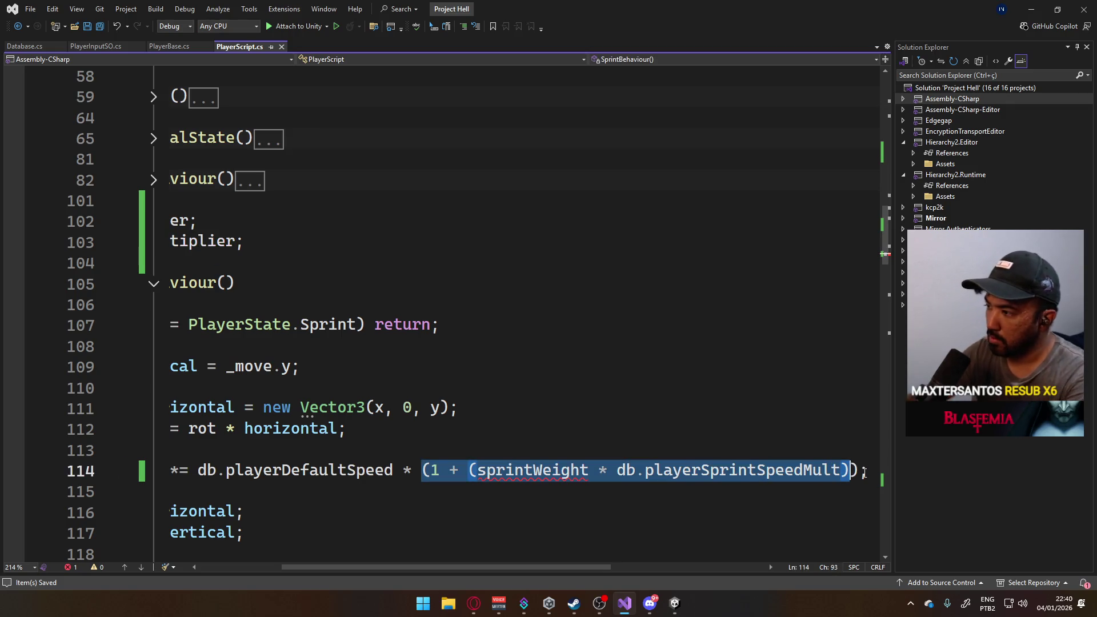
type("sprint")
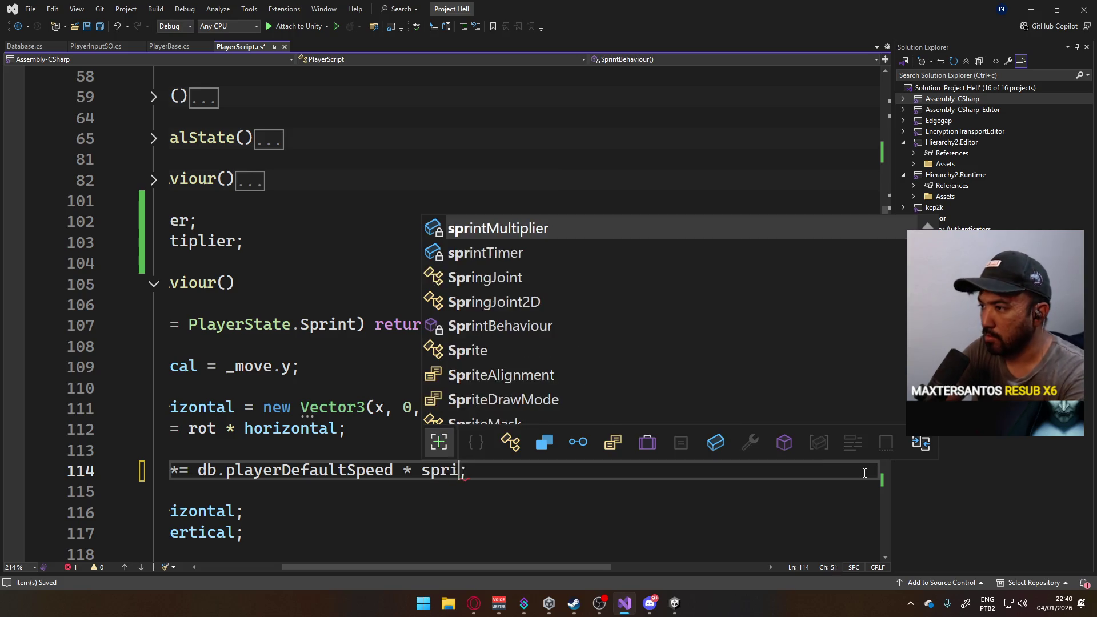
key("Tab")
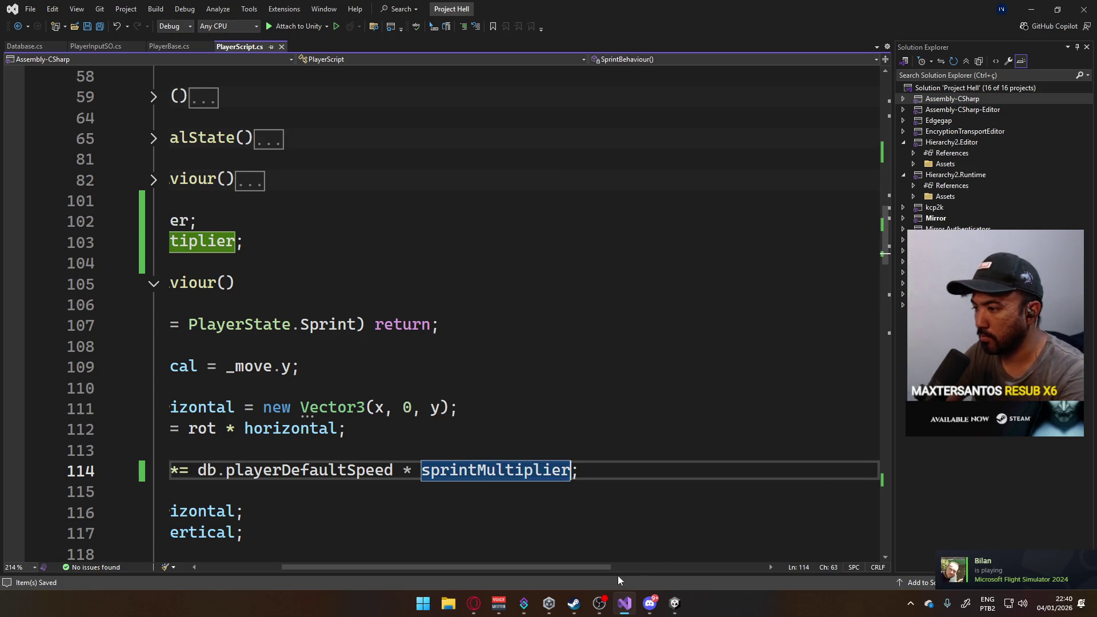
key("ctrl+s")
left_click_drag(445, 567, 364, 557)
left_click(227, 240)
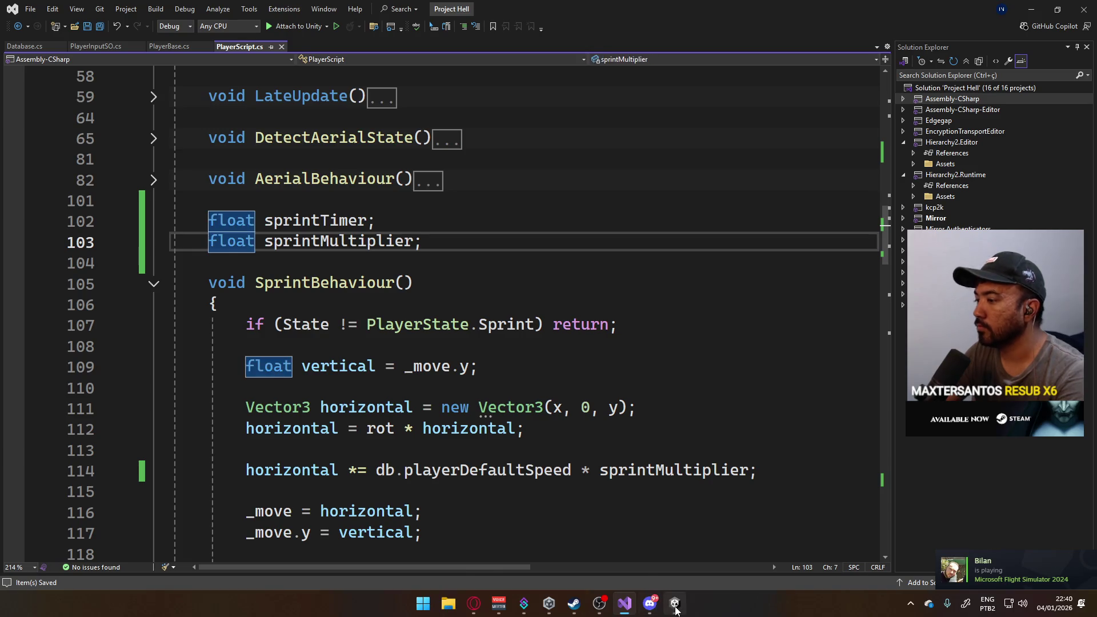
left_click(674, 603)
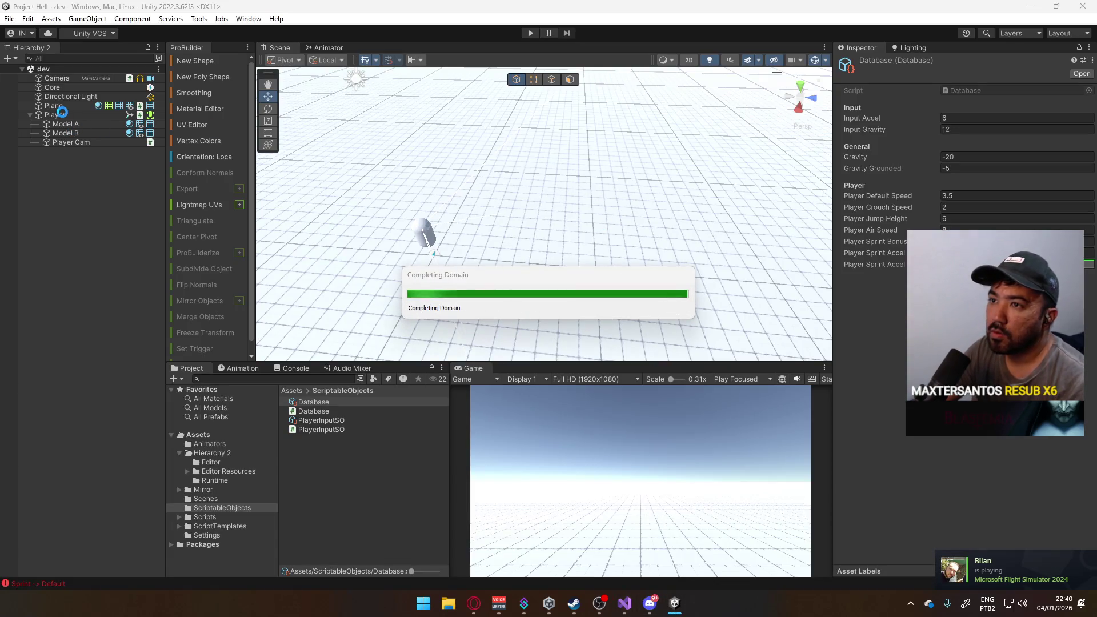
Show the Player's hidden fields in Debug Inspector view and playtest sprinting with W and Shift
left_click(63, 113)
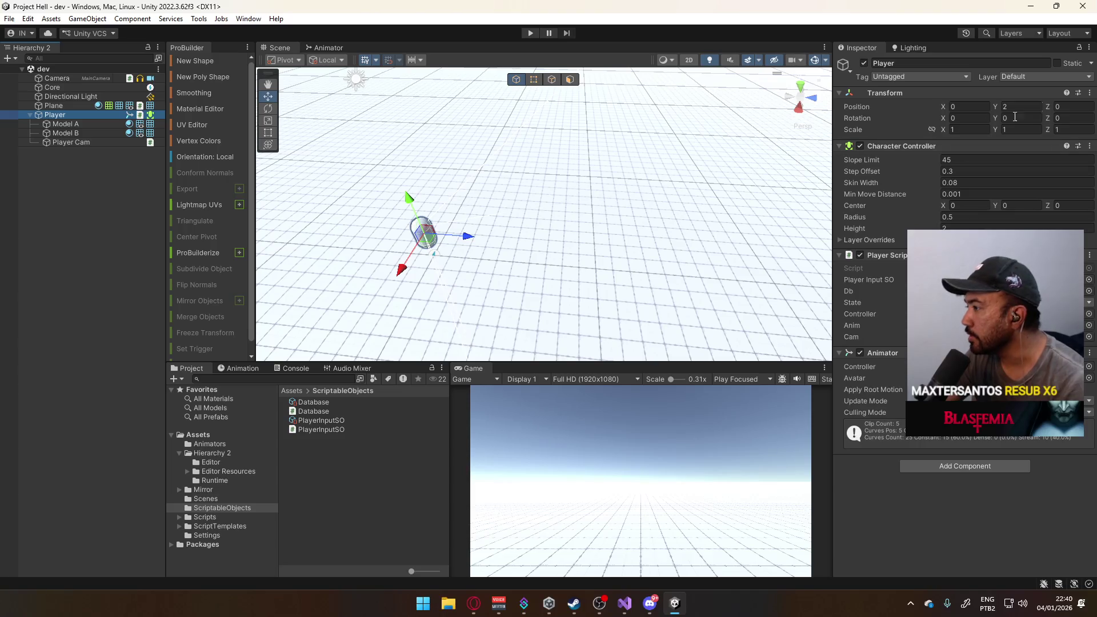
left_click(1089, 48)
left_click(982, 100)
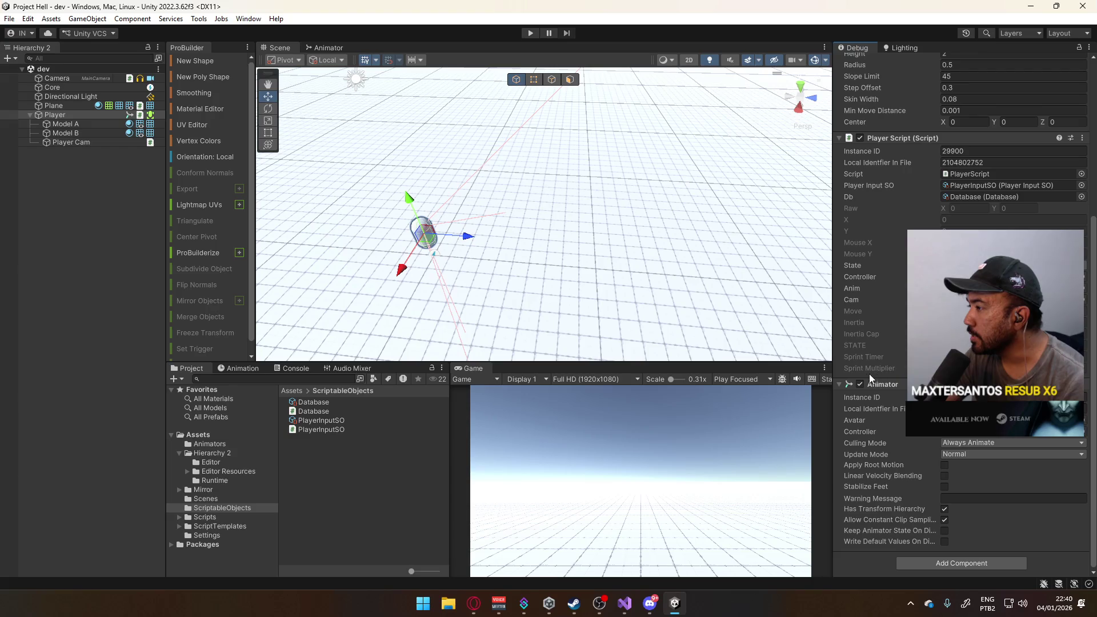
left_click(531, 33)
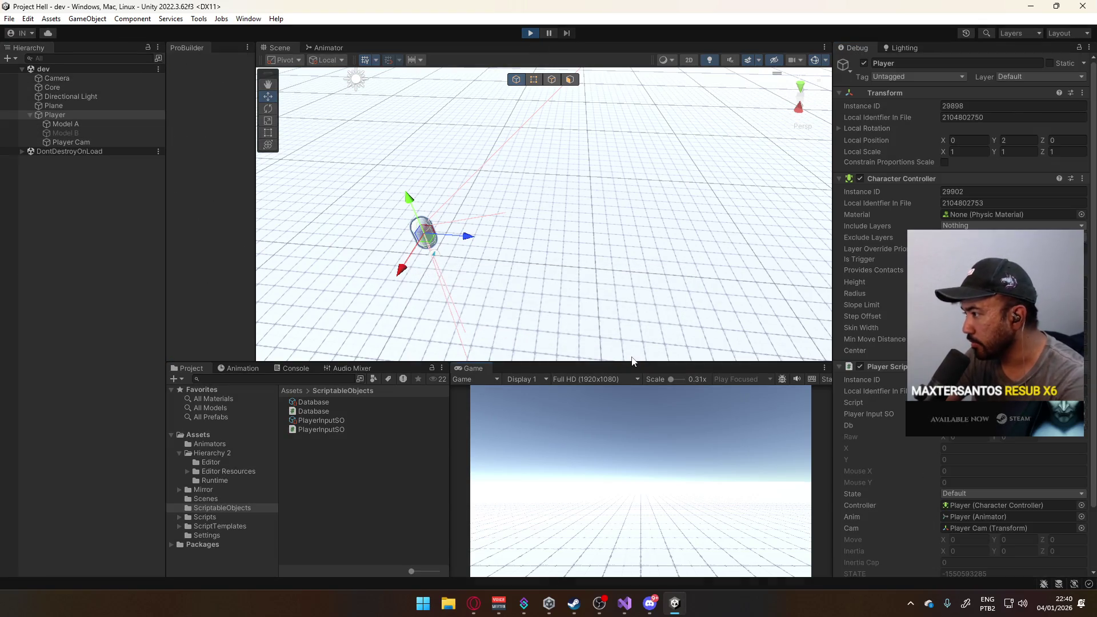
key("w")
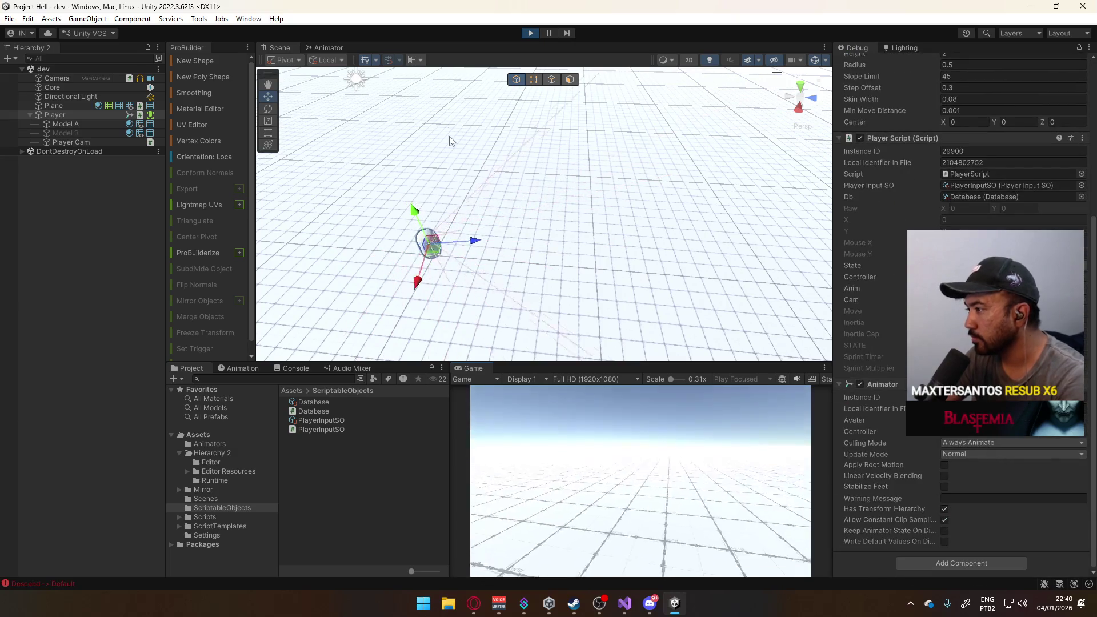
key("shift")
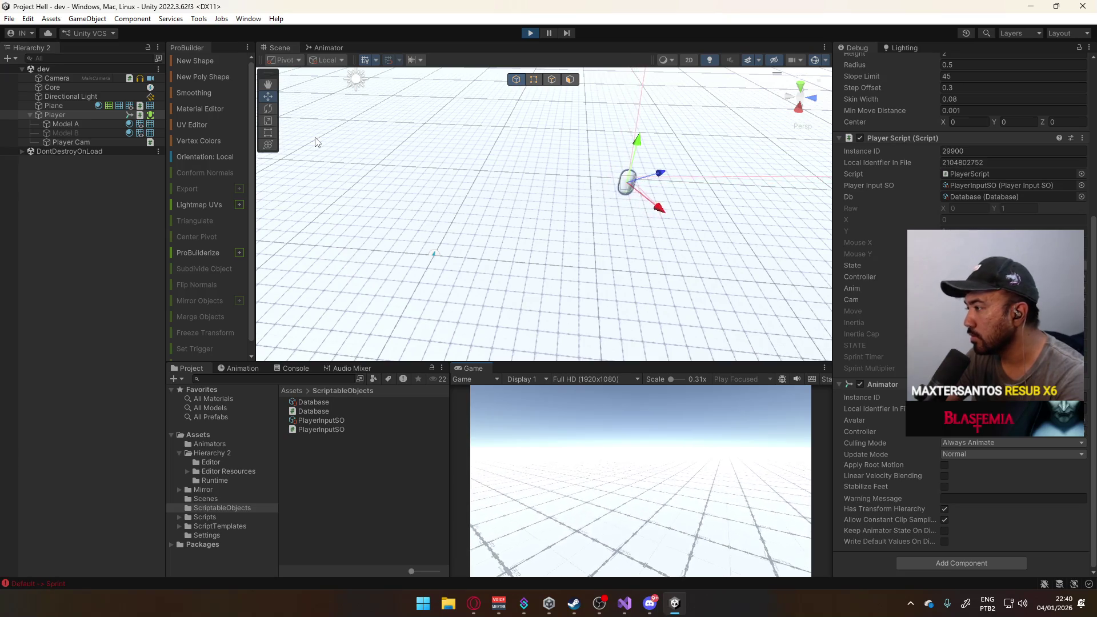
key("shift+w")
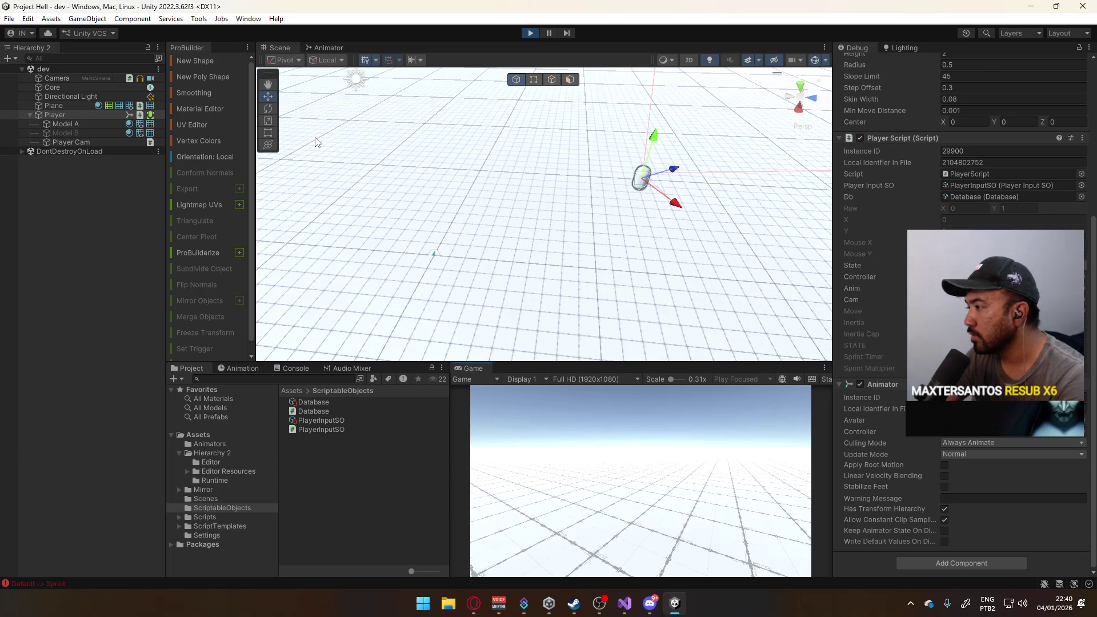
left_click(526, 33)
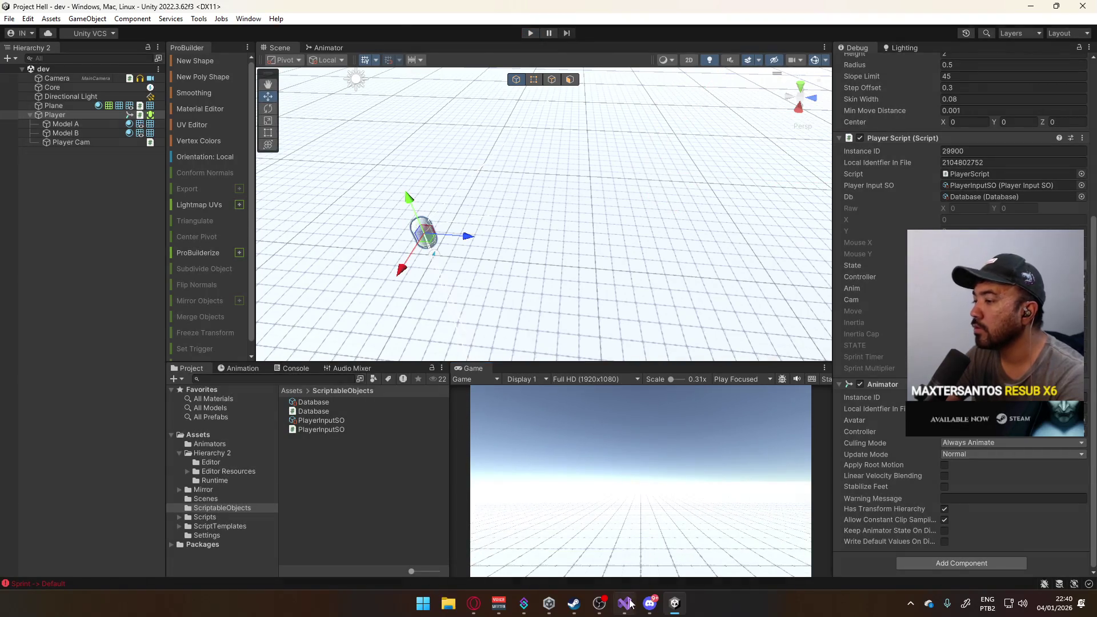
Review PlayerScript.cs, then select the Database asset in Unity's Project panel
key("alt+Tab")
scroll(594, 382, "down", 6)
scroll(594, 381, "down", 20)
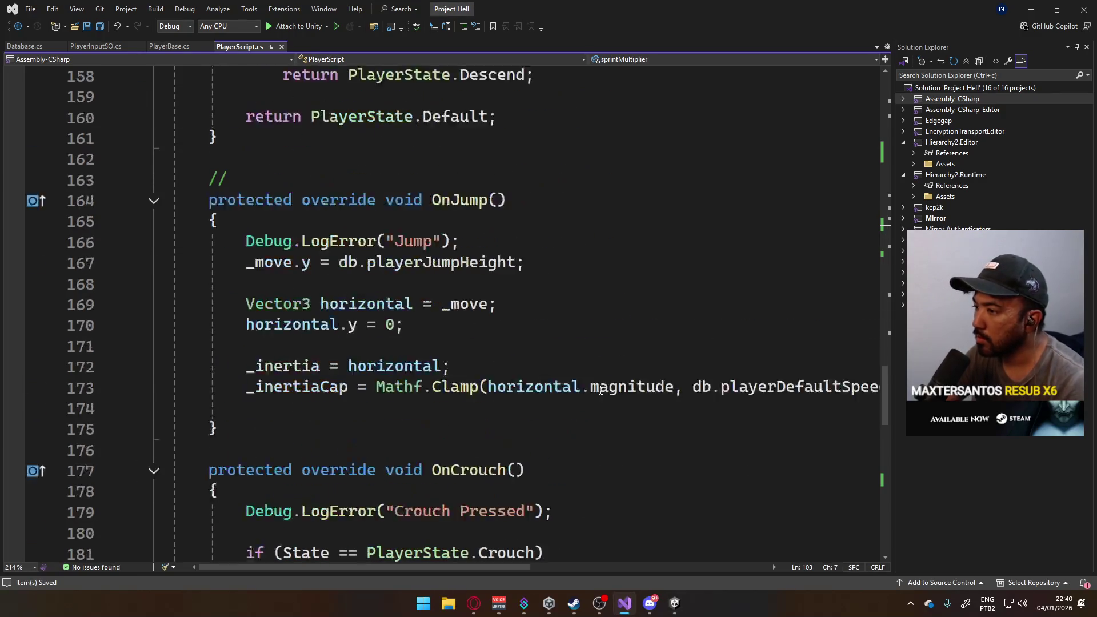
key("alt+Tab")
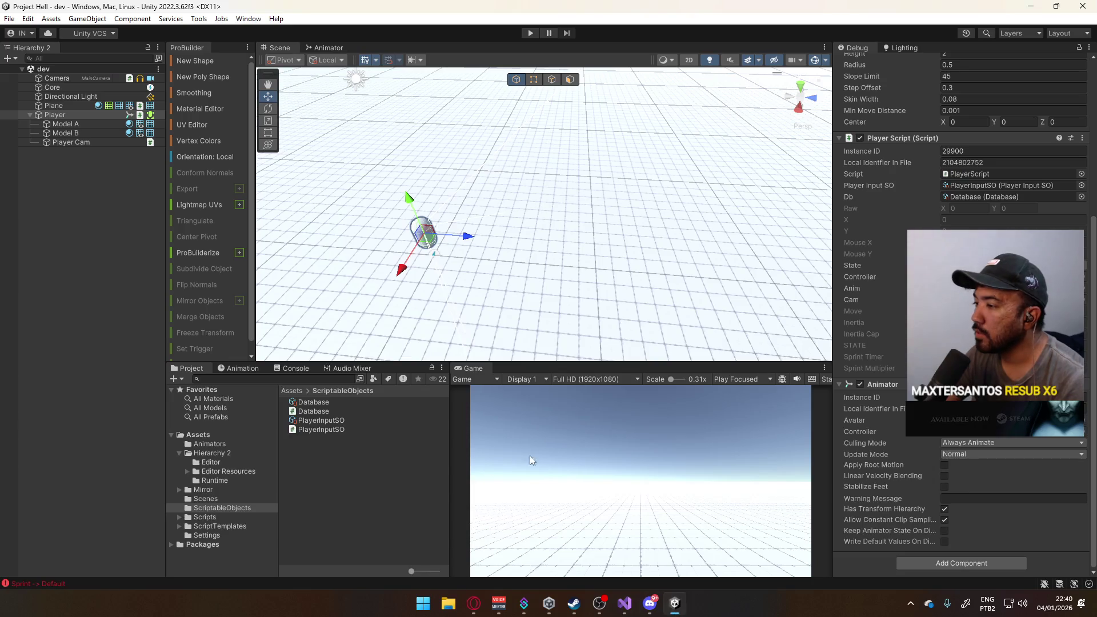
left_click(312, 421)
left_click(315, 402)
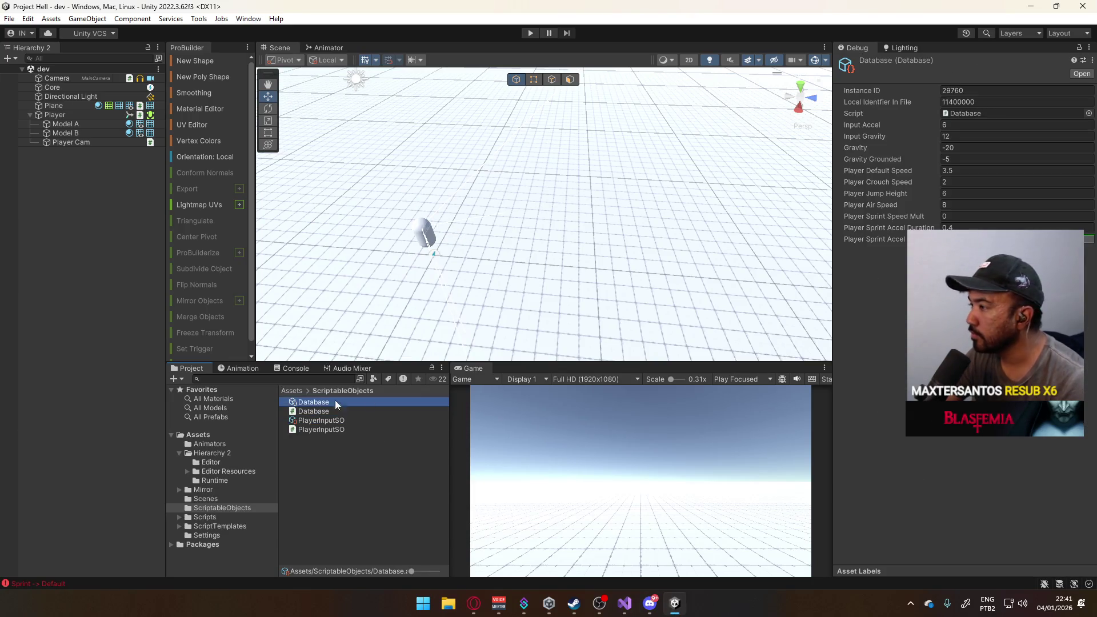
Set Player Sprint Speed Mult to 1.4 and enter Play mode
left_click(975, 216)
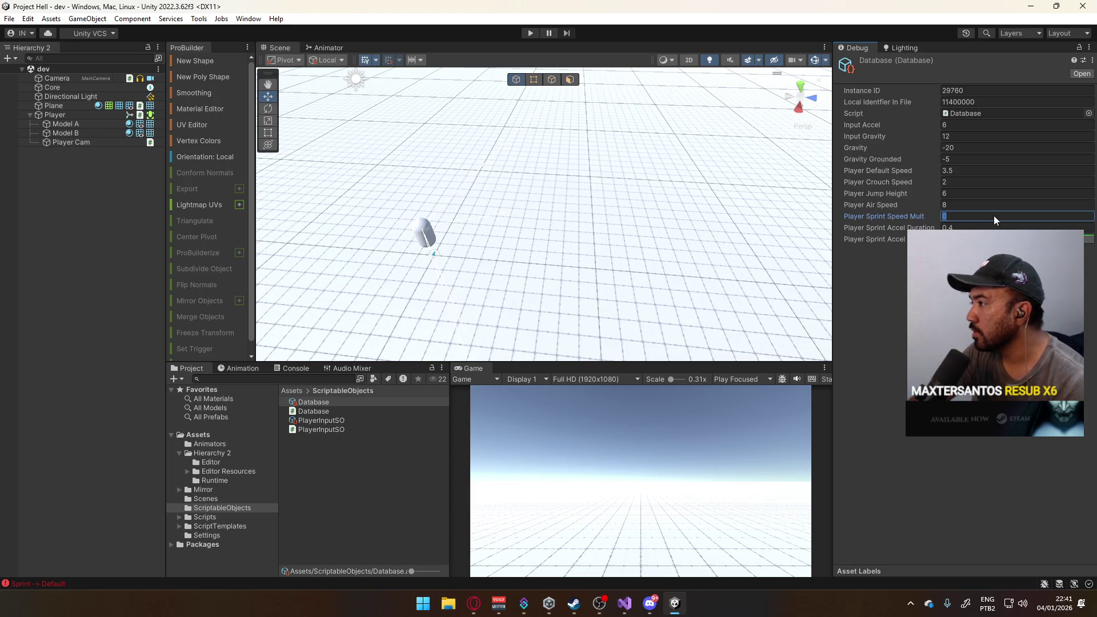
type("1.")
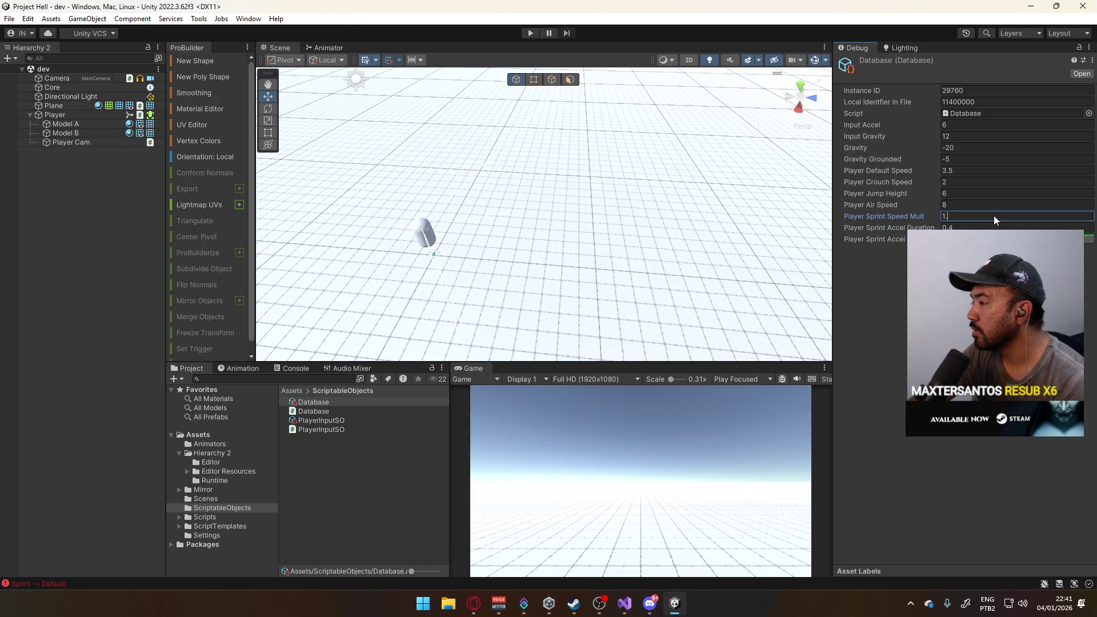
type("4")
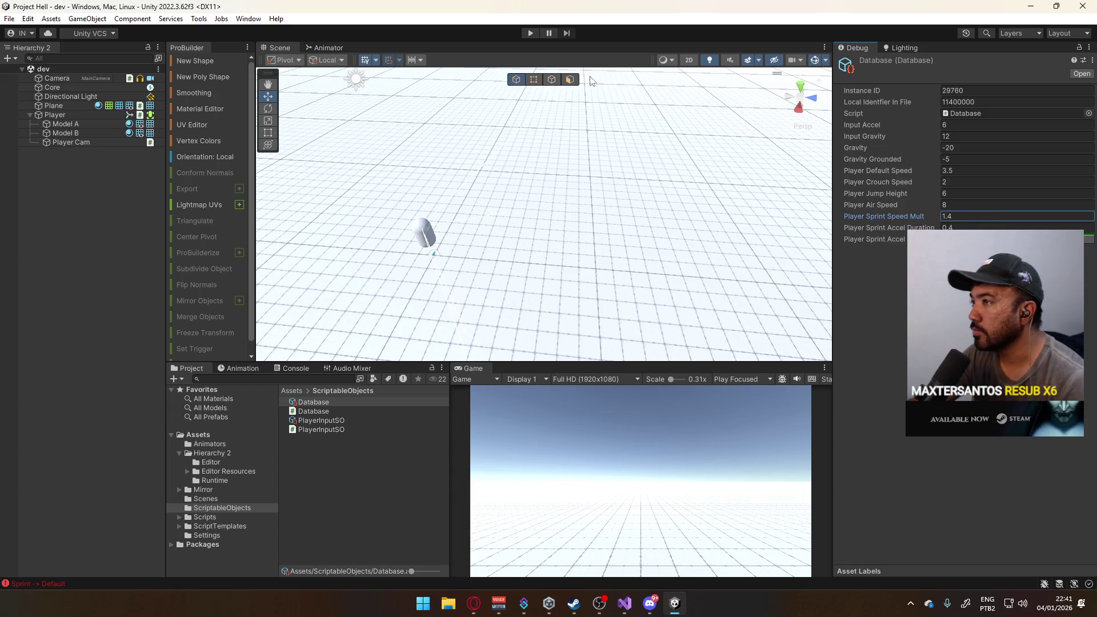
left_click(530, 33)
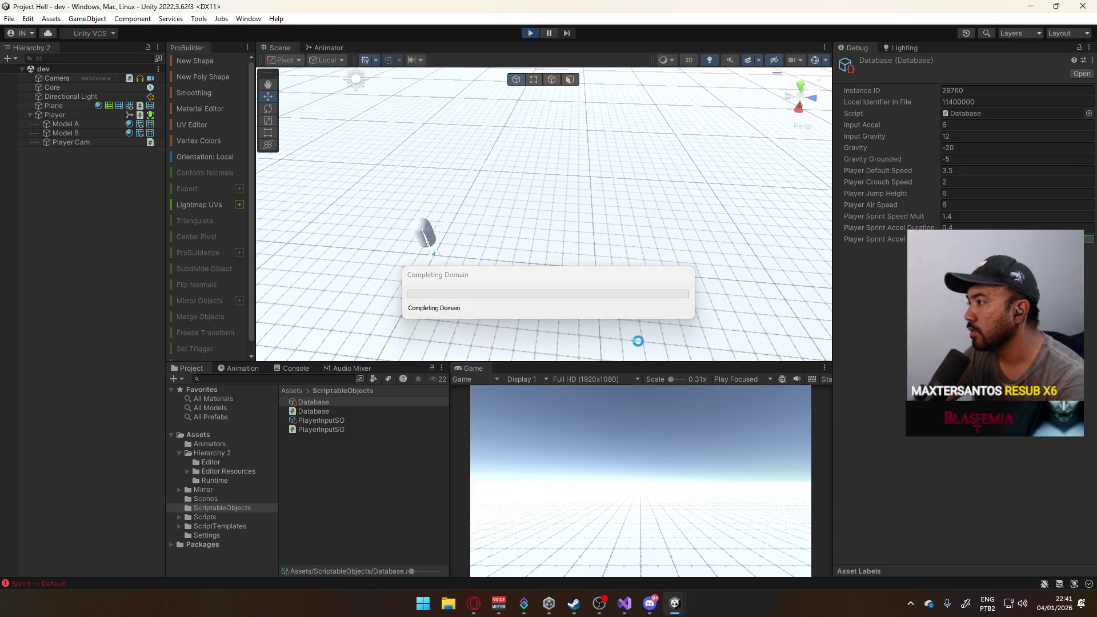
Select the Player while playing and test walking and sprinting in the Game view
key("w")
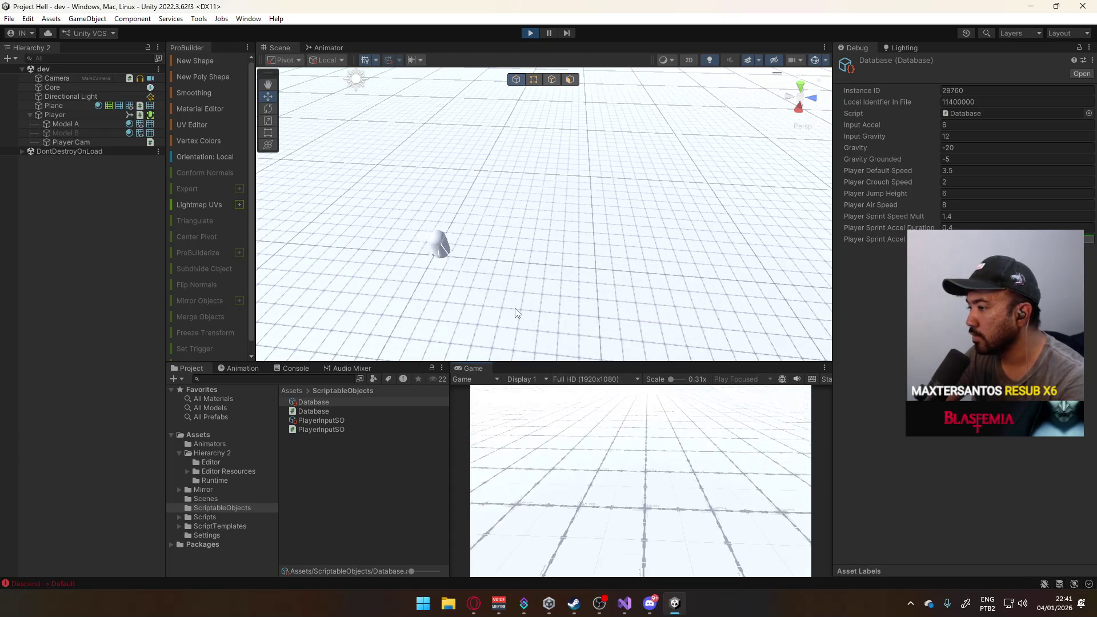
key("super")
left_click(64, 117)
left_click(64, 116)
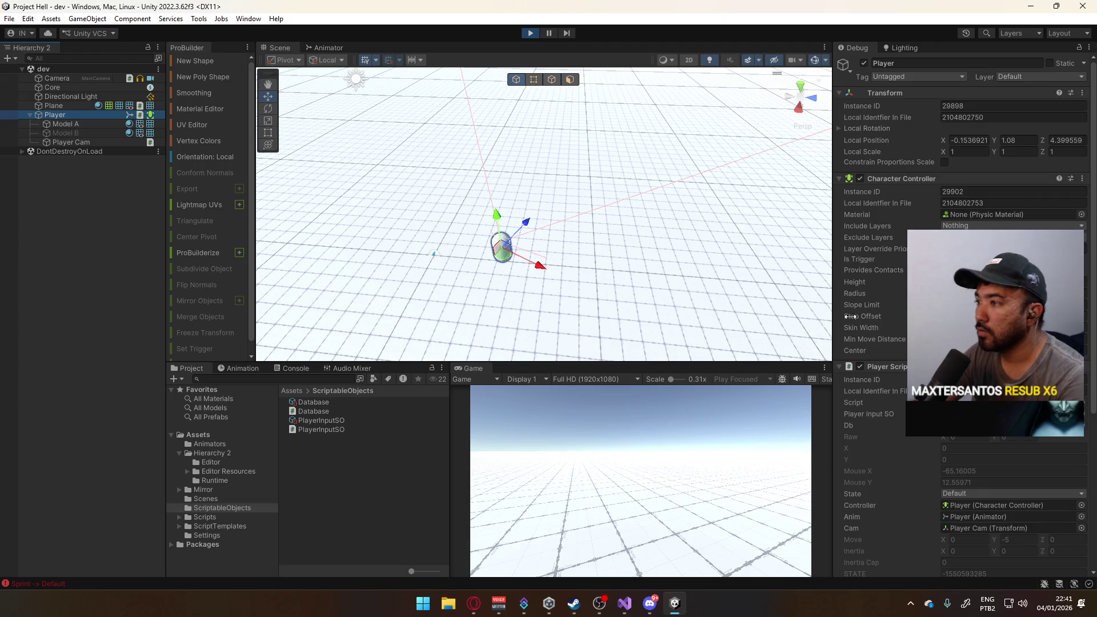
left_click(560, 438)
key("w")
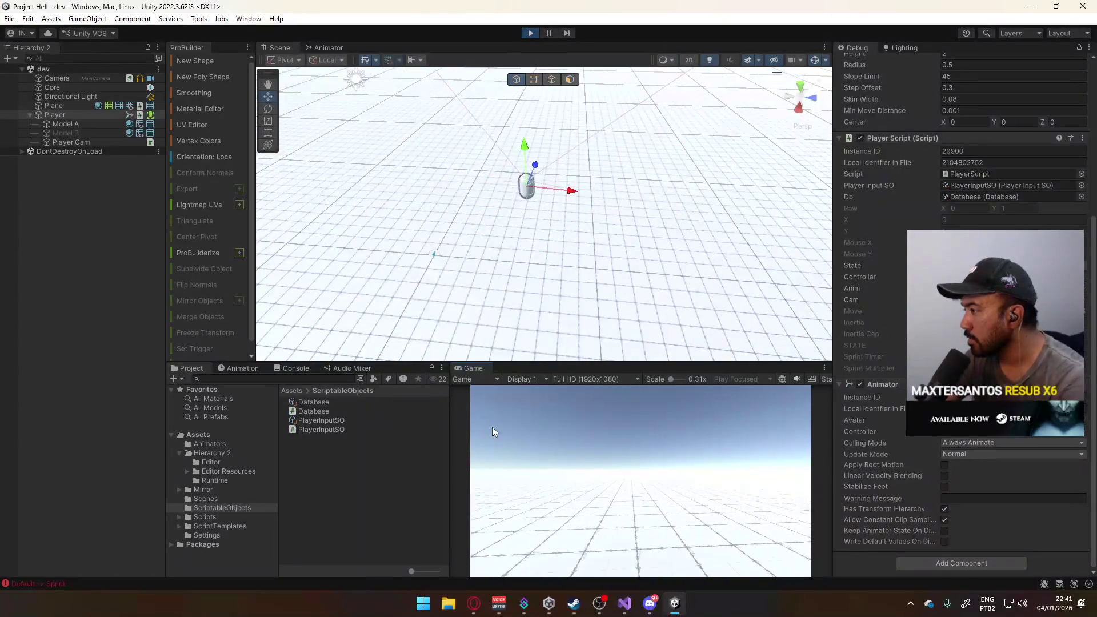
left_click(492, 427)
key("shift")
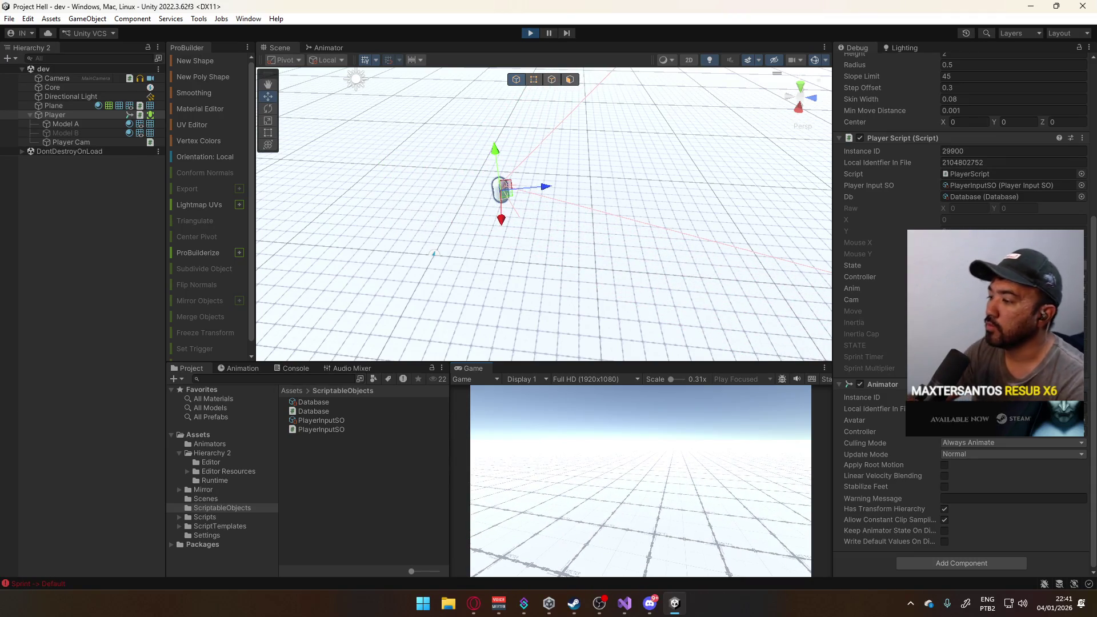
Open Windows search and start typing an app name
key("super")
type("msrt")
key("BackSpace")
key("BackSpace")
Launch Paint, fill the whole canvas black with the Fill bucket, and pick the brush
type("paint")
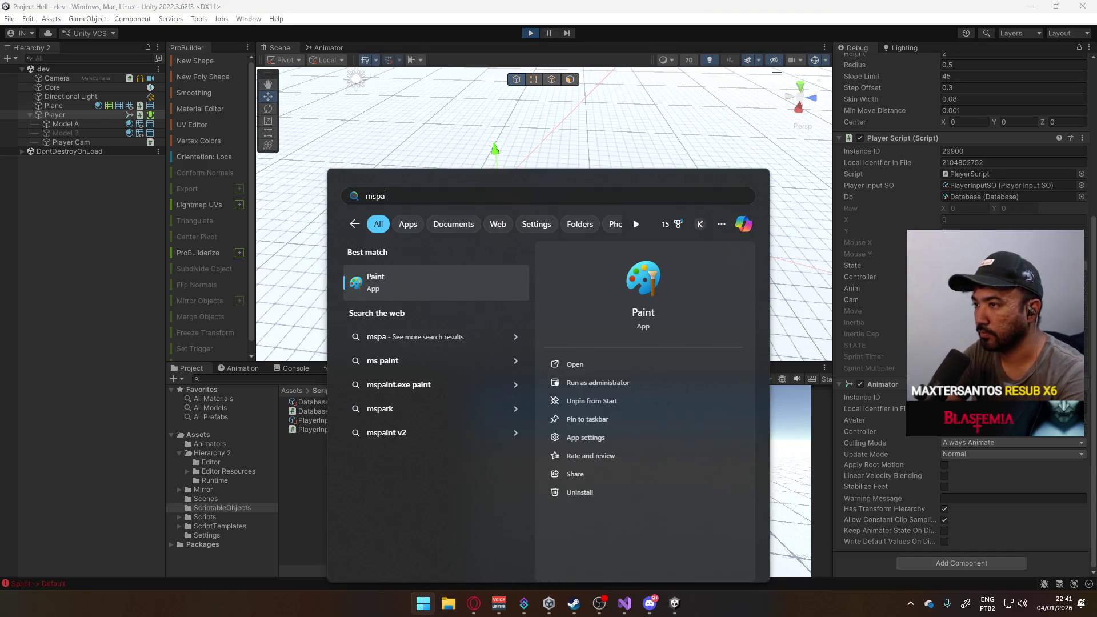
key("Return")
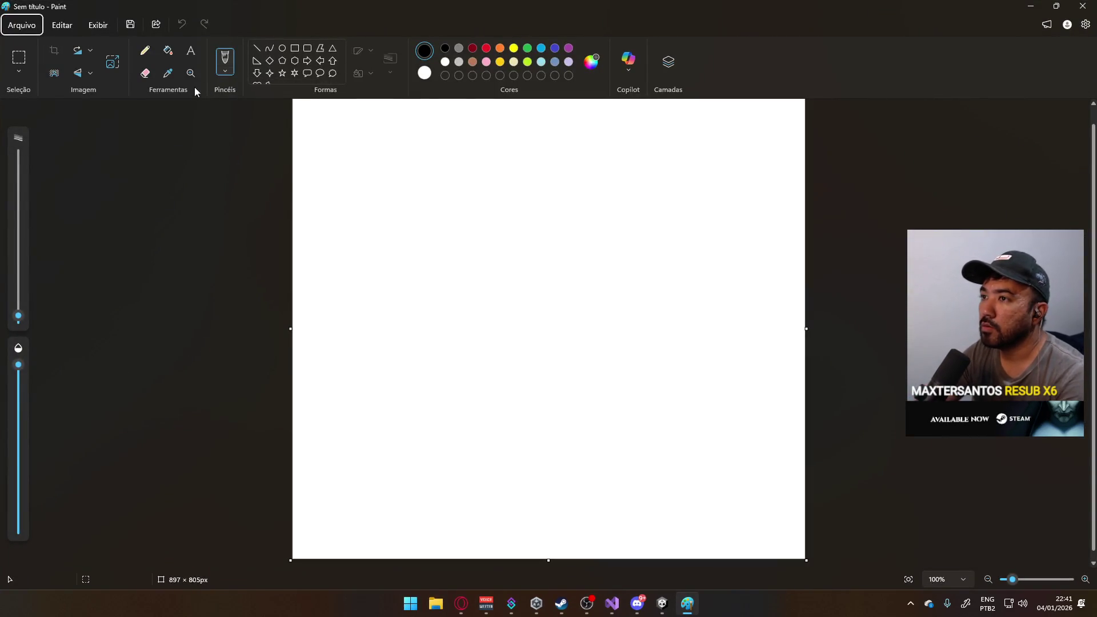
left_click(167, 50)
left_click(402, 187)
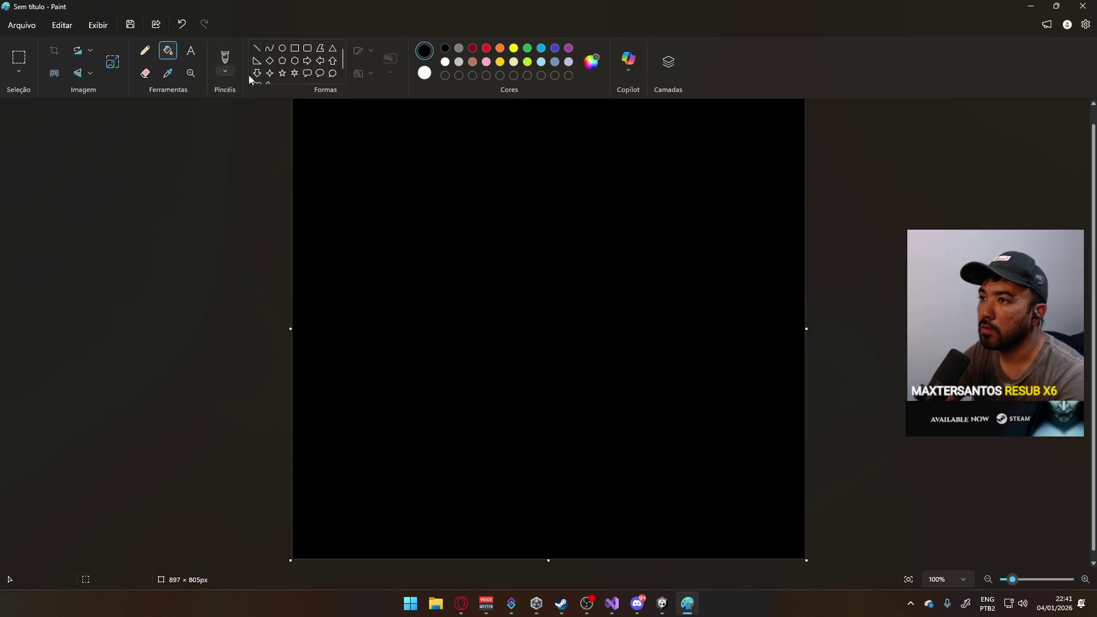
left_click(227, 58)
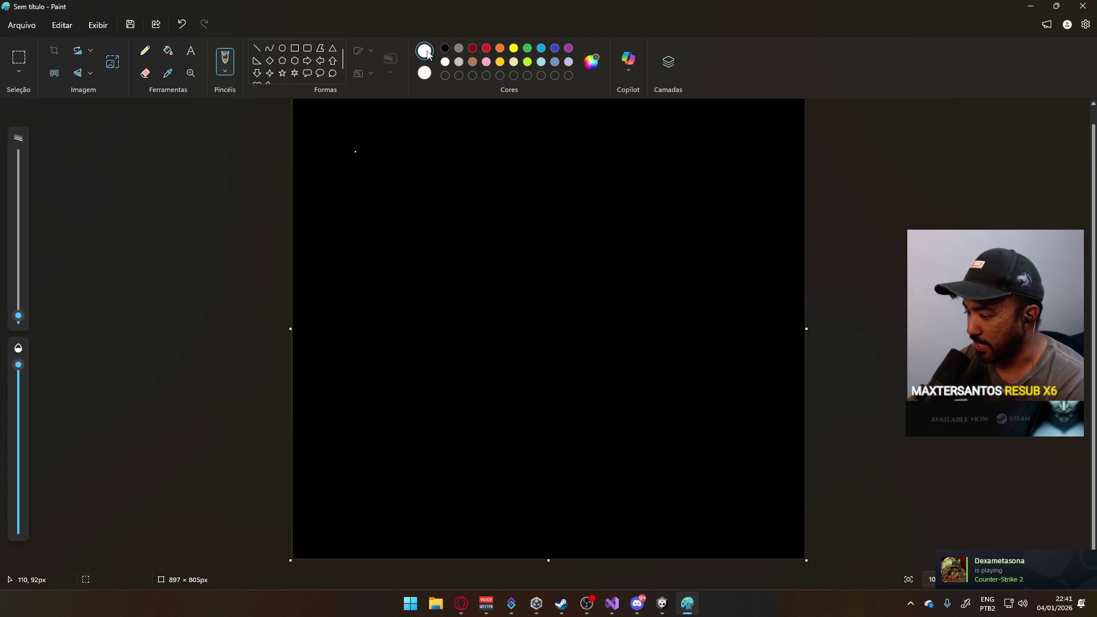
Sketch a stopwatch and write '0 — 0,4' beside it in white
left_click_drag(352, 149, 349, 147)
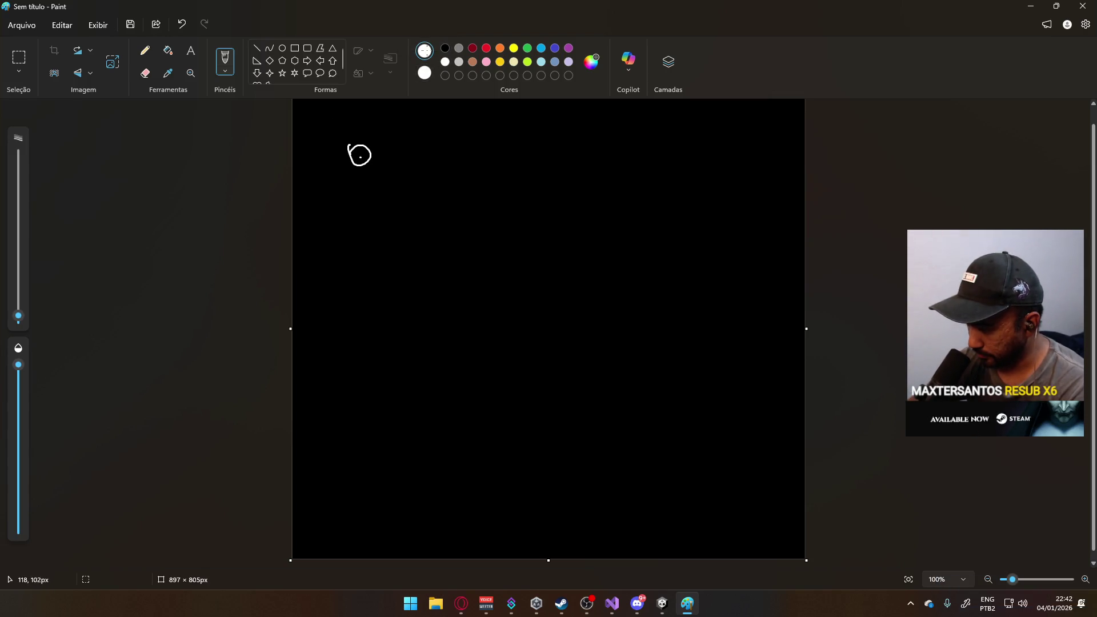
left_click_drag(351, 136, 360, 143)
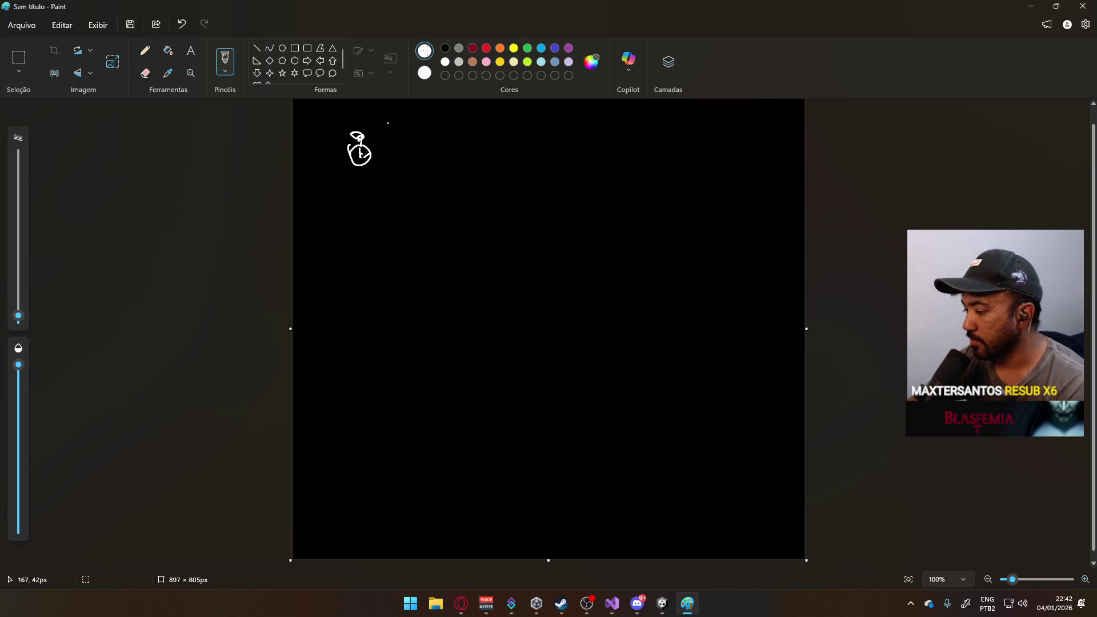
key("ctrl+z")
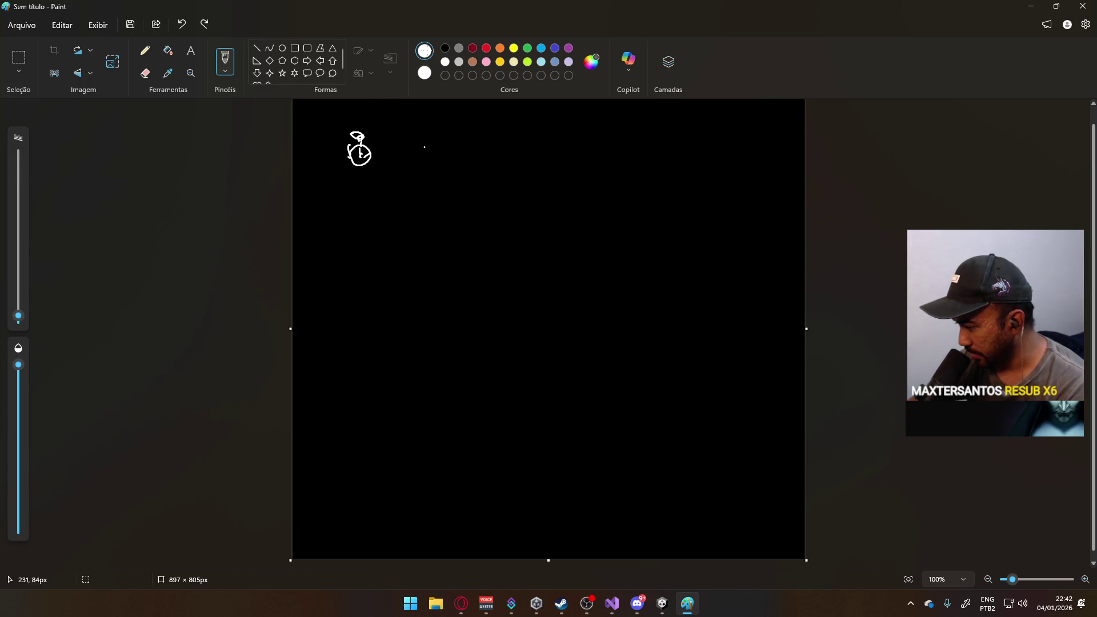
left_click_drag(451, 153, 478, 154)
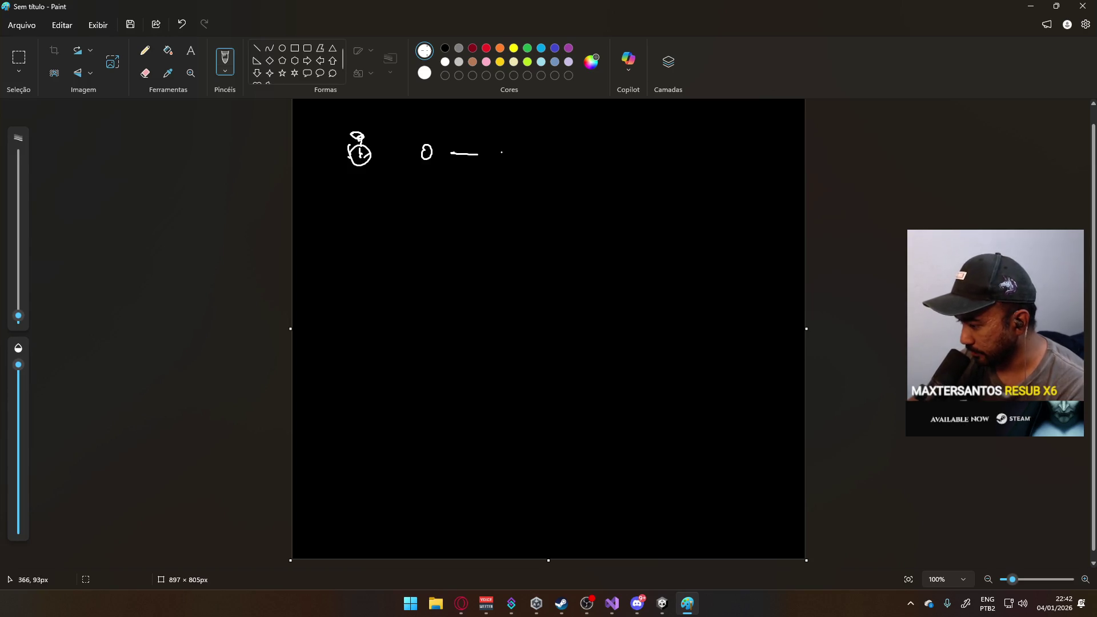
left_click_drag(519, 159, 533, 162)
left_click(510, 137)
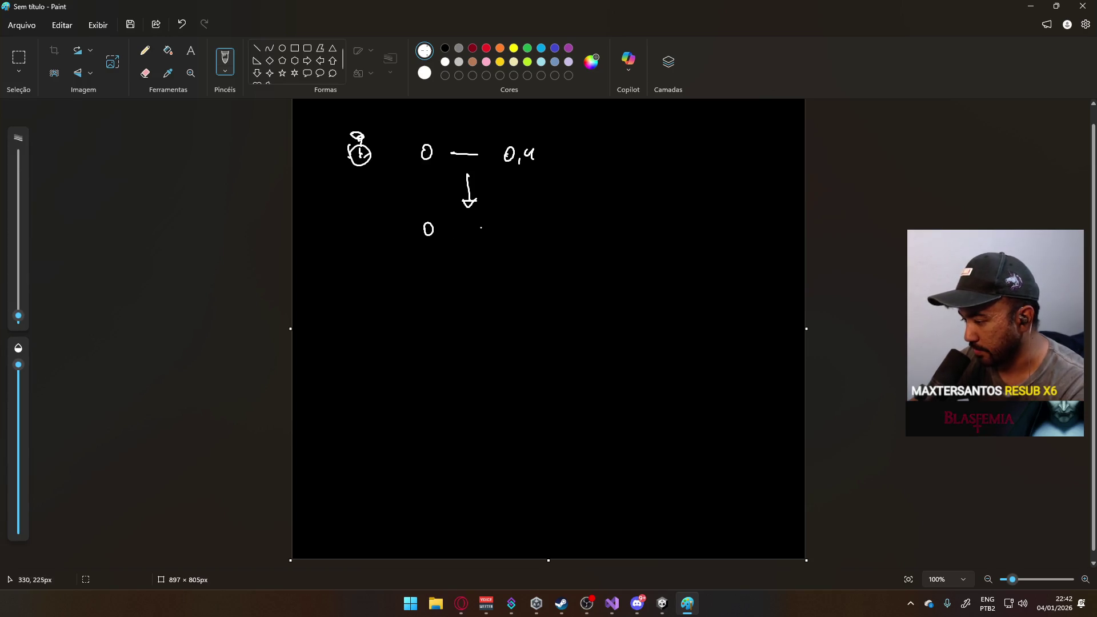
Write '0 — 1', draw a down arrow below it, and sketch a rising curve
left_click_drag(515, 234, 503, 236)
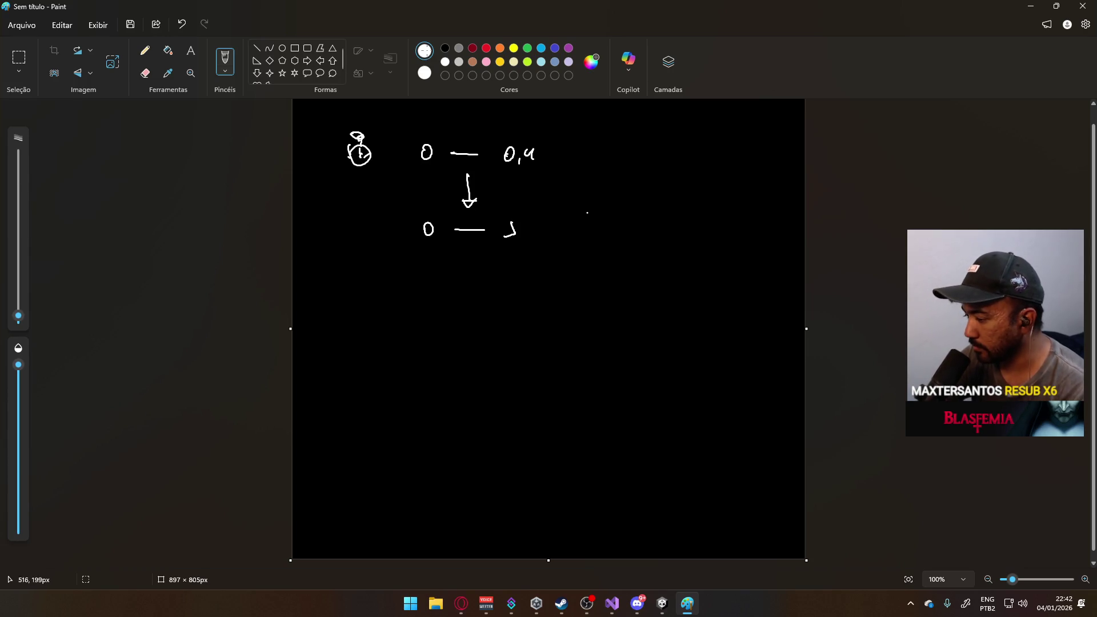
left_click_drag(466, 251, 465, 279)
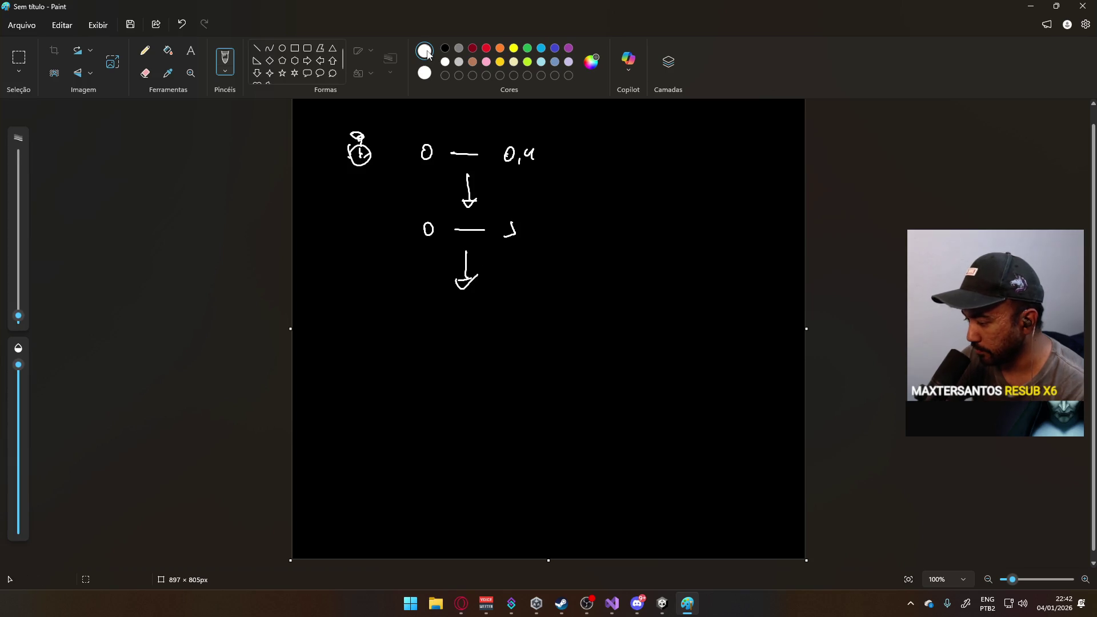
left_click_drag(436, 346, 509, 309)
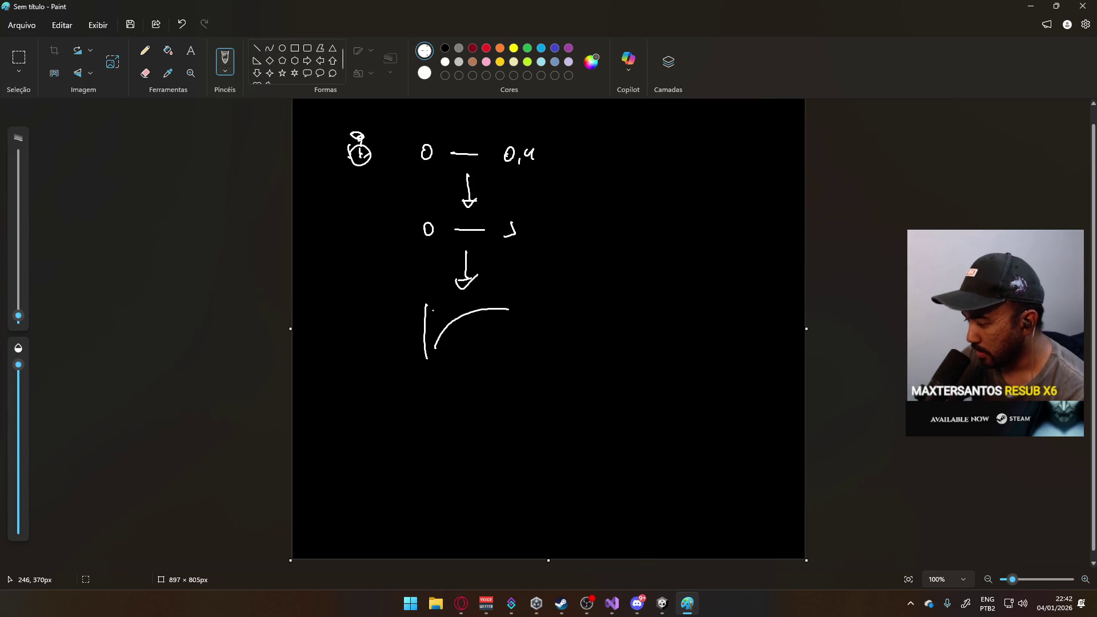
Redraw the graph's vertical axis and add a down arrow below the graph
key("ctrl+z")
left_click_drag(432, 305, 431, 352)
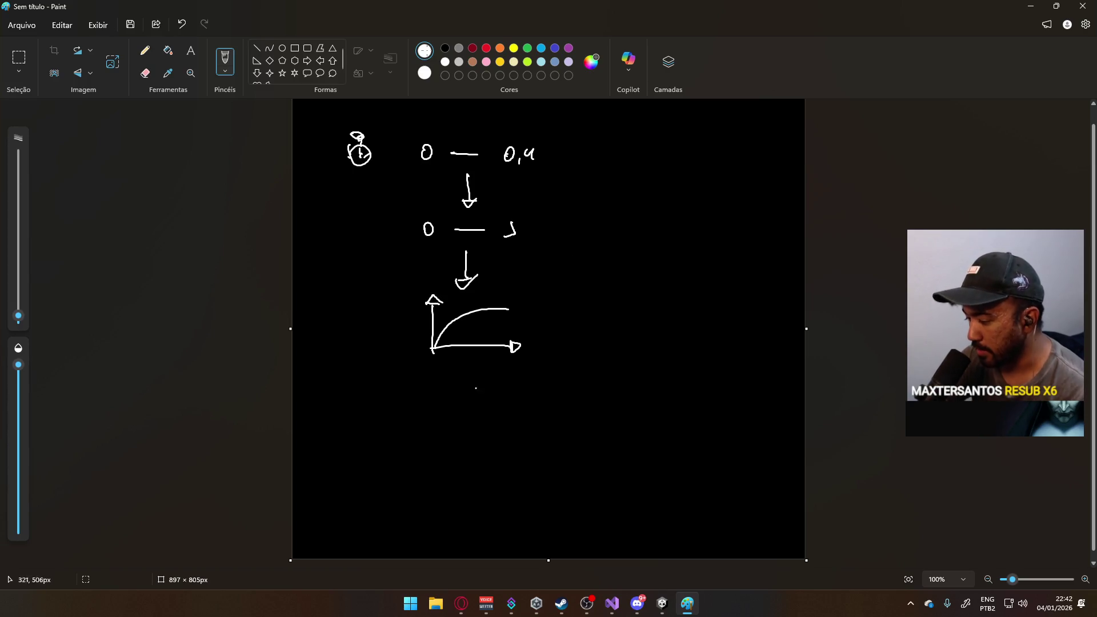
left_click_drag(467, 368, 469, 404)
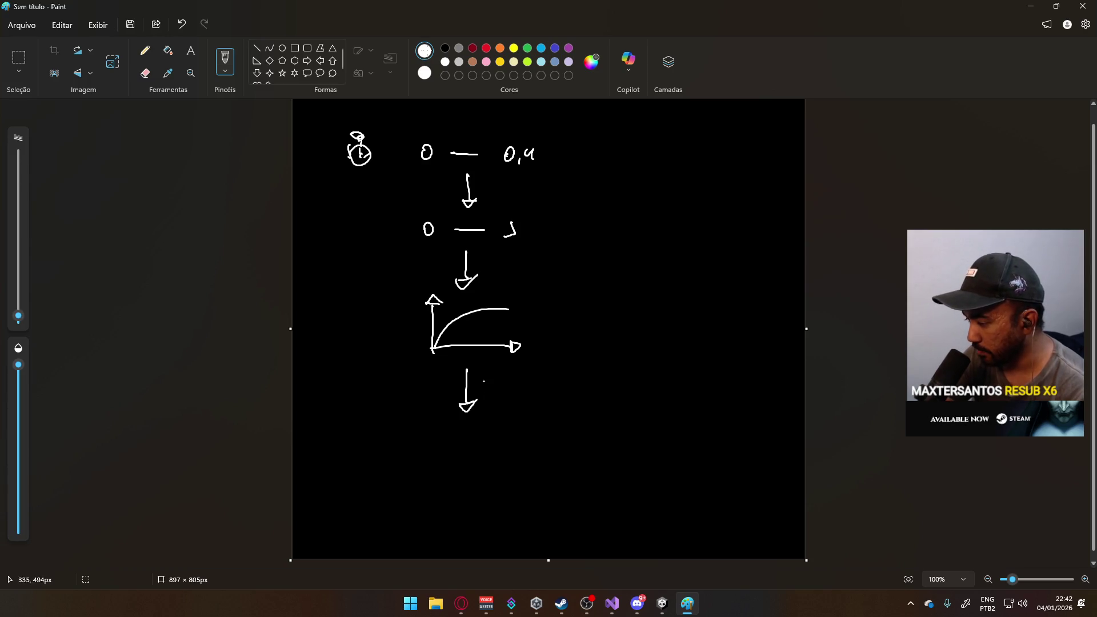
Write '100% — 140%' along the bottom of the sketch
left_click_drag(423, 454, 419, 464)
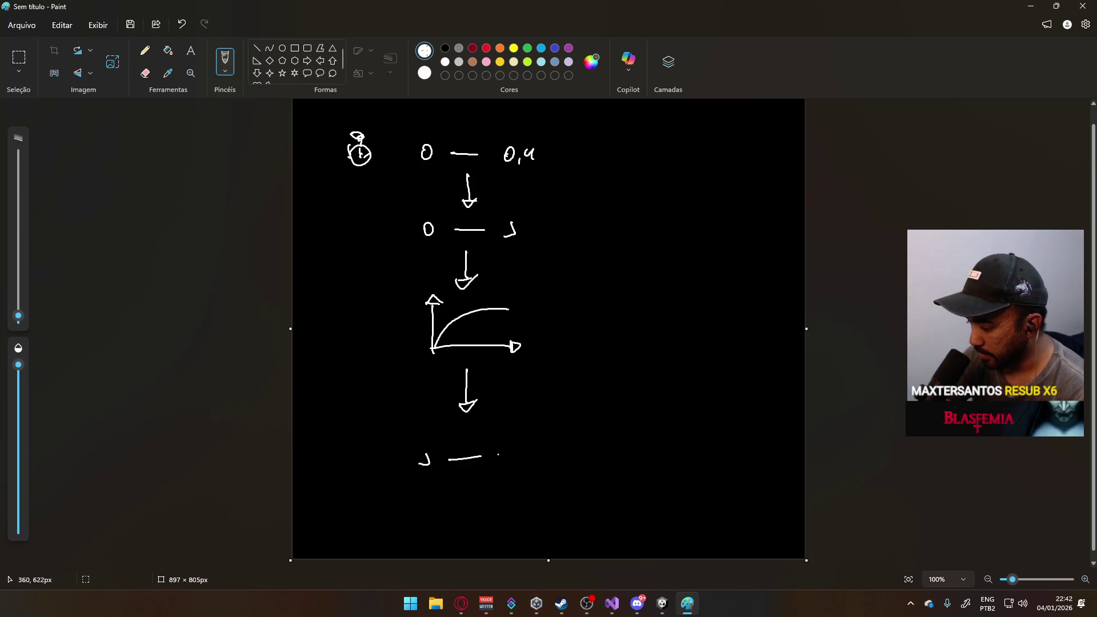
left_click_drag(509, 454, 508, 458)
key("ctrl+z")
key("ctrl+z")
key("ctrl+z")
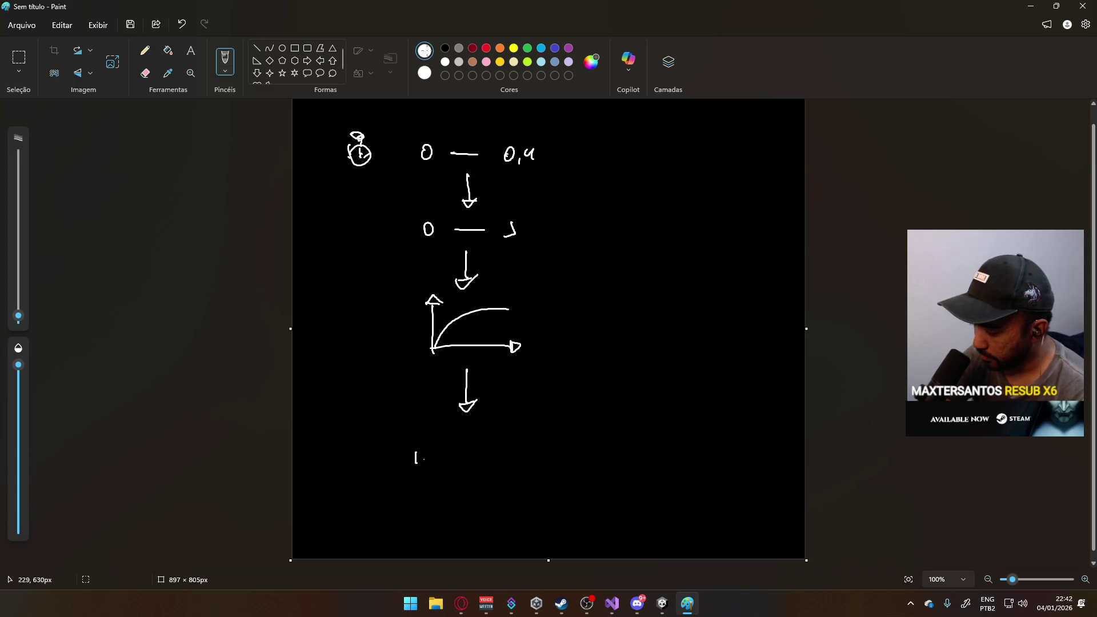
mouse_move(451, 450)
left_mouse_down()
mouse_move(441, 463)
mouse_move(440, 454)
left_mouse_up()
left_click(456, 462)
left_click_drag(450, 459, 508, 455)
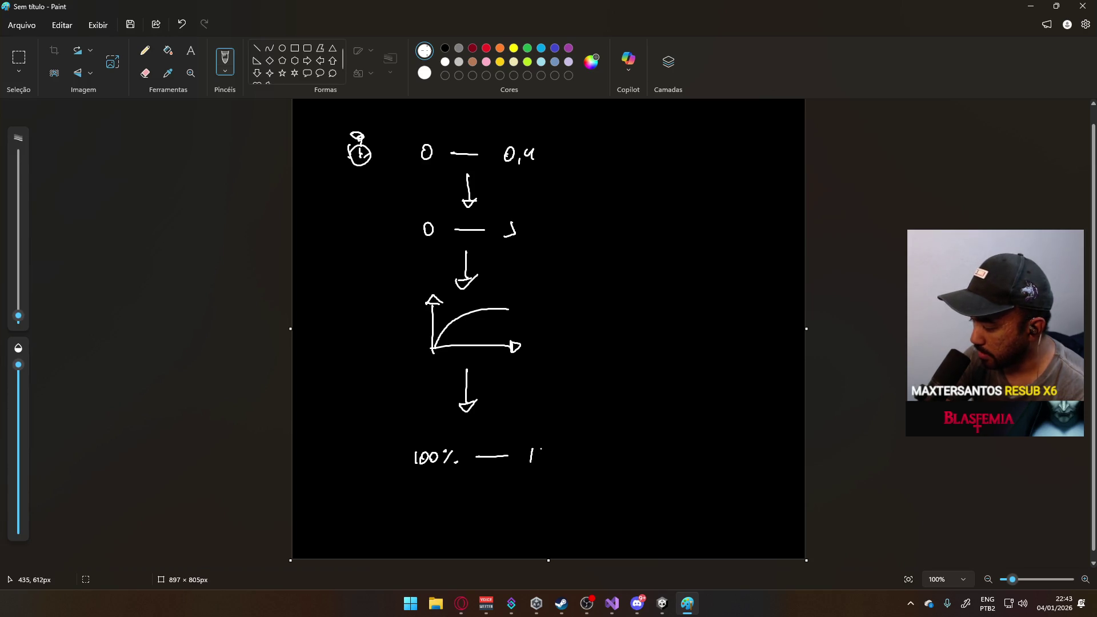
left_click_drag(551, 456, 573, 448)
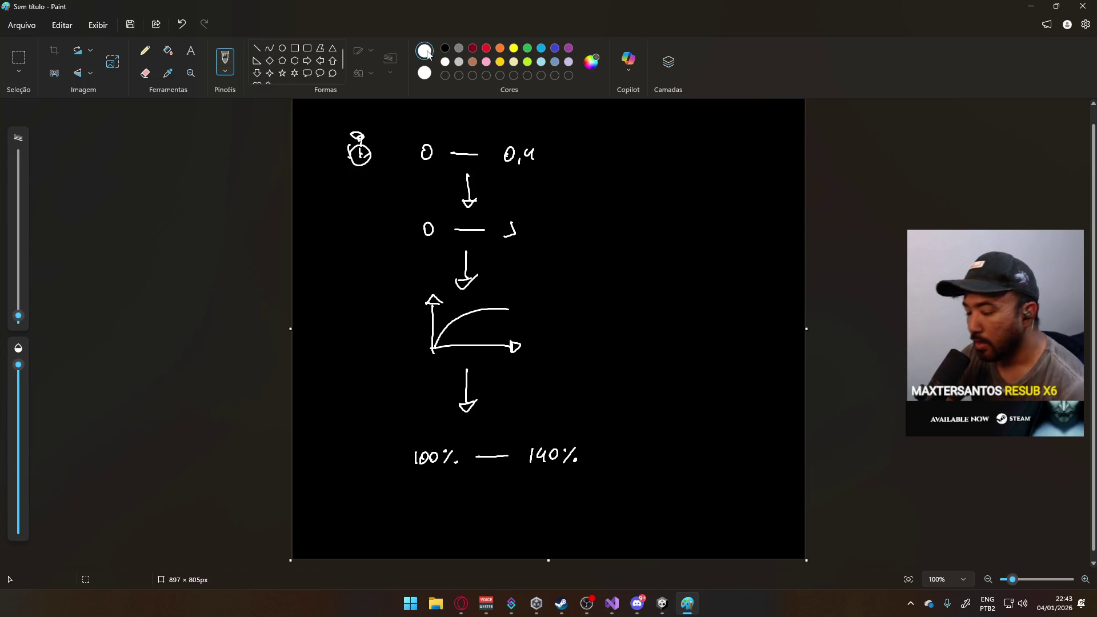
Cross out the 0,4 value, add a final annotation stroke, and return to Unity
left_click_drag(496, 178, 546, 135)
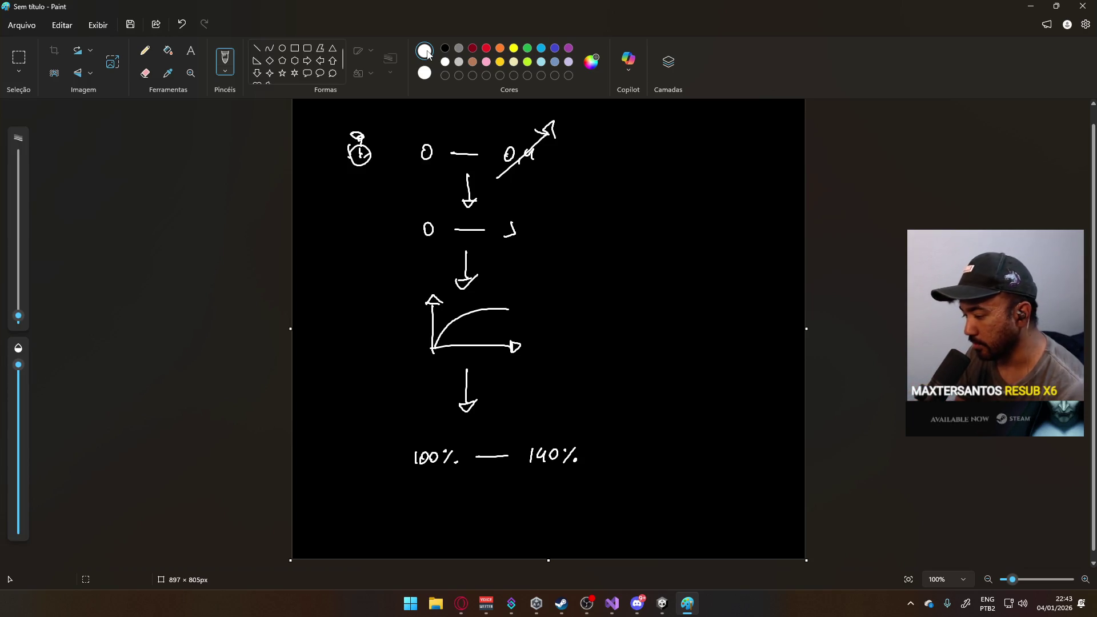
left_click_drag(529, 480, 573, 417)
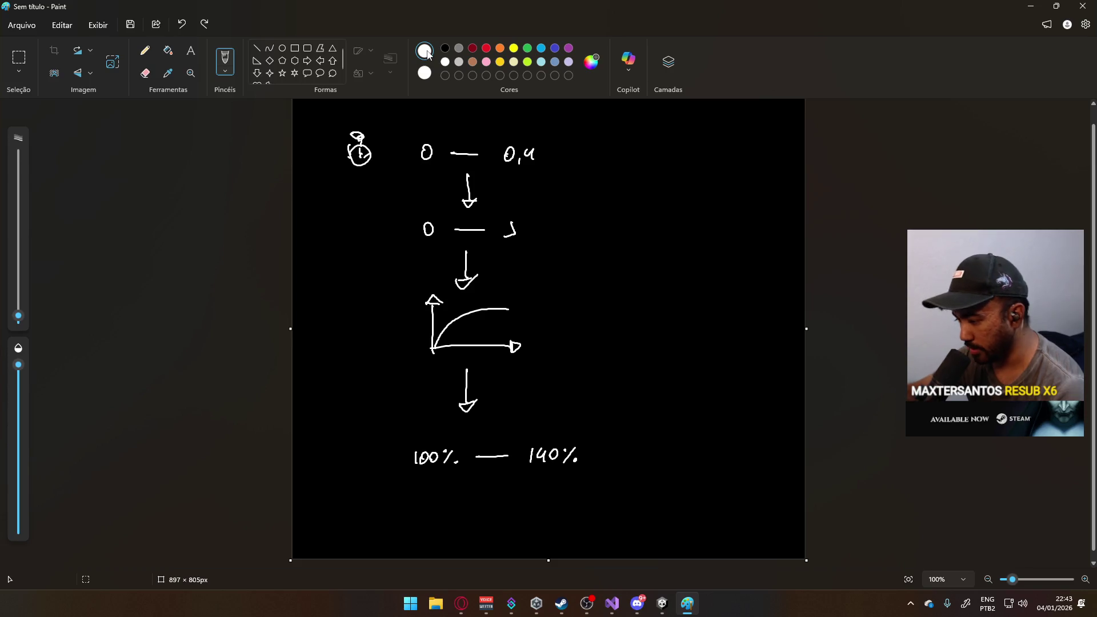
key("alt+Tab")
key("w")
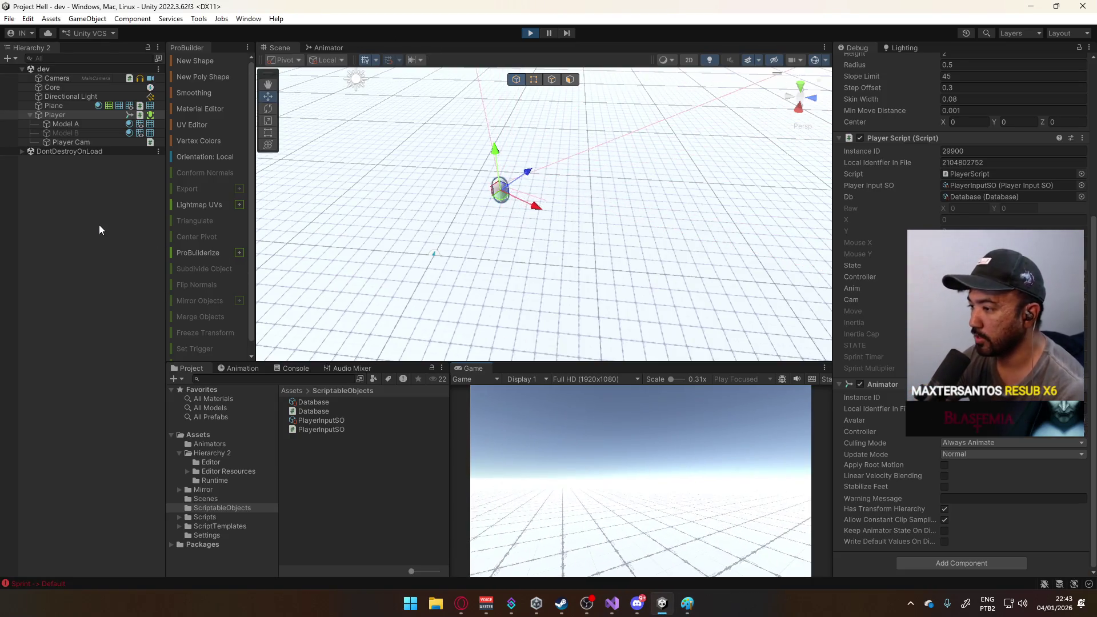
Playtest sprinting in Play mode, then select the Database asset
key("shift")
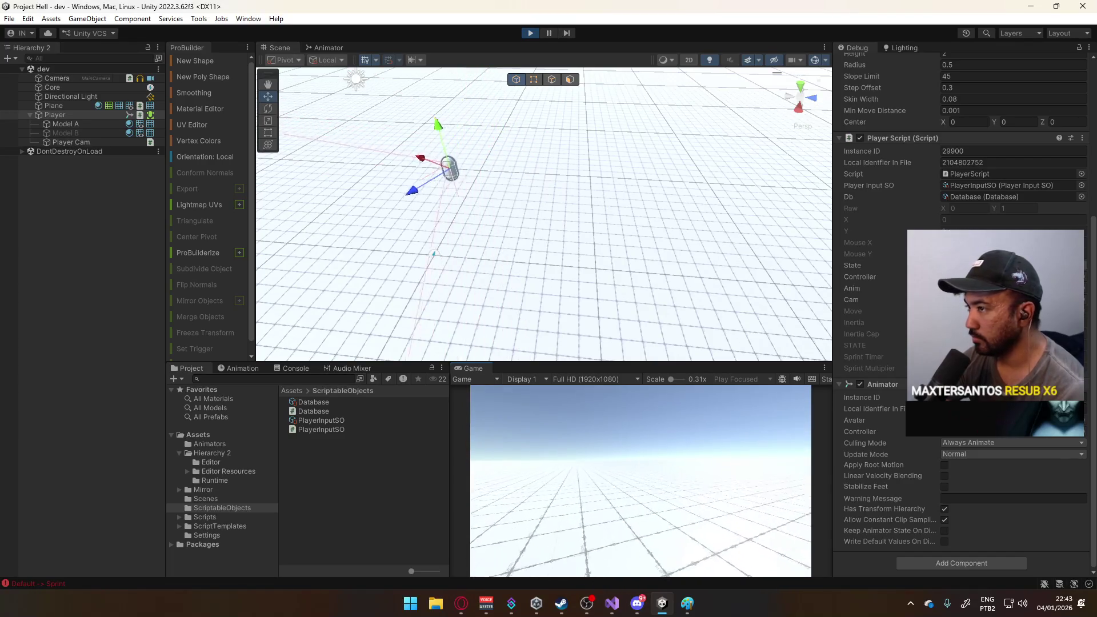
key("w")
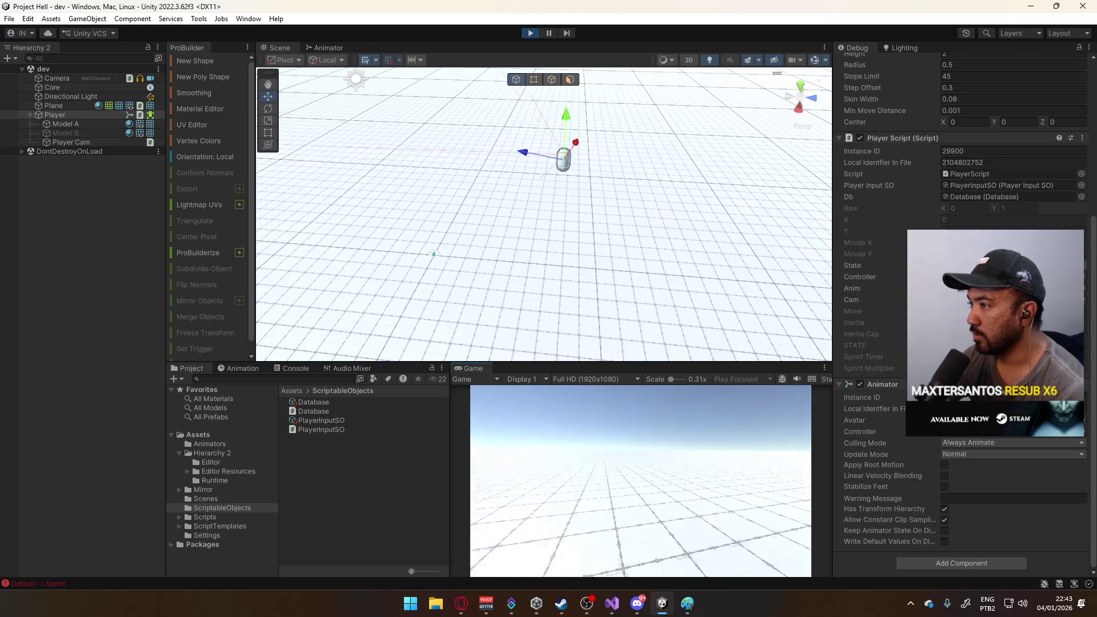
key("super")
left_click(333, 403)
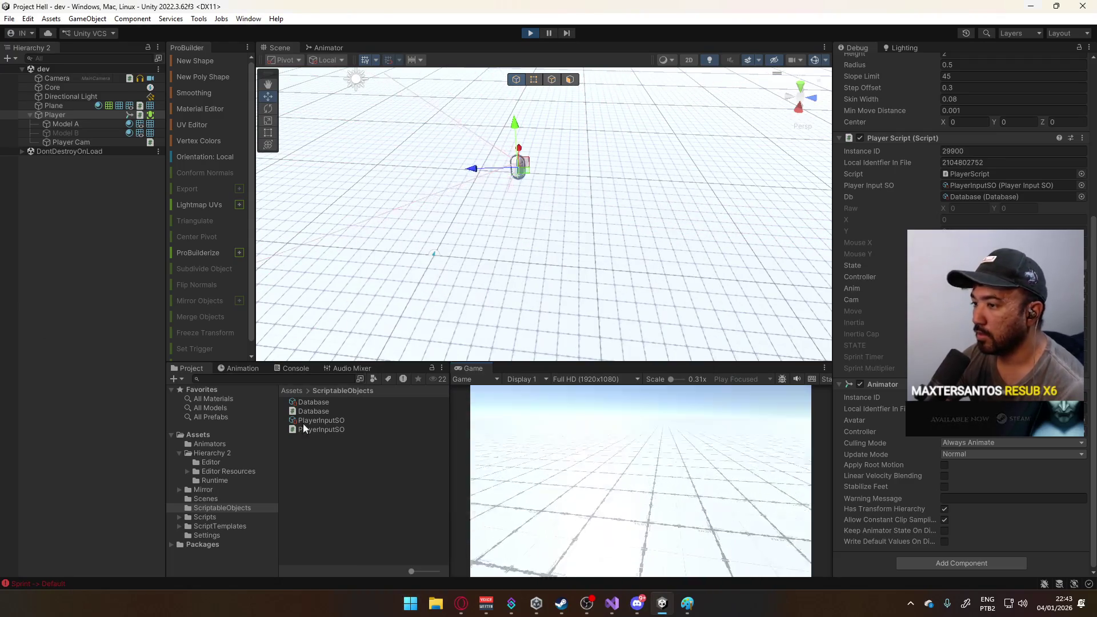
left_click(332, 403)
Set Player Sprint Speed Mult to 2 and retest walking, sprinting and crouching
left_click(962, 215)
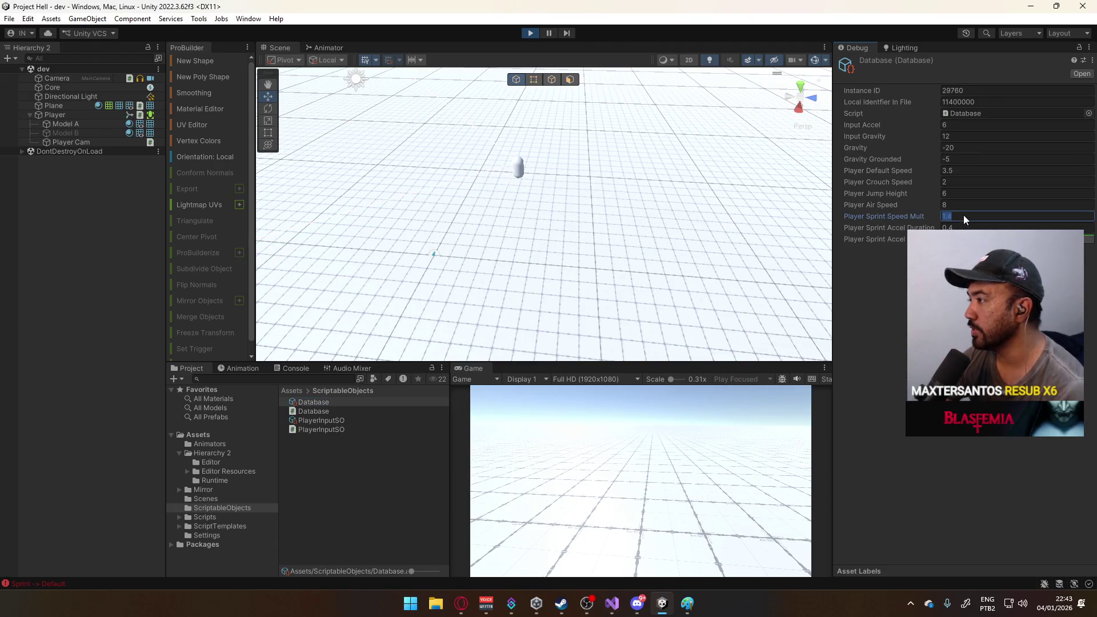
type("2")
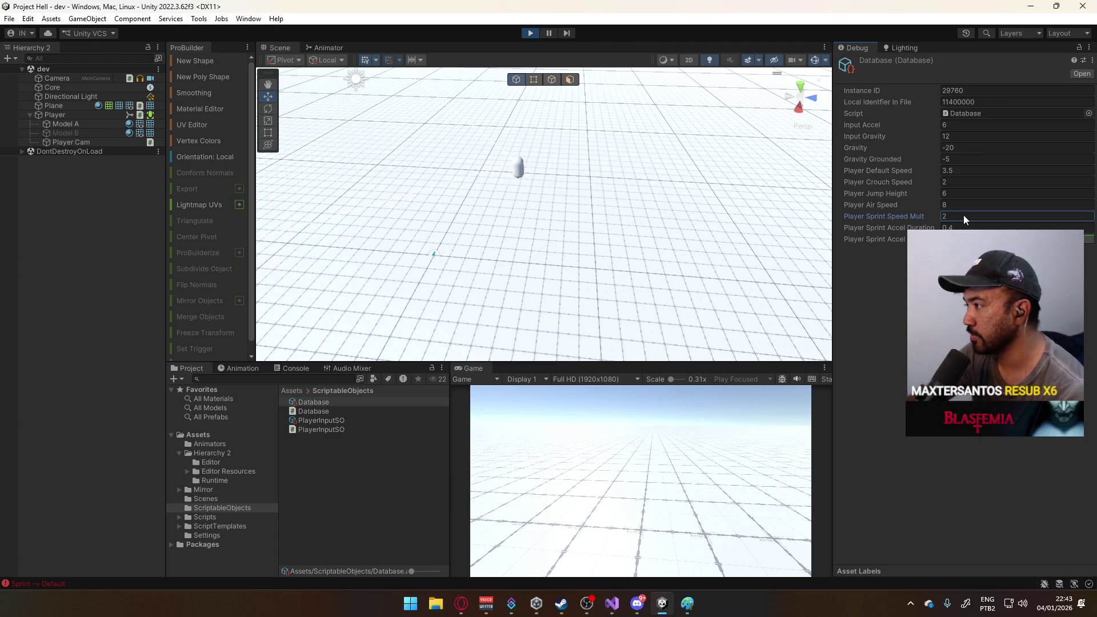
left_click(686, 465)
key("shift+w")
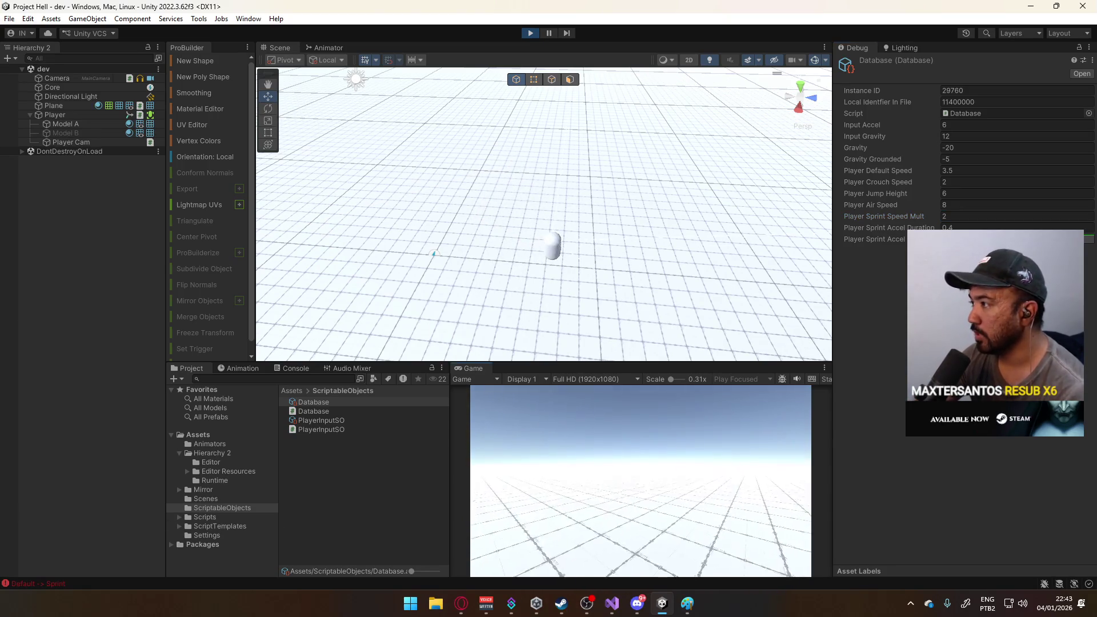
key("super")
left_click(814, 172)
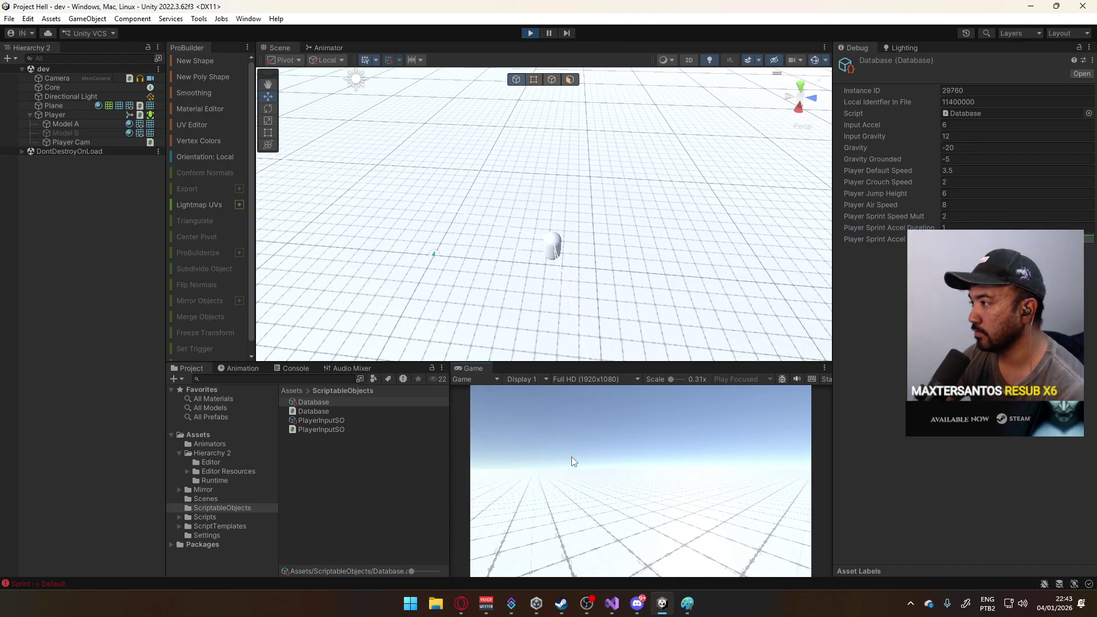
key("w")
key("c")
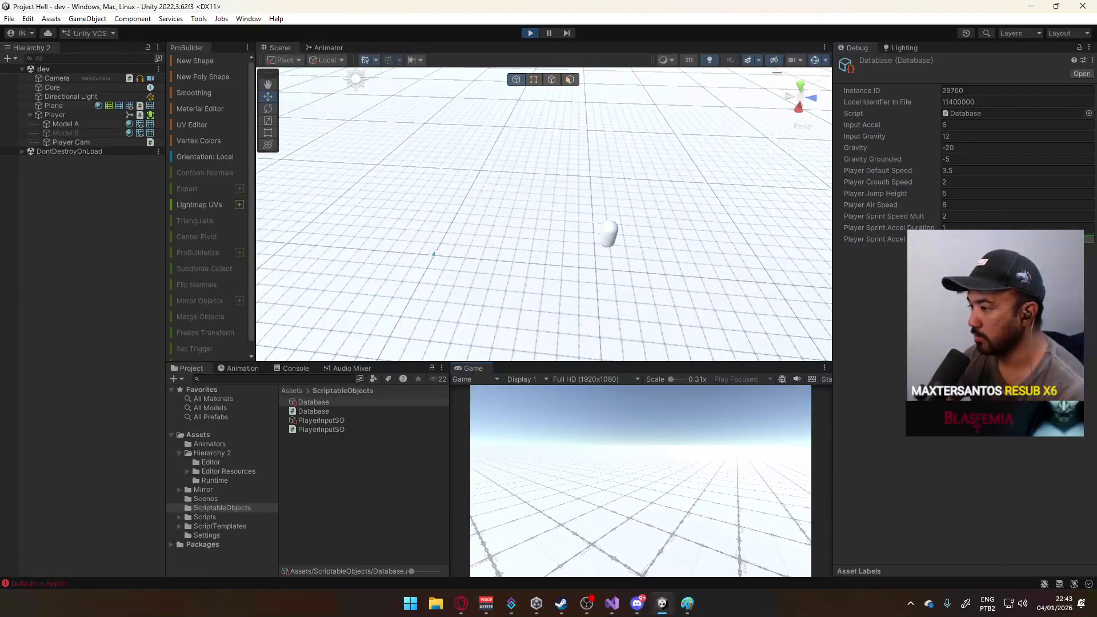
Revert Player Sprint Speed Mult to 1.4 and open the Player Sprint Accel curve
key("super")
key("Escape")
left_click(1088, 239)
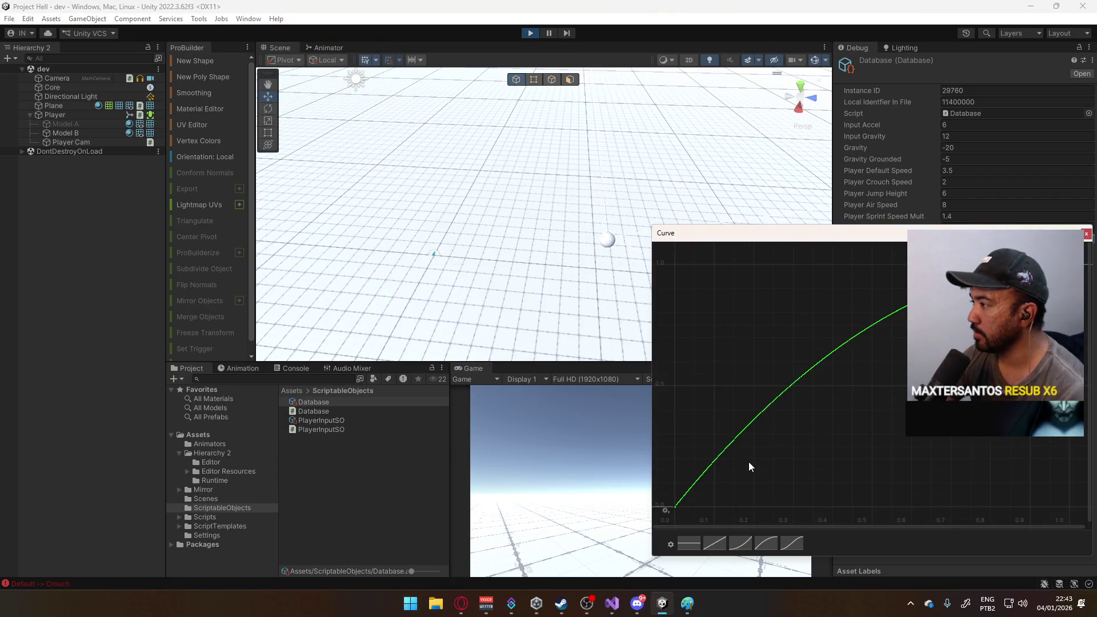
Shape the Player Sprint Accel curve to stay flat, then rise steeply at the end
left_click_drag(690, 489, 780, 505)
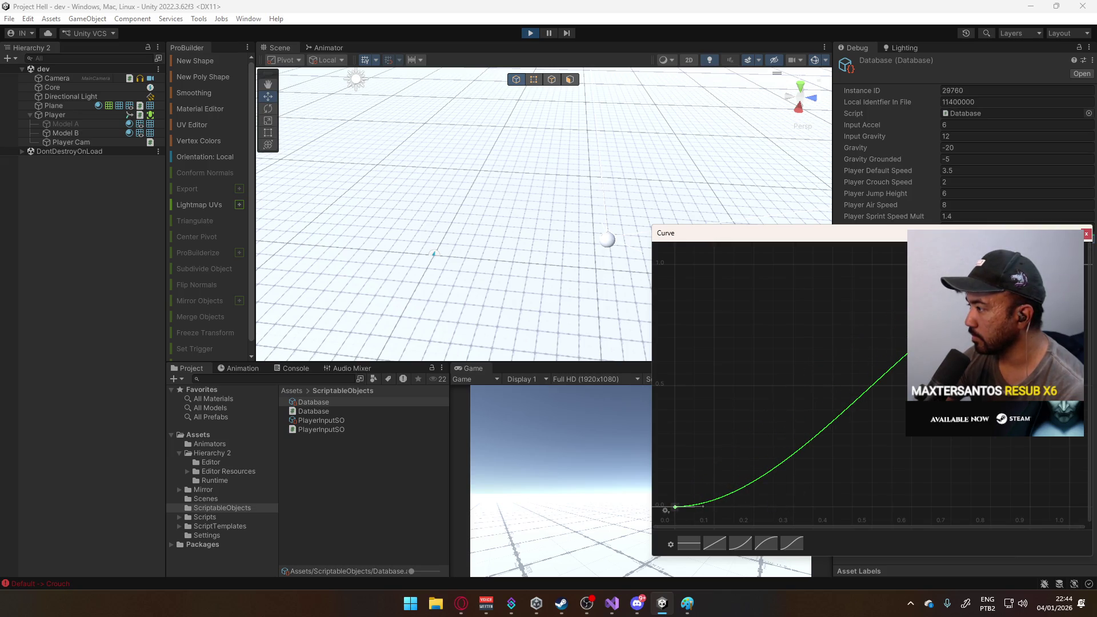
mouse_move(1058, 320)
left_mouse_down()
mouse_move(1072, 441)
mouse_move(1068, 423)
mouse_move(1024, 463)
left_mouse_up()
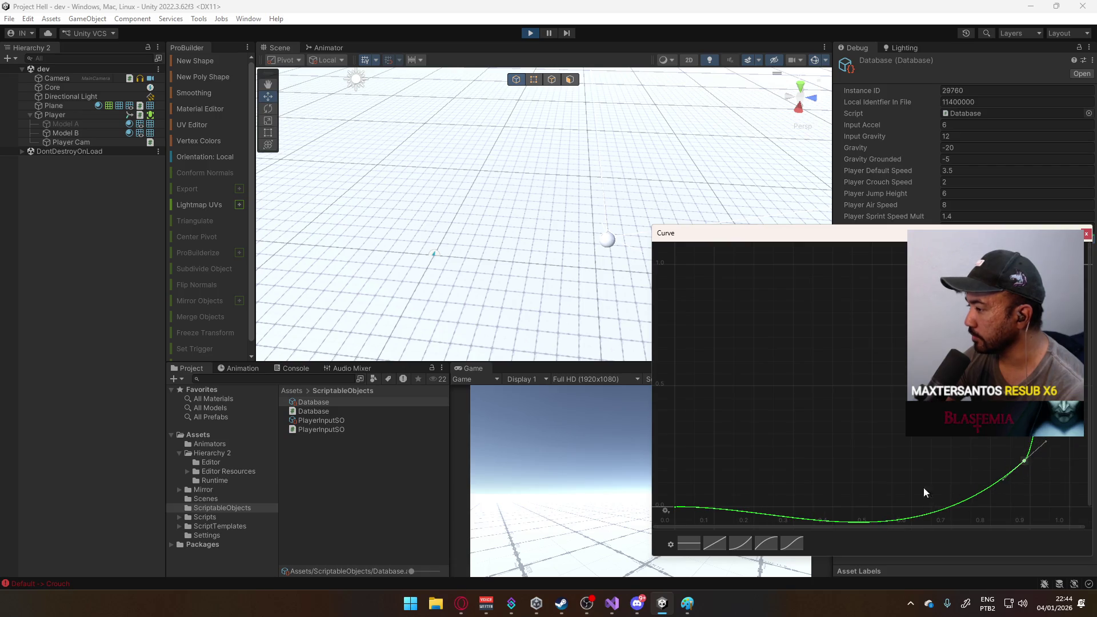
left_click(676, 510)
left_click(1024, 462)
left_click_drag(1005, 476, 995, 471)
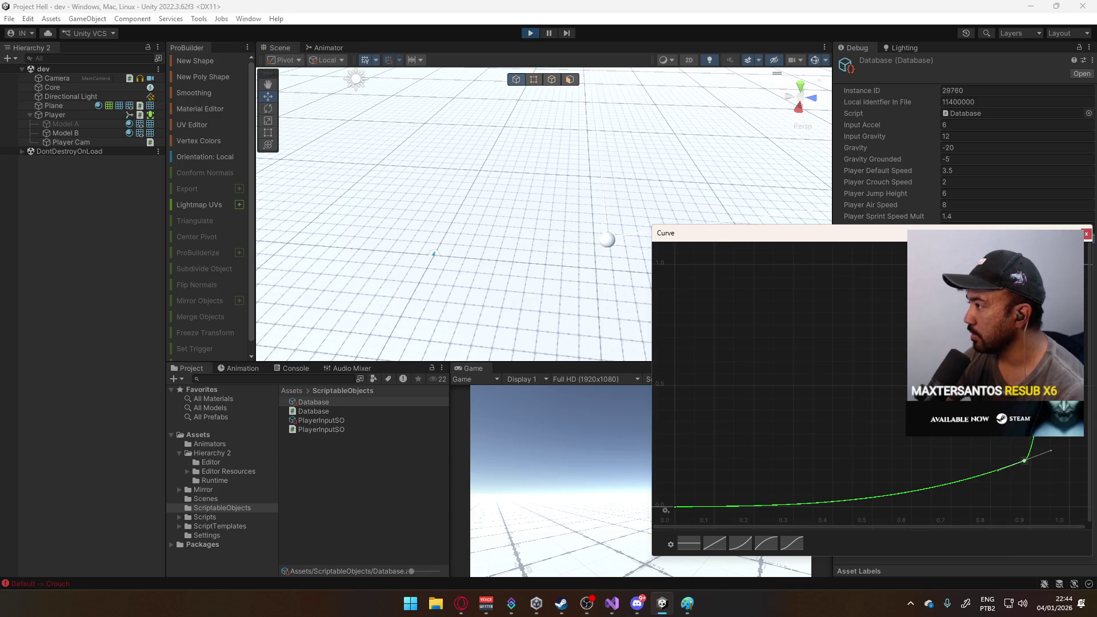
key("Escape")
key("shift+w")
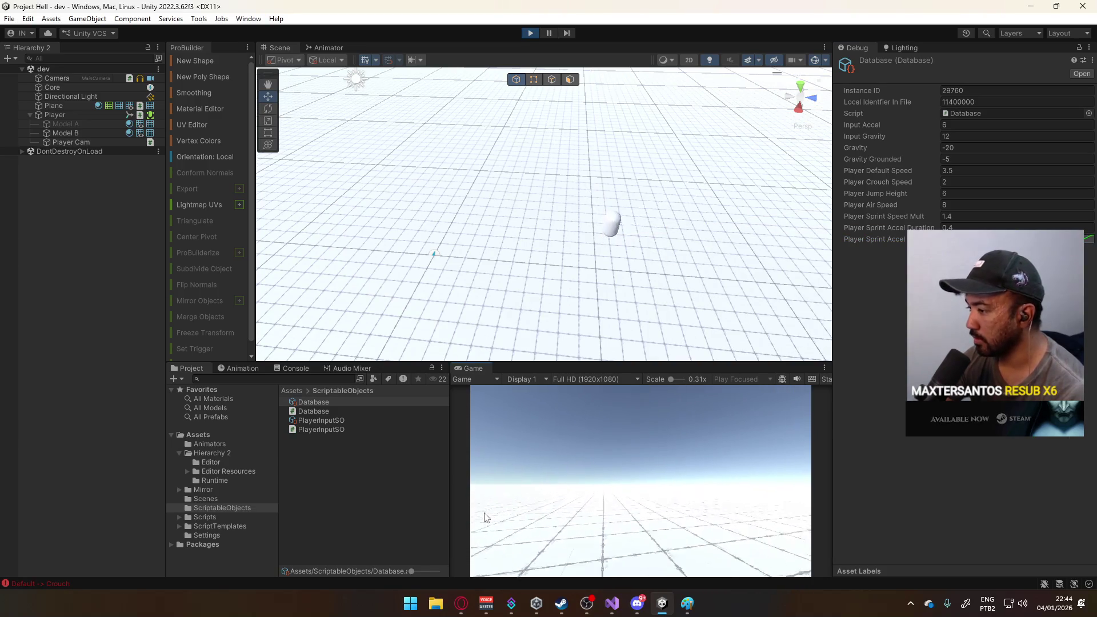
Try sprinting, then set Player Sprint Speed Mult to 5 and Sprint Accel Duration to 2
key("shift+w")
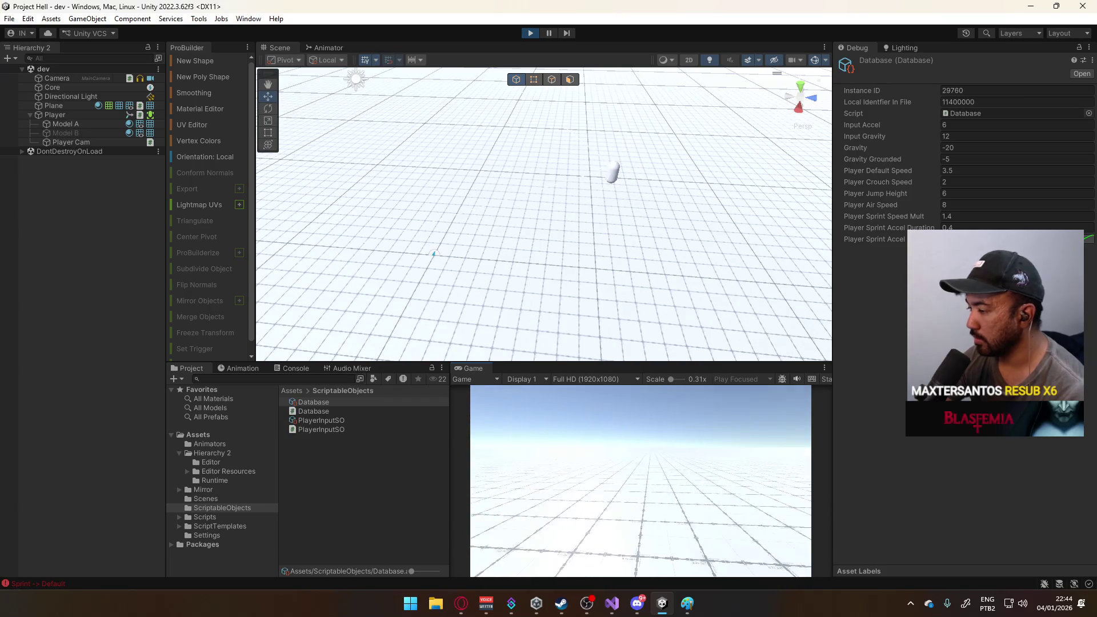
key("w")
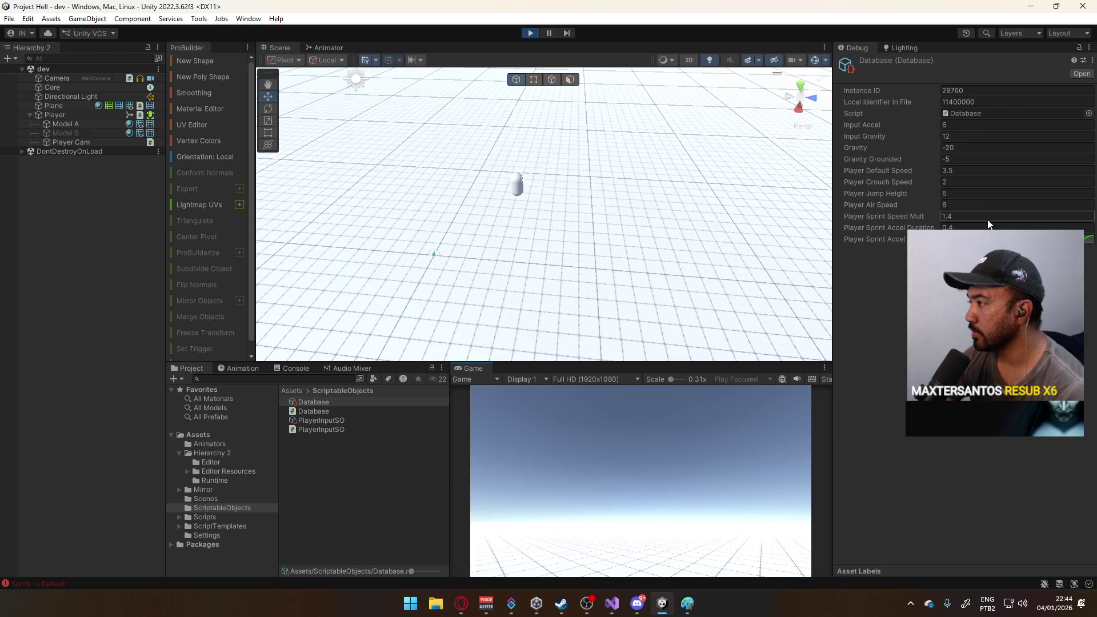
left_click(971, 228)
type("1")
key("shift+Tab")
type("5")
key("Tab")
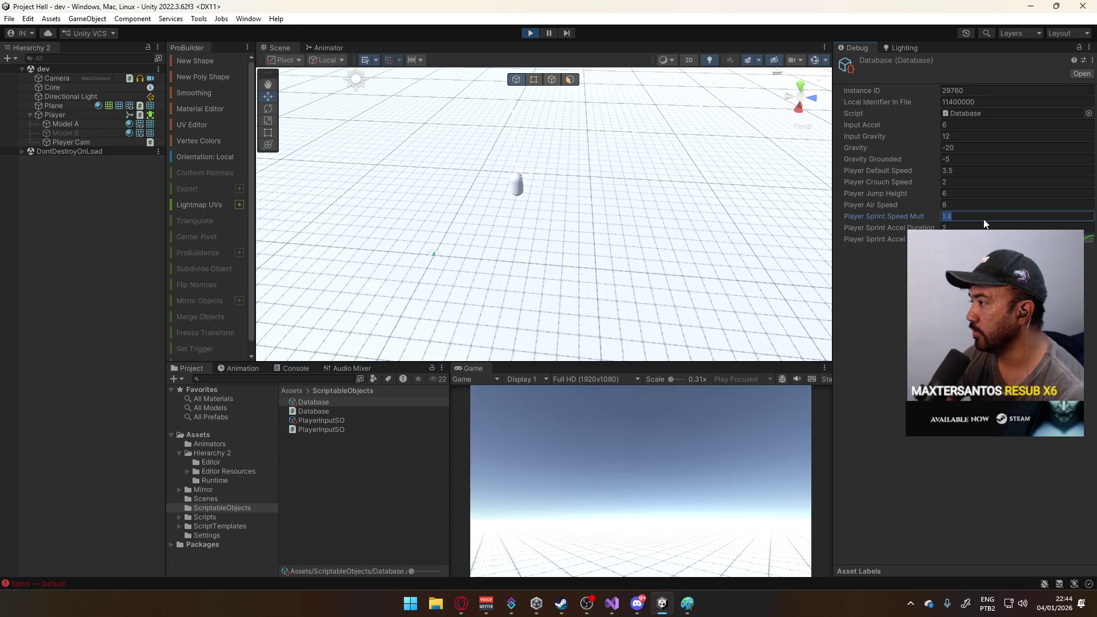
type("2")
Playtest sprinting across the scene with the new sprint values
left_click(673, 441)
key("w")
key("shift")
key("w")
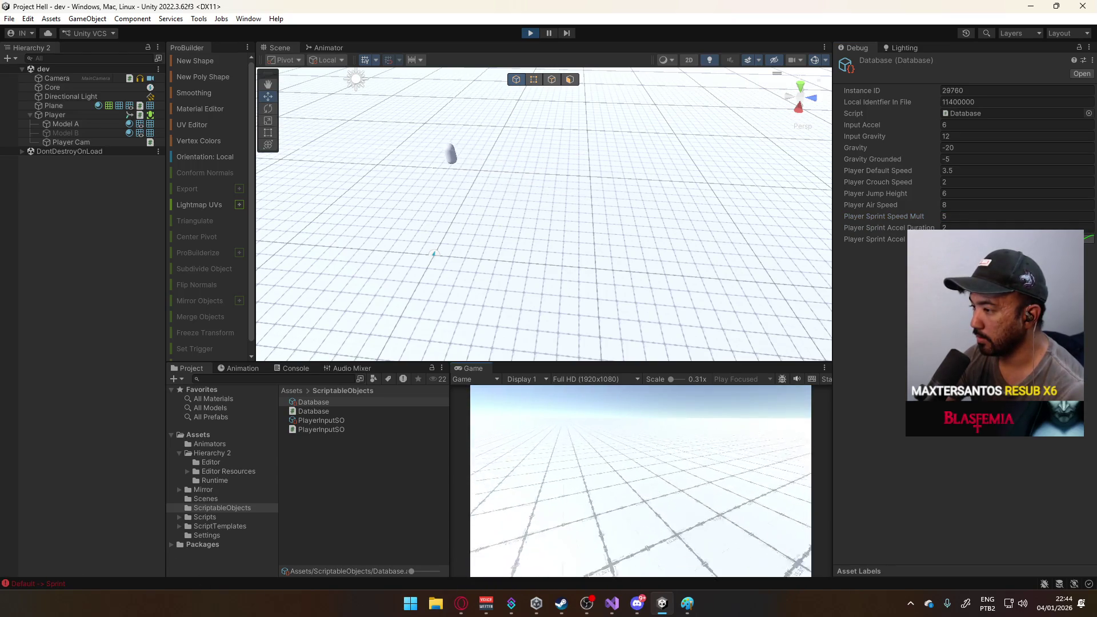
key("w")
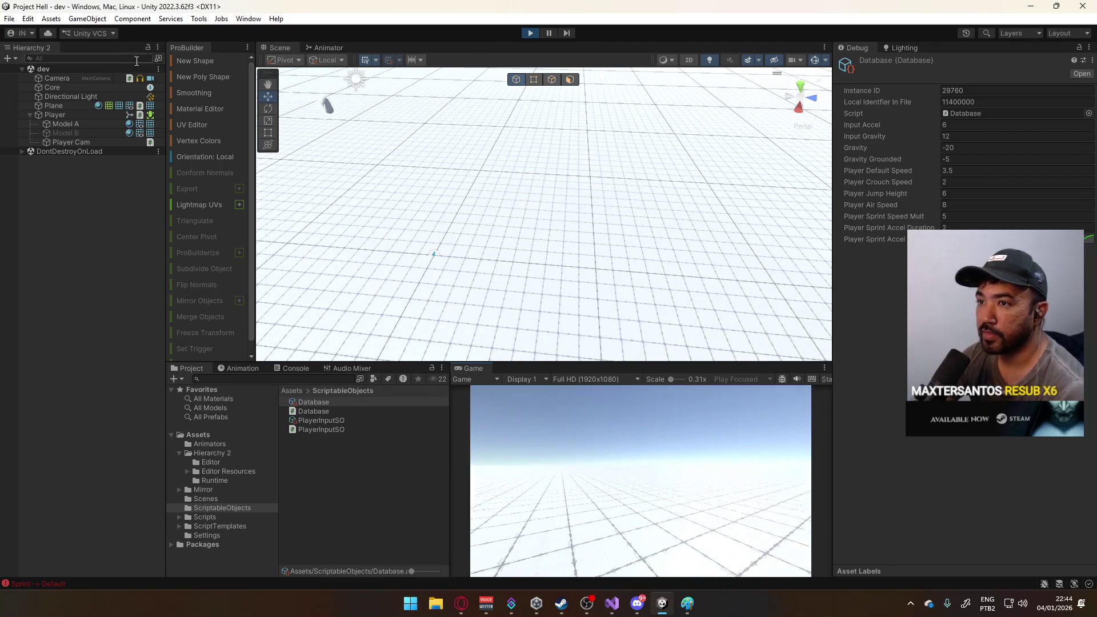
Inspect the Player object's components, then resume moving in the running game
left_click(85, 114)
scroll(971, 171, "down", 5)
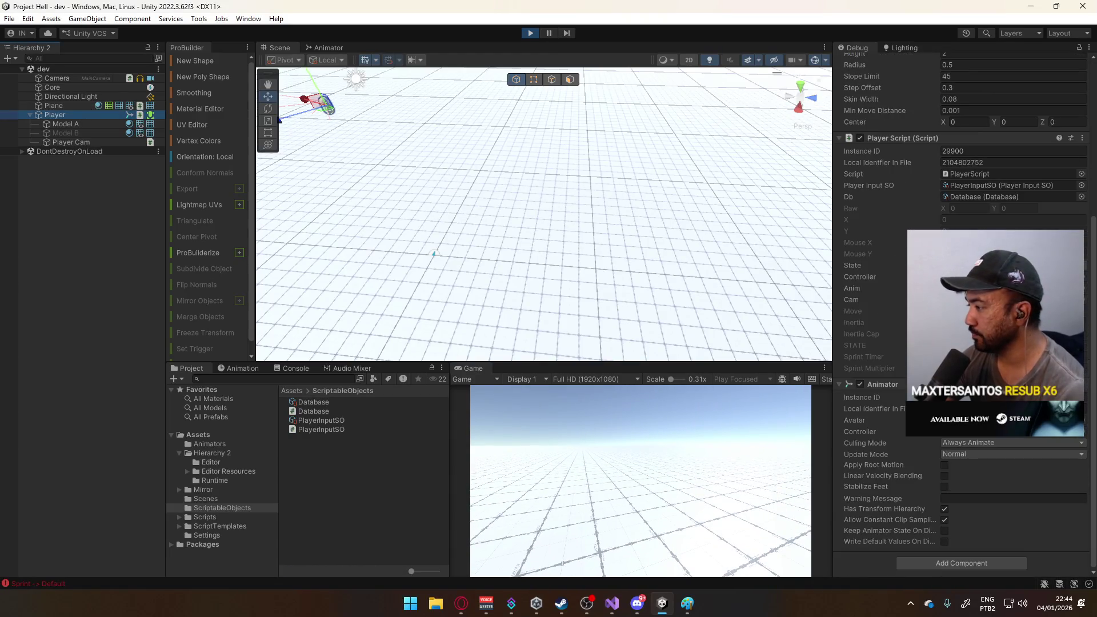
left_click(533, 501)
key("w")
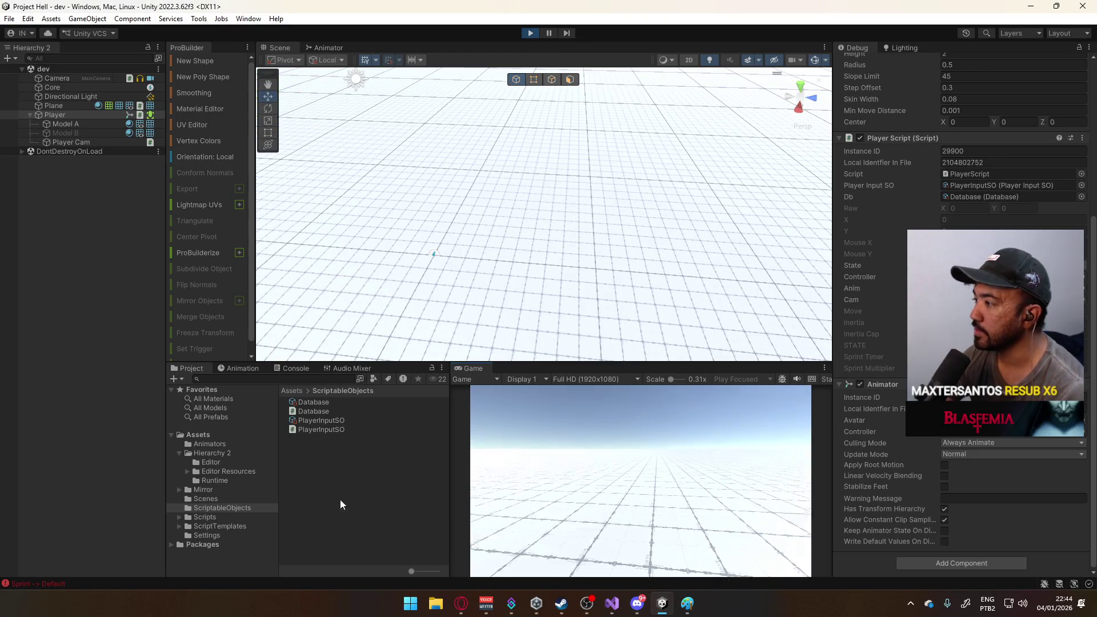
key("super")
left_click(292, 423)
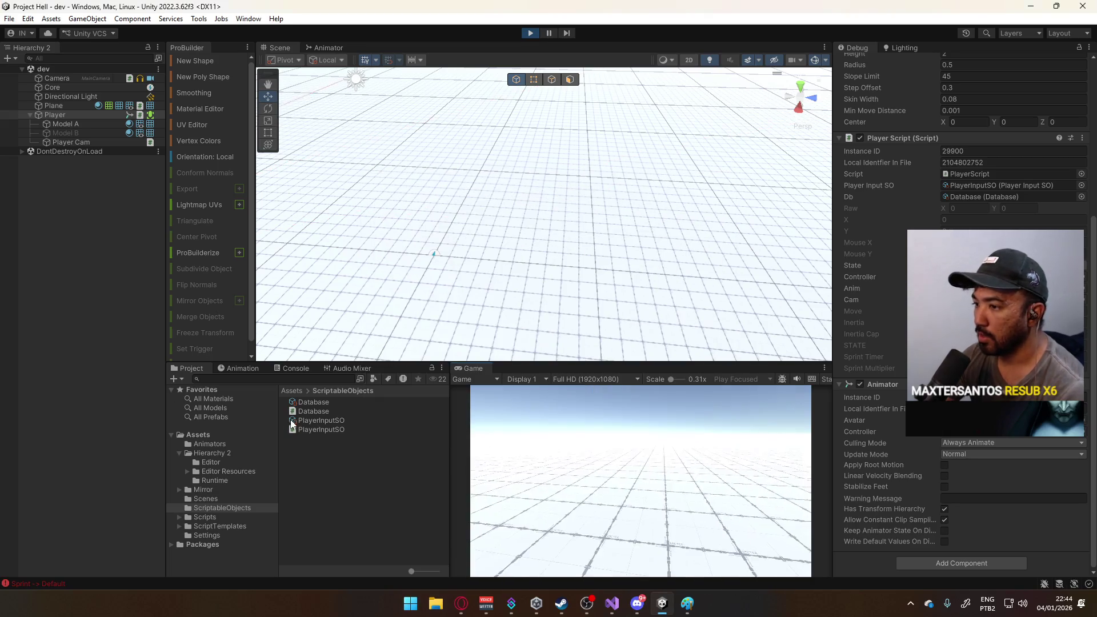
On the Database's Player Sprint Accel curve, compare the ease-in and linear presets and settle on ease-out
left_click(329, 402)
left_click(1017, 239)
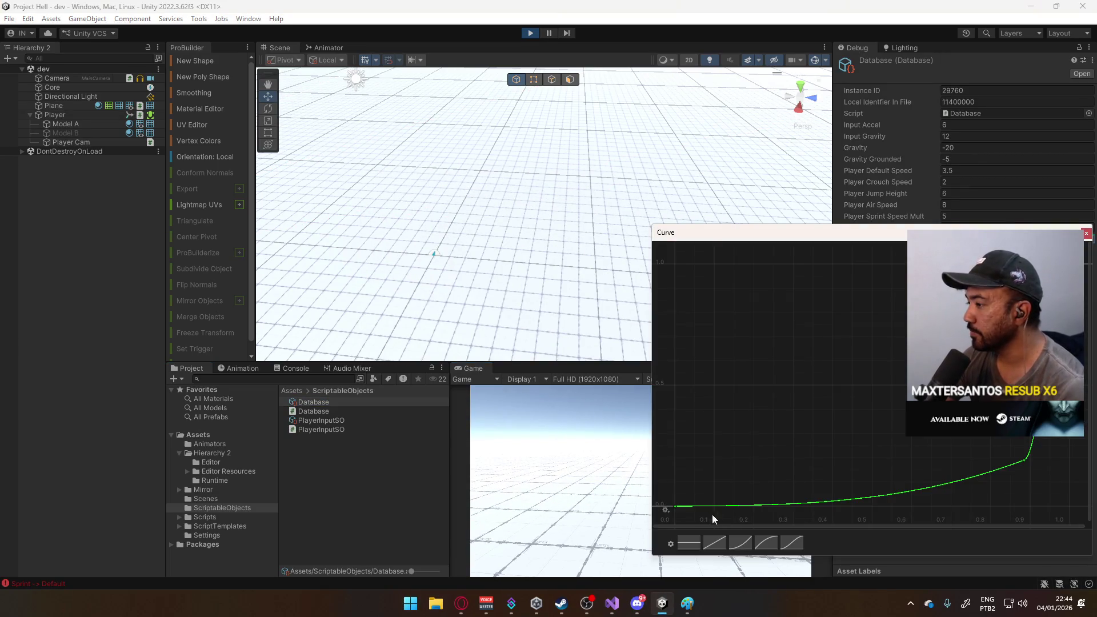
left_click(759, 543)
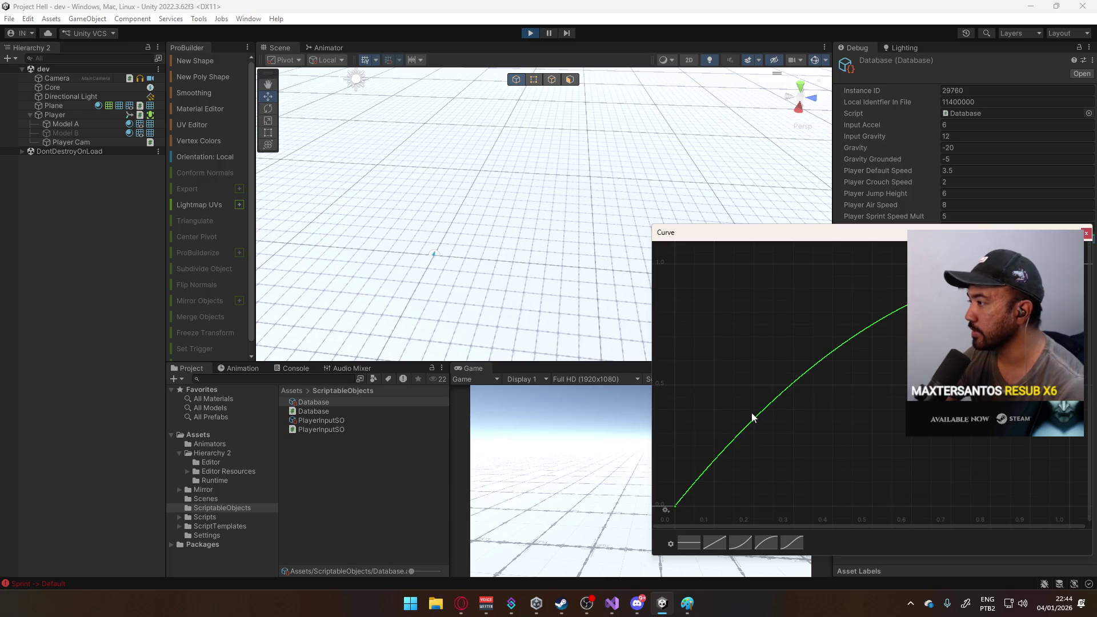
left_click(766, 542)
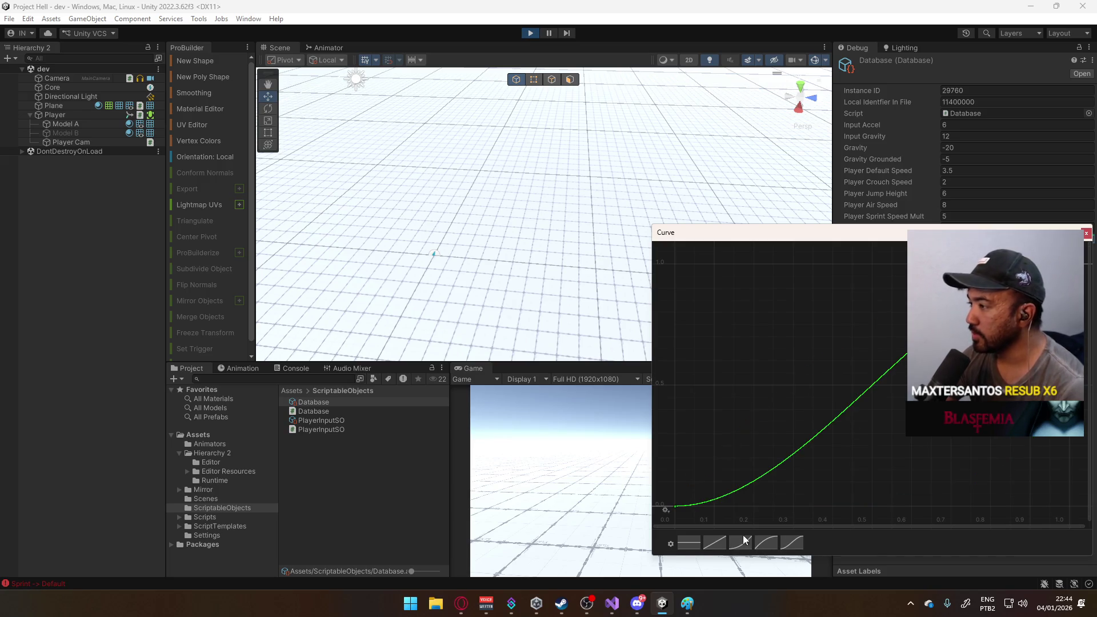
left_click(762, 540)
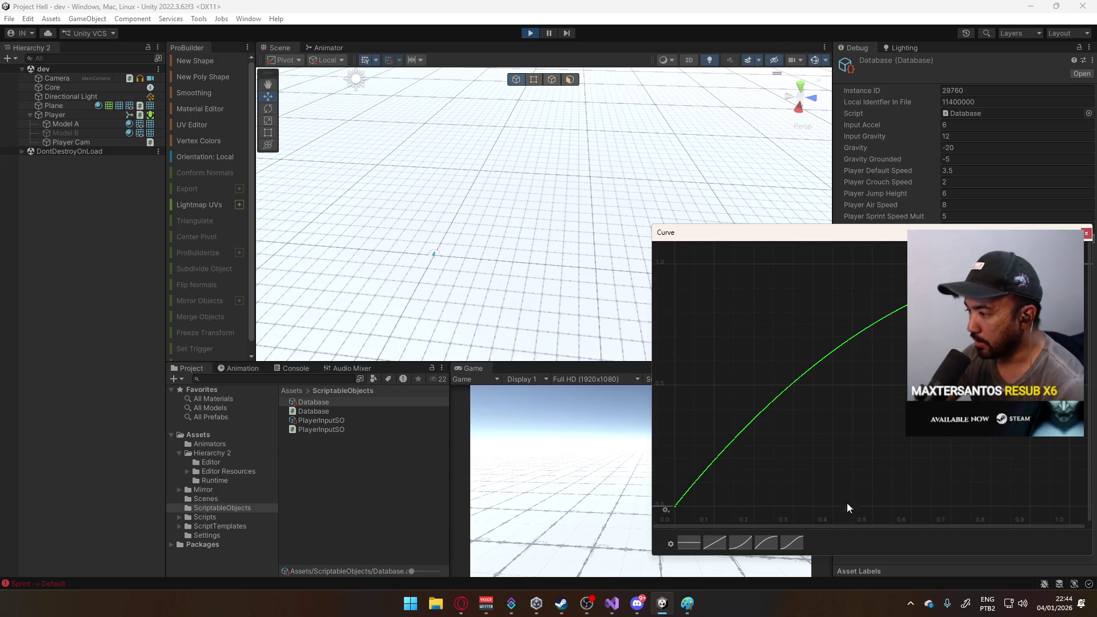
left_click(719, 547)
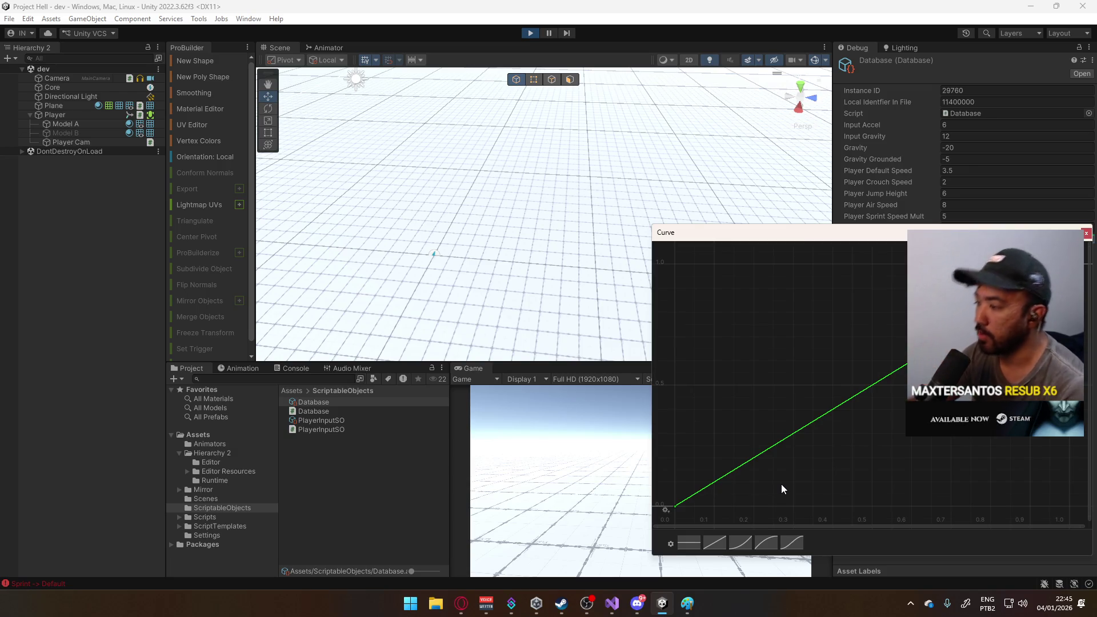
left_click(766, 542)
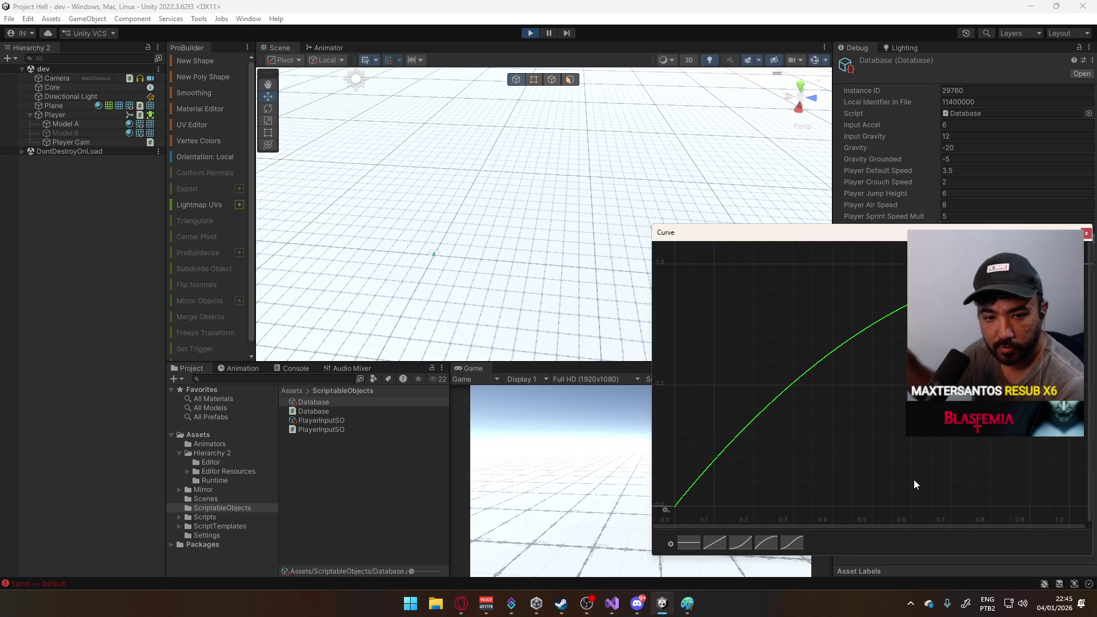
left_click(1085, 234)
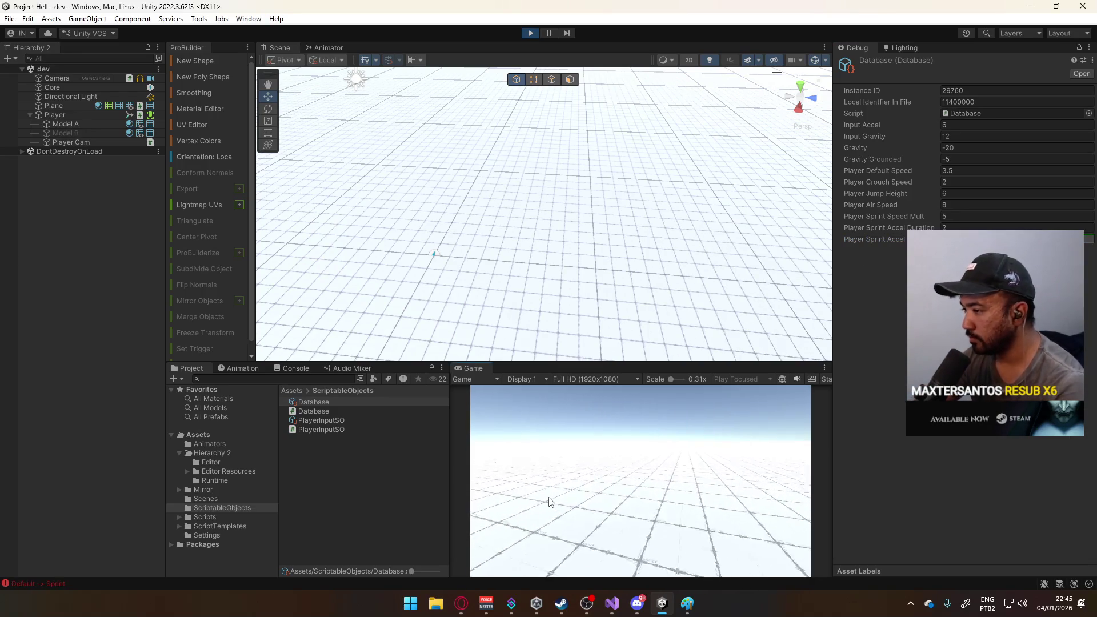
Set Player Sprint Speed Mult to 1.4 and Player Sprint Accel Duration to 0.4
left_click(992, 216)
type("1.4")
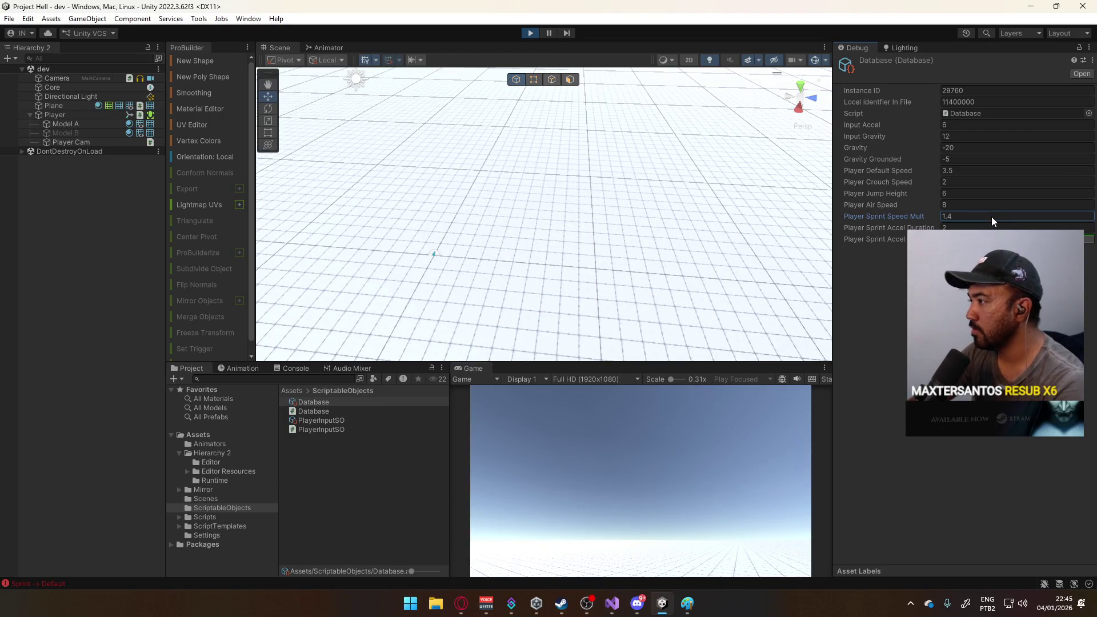
key("Tab")
type("4")
key("BackSpace")
type("0.4")
Sprint-test the player in the running game with these values
left_click(695, 496)
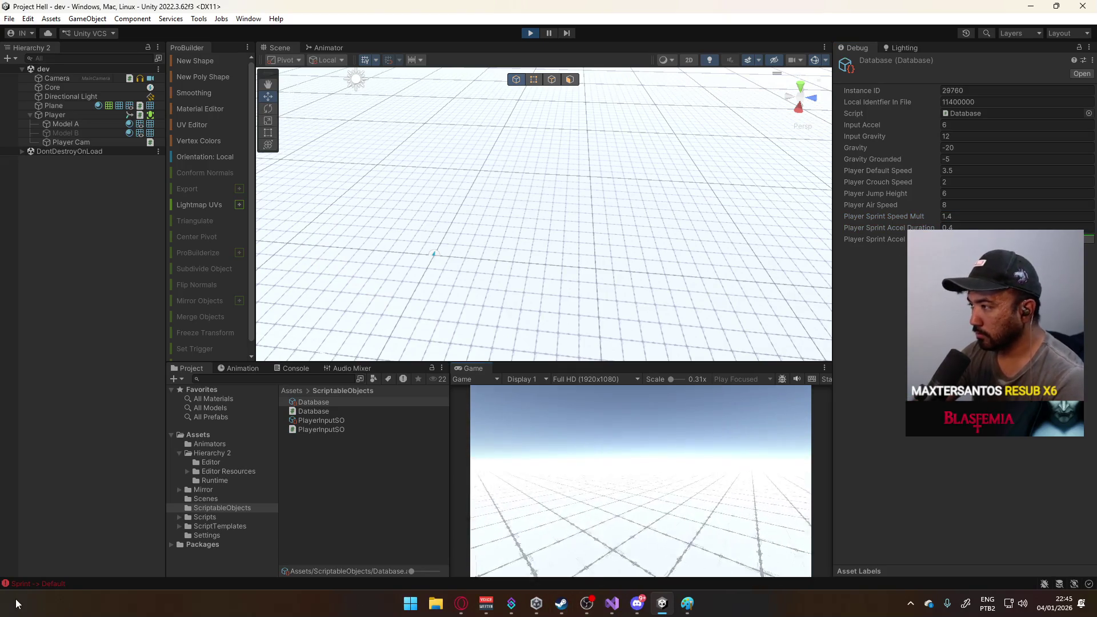
left_click(570, 504)
key("shift+w")
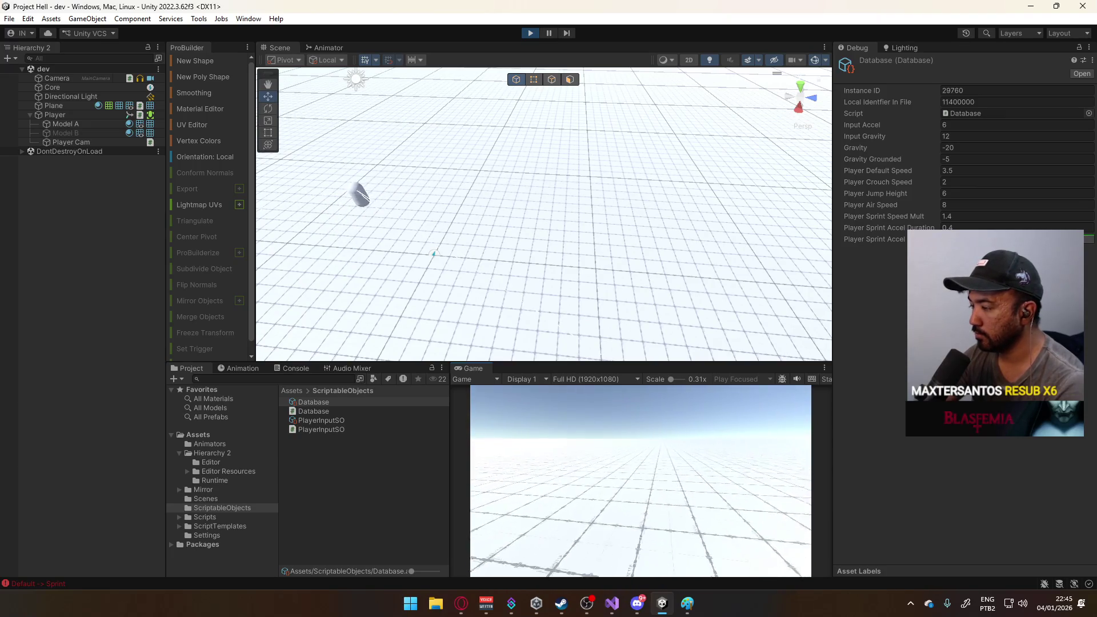
key("shift")
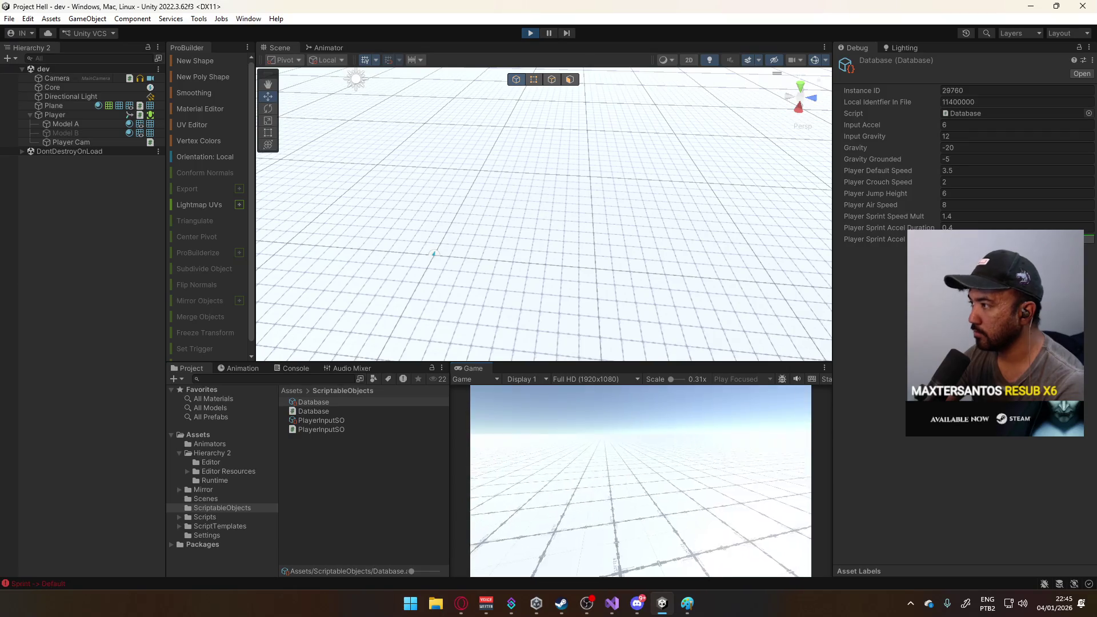
key("super")
Change Player Sprint Speed Mult to 1.6 and test the sprint again
left_click(948, 216)
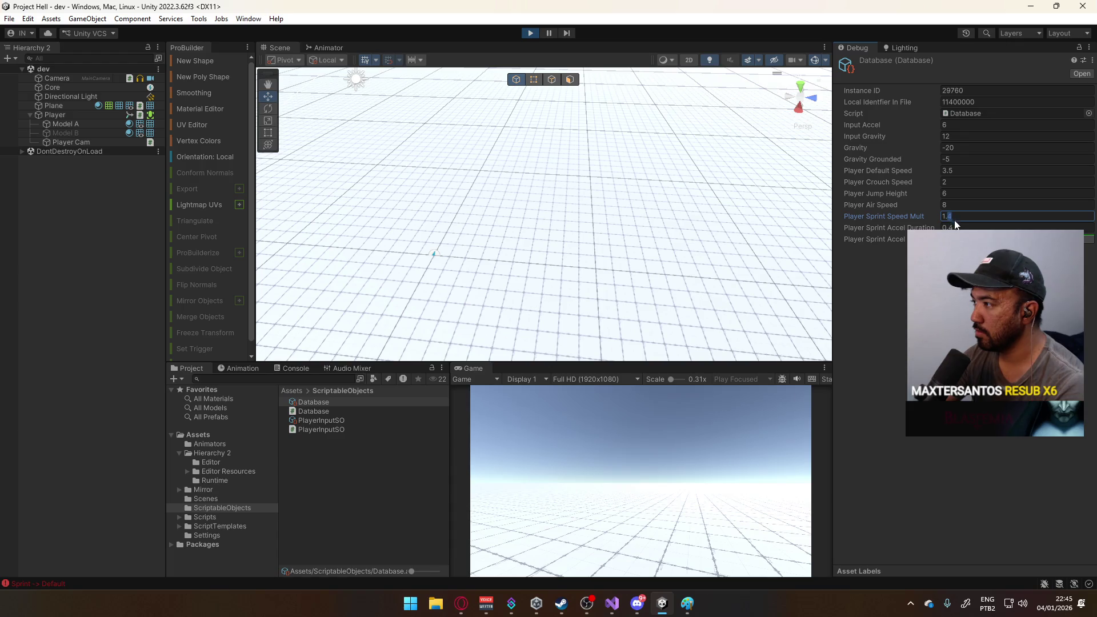
key("Tab")
left_click(961, 217)
type("1.6")
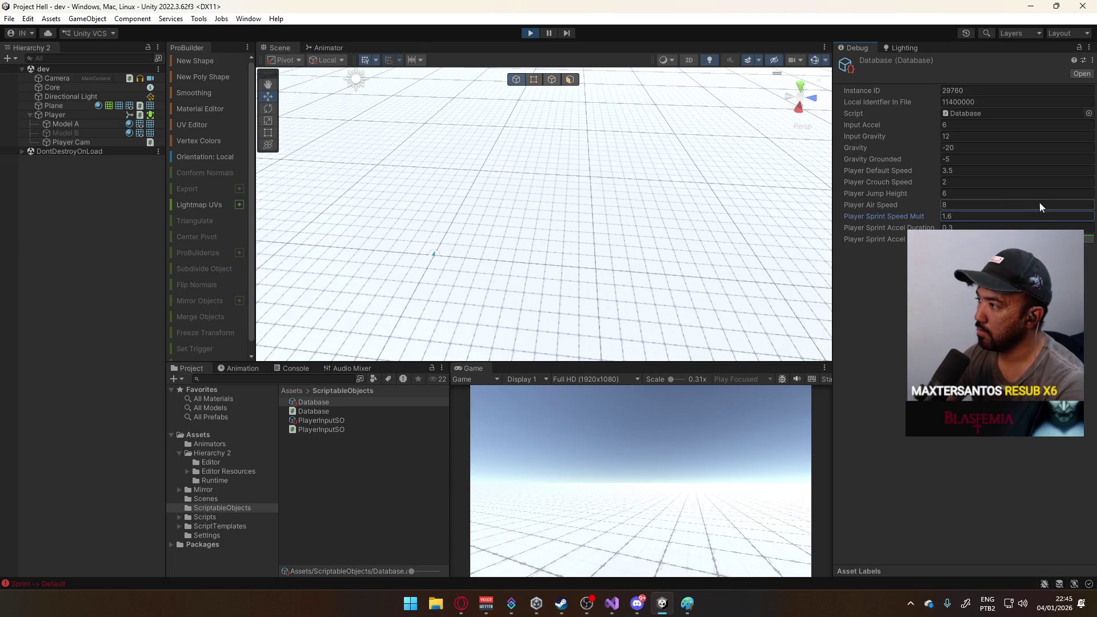
left_click(636, 502)
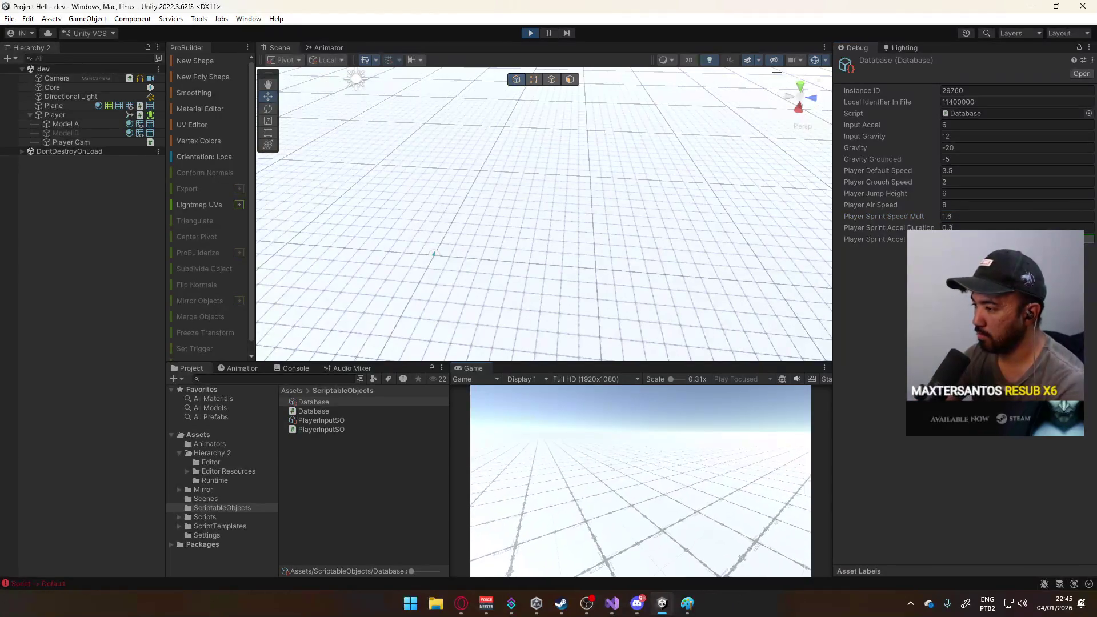
key("w")
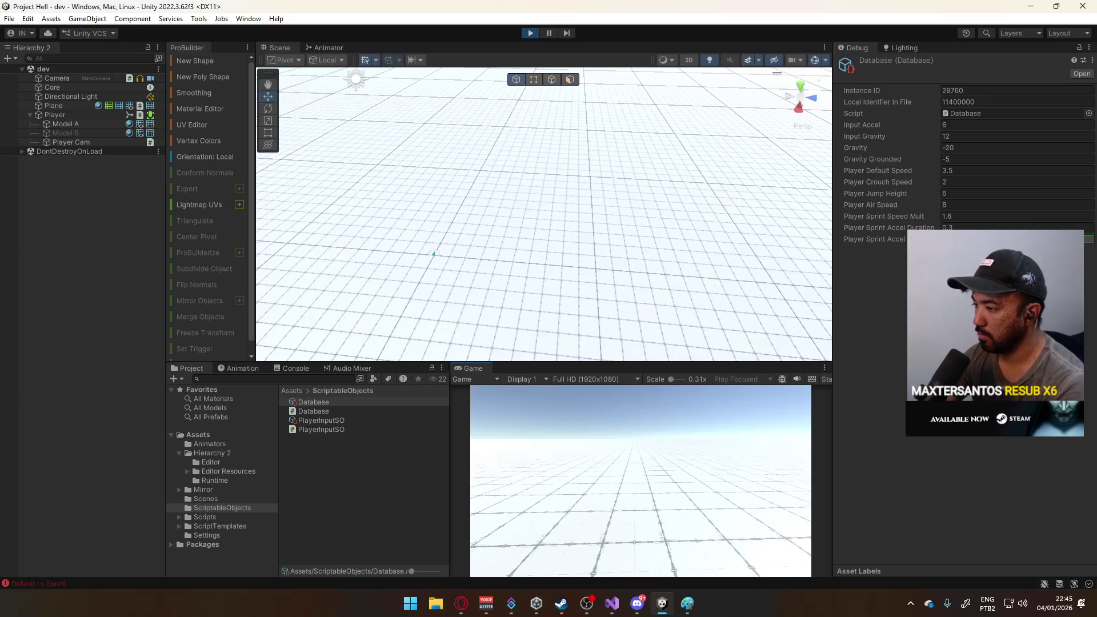
Try Player Sprint Speed Mult at 2, then at 1.8
key("super")
left_click(971, 228)
left_click(970, 216)
type("2")
key("Return")
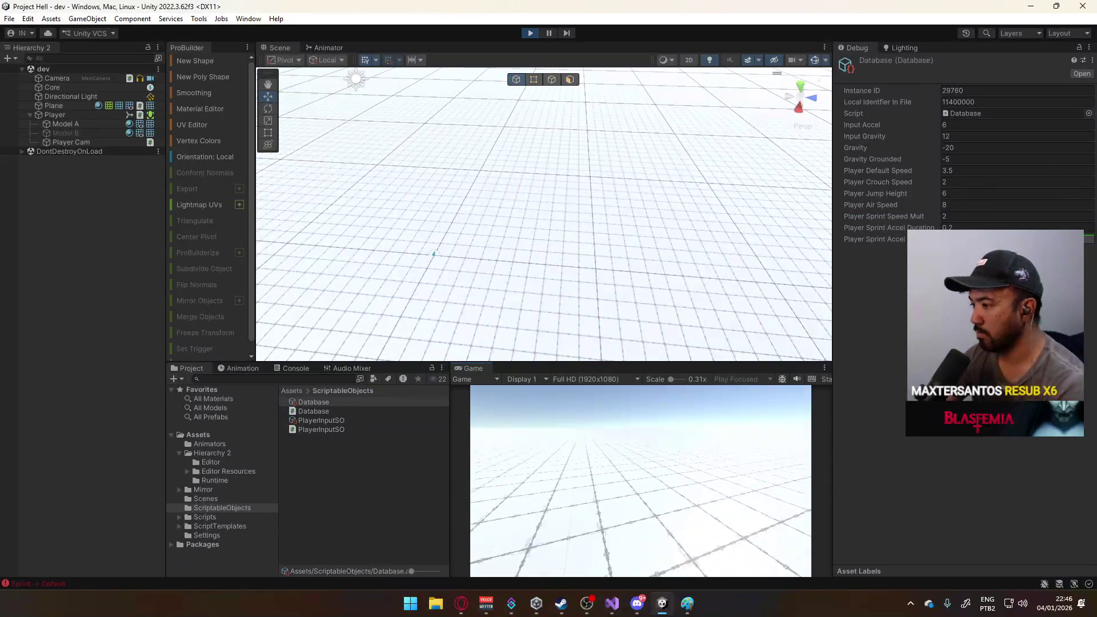
key("super")
left_click(948, 216)
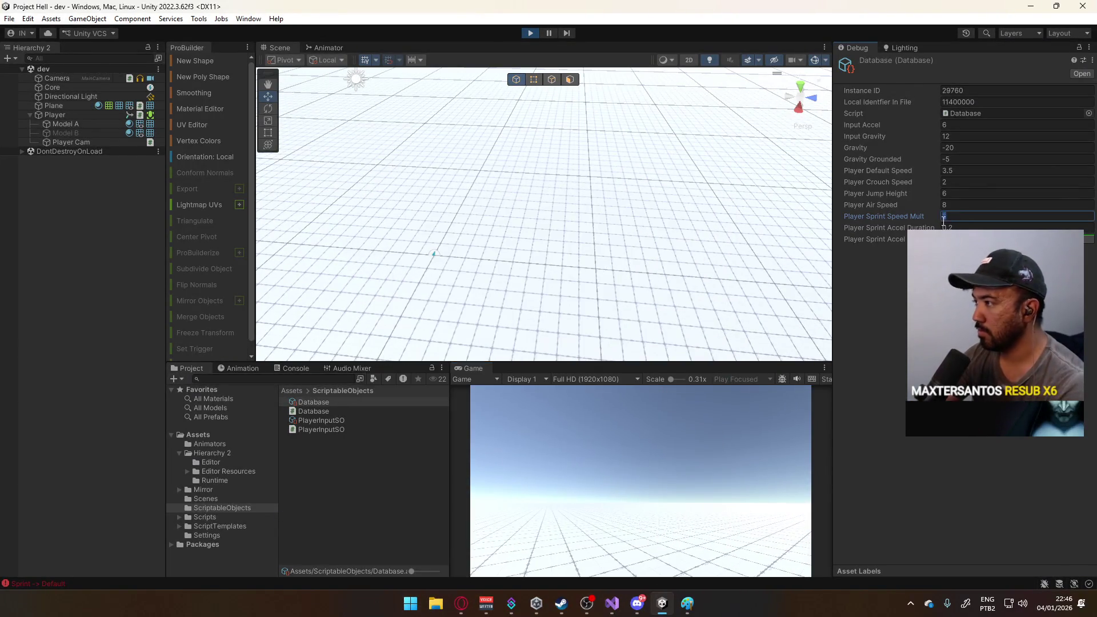
type("1.")
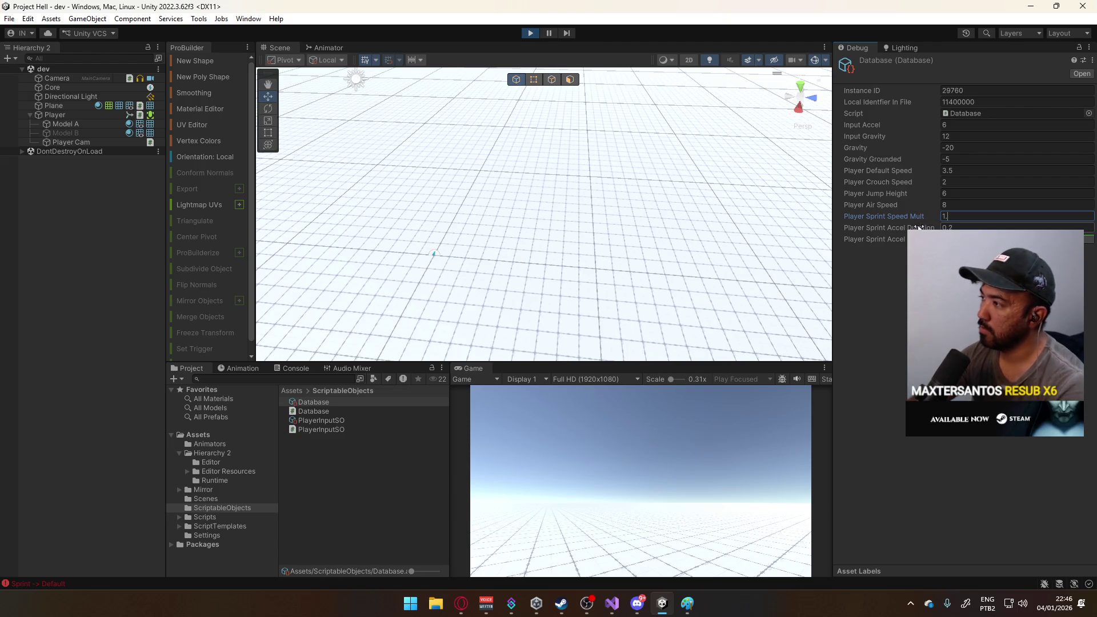
type("8")
key("Return")
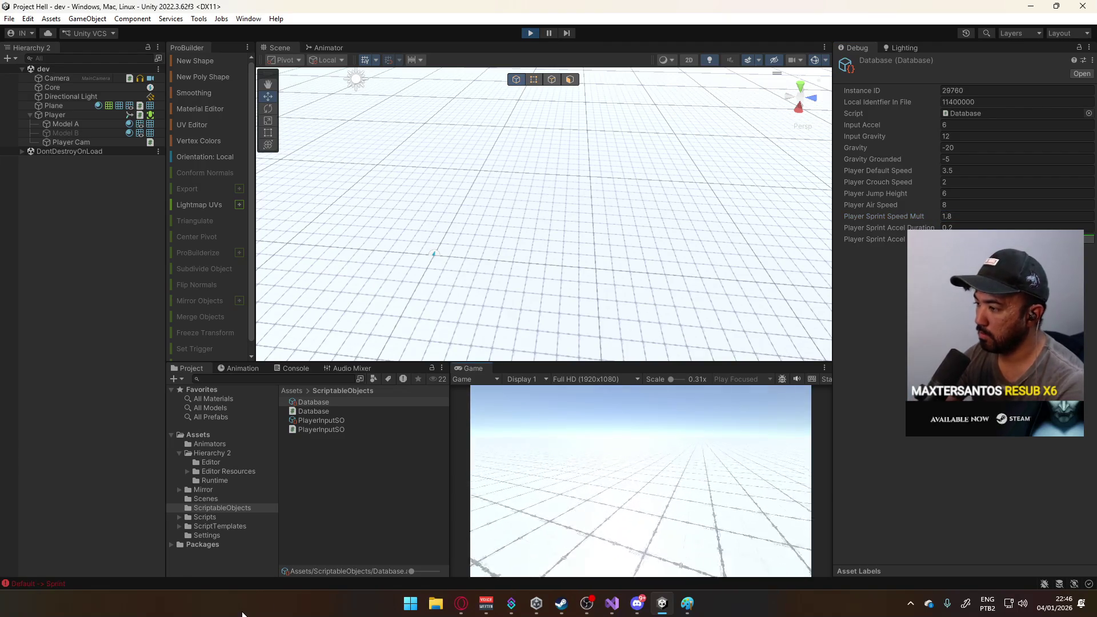
Lower Player Sprint Speed Mult back to 1.6
key("super")
left_click(947, 216)
left_click(961, 217)
key("BackSpace")
type("6")
key("Return")
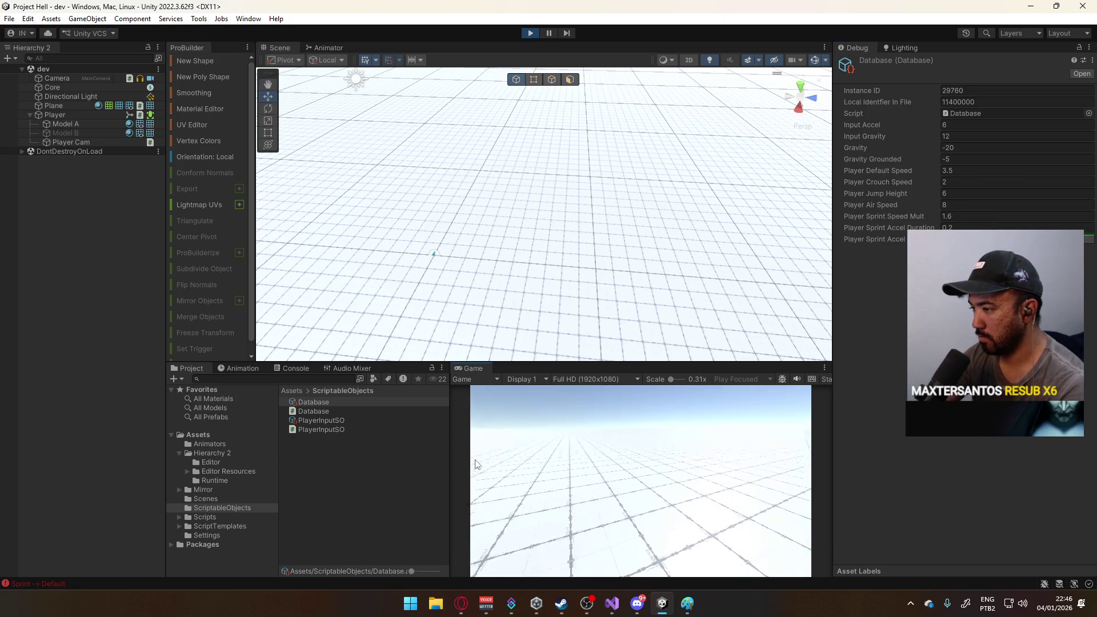
Settle Player Sprint Speed Mult at 1.5, sprint-test it, and stop play mode
key("super")
left_click(974, 217)
type("1.5")
key("Return")
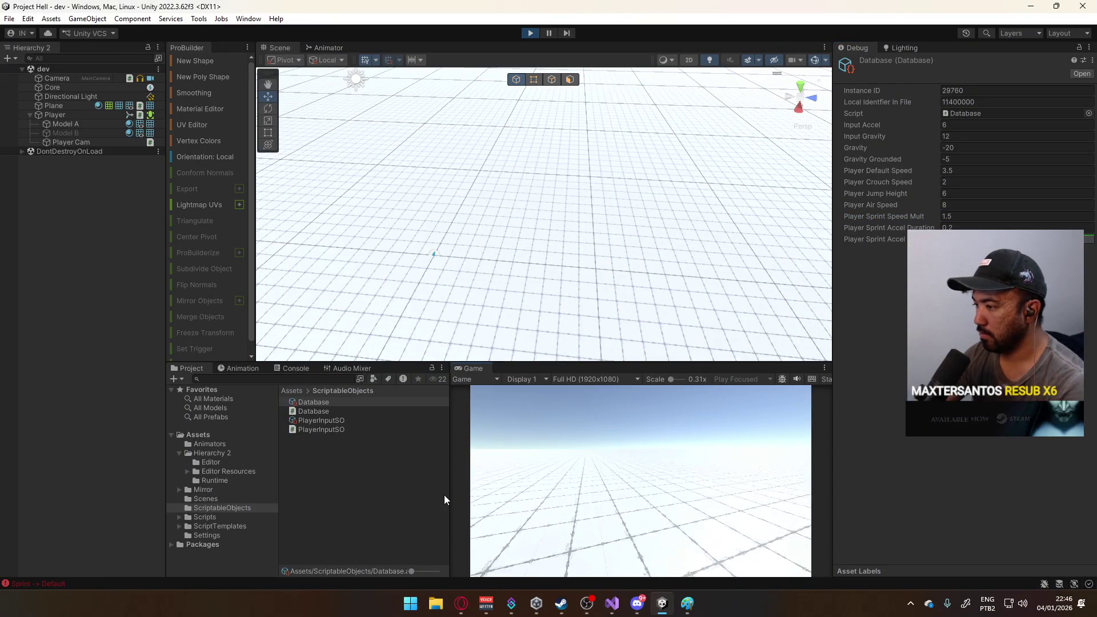
key("shift")
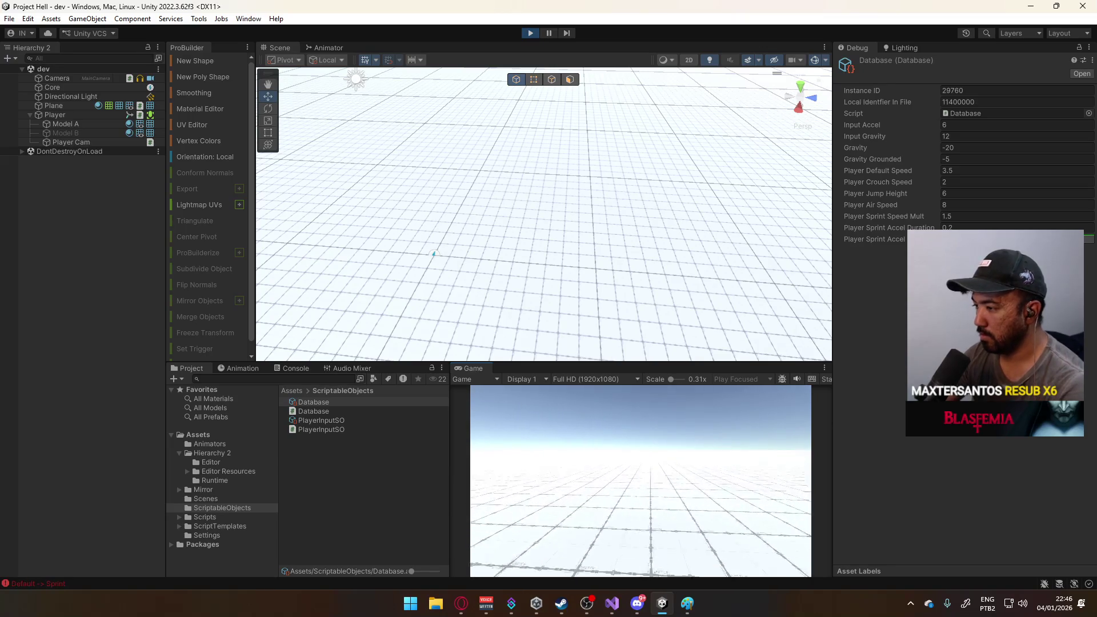
key("shift")
key("shift")
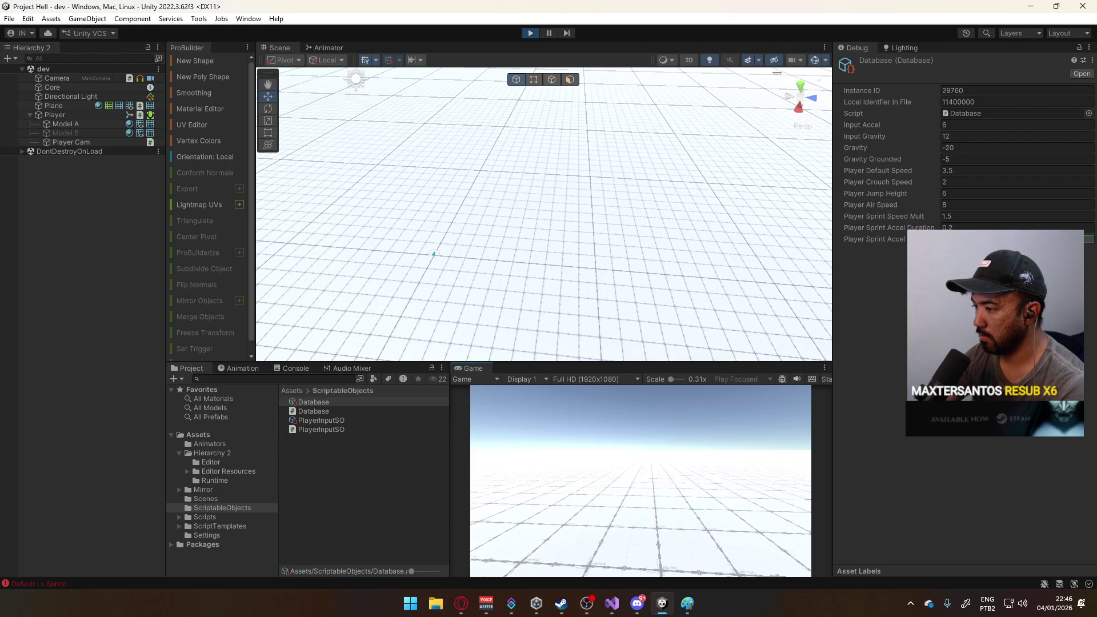
key("super")
key("super")
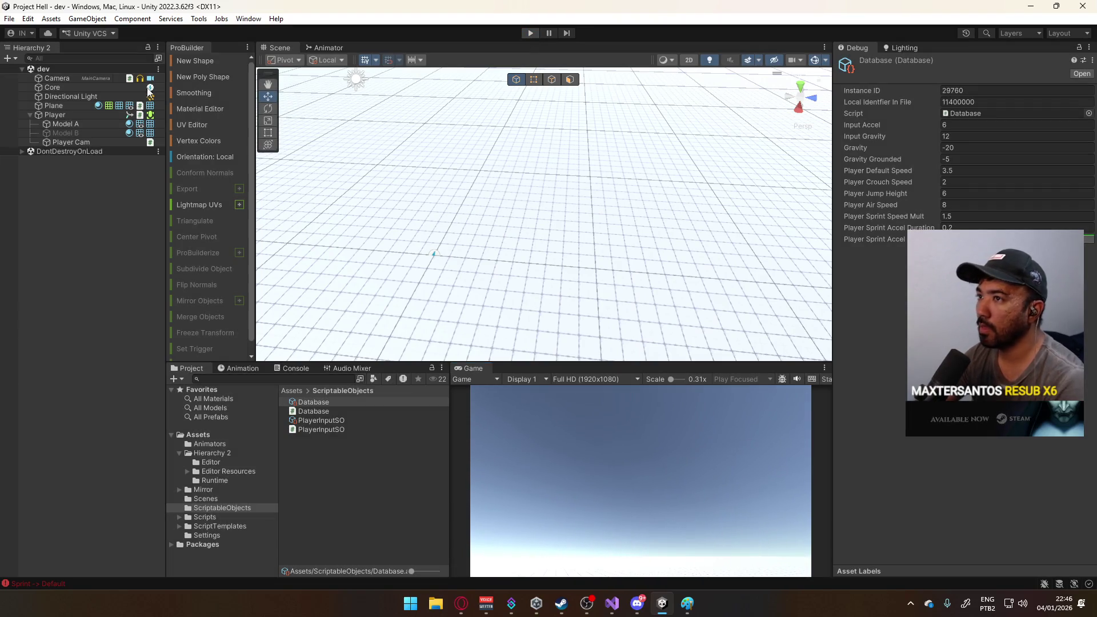
left_click(530, 33)
Return the Inspector from Debug to Normal mode, glance at the Paint sketch, and inspect Player
left_click(1089, 47)
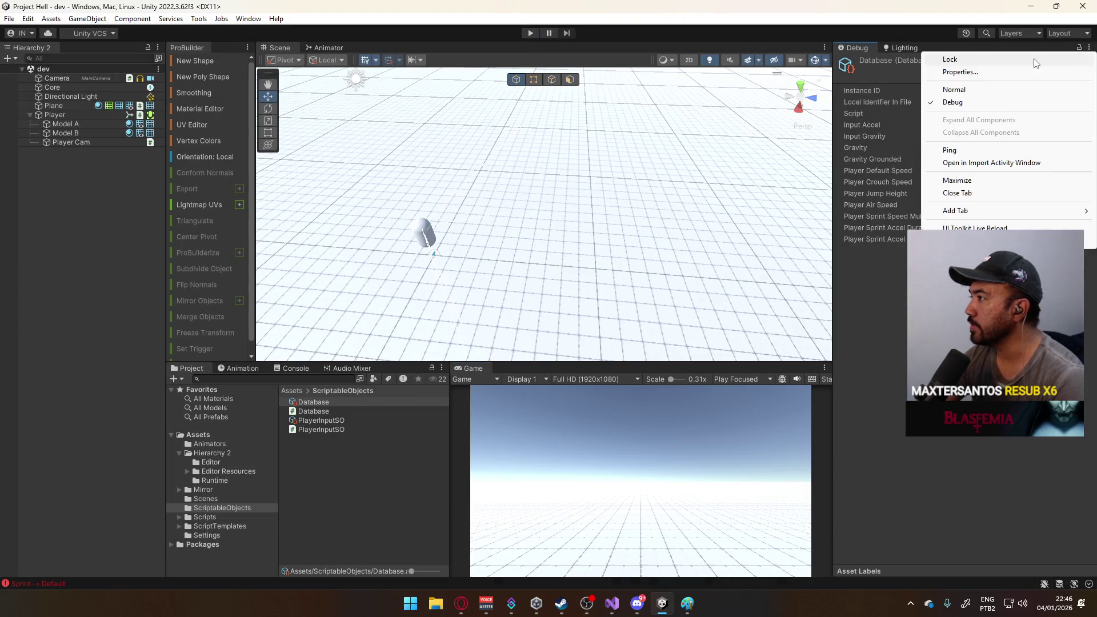
left_click(952, 89)
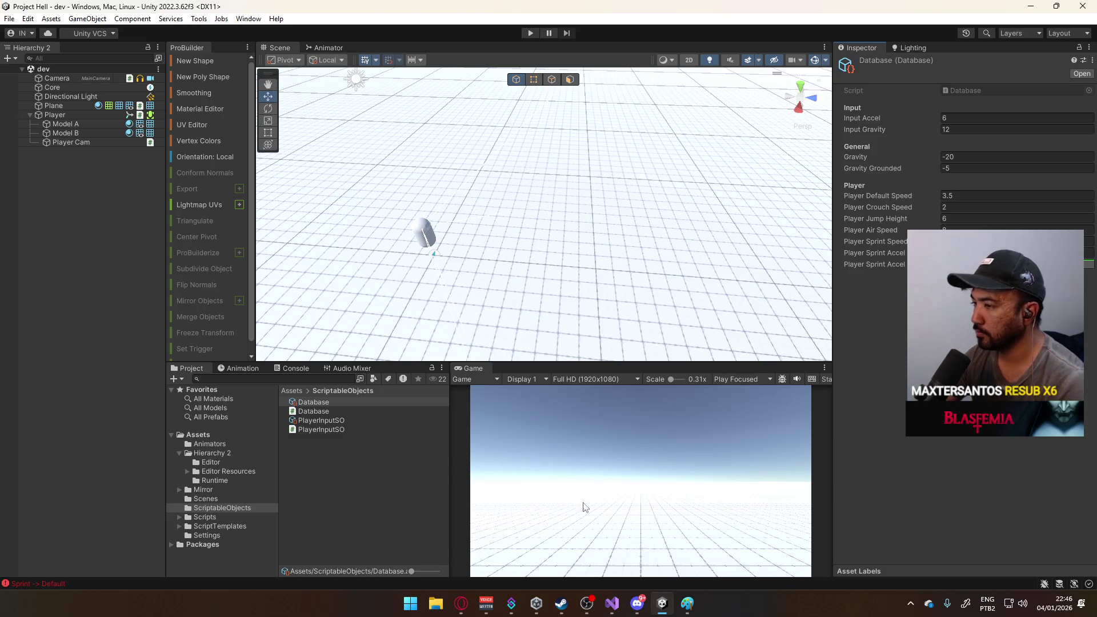
left_click(687, 603)
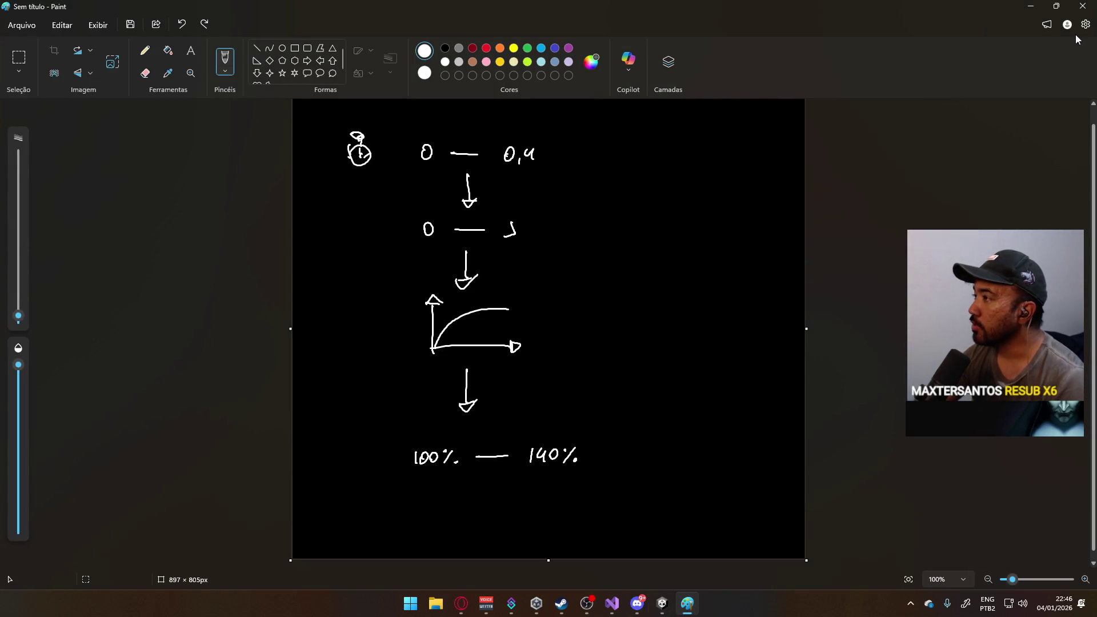
left_click(1030, 6)
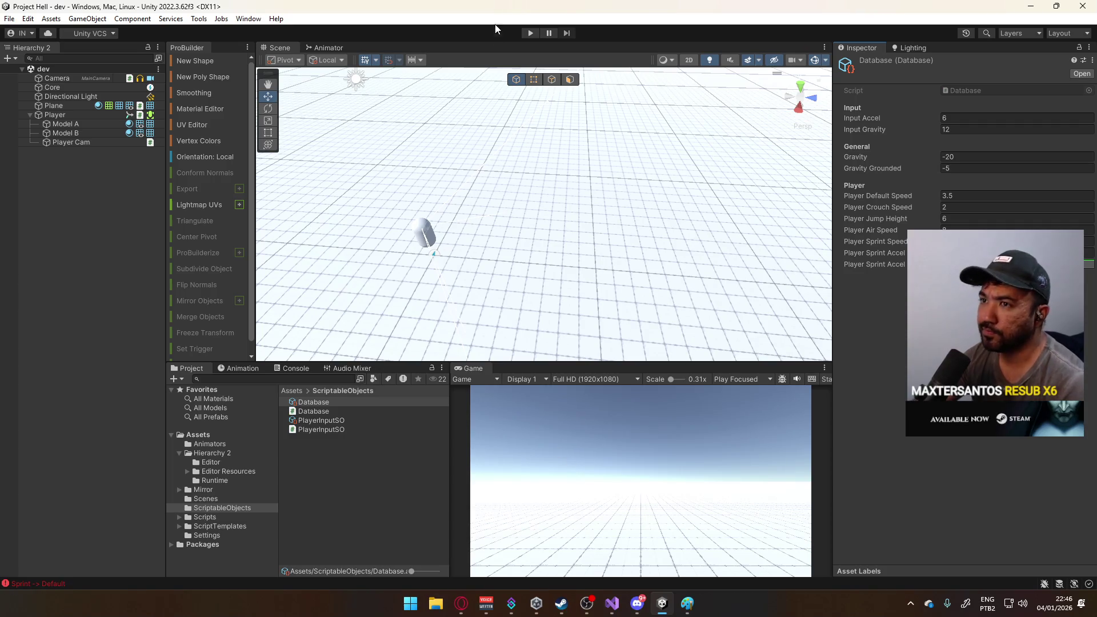
left_click(30, 115)
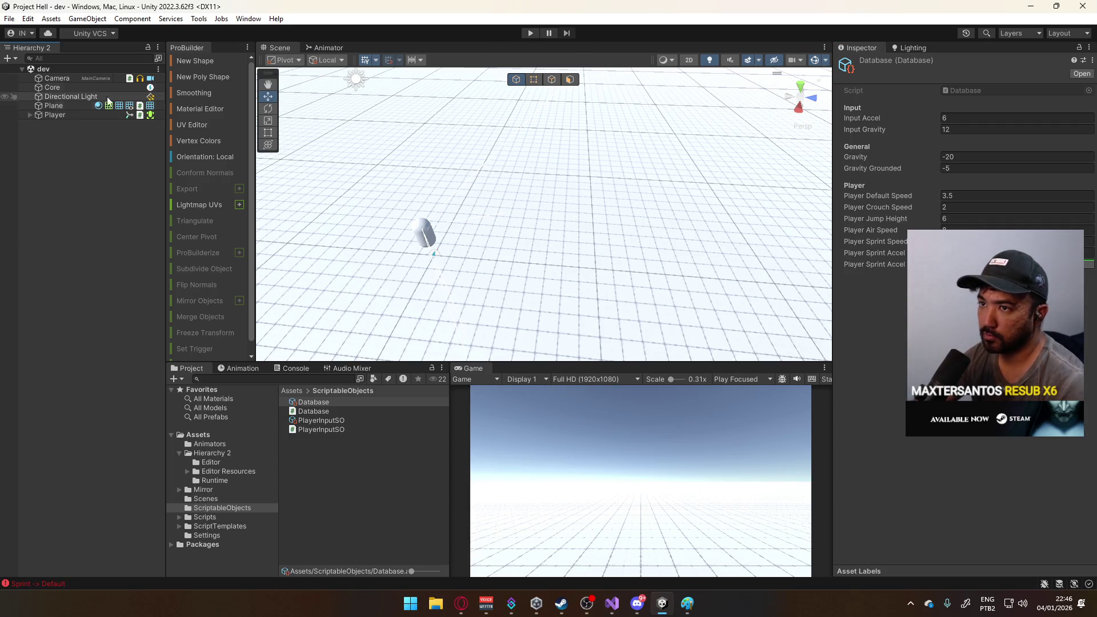
left_click(62, 114)
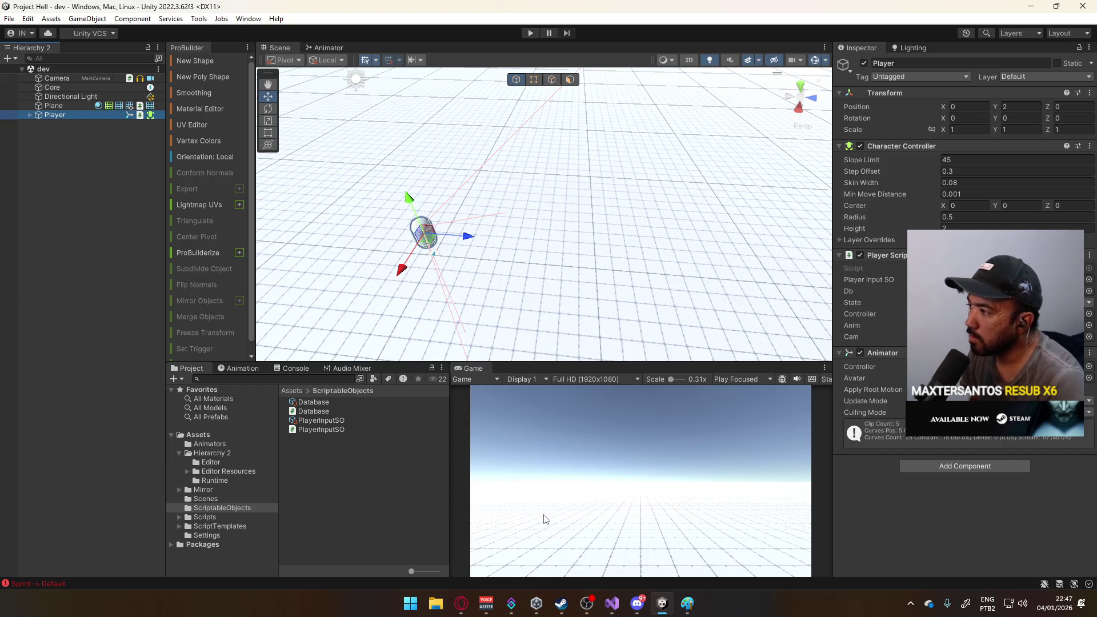
left_click(63, 143)
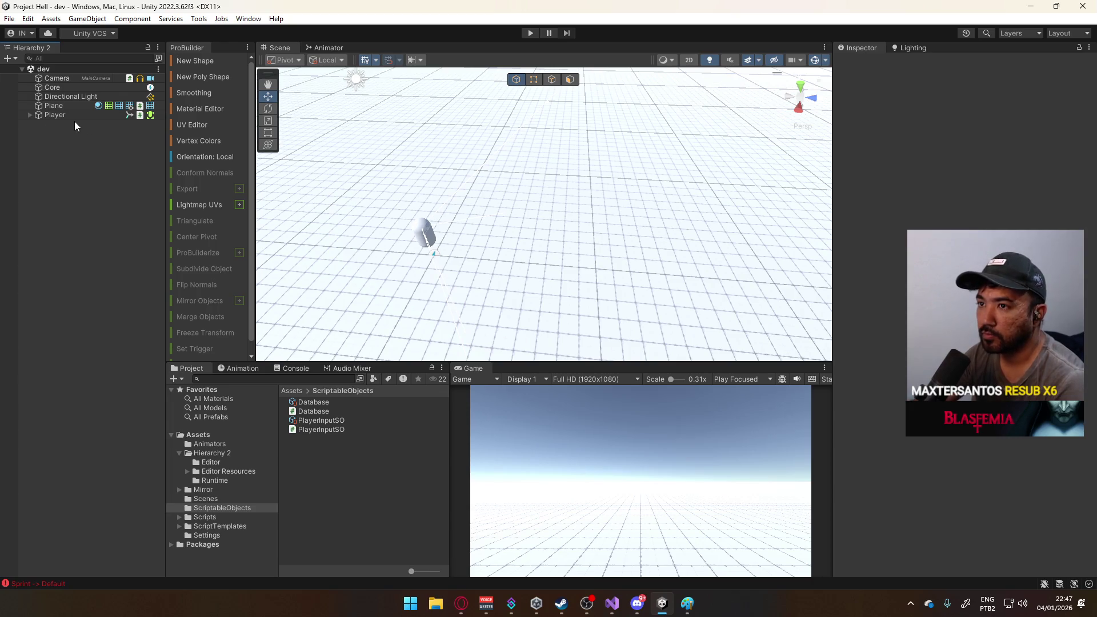
Add a Network Identity component to Player via a 'network' search and drag it under Transform
left_click(71, 117)
left_click(944, 465)
key("BackSpace")
key("BackSpace")
key("BackSpace")
type("network")
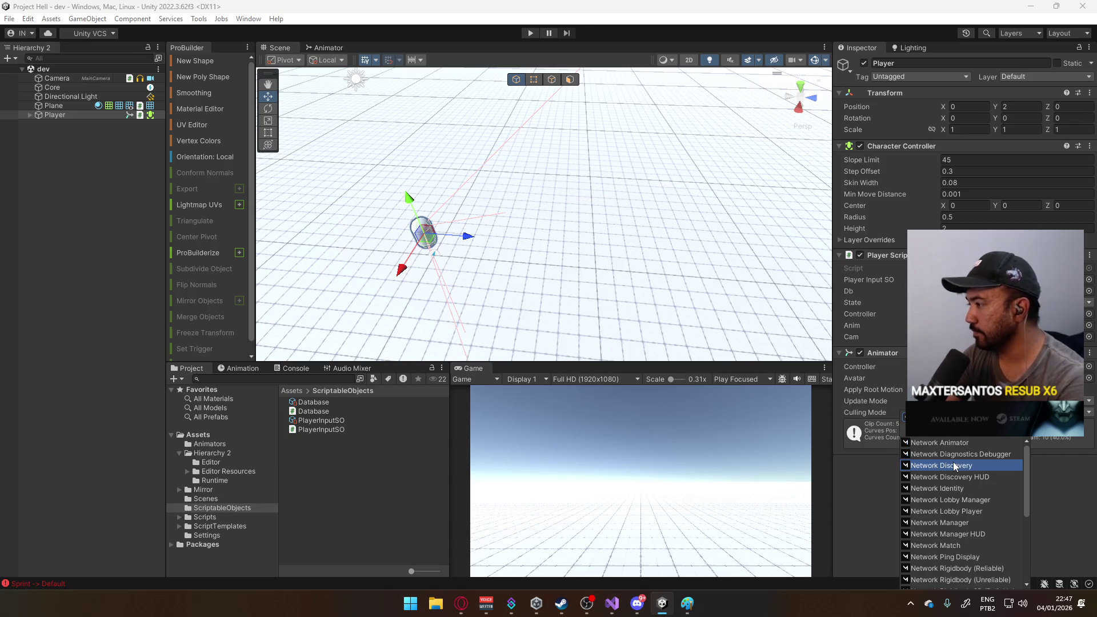
left_click(953, 462)
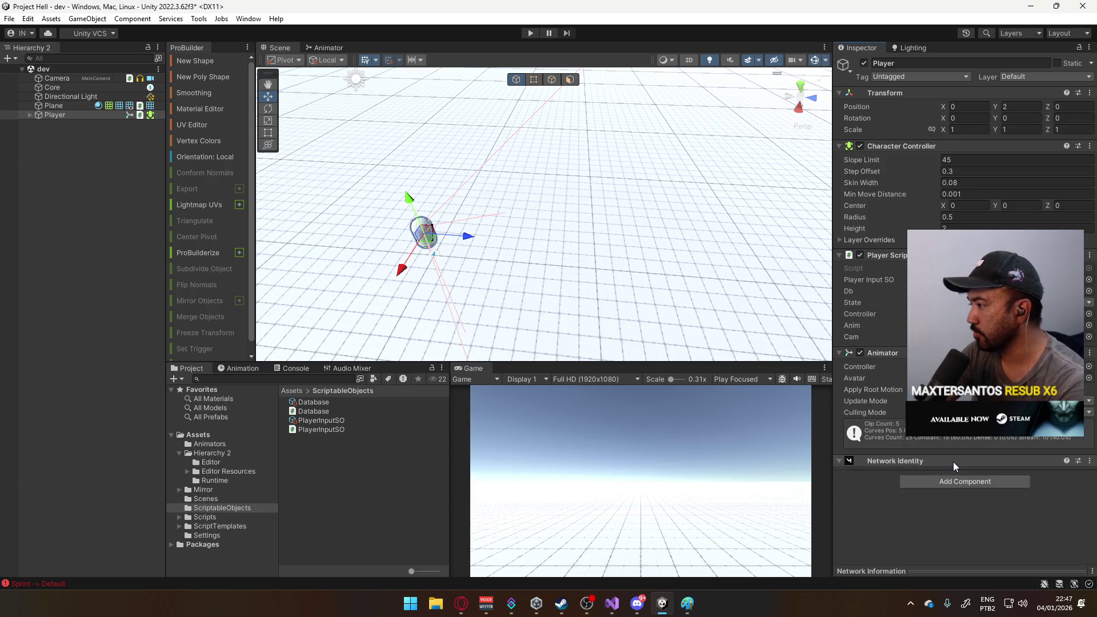
left_click_drag(904, 459, 902, 144)
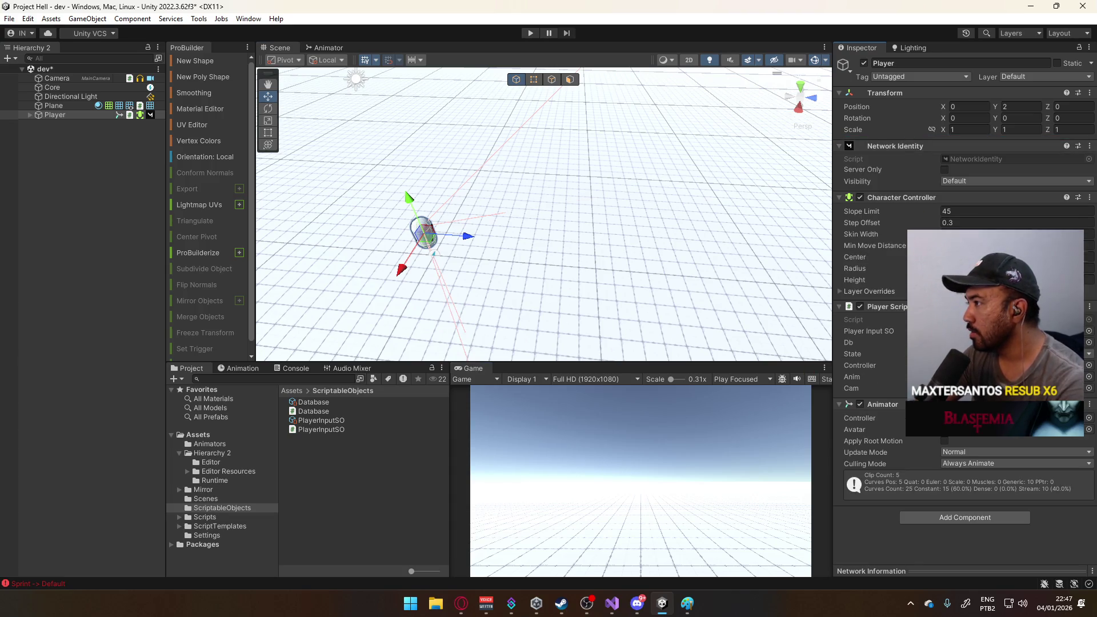
left_click(1009, 519)
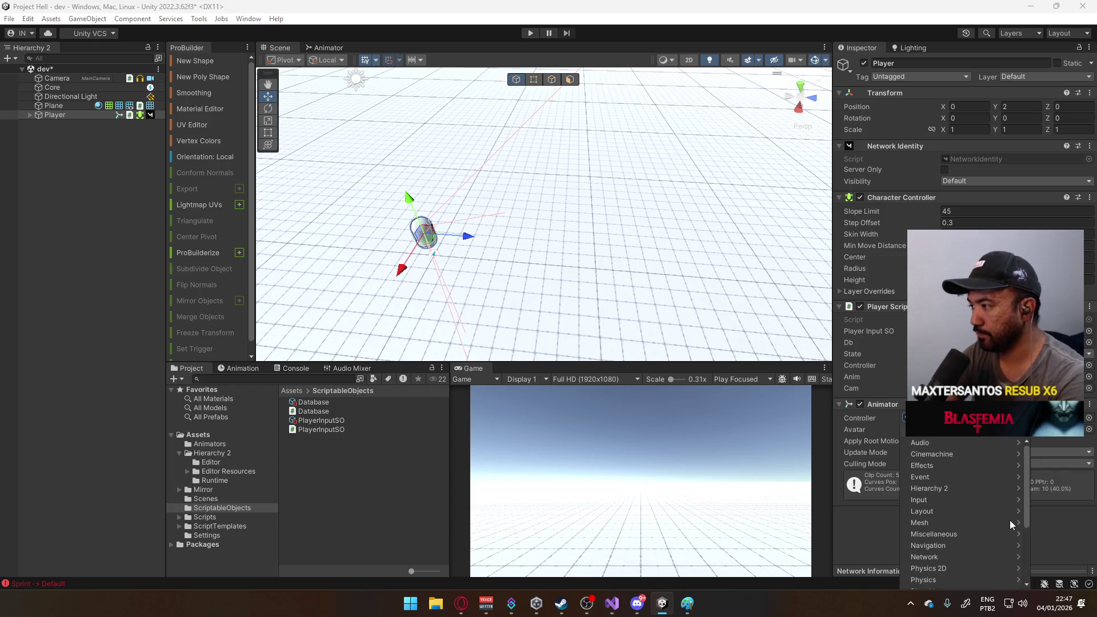
left_click(248, 21)
left_click(248, 18)
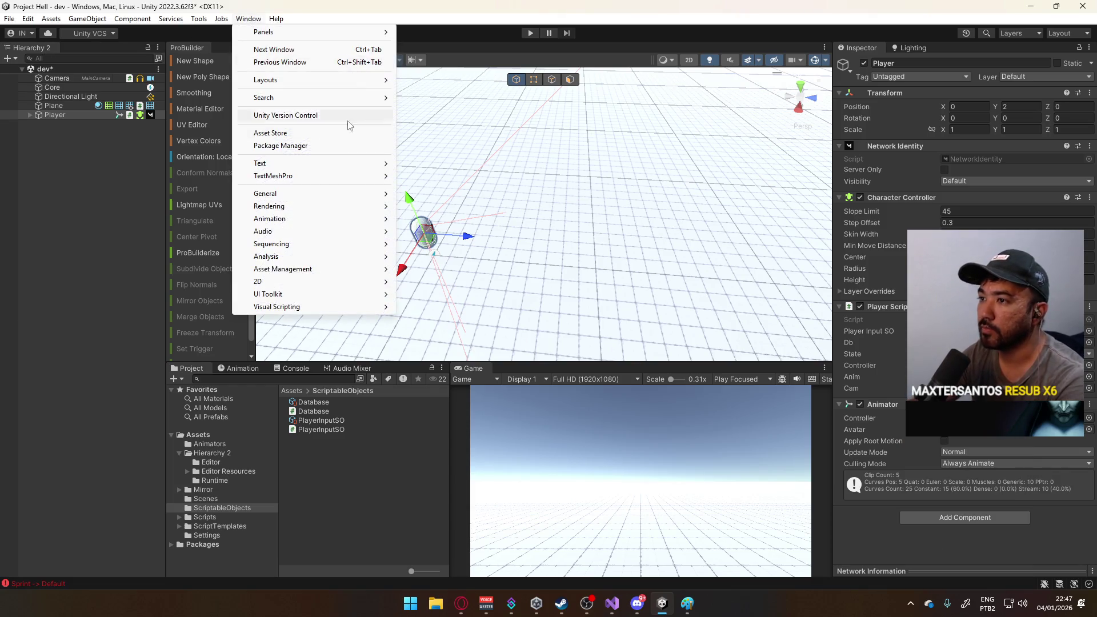
In the Package Manager, list all packages and view the Mirror and Smooth Sync details
left_click(298, 146)
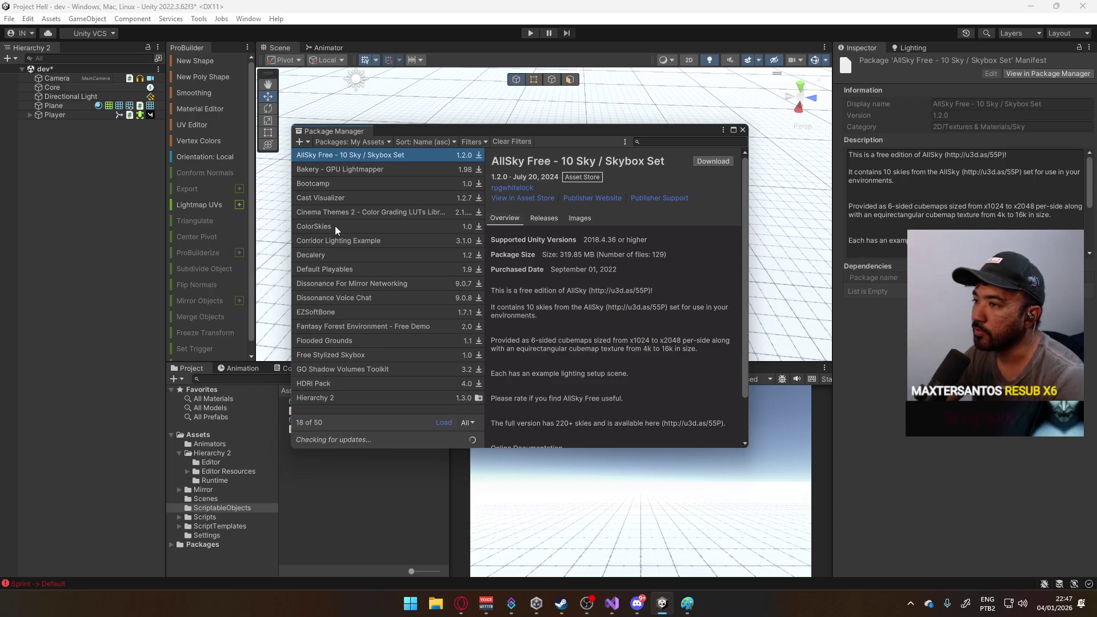
left_click(466, 423)
left_click(440, 426)
scroll(391, 342, "down", 5)
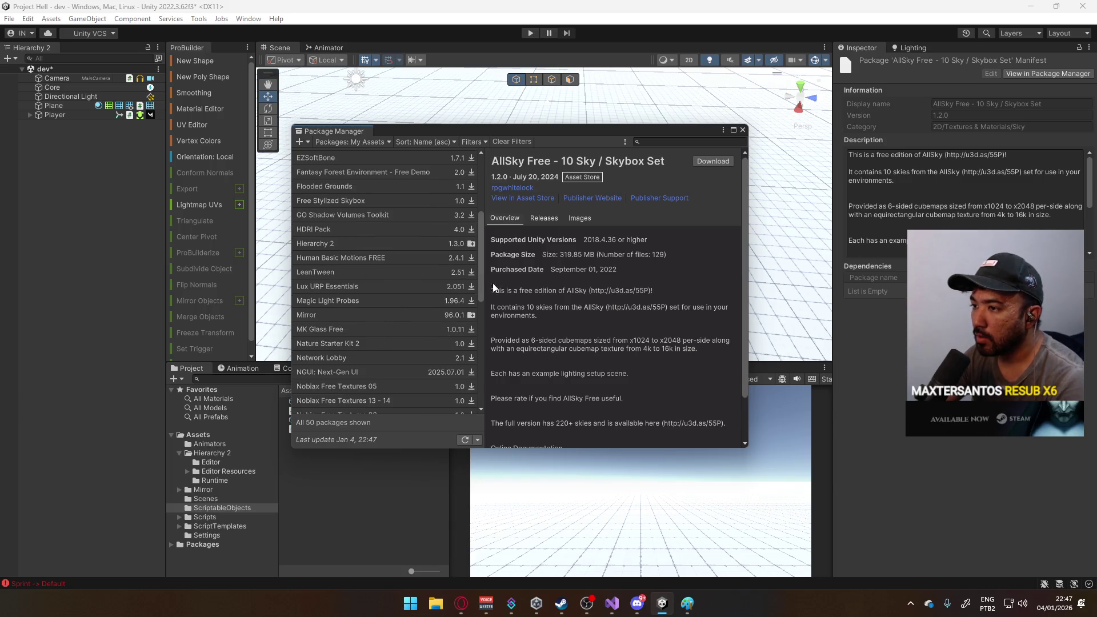
left_click(319, 317)
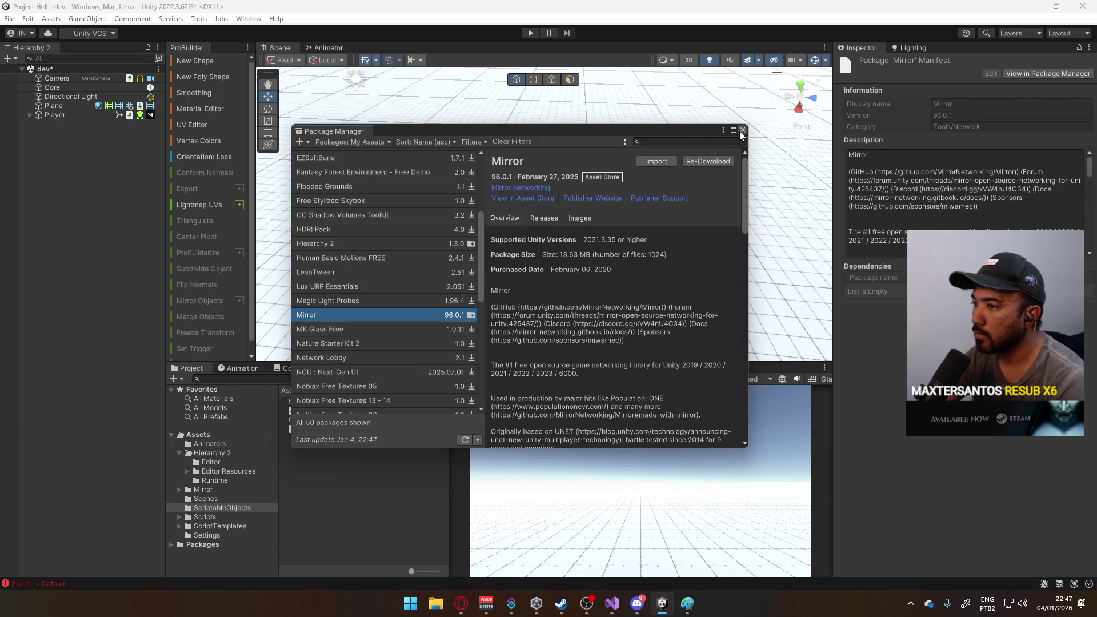
scroll(368, 338, "down", 7)
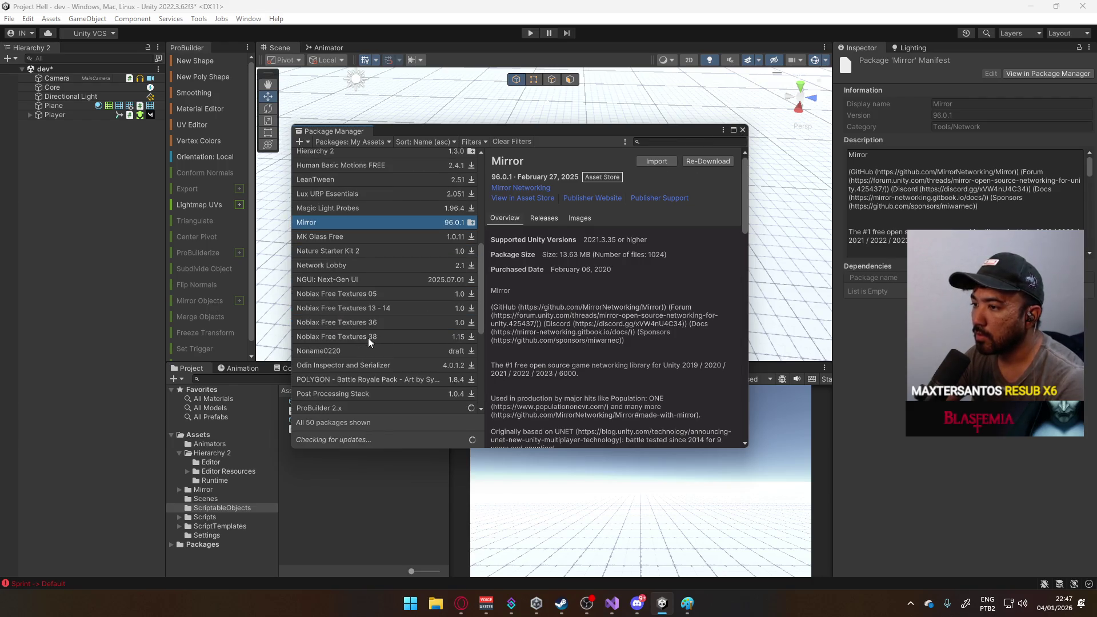
scroll(367, 338, "down", 1)
left_click(331, 339)
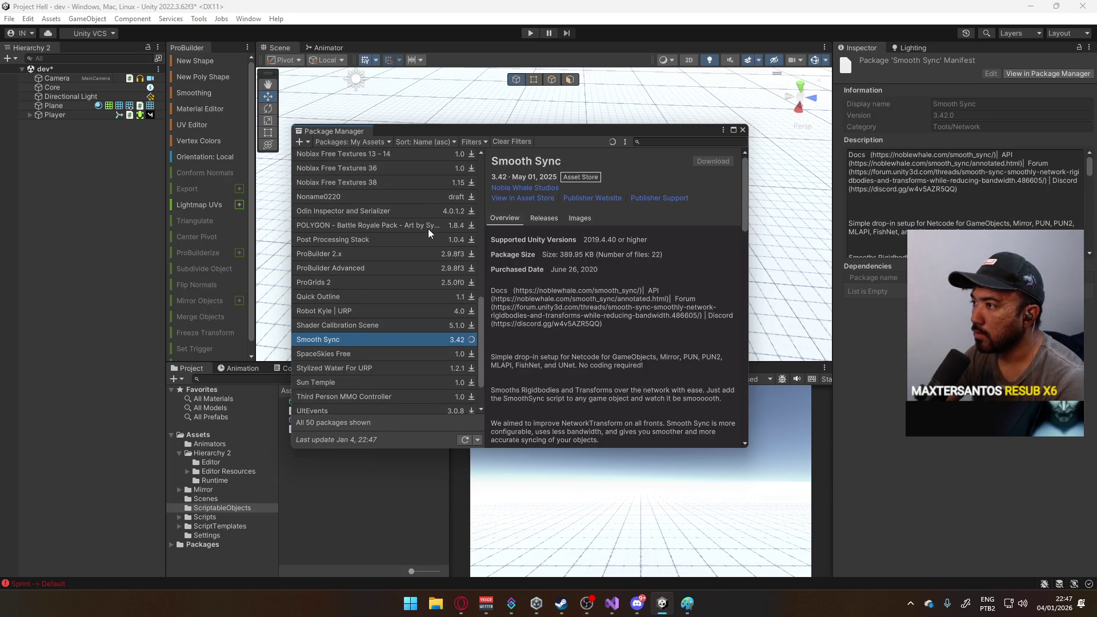
Start the Smooth Sync import, then close the import window and Package Manager and reselect Player
left_click(657, 161)
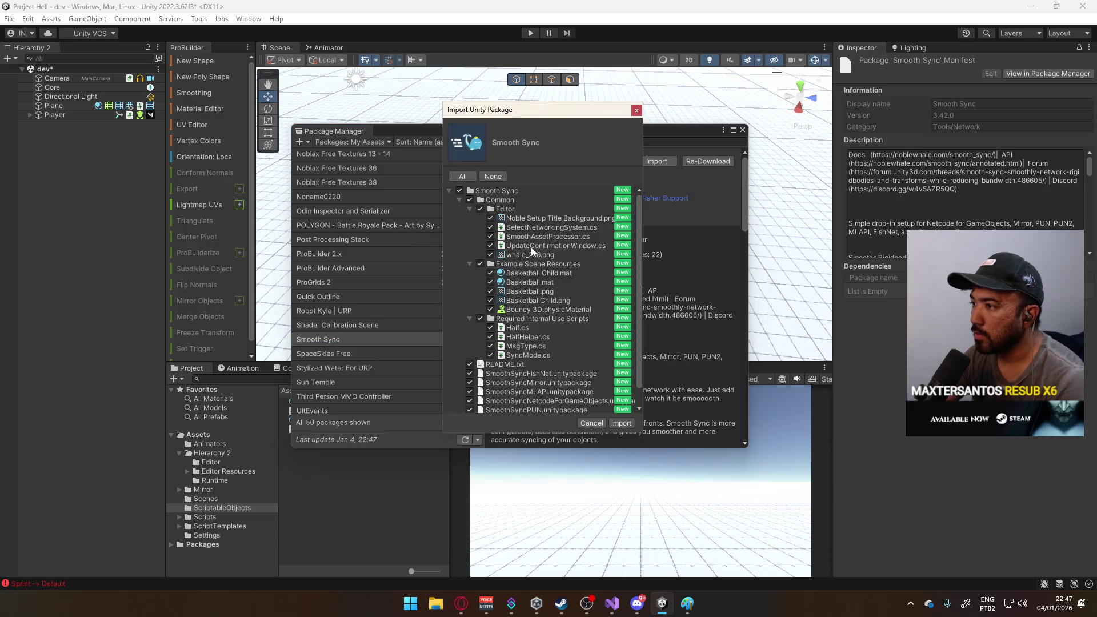
left_click(458, 201)
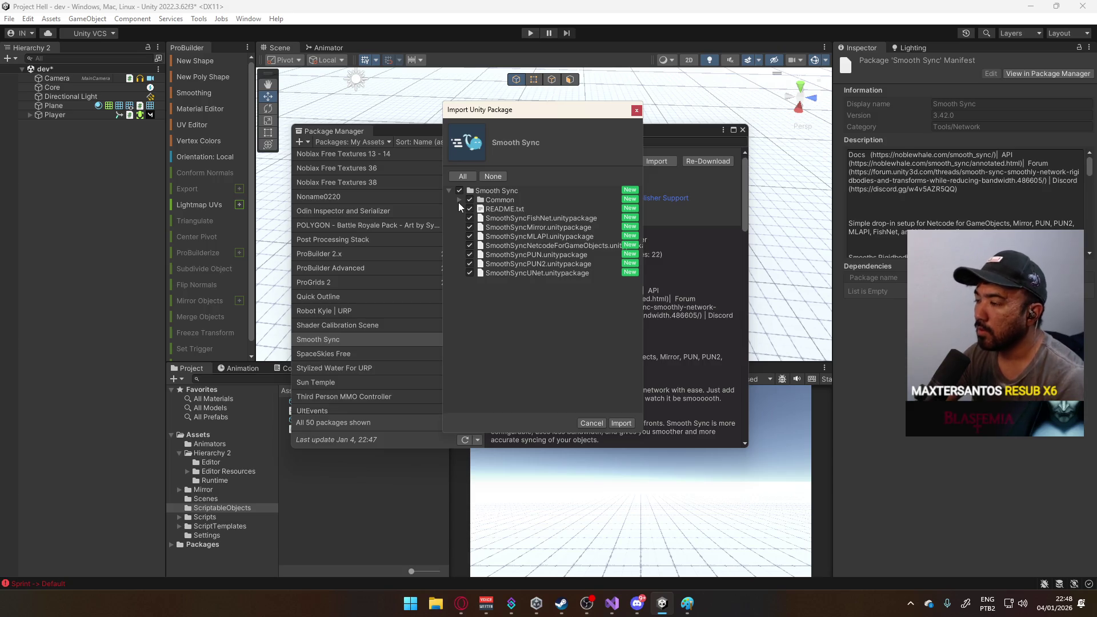
left_click(636, 111)
left_click(742, 129)
left_click(84, 115)
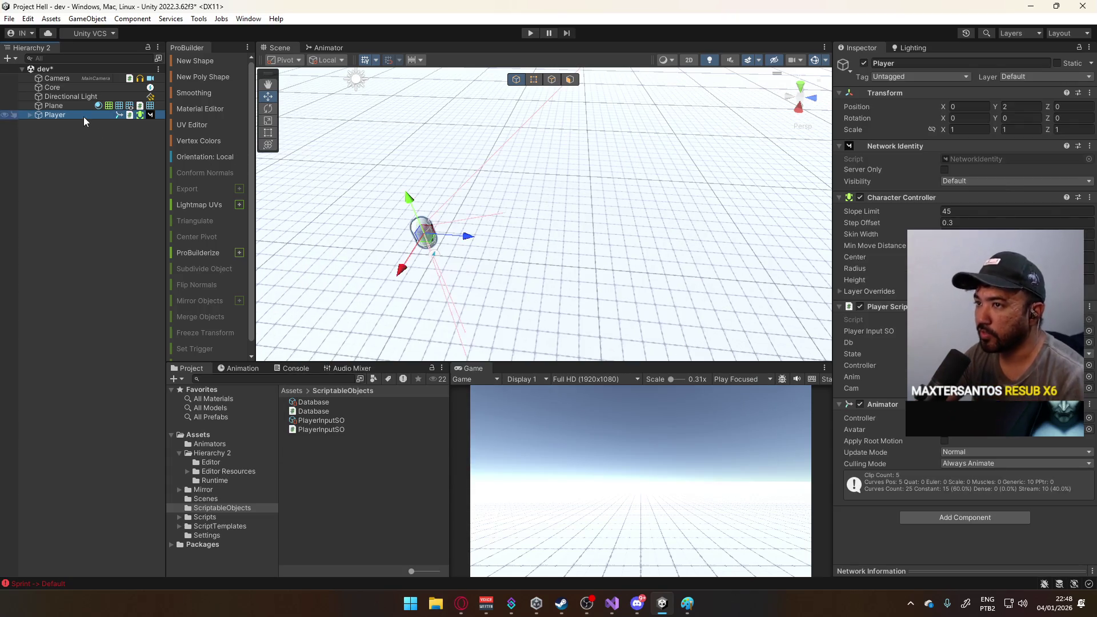
Add a Network Transform (Reliable) component to Player by searching 'n'
left_click(938, 517)
type("s")
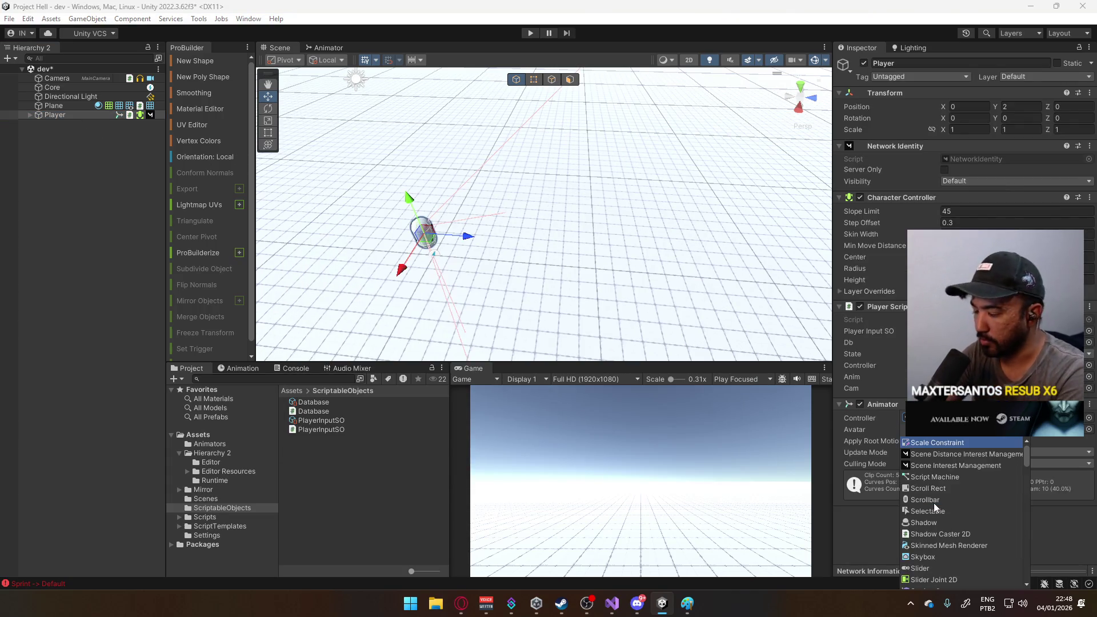
key("BackSpace")
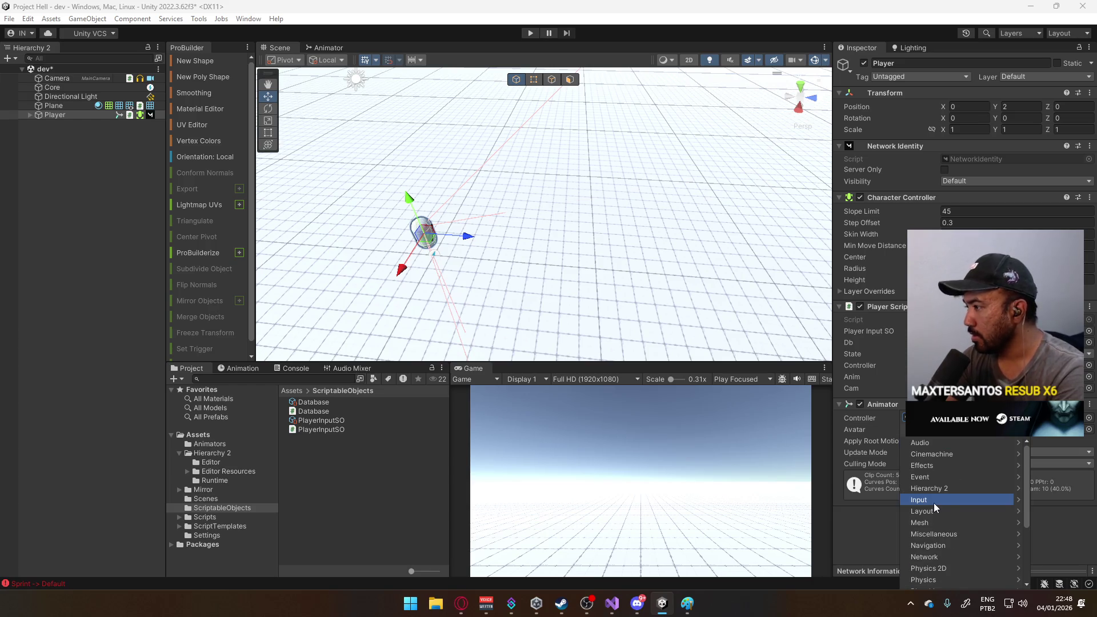
type("n")
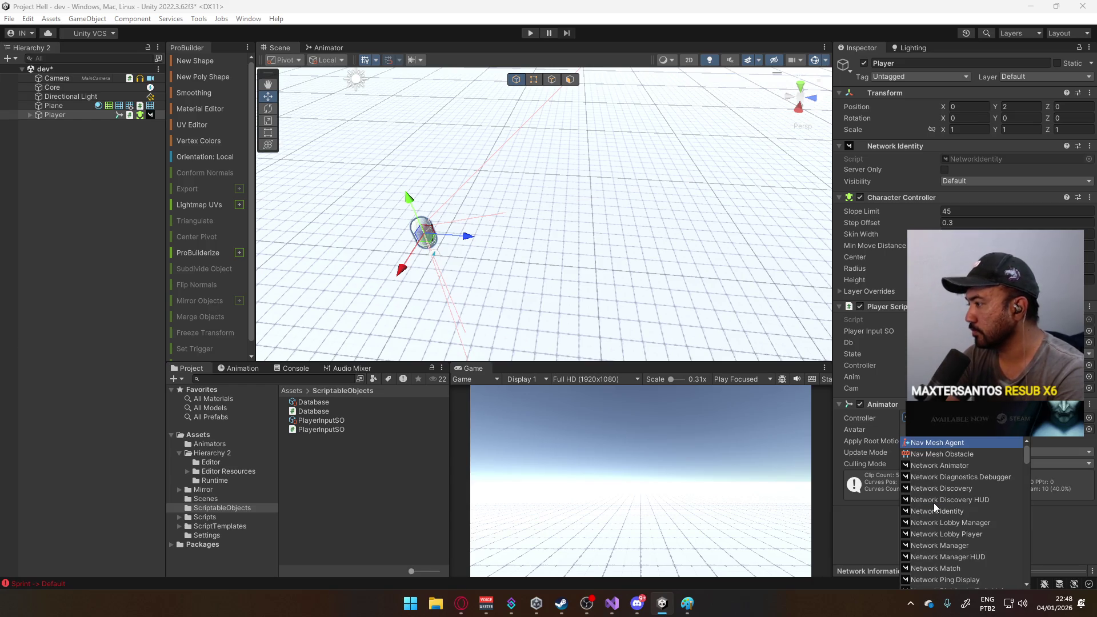
scroll(940, 451, "down", 2)
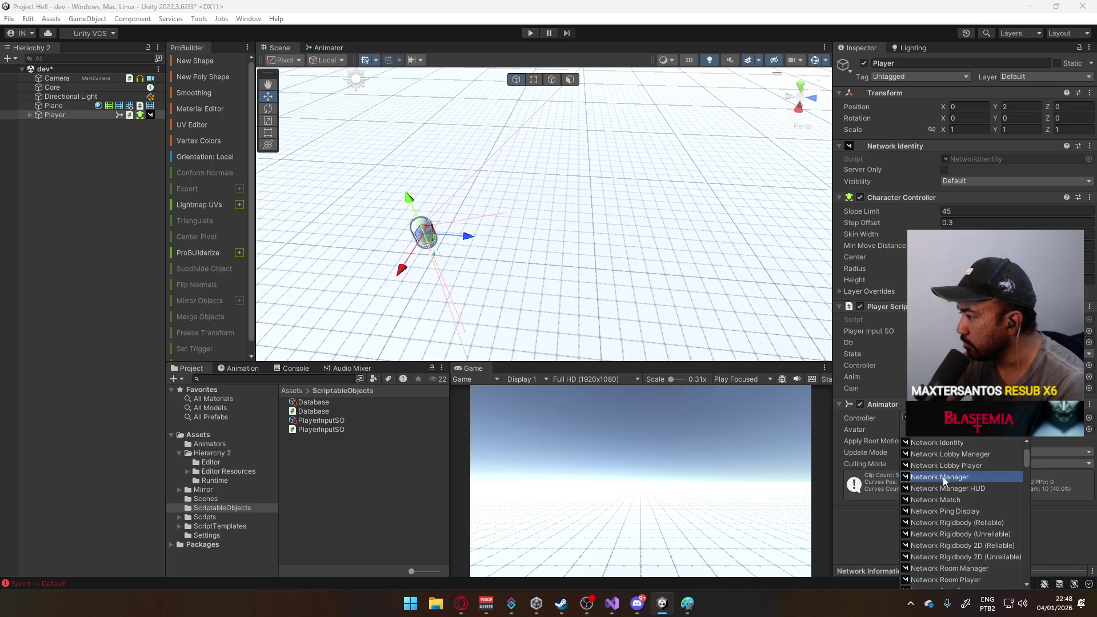
scroll(977, 477, "down", 1)
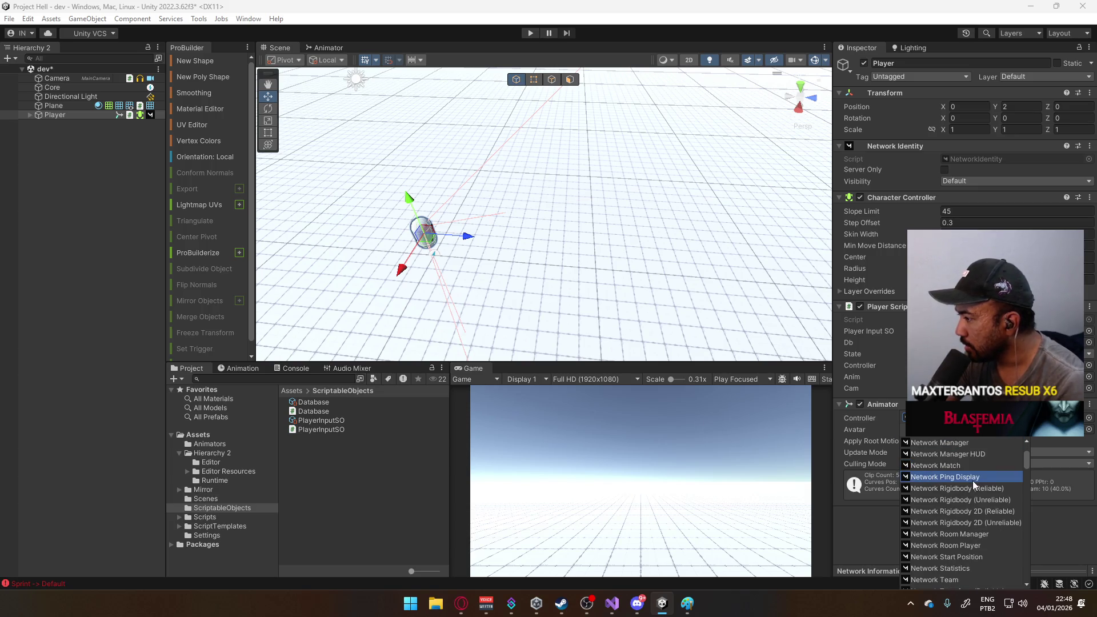
scroll(970, 482, "down", 2)
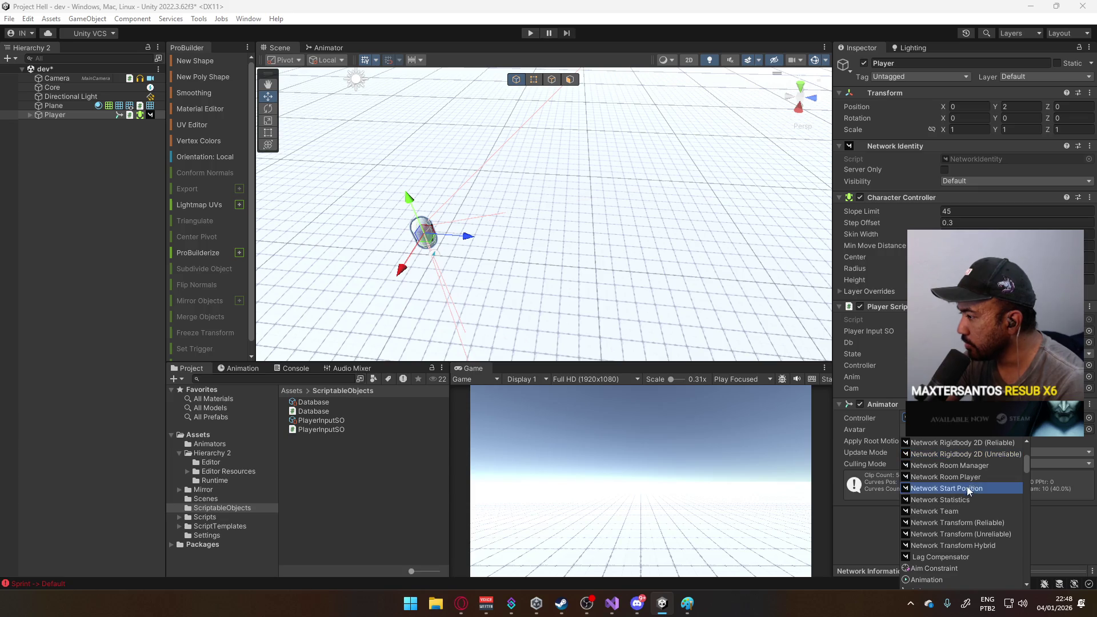
left_click(1002, 523)
Review its settings, leaving Coordinate Space unchanged, then fold the component shut
scroll(961, 461, "down", 4)
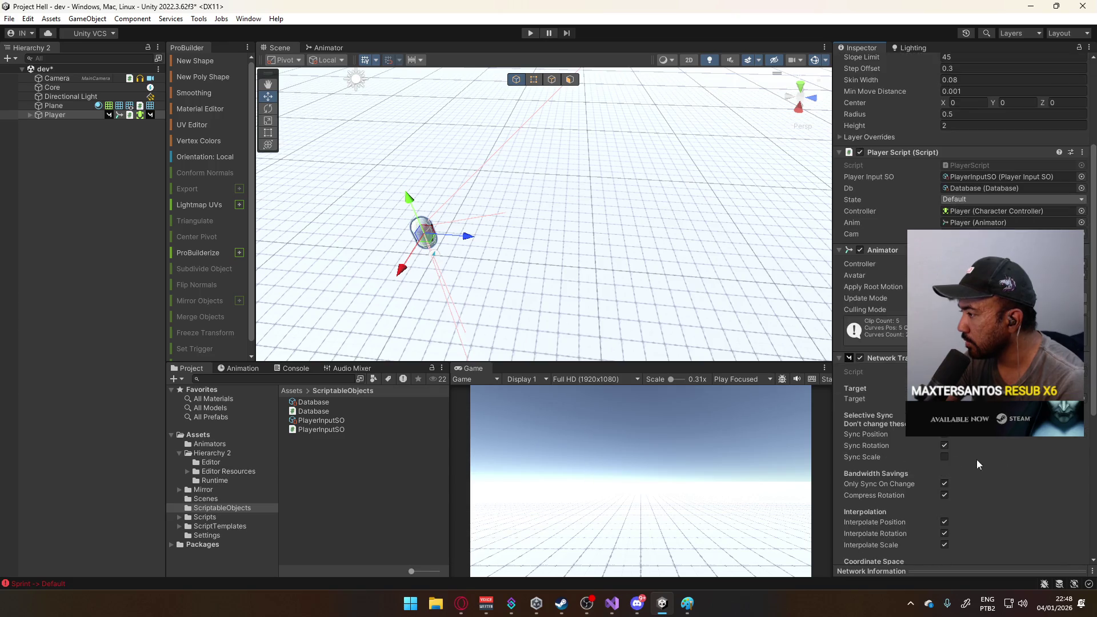
scroll(987, 451, "down", 1)
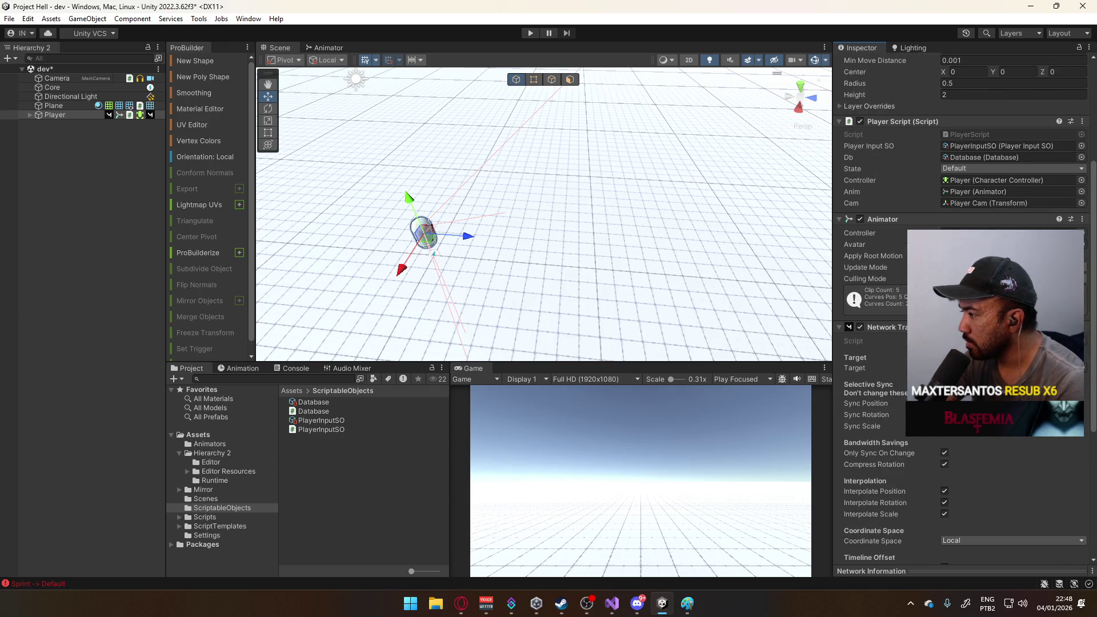
scroll(928, 437, "down", 2)
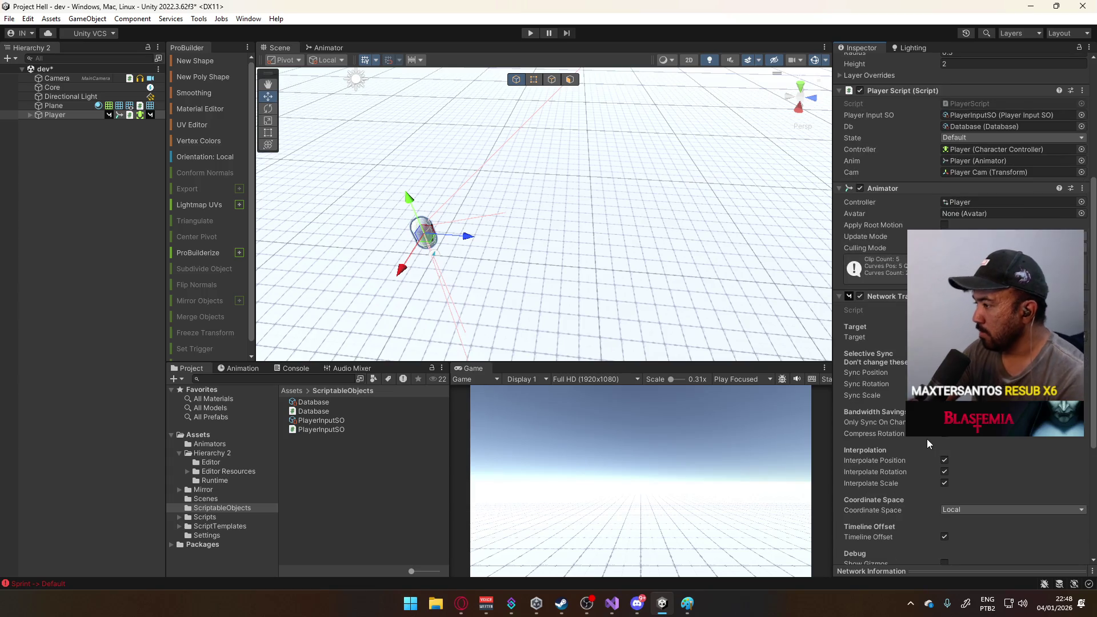
left_click(966, 478)
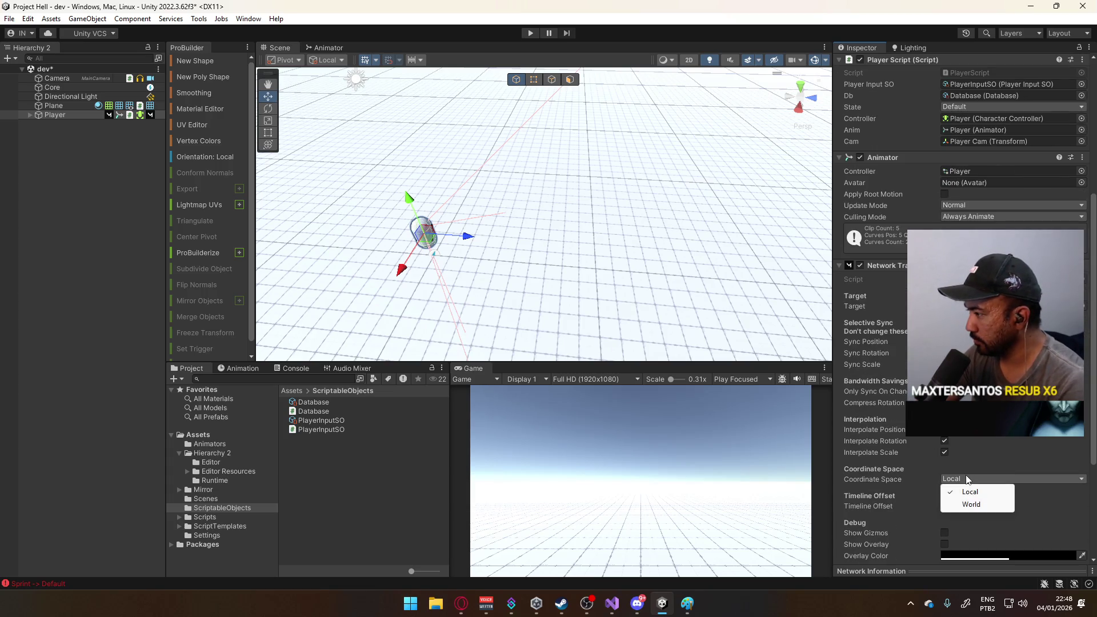
left_click(865, 455)
scroll(894, 458, "down", 2)
scroll(900, 454, "down", 1)
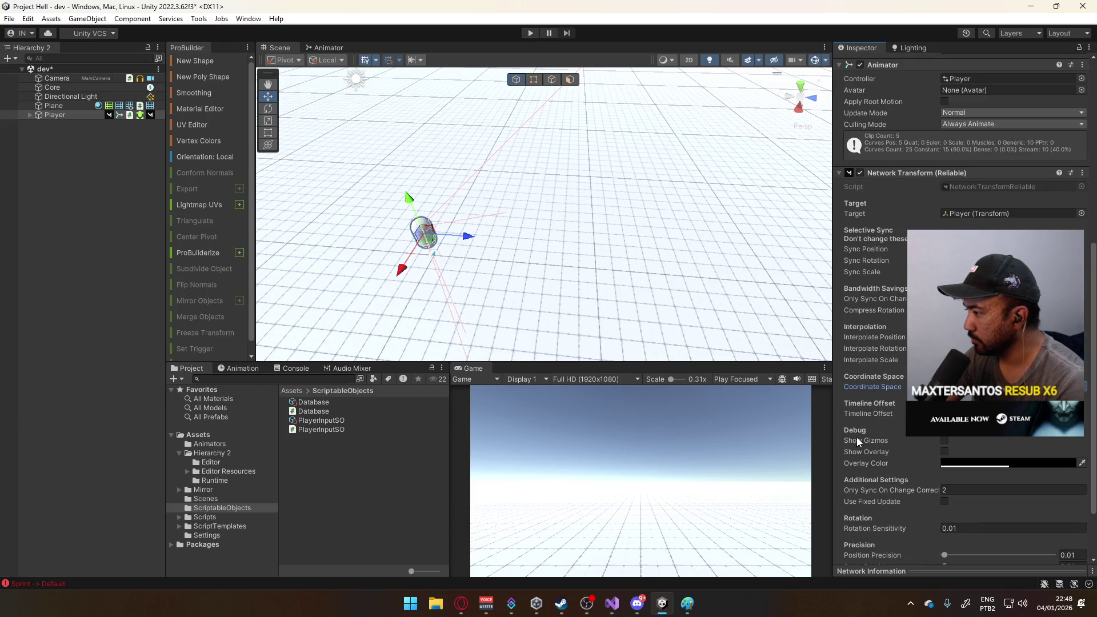
scroll(855, 437, "down", 1)
scroll(855, 436, "down", 1)
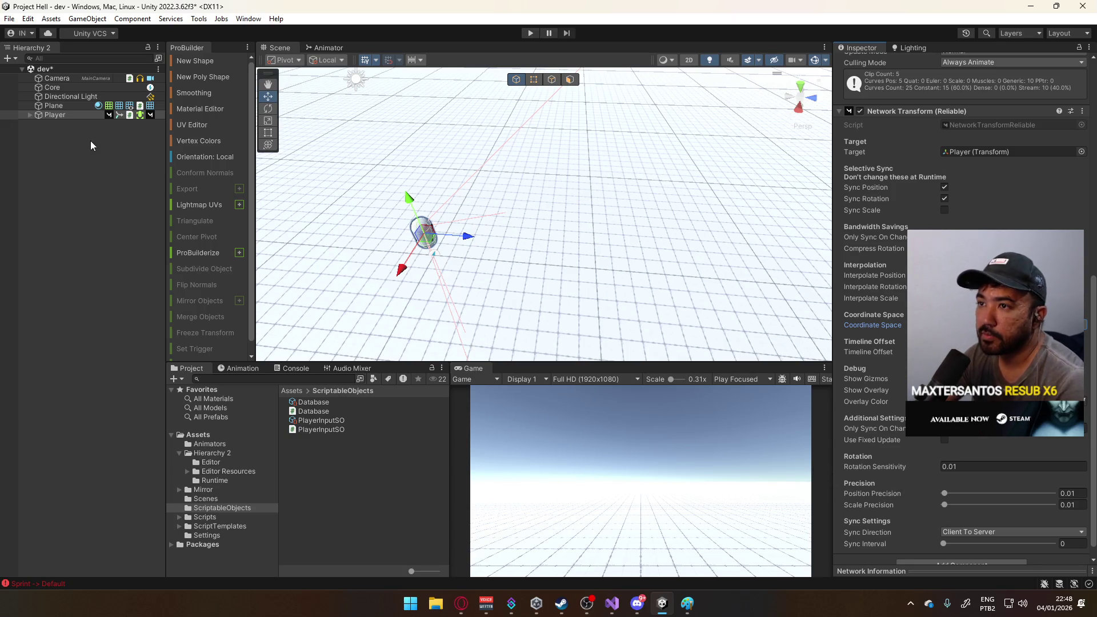
left_click(926, 111)
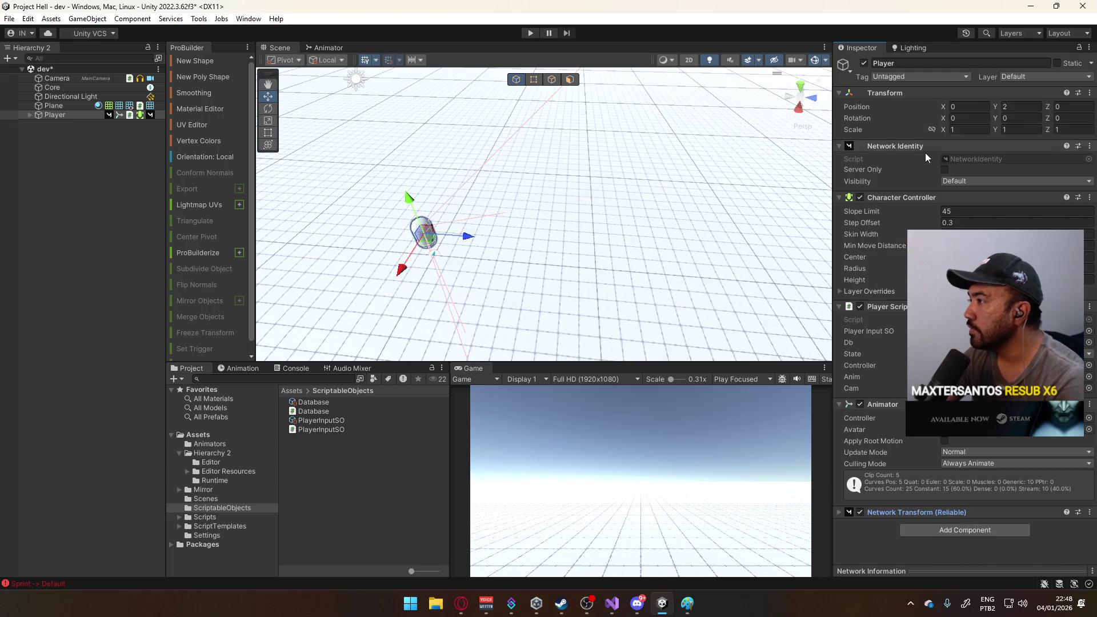
Move Network Transform above Character Controller and search components for 'etwork'
left_click_drag(921, 204, 919, 189)
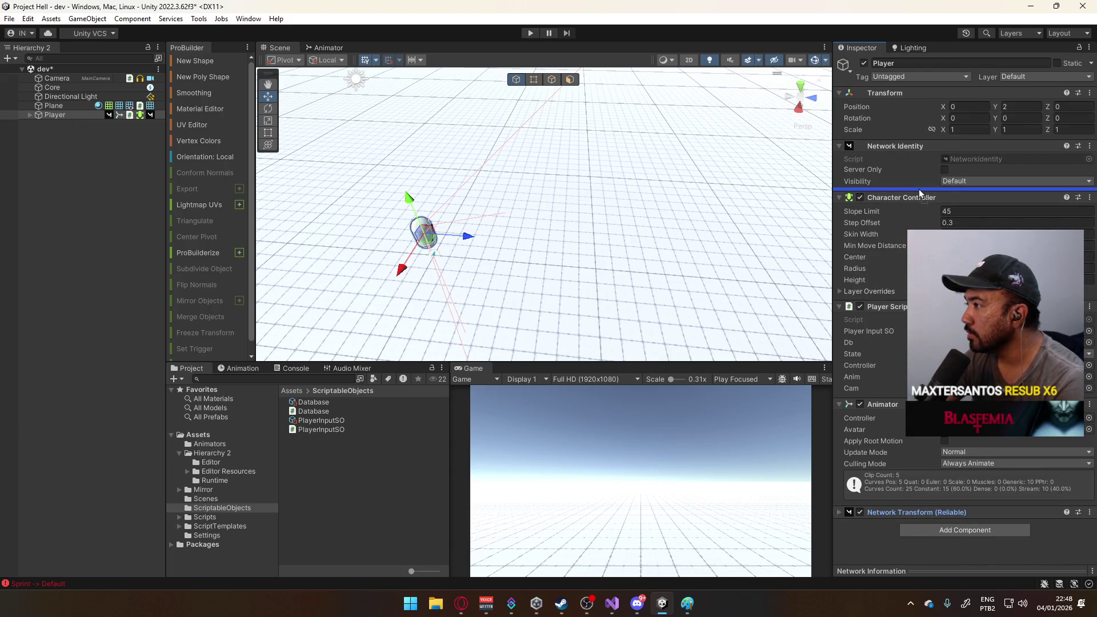
left_click(966, 526)
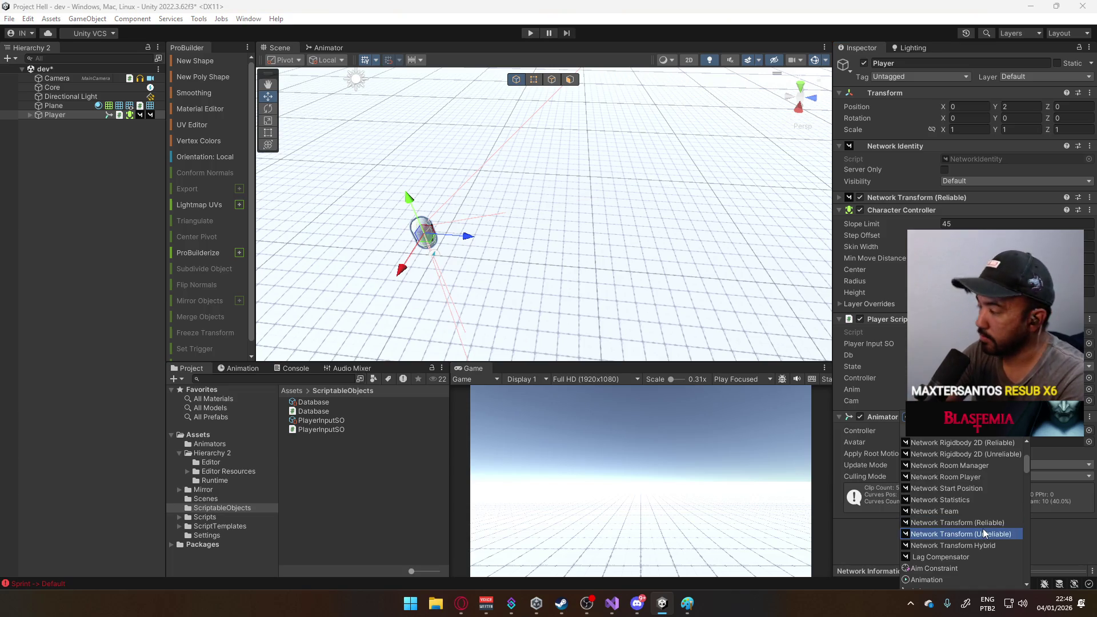
type("etwork")
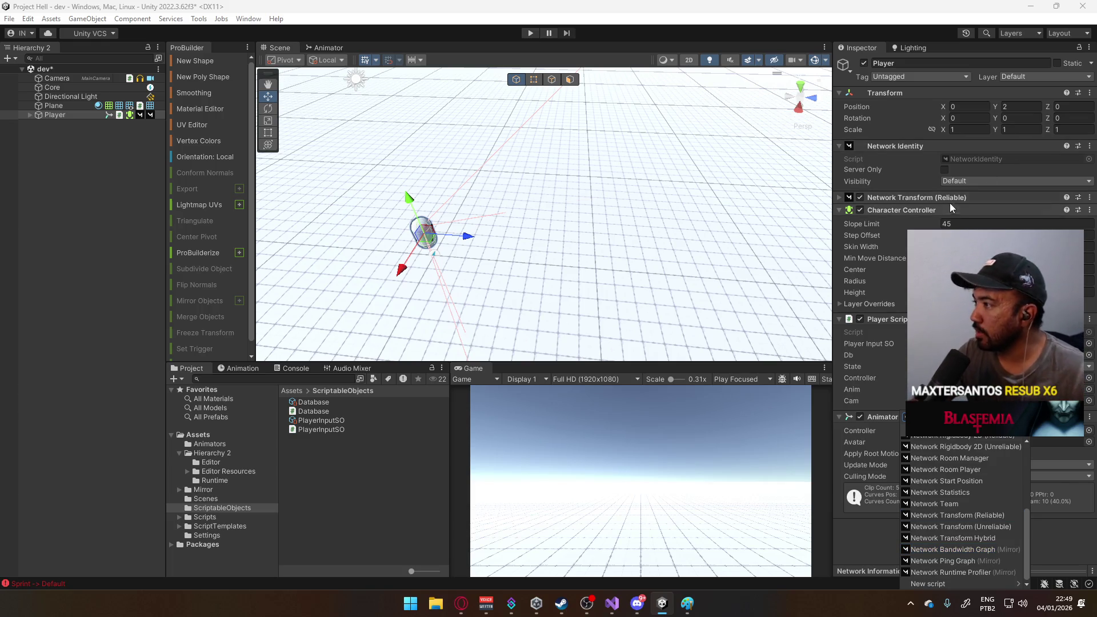
Remove Network Transform (Reliable) and Network Identity from Player and save the scene
right_click(971, 197)
left_click(1011, 222)
right_click(914, 147)
left_click(965, 166)
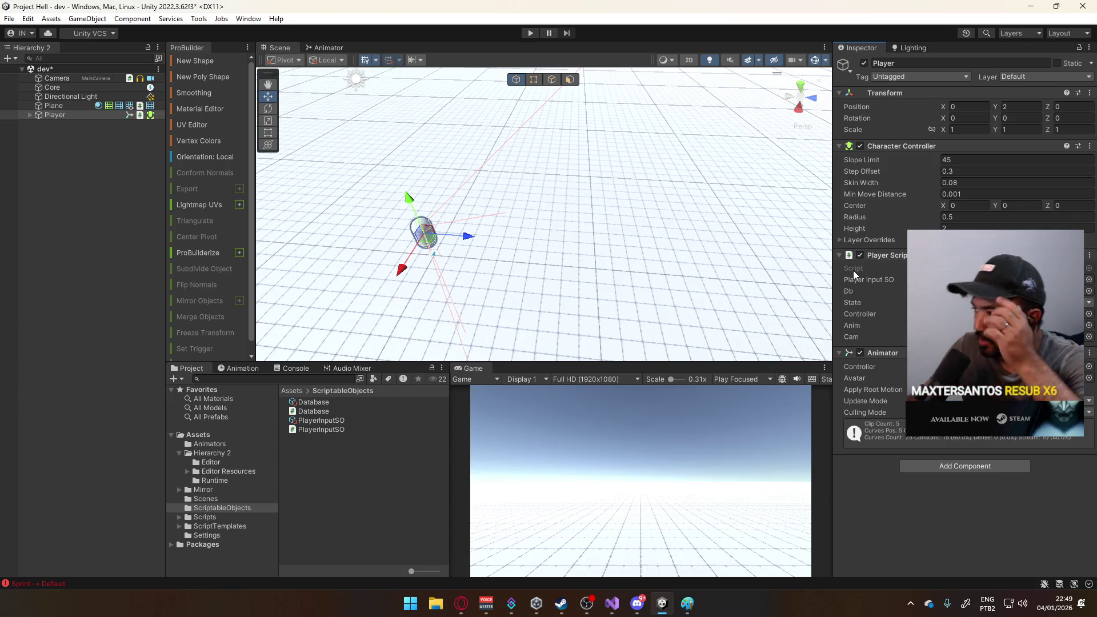
key("ctrl+s")
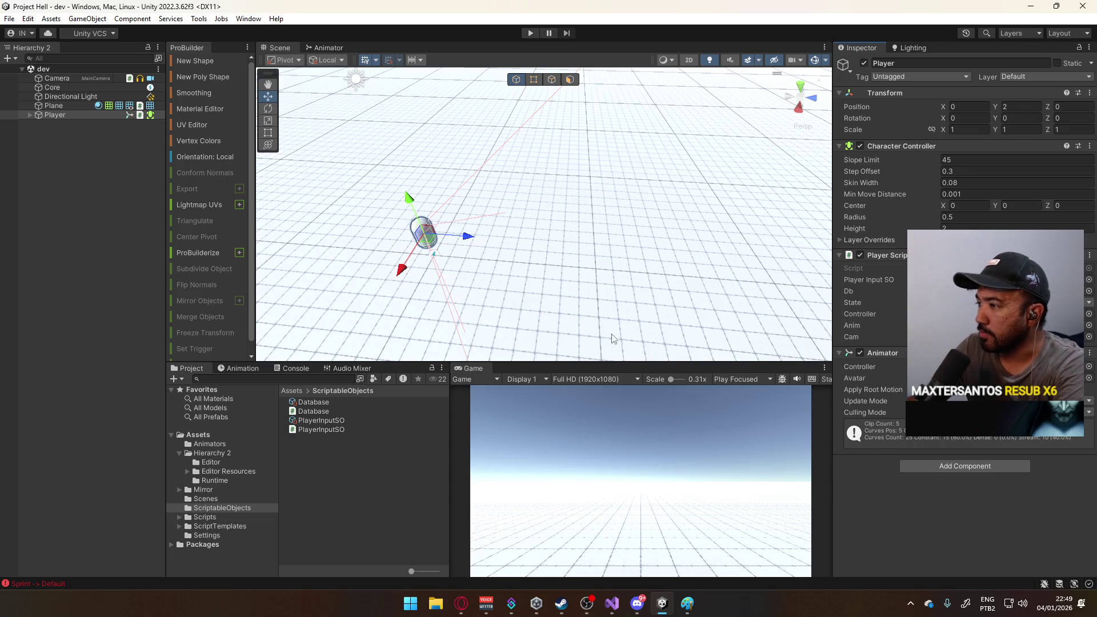
left_click(160, 213)
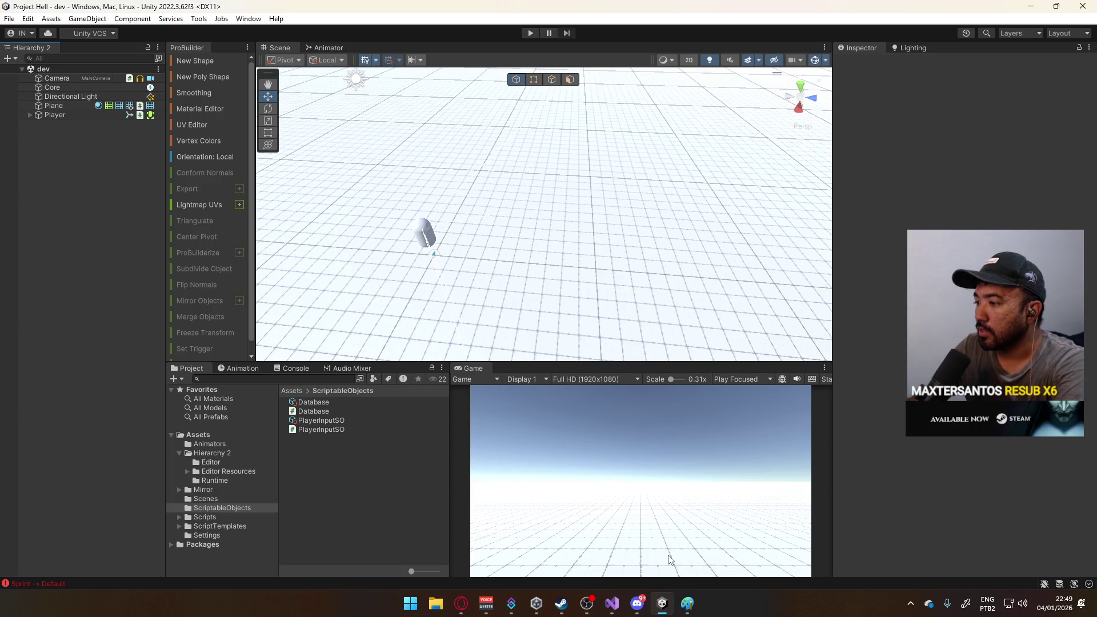
left_click(69, 115)
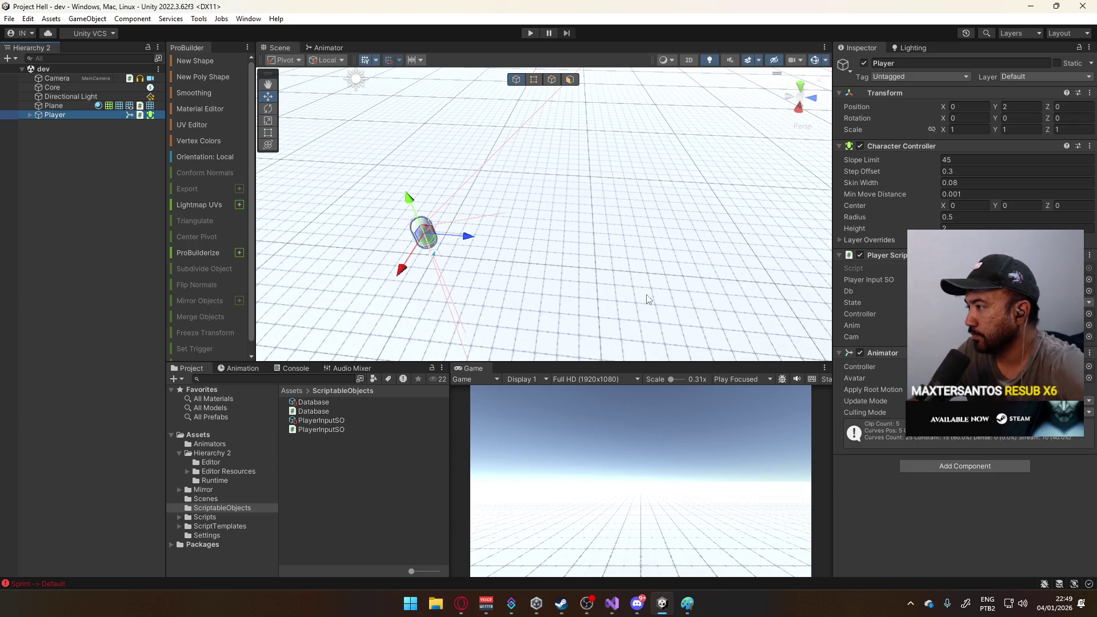
left_click(611, 603)
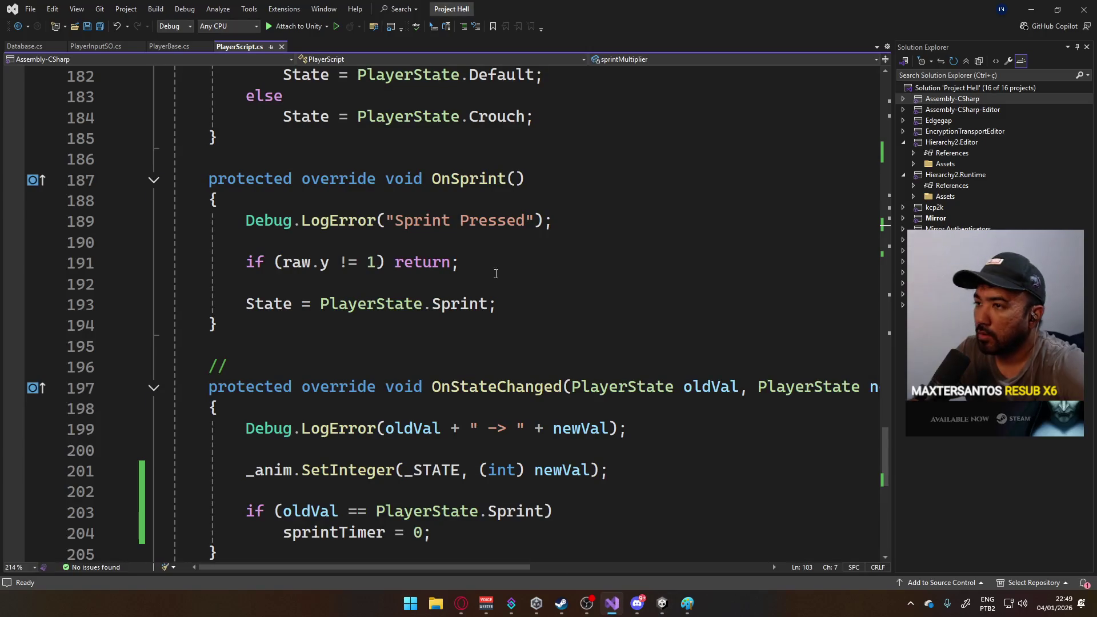
In PlayerBase.cs, add an unfinished '[SerializeField] Player' line below playerInputSO
left_click(169, 46)
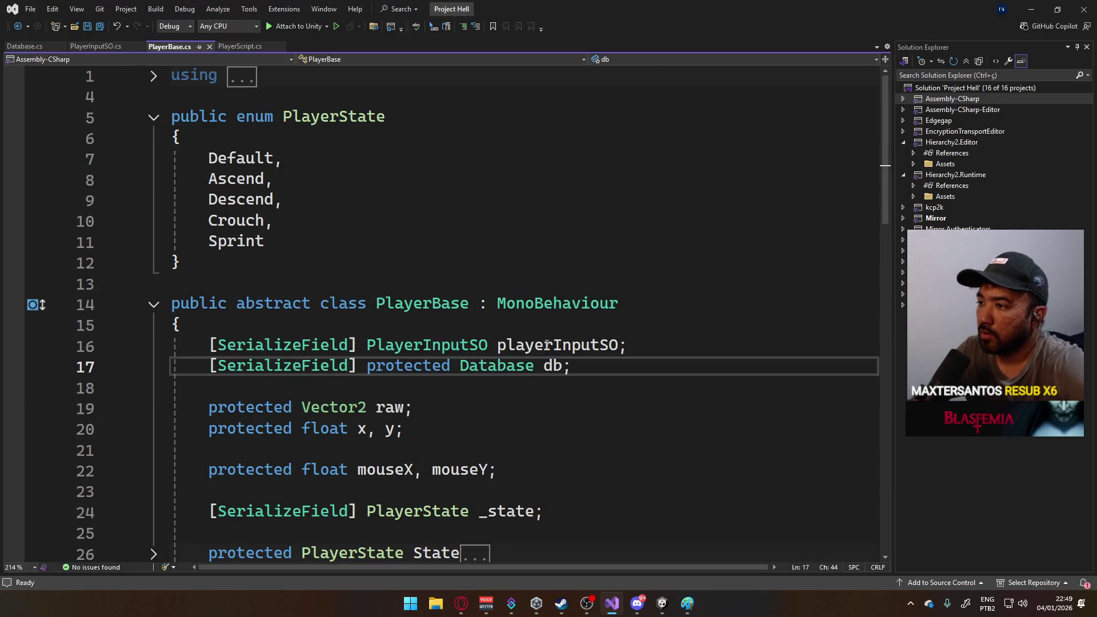
left_click(665, 348)
key("Return")
type("[SerializeField] Platye")
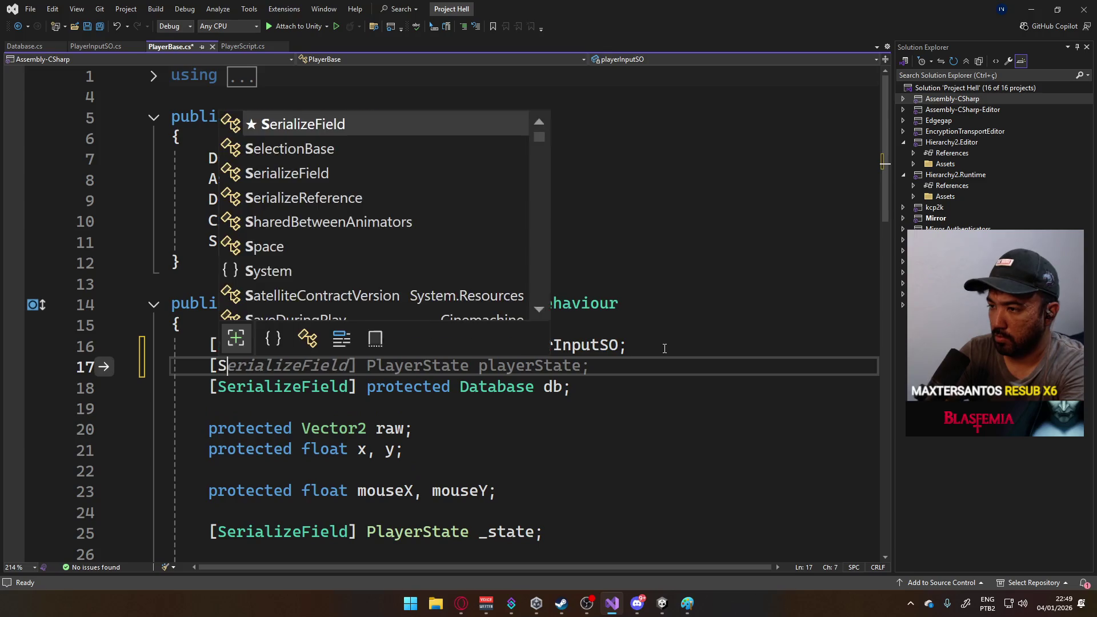
key("BackSpace")
key("BackSpace")
key("BackSpace")
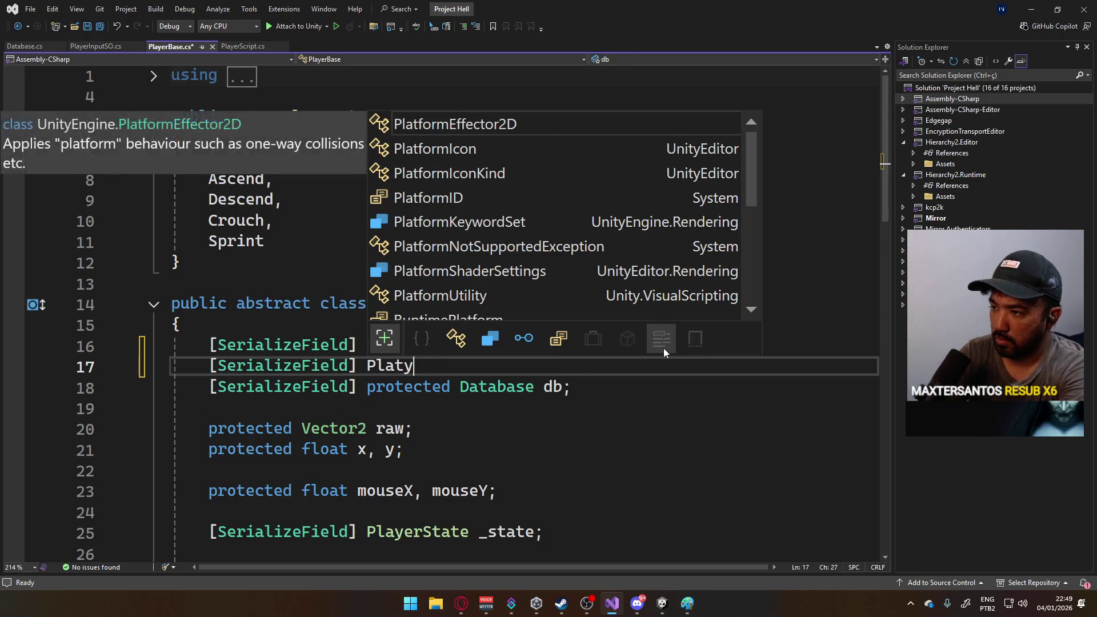
type("yer")
key("super")
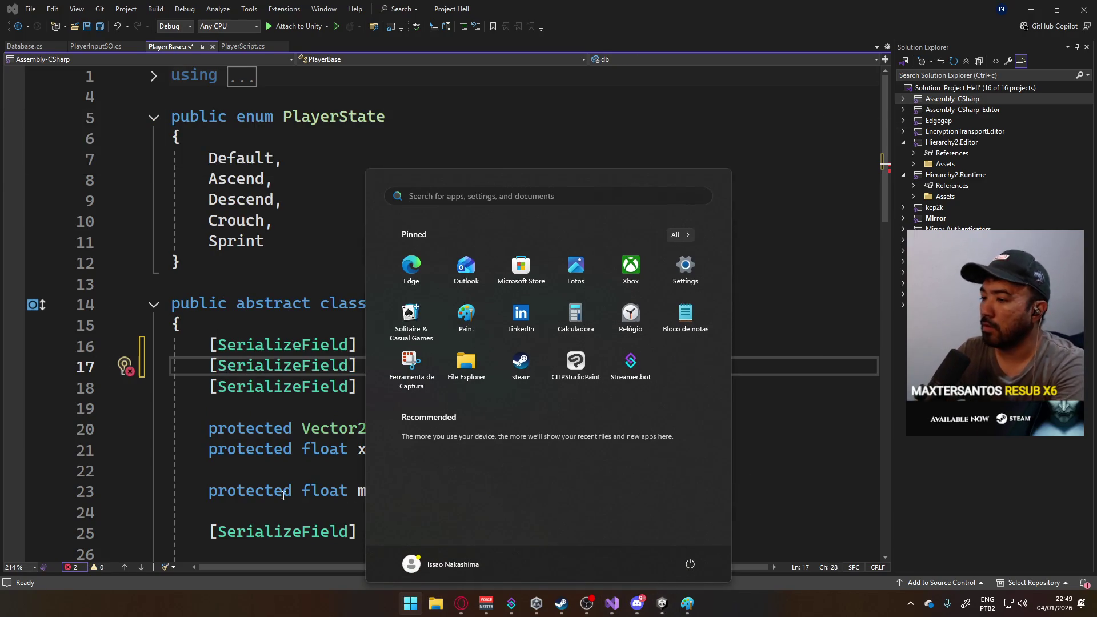
left_click(662, 603)
left_click(218, 515)
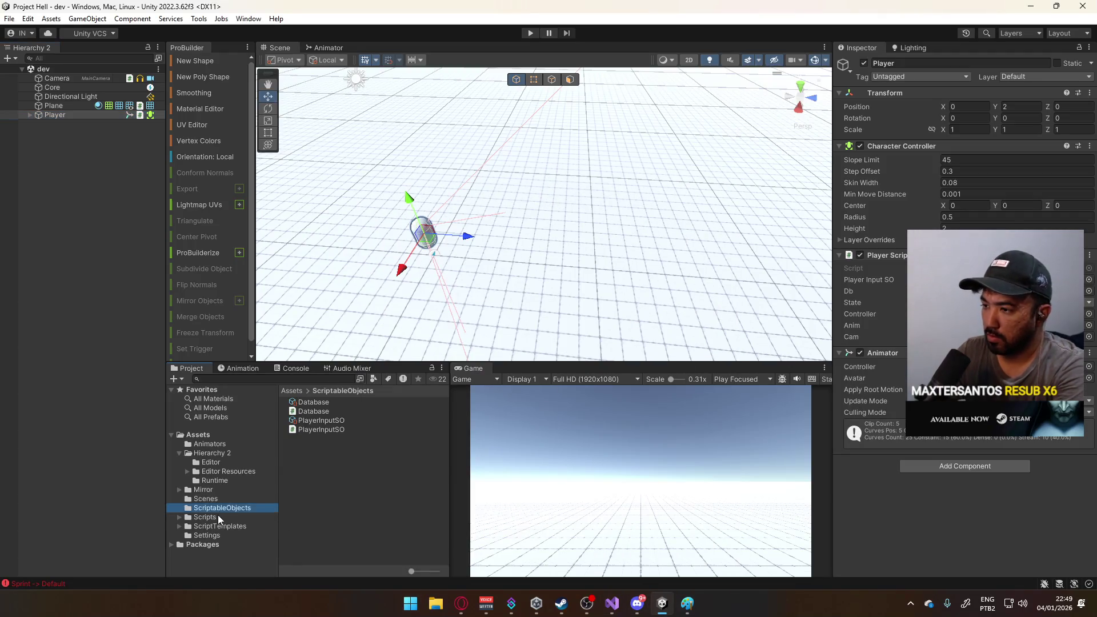
Create a C# script named PlayerRefs in the Scripts folder and open it in Visual Studio
right_click(320, 450)
mouse_move(404, 113)
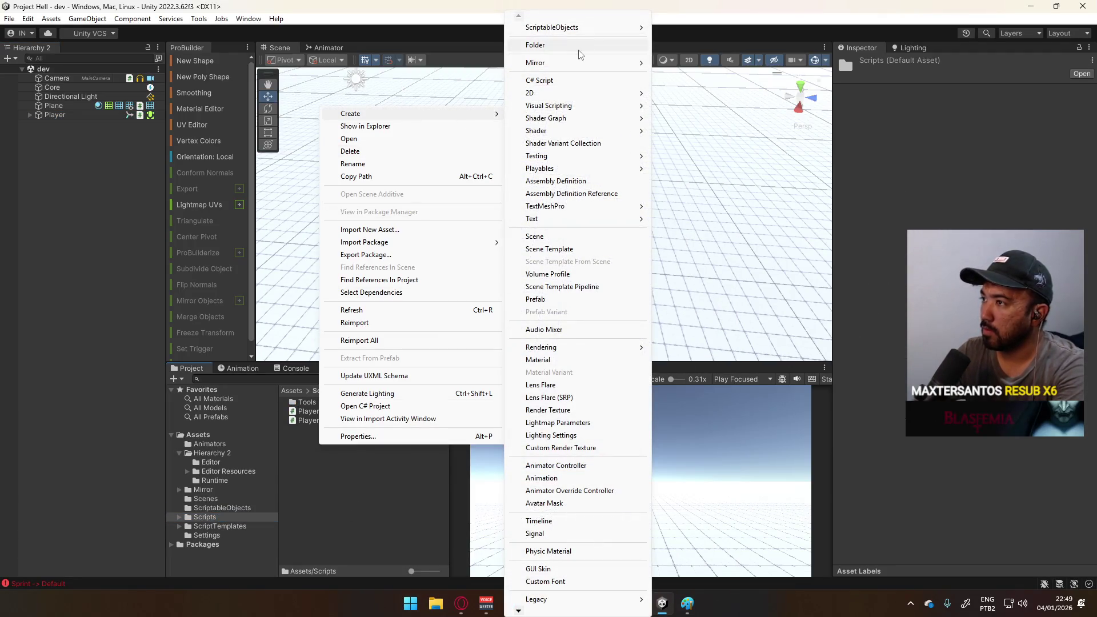
left_click(569, 82)
type("Plaer")
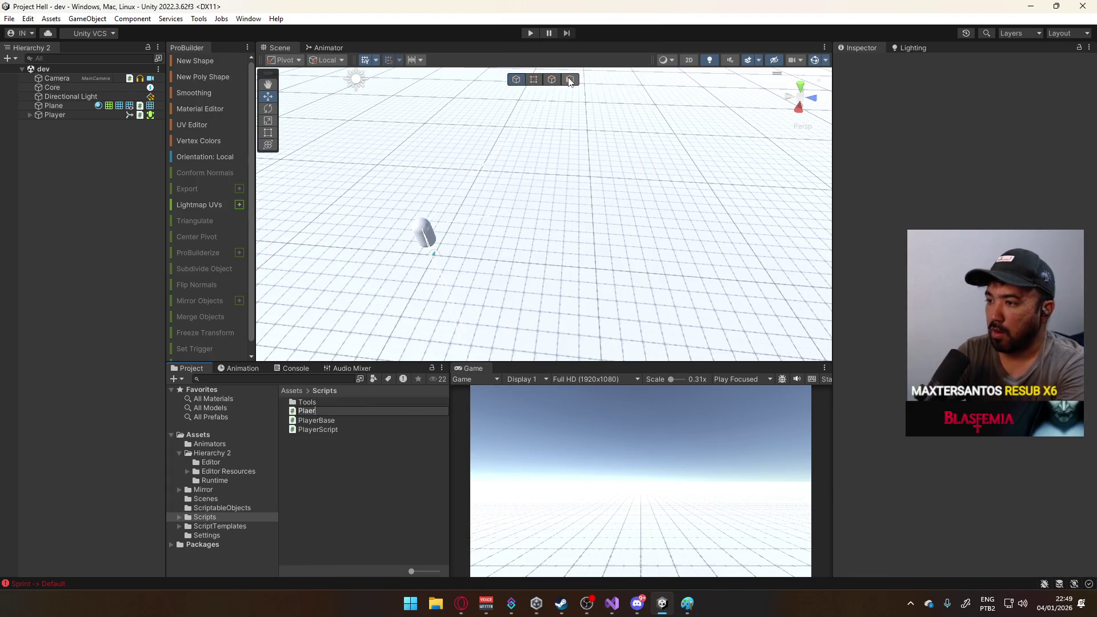
key("Return")
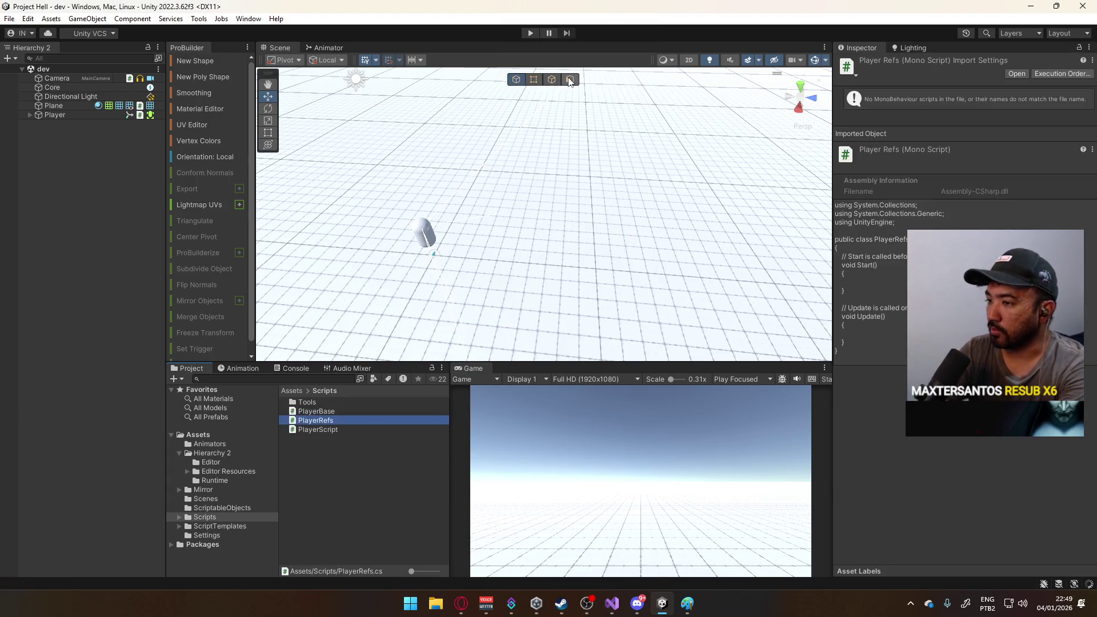
key("Return")
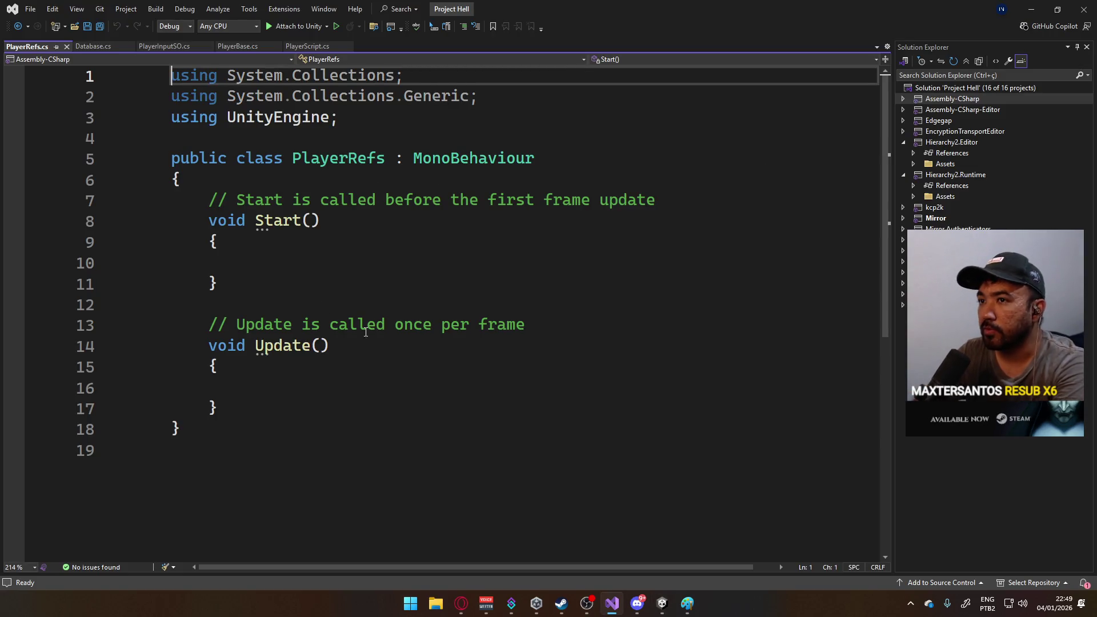
In PlayerRefs, replace the template Start and Update methods with a serialized CharacterController _controller field
left_click_drag(384, 414, 209, 200)
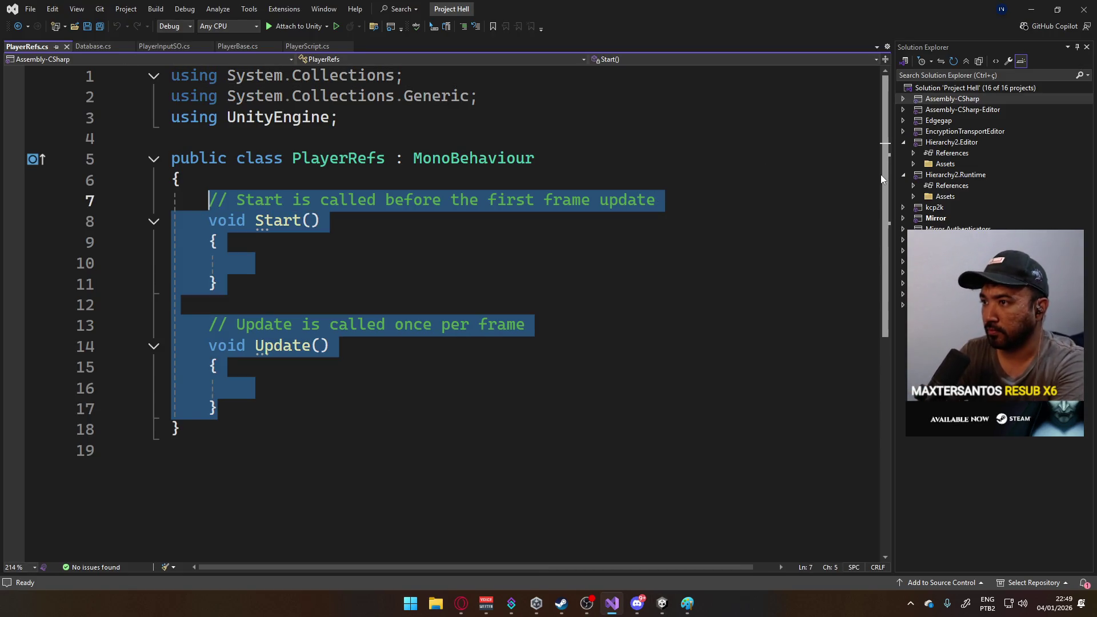
key("Delete")
type("[SerializeField] ")
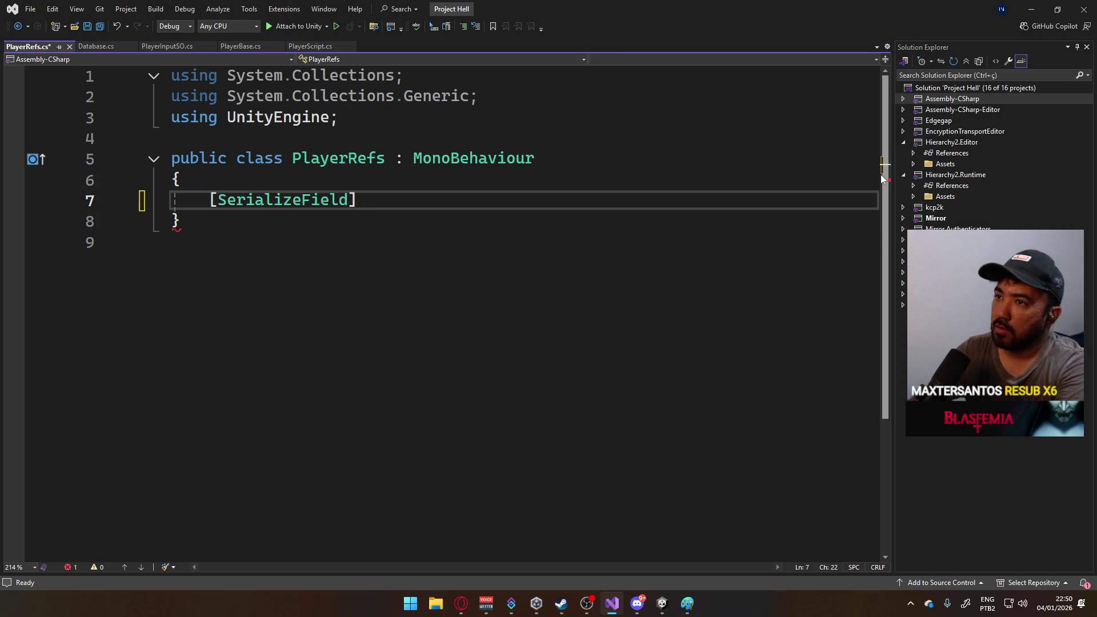
type("Chara")
key("Tab")
type("_cont")
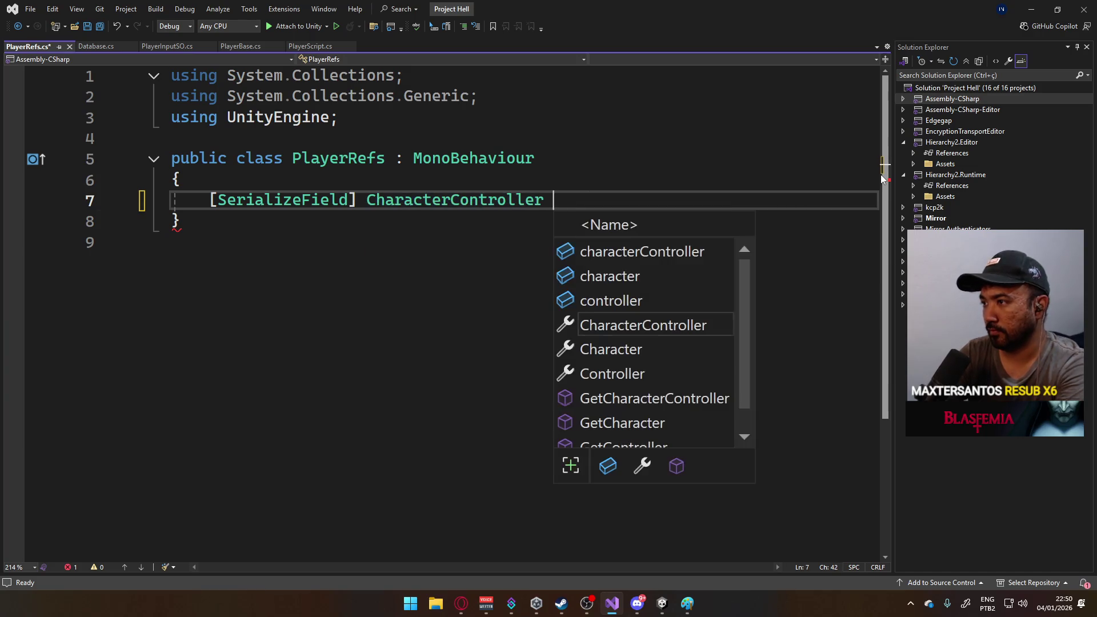
type("roller")
key("Escape")
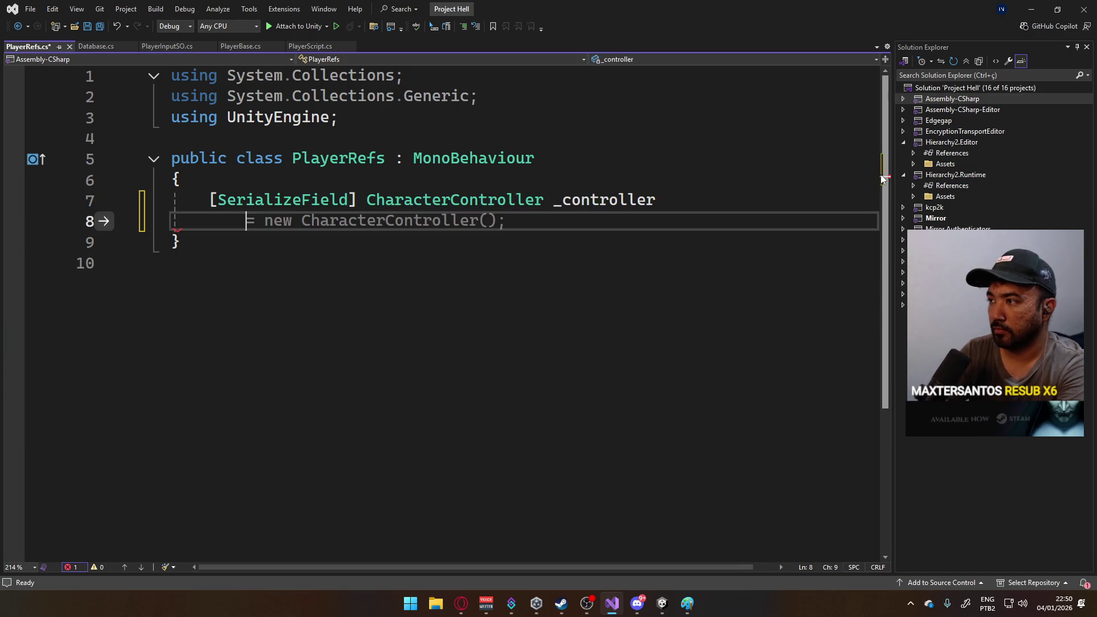
type(";")
key("Return")
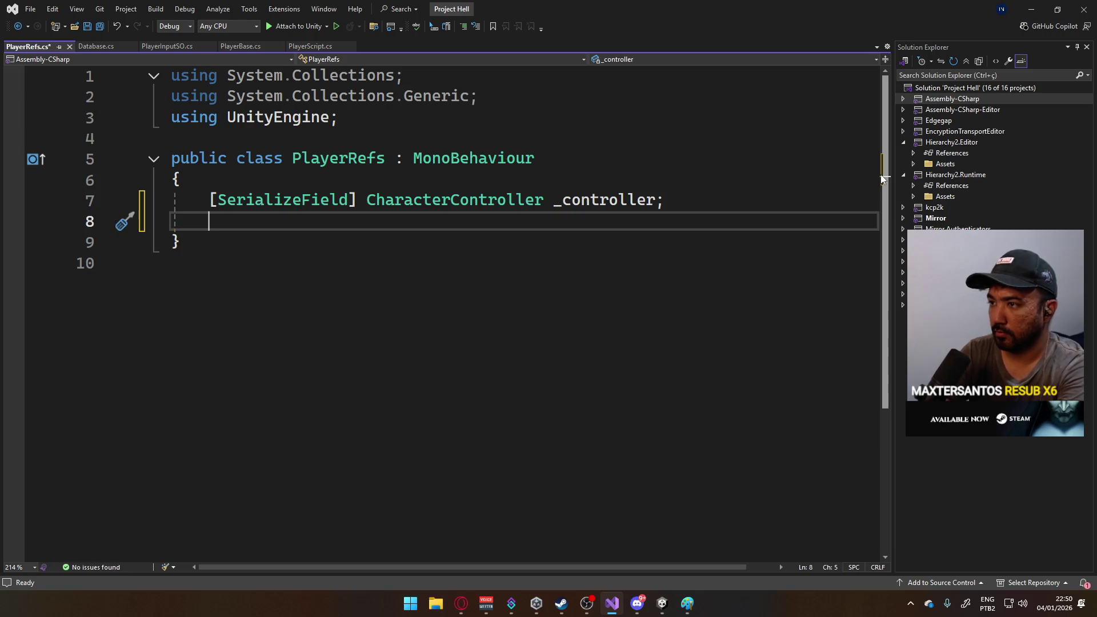
key("Return")
Add serialized Animator _anim, Transform _cam and PlayerScript _playerScript fields
type("[Se")
key("Tab")
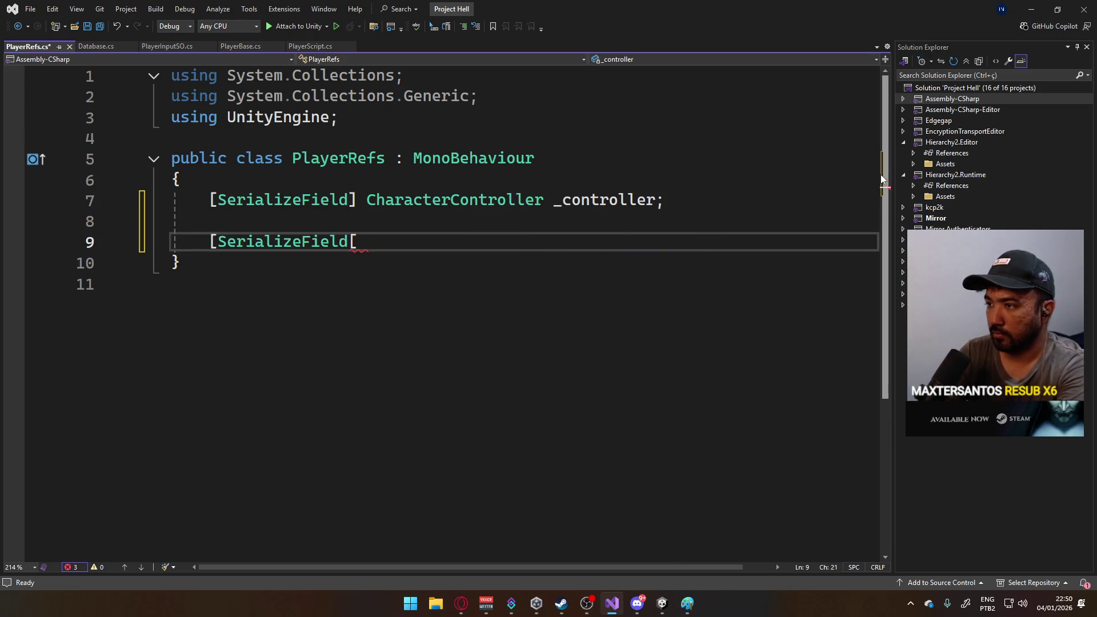
type("] PlayerScrip")
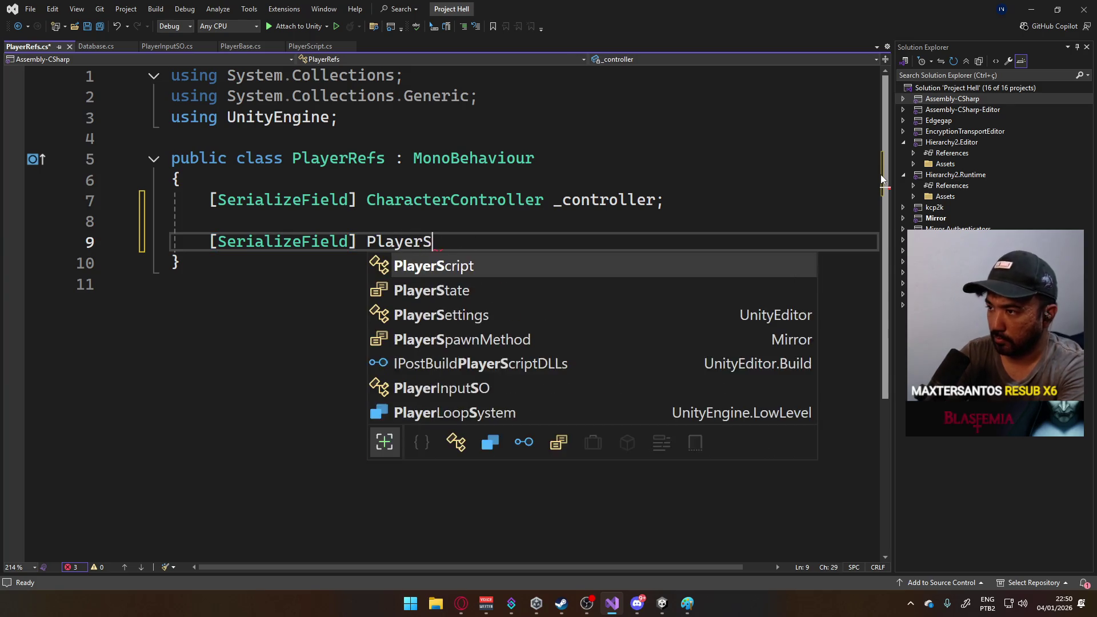
type("t")
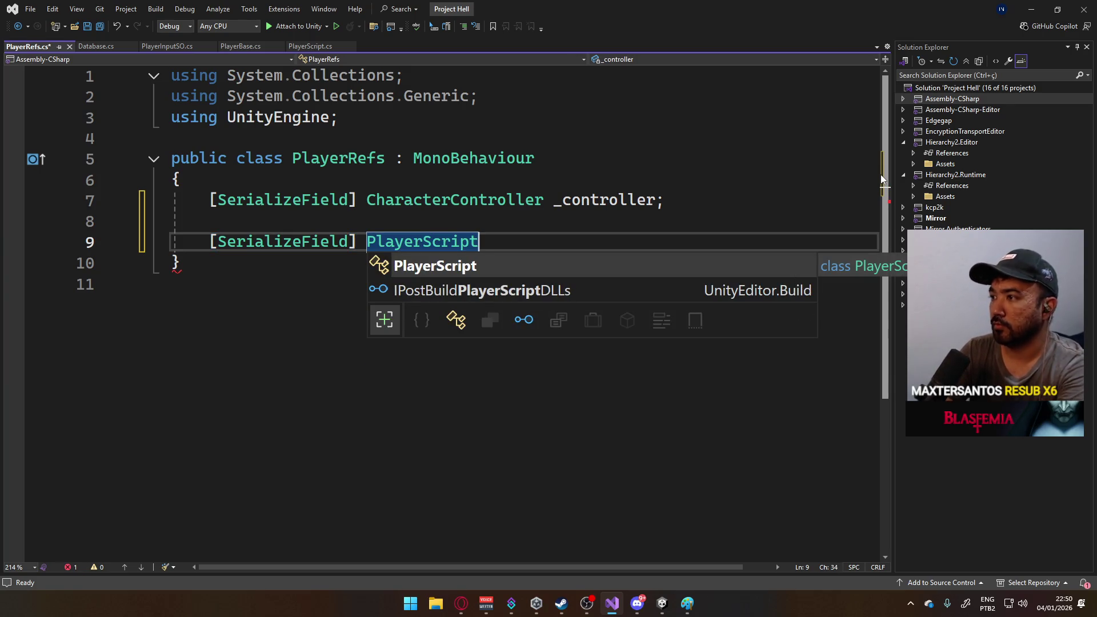
type(" _playerScript;")
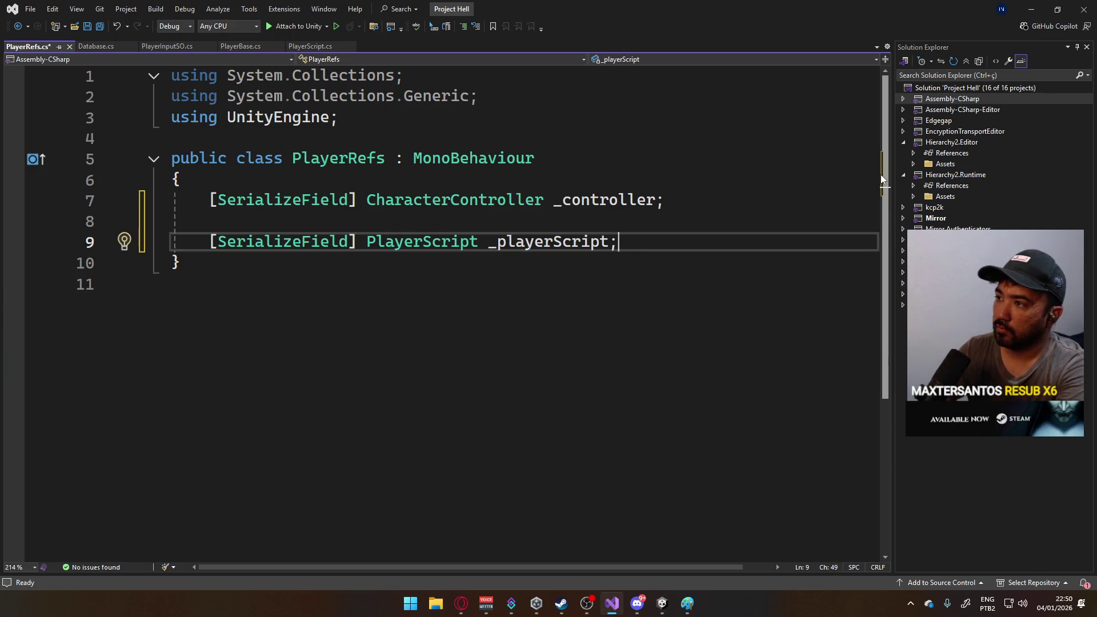
key("Up")
type("[SerializeField] ")
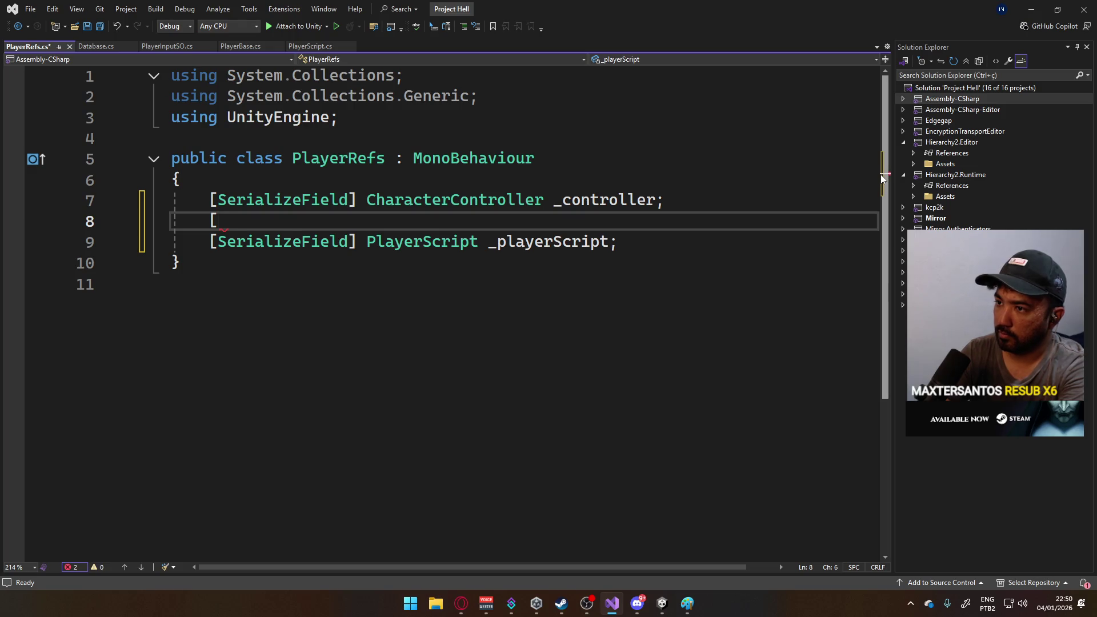
type("Animator _ani")
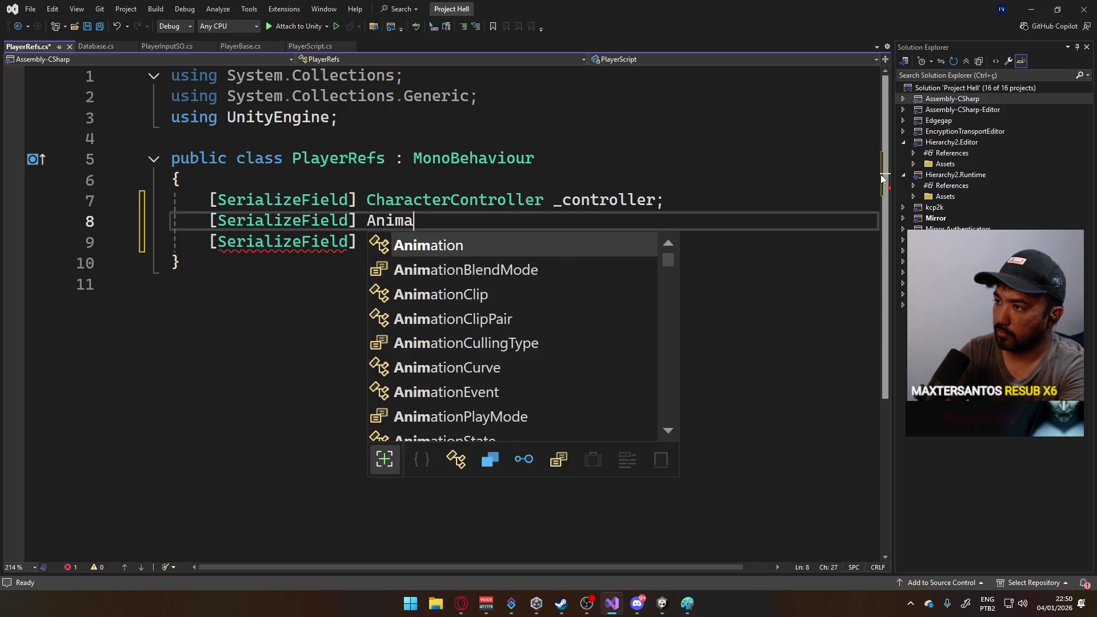
type("m;")
key("Return")
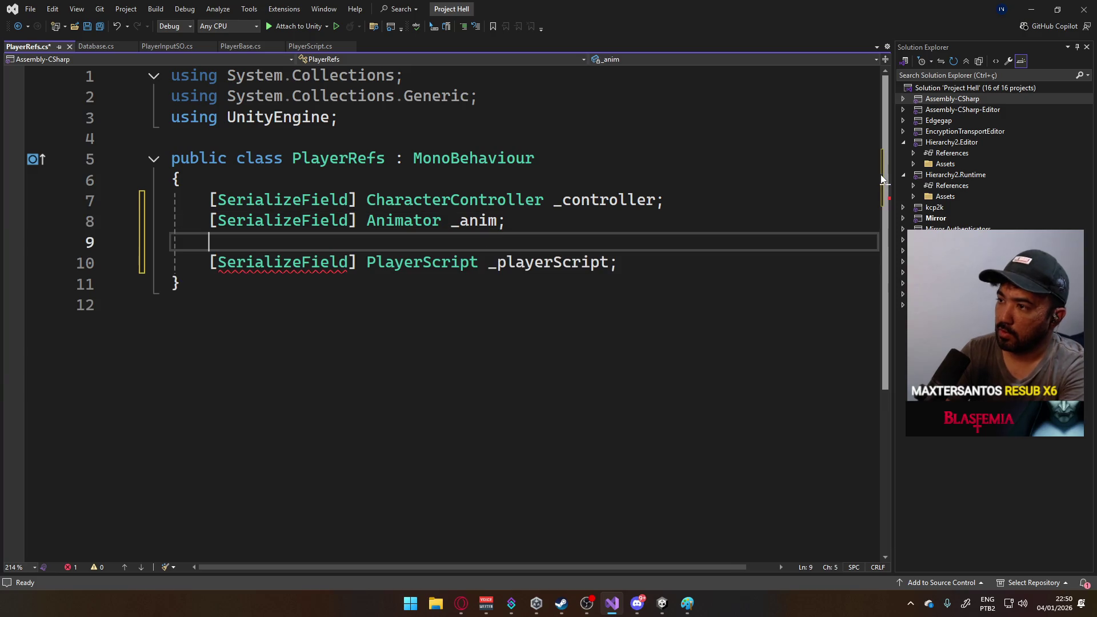
type("[SerializeField] Player")
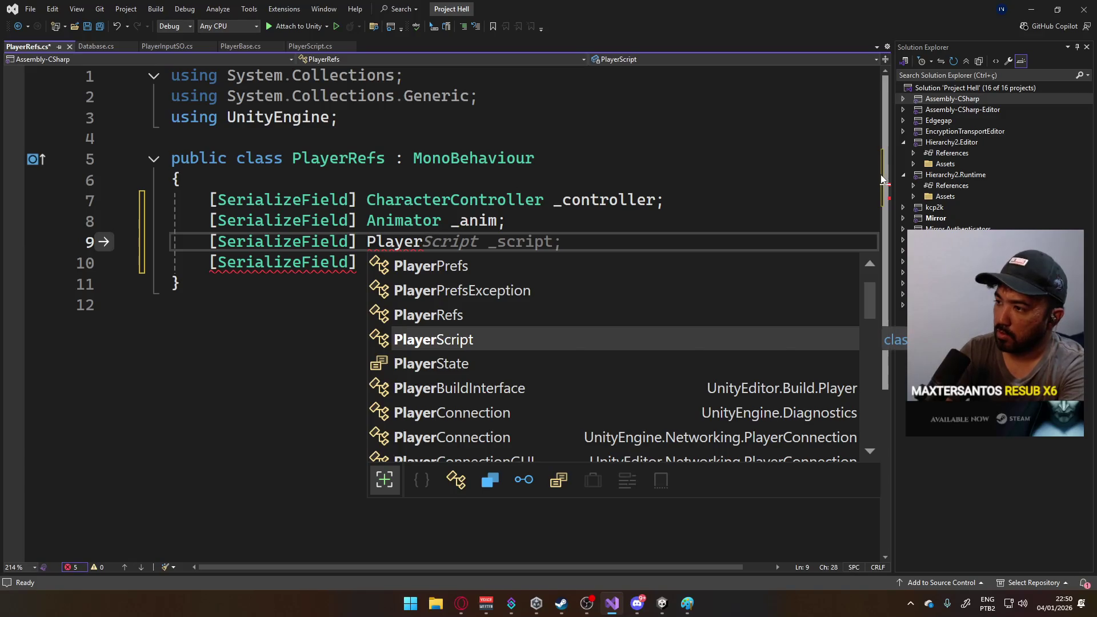
type("C")
key("BackSpace")
key("BackSpace")
key("BackSpace")
key("BackSpace")
type("Transform _cam")
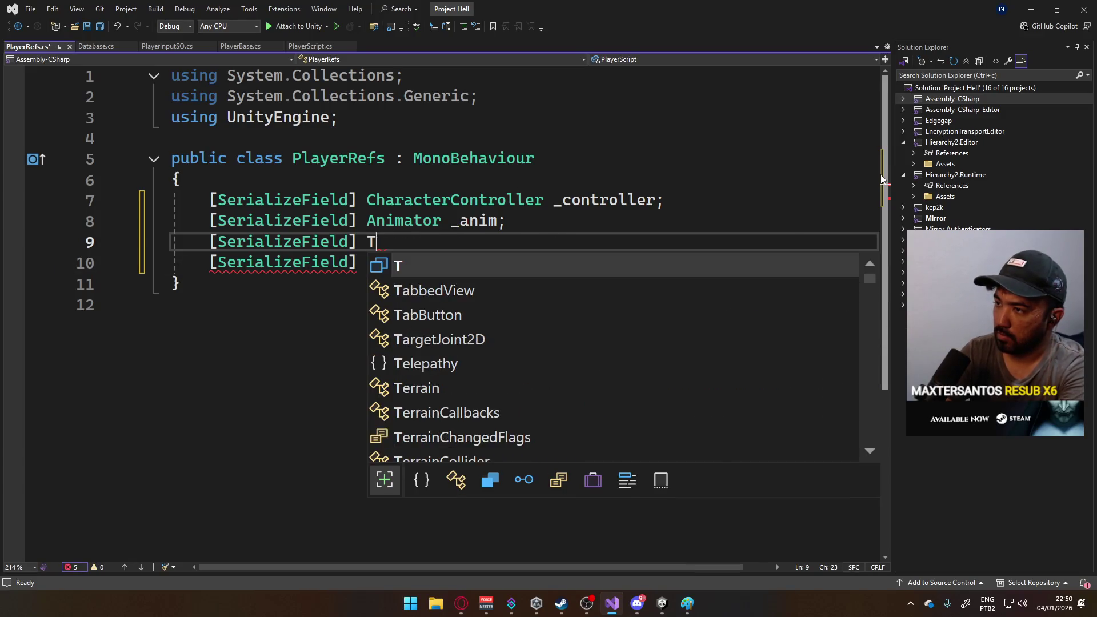
type(";")
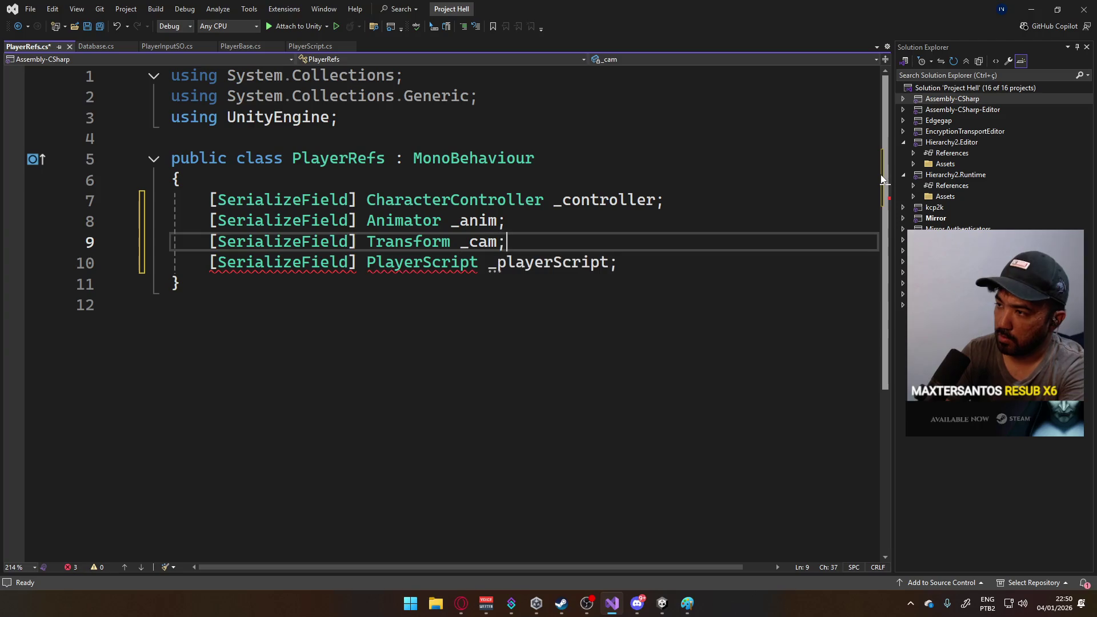
key("End")
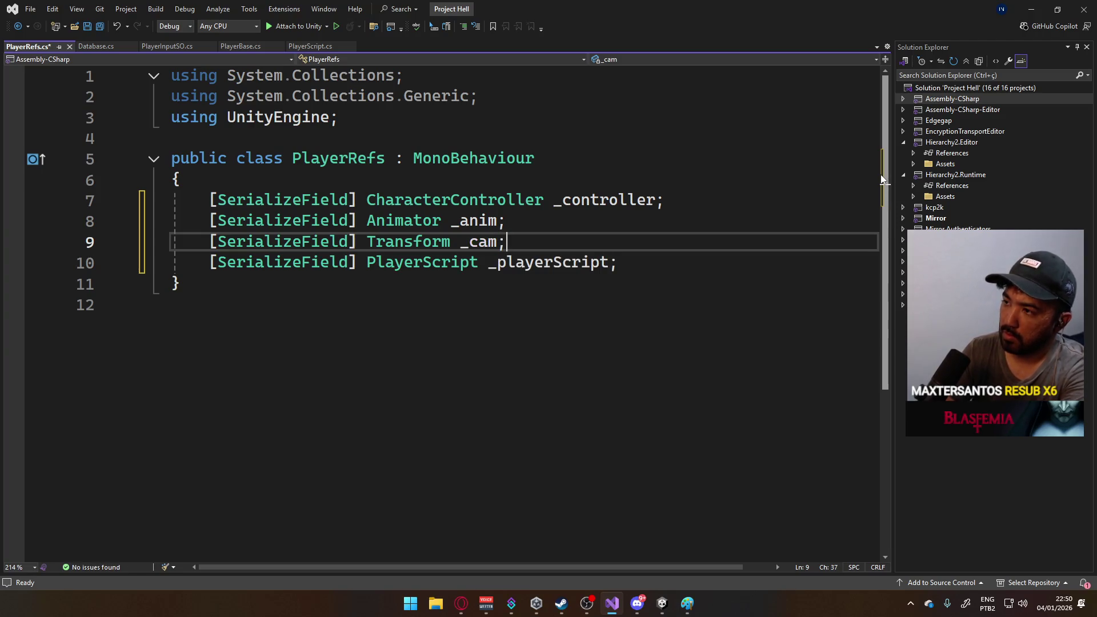
Look over PlayerScript.cs, then bring PlayerBase.cs into view
left_click(306, 49)
scroll(485, 186, "up", 12)
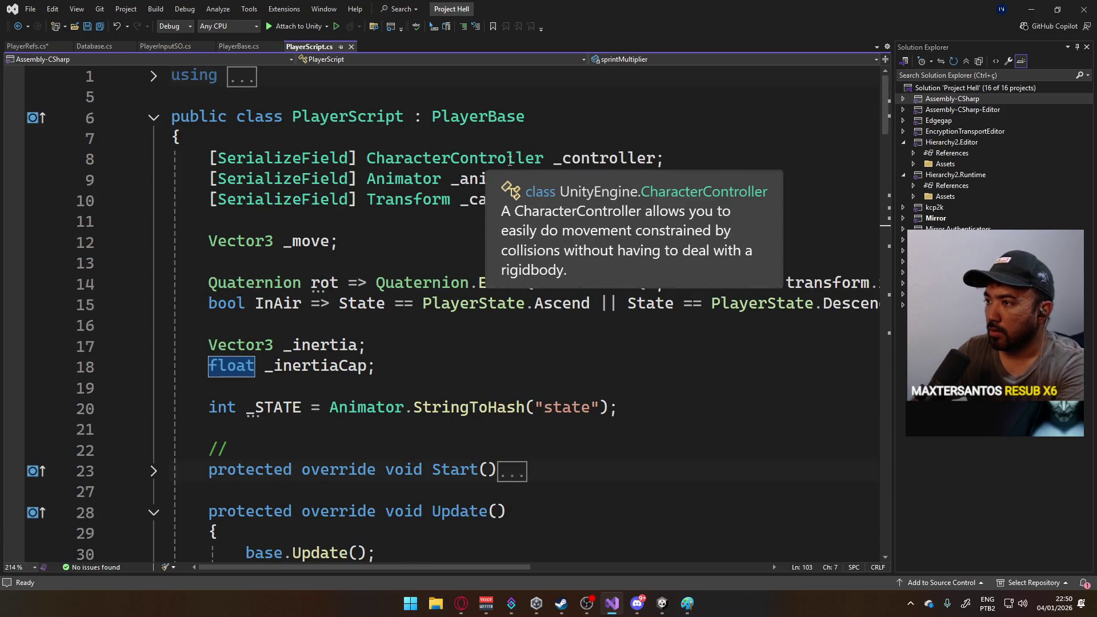
left_click(237, 47)
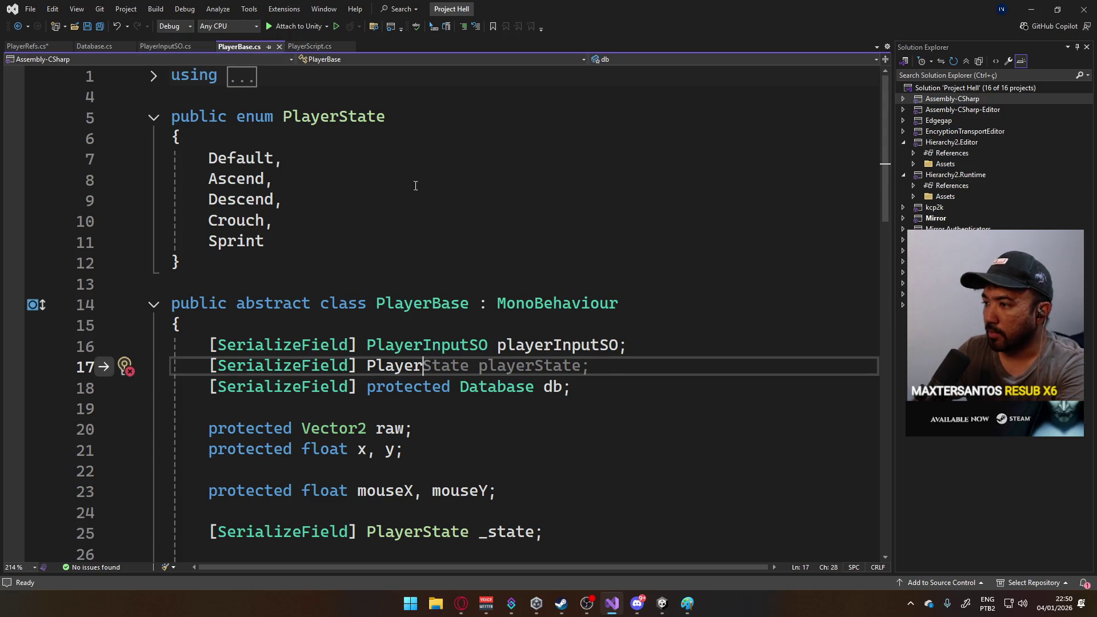
left_click(320, 48)
left_click(237, 47)
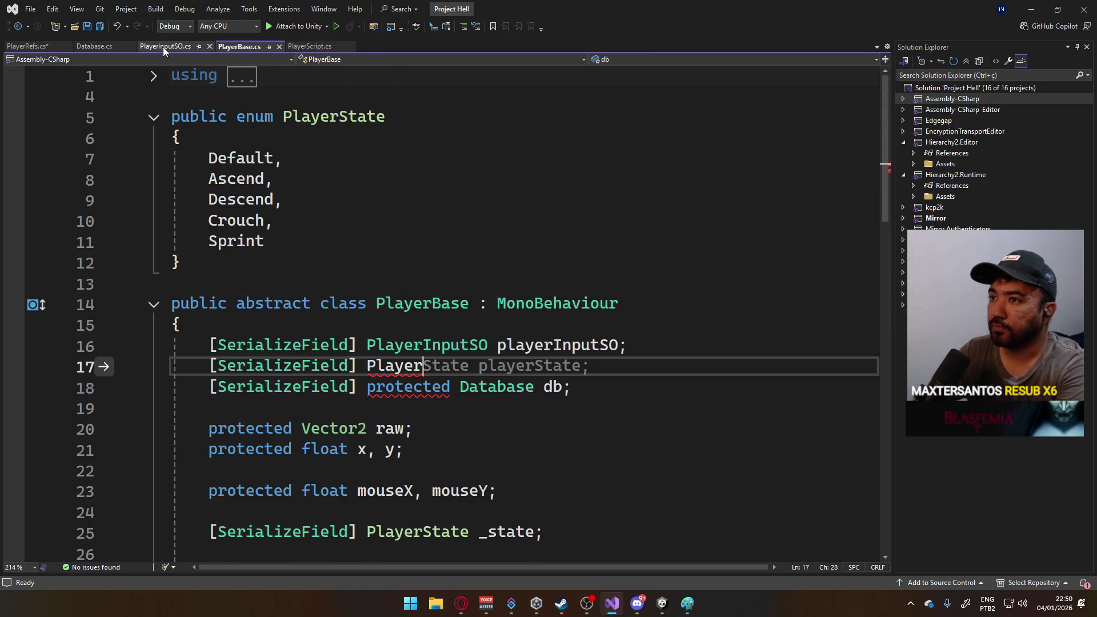
Back in PlayerRefs.cs, add a public getter for _controller and save
left_click(29, 46)
left_click(713, 200)
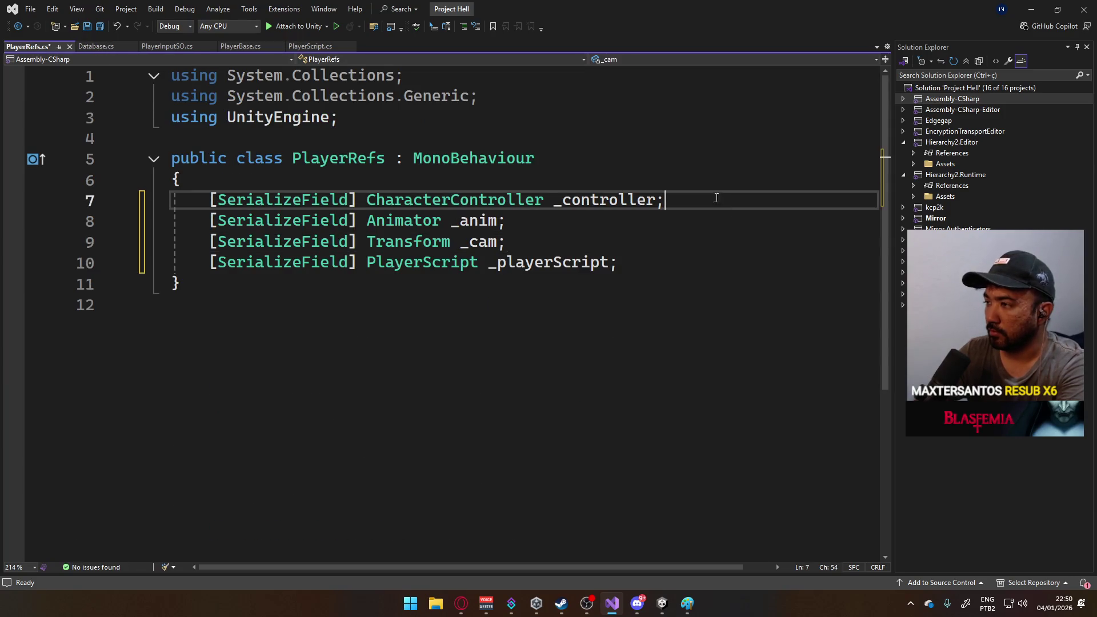
left_click(714, 190)
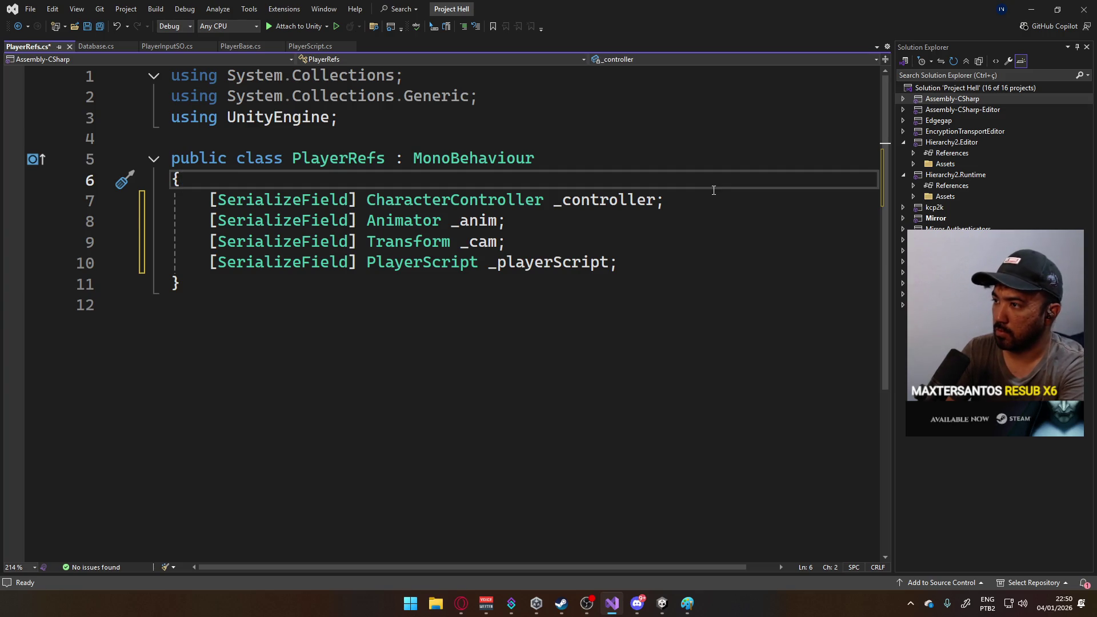
key("Return")
key("Return")
key("Up")
type("[SerializeField]")
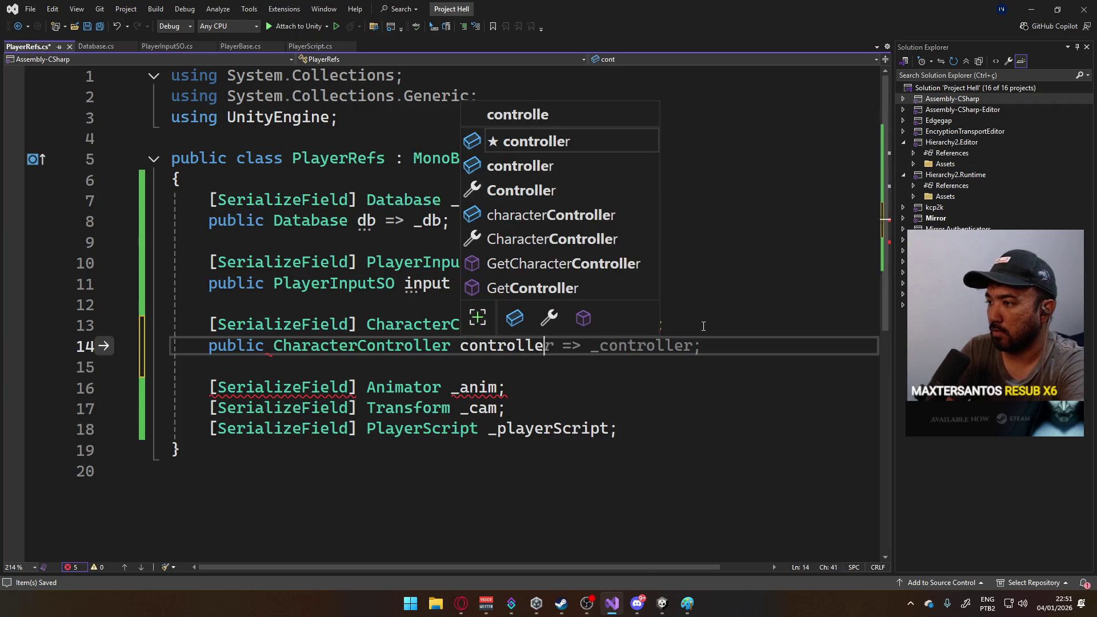
type("er =>")
key("Tab")
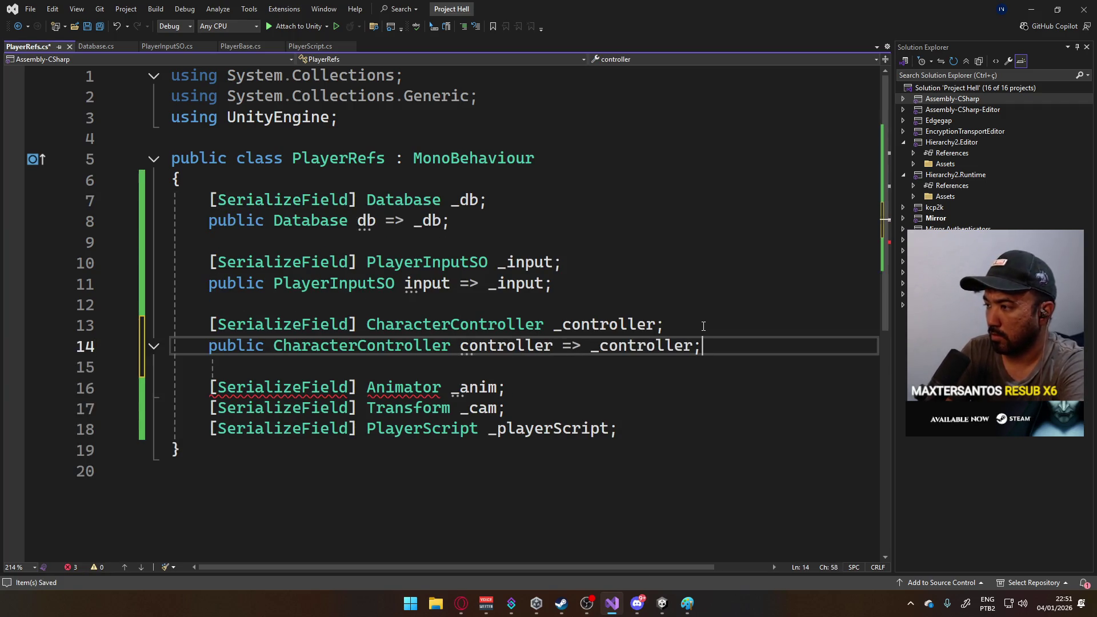
key("ctrl+s")
Add public Animator anim and Transform cam getters below their fields, saving each
key("Down")
key("Down")
key("Down")
key("Up")
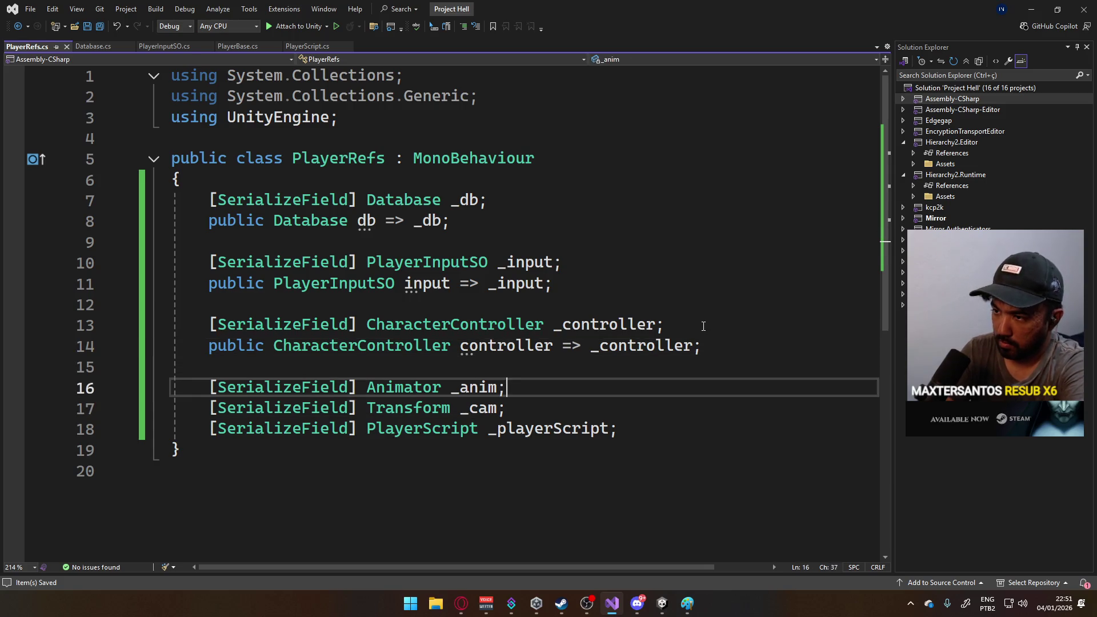
key("Return")
key("Return")
key("Up")
type("public Animator anim =>")
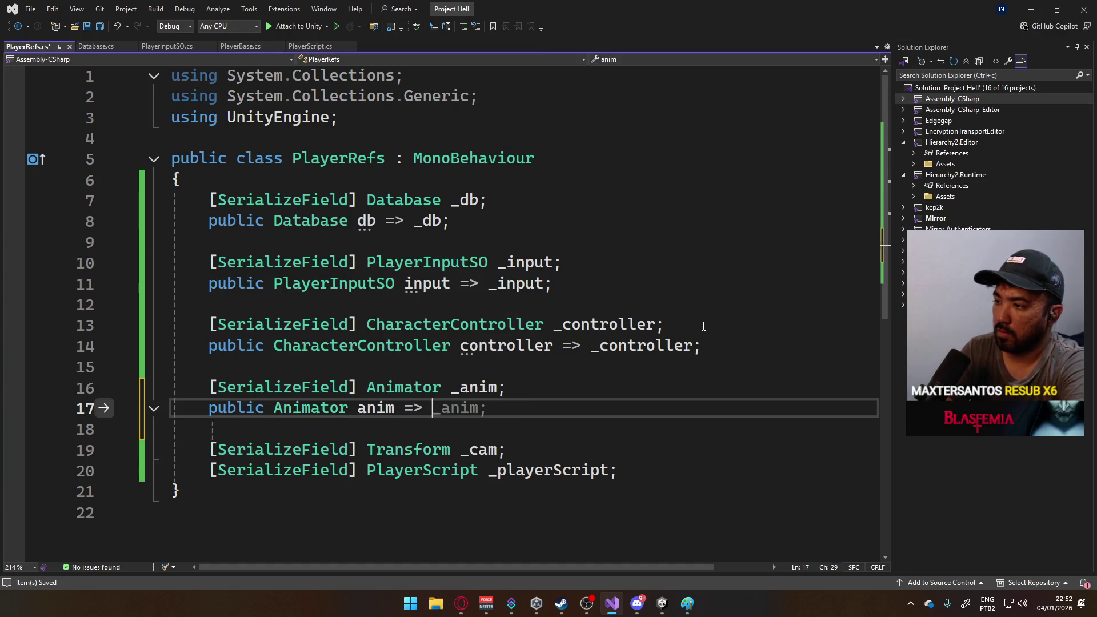
key("ctrl+s")
left_click(526, 447)
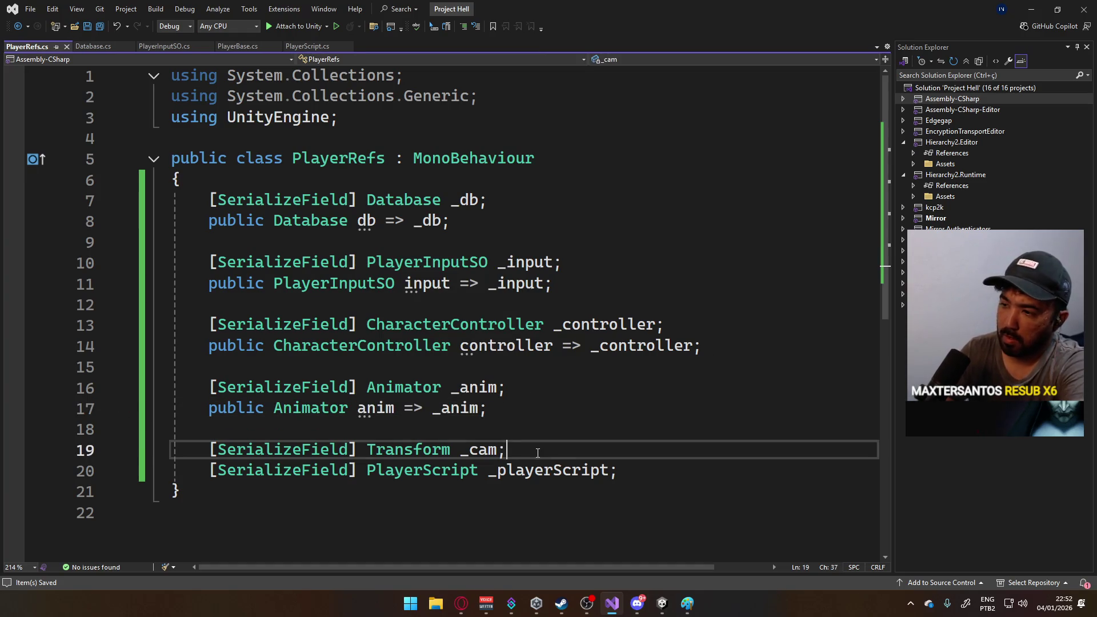
key("Return")
key("Return")
key("Up")
type("public Transform cam =>")
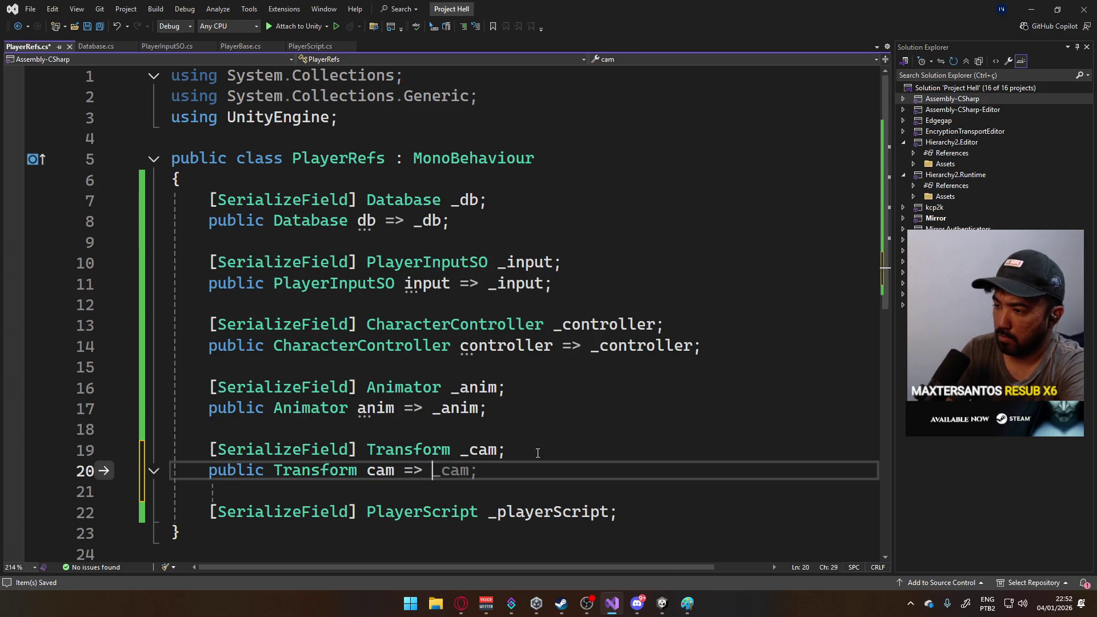
key("ctrl+s")
Add a public PlayerScript playerScript getter returning _playerScript, and save
scroll(656, 453, "down", 2)
left_click(655, 400)
type("1")
key("ctrl+z")
key("Up")
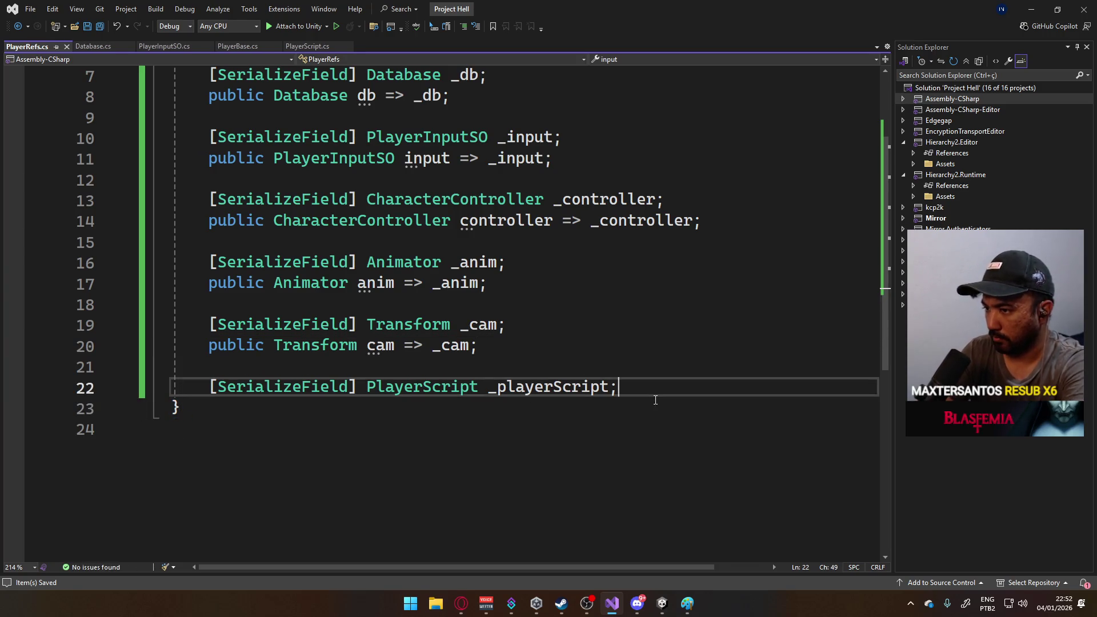
key("Return")
type("public ")
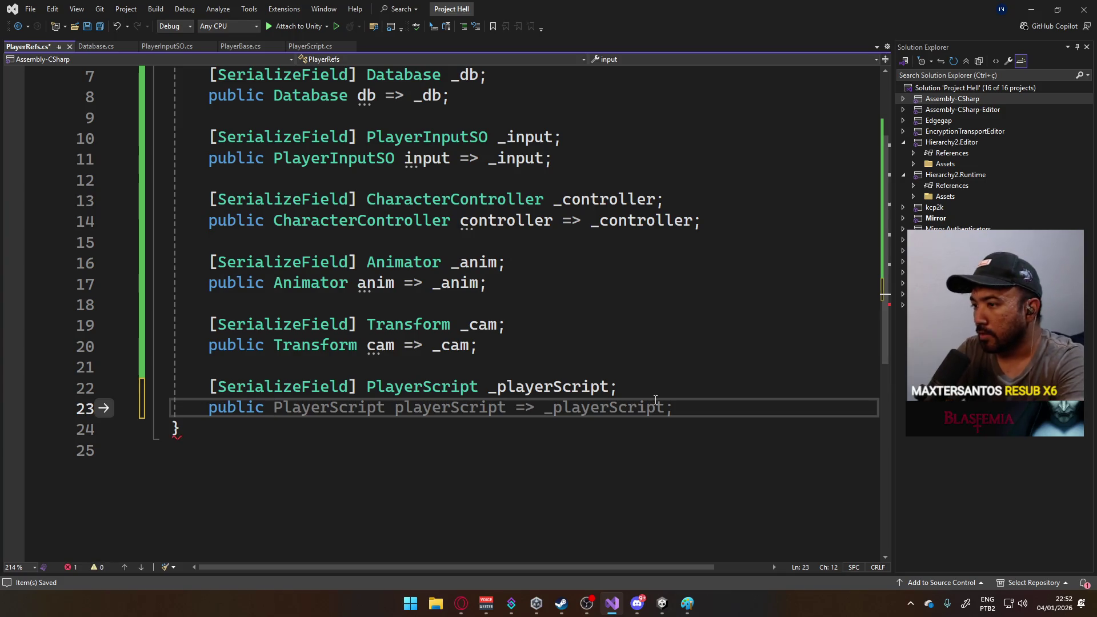
type("Player")
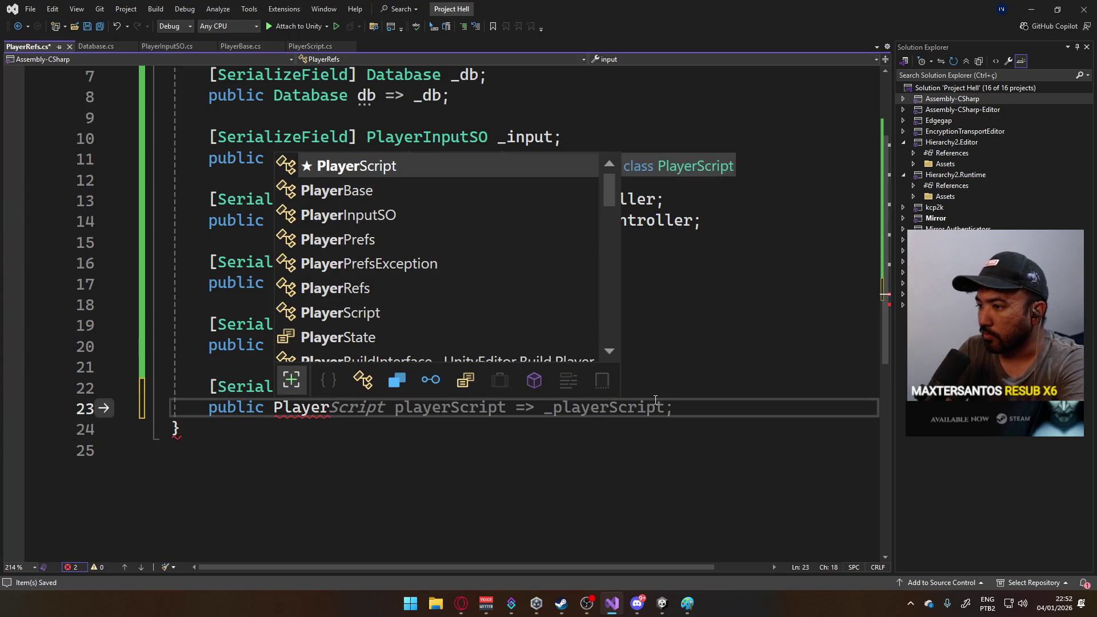
key("Tab")
type("playerSc")
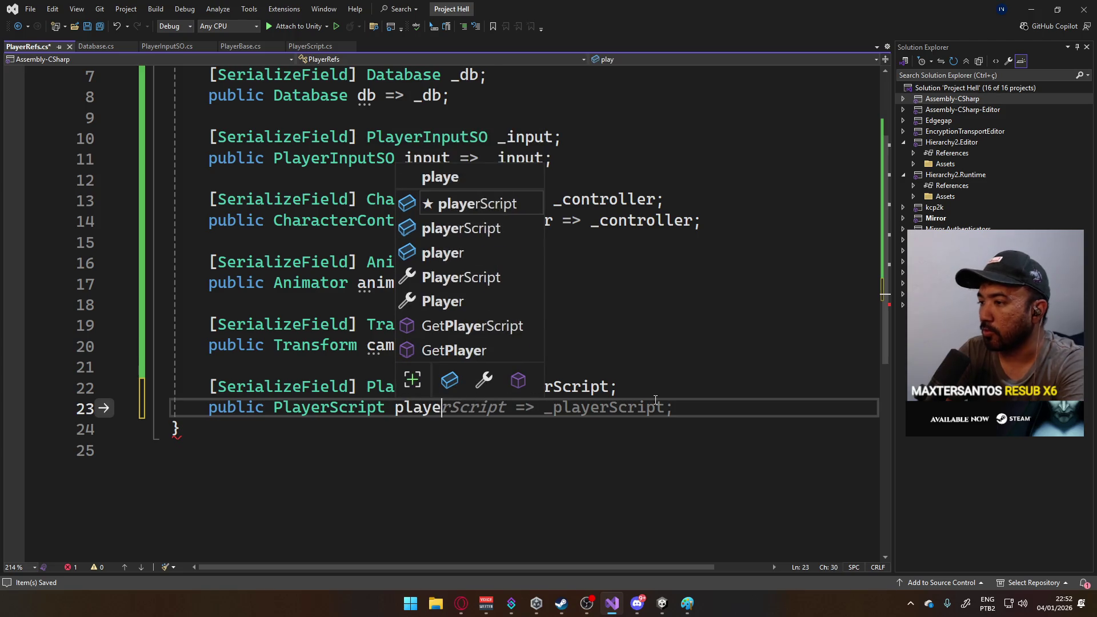
key("Return")
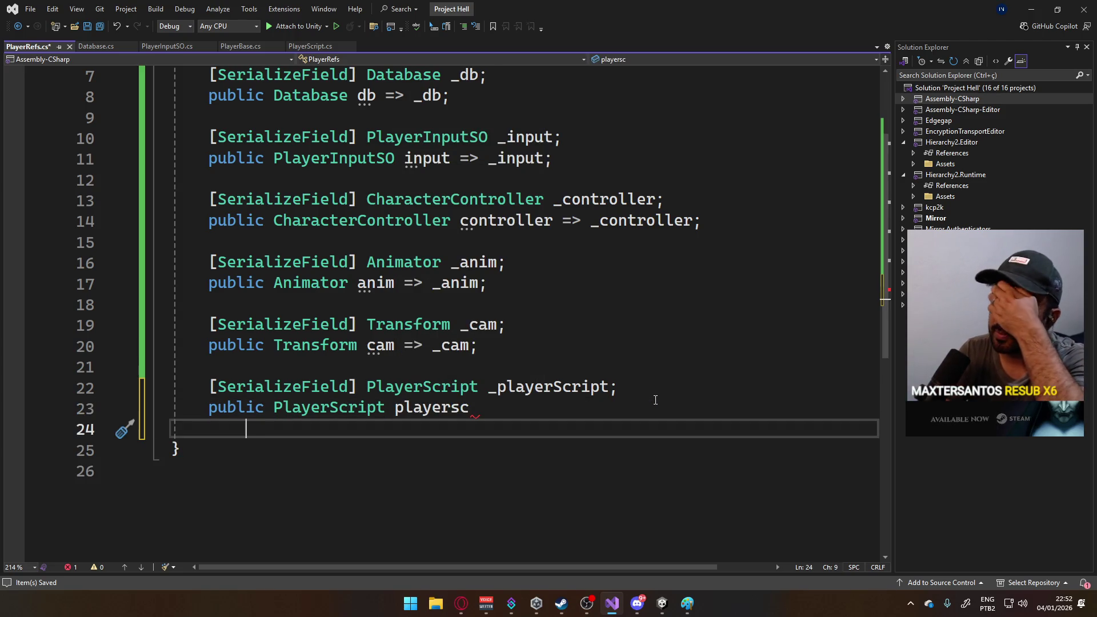
key("BackSpace")
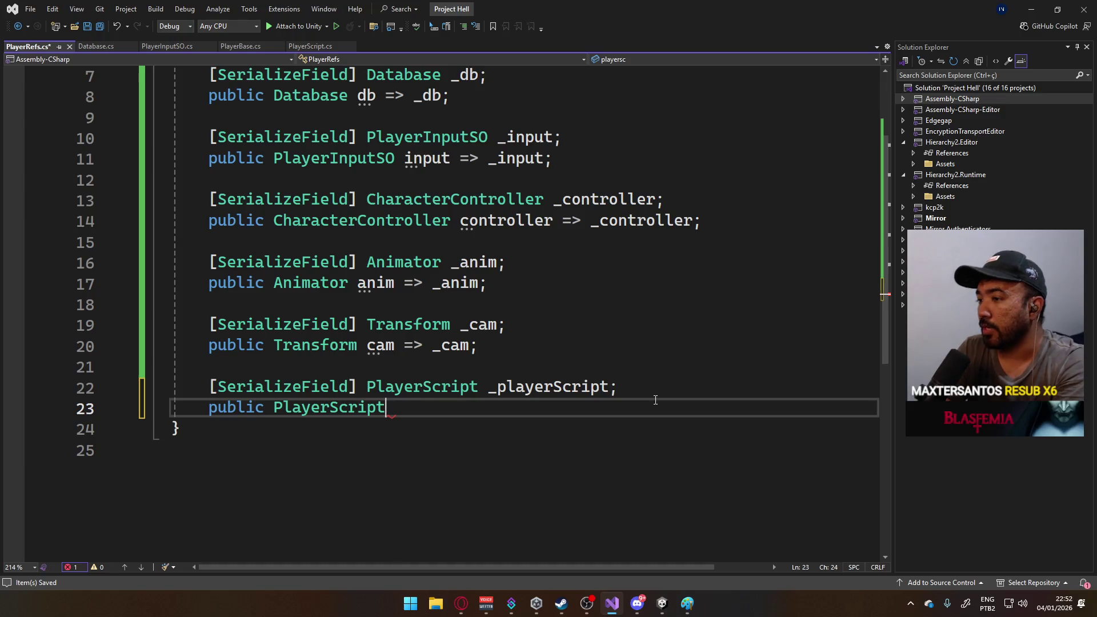
type("pla")
key("BackSpace")
key("BackSpace")
key("BackSpace")
type("players")
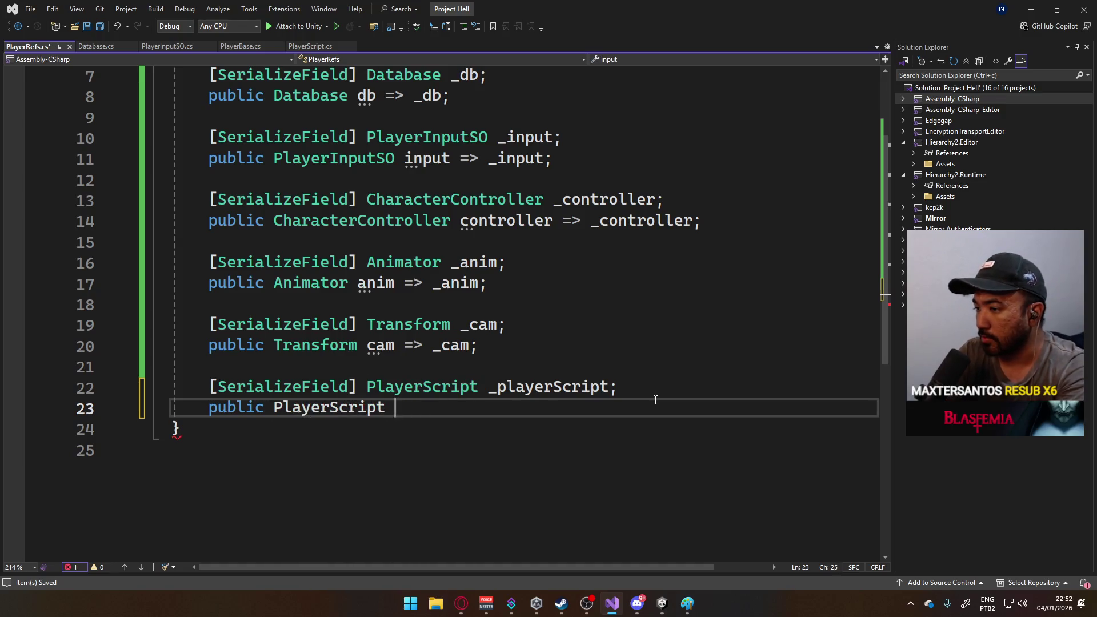
key("BackSpace")
key("BackSpace")
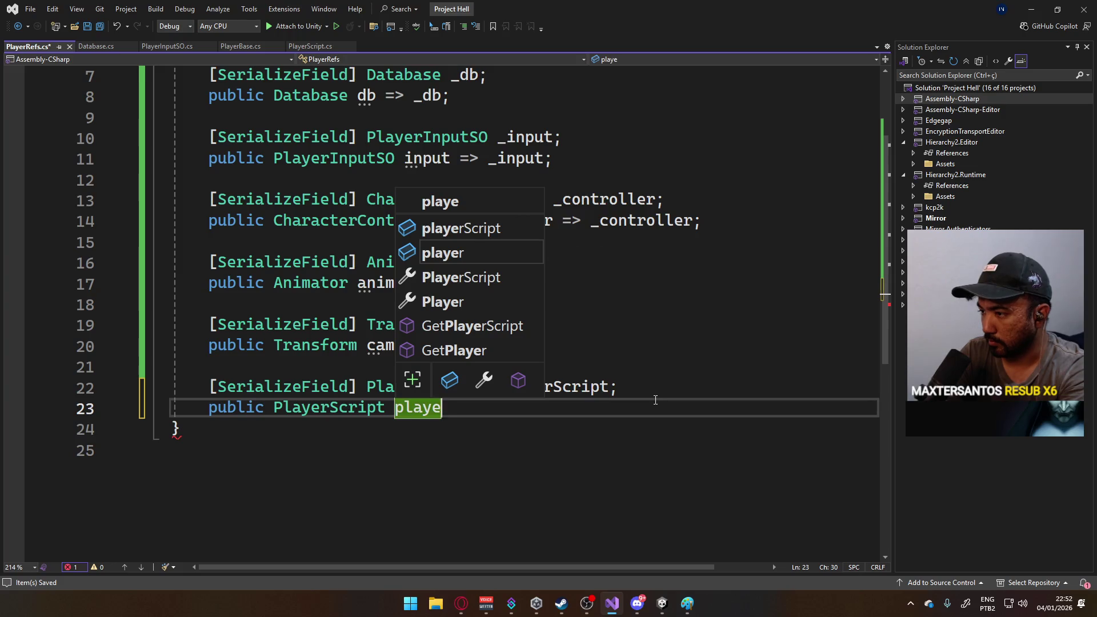
type("rScript")
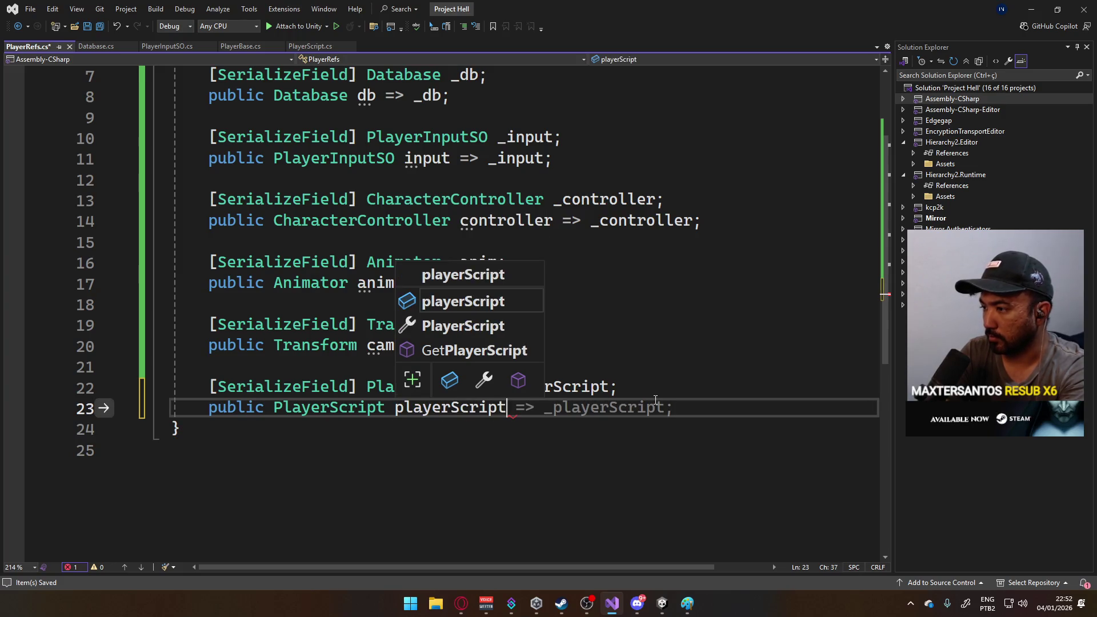
key("Tab")
key("Tab")
key("ctrl+s")
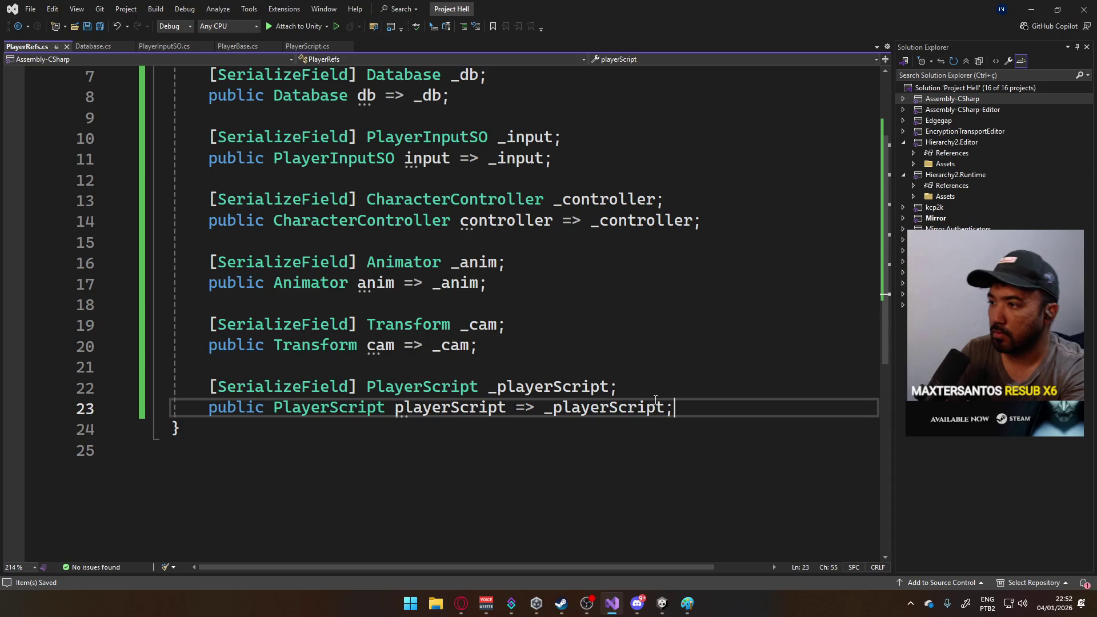
scroll(388, 98, "up", 2)
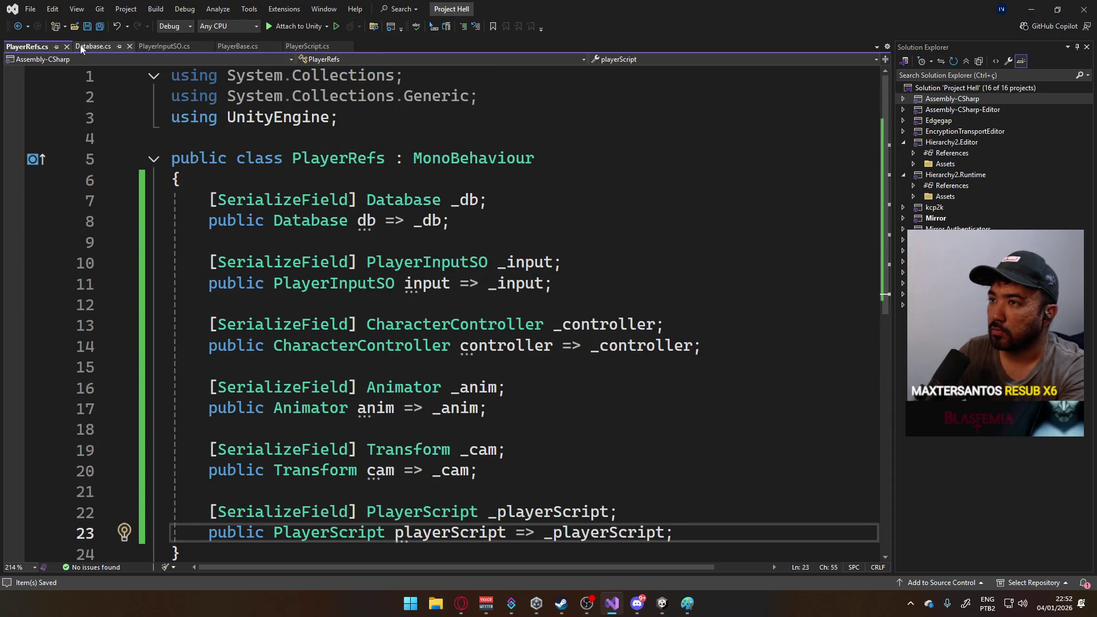
Delete the serialized controller, animator and camera fields from PlayerScript.cs and save
left_click(301, 48)
mouse_move(527, 200)
left_mouse_down()
mouse_move(380, 157)
mouse_move(230, 153)
left_mouse_up()
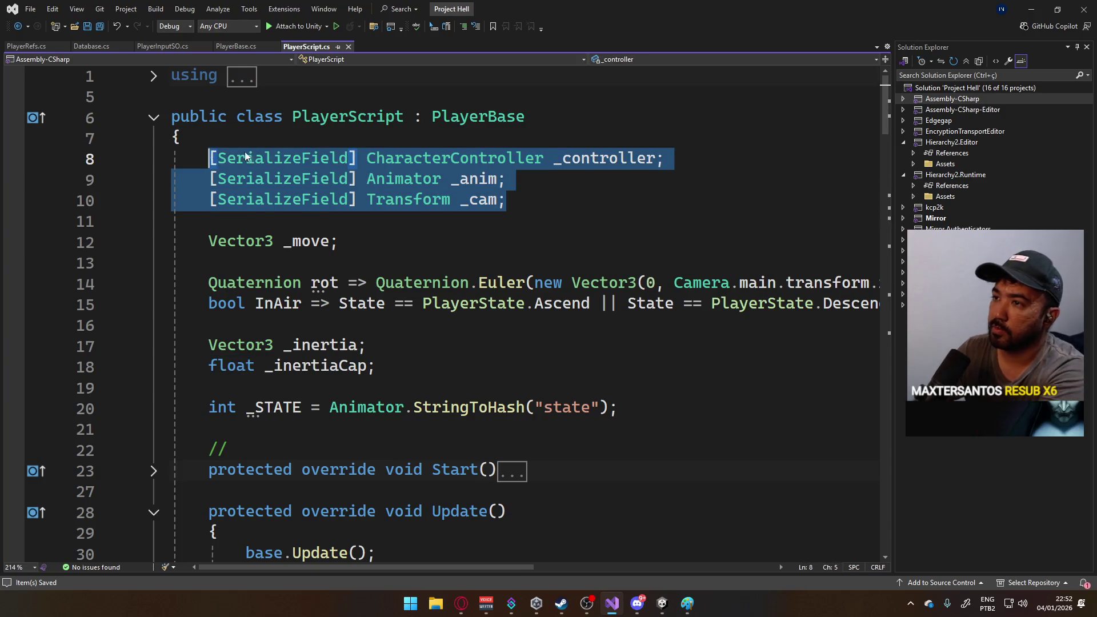
key("BackSpace")
key("BackSpace")
key("Delete")
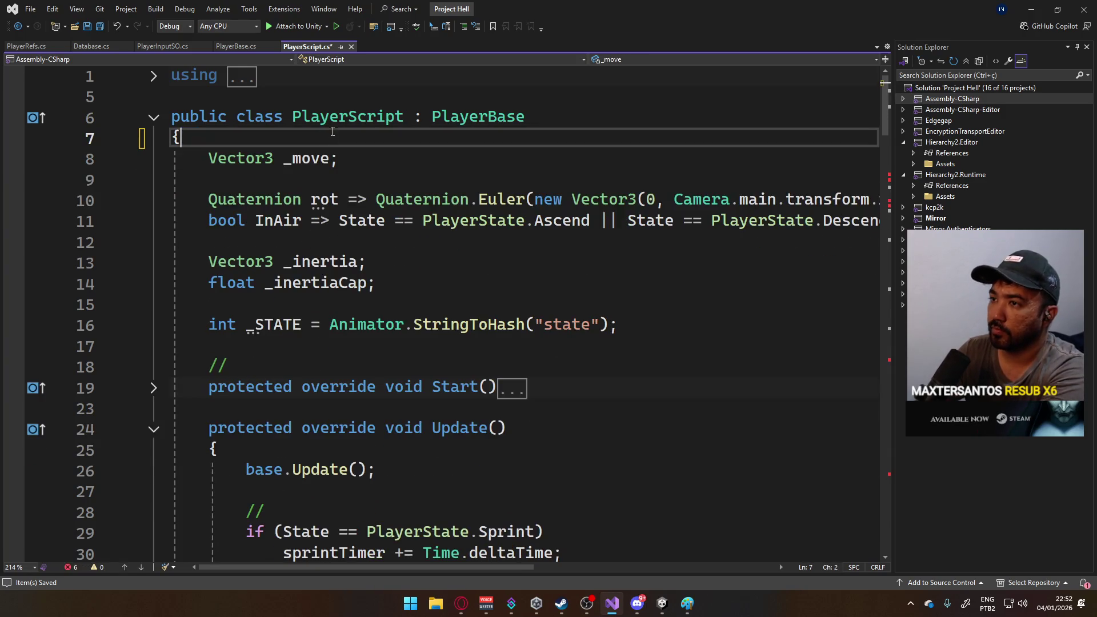
key("ctrl+s")
Replace PlayerBase's input, state and database fields with '[SerializeField] PlayerRefs _ref;', save, and view errors
left_click(252, 48)
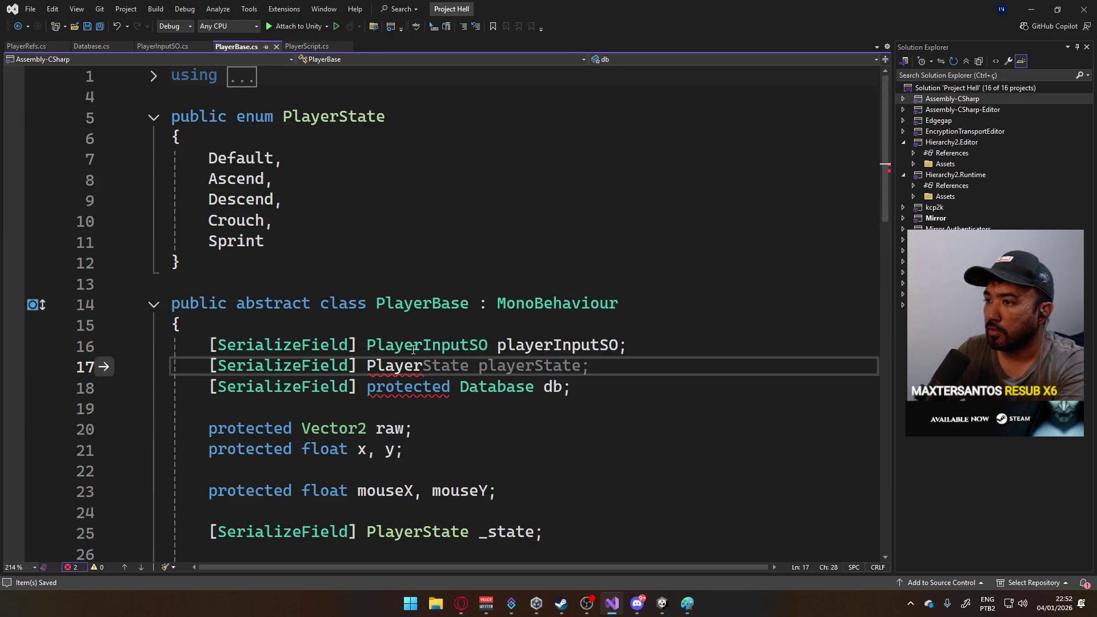
left_click_drag(620, 393, 377, 343)
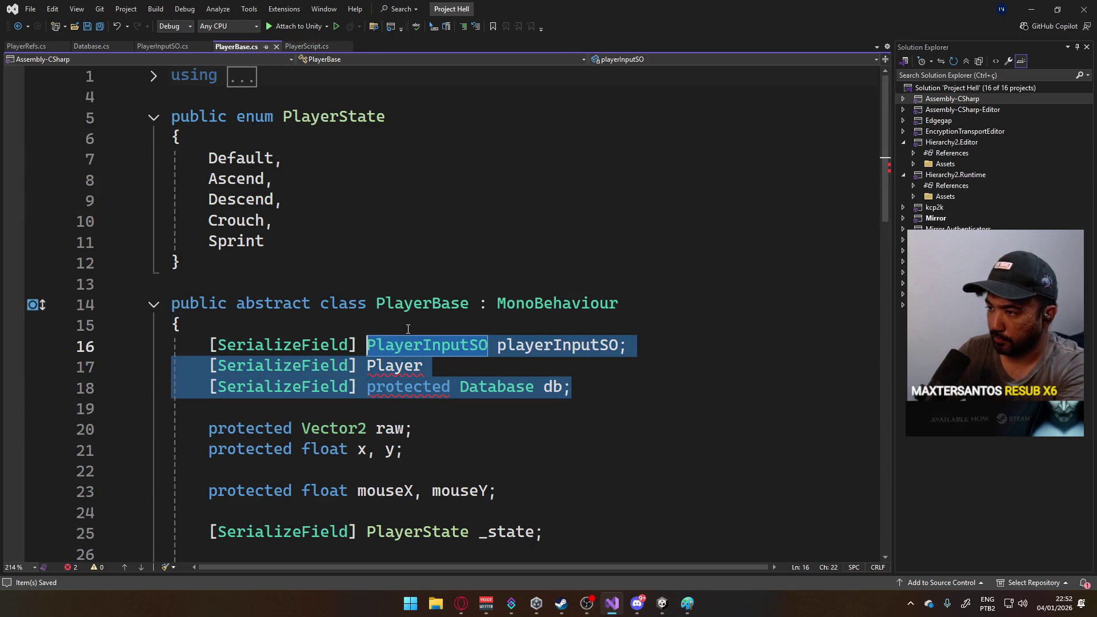
type("L")
key("BackSpace")
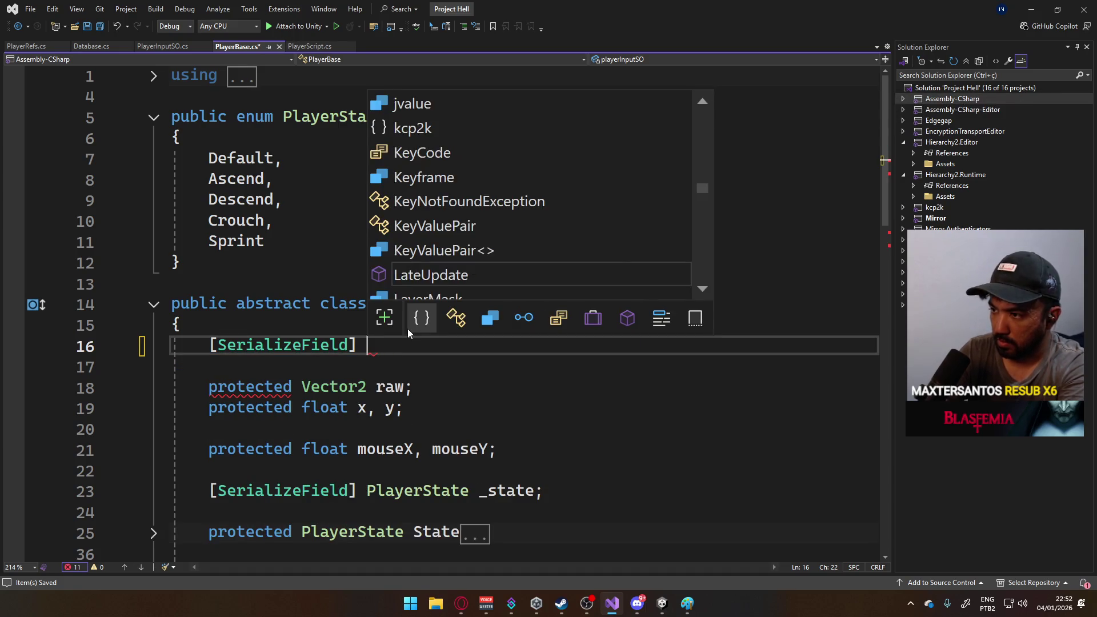
type("Play")
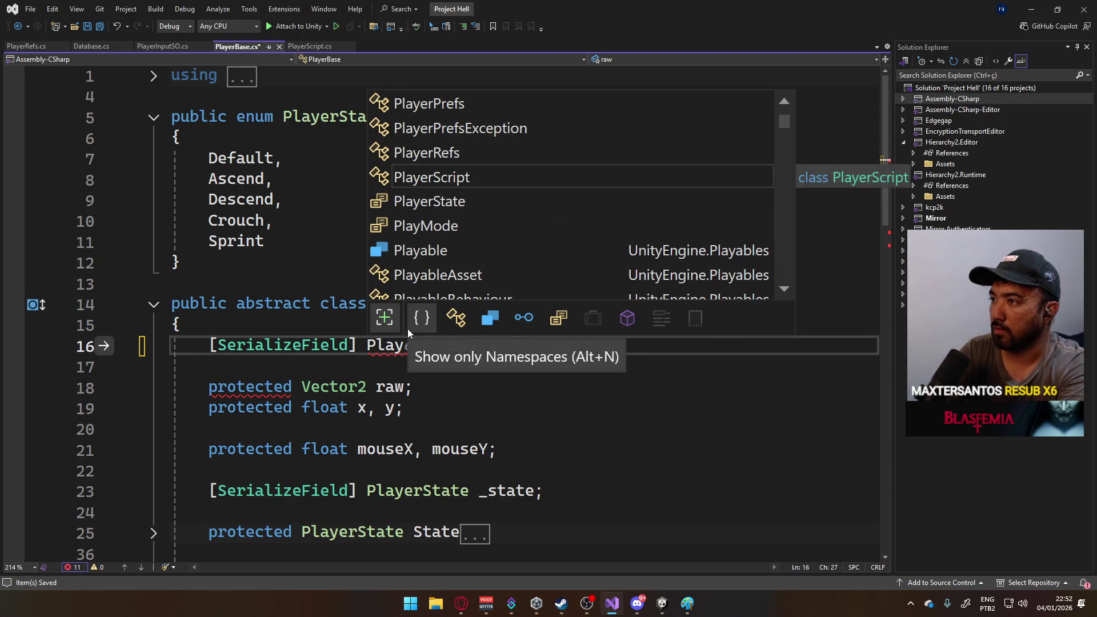
key("Tab")
type("ref;")
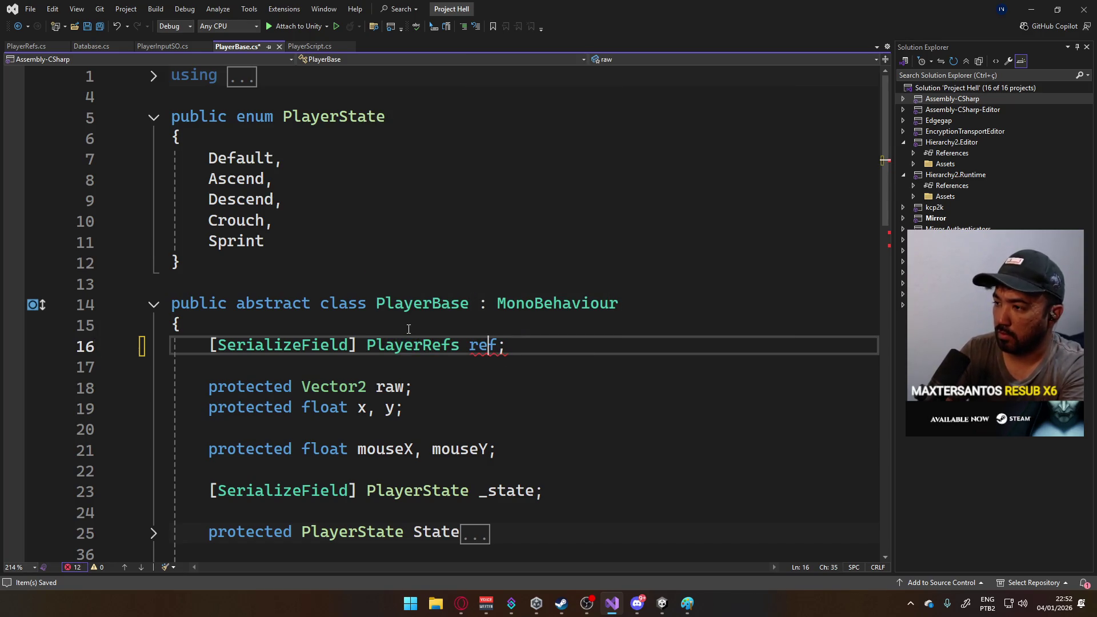
key("ctrl+s")
scroll(419, 396, "down", 11)
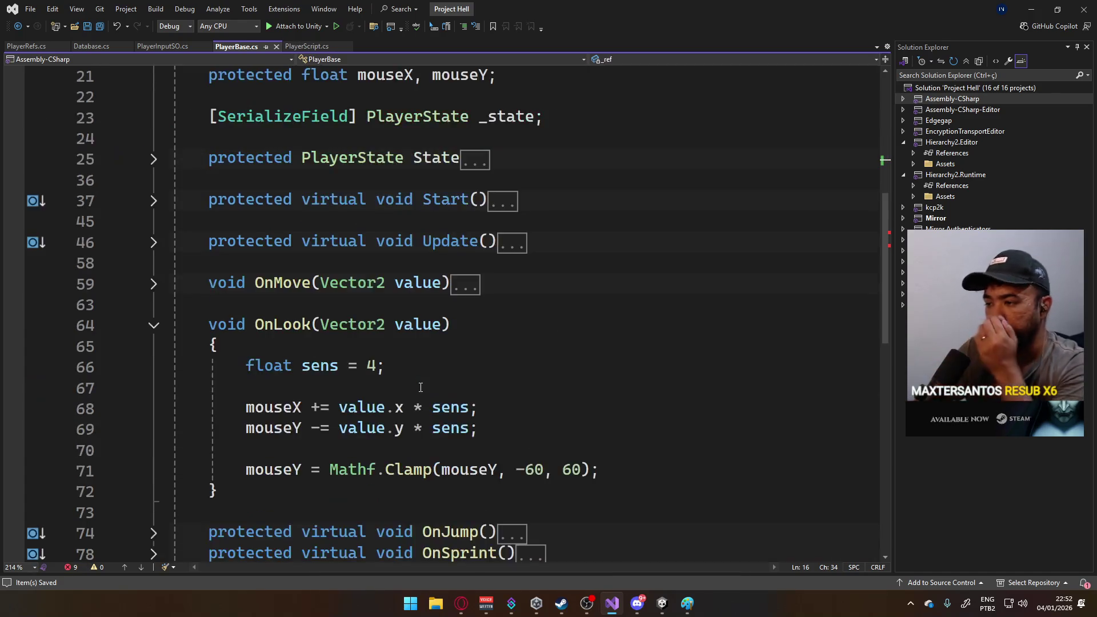
scroll(419, 395, "down", 2)
scroll(419, 395, "up", 6)
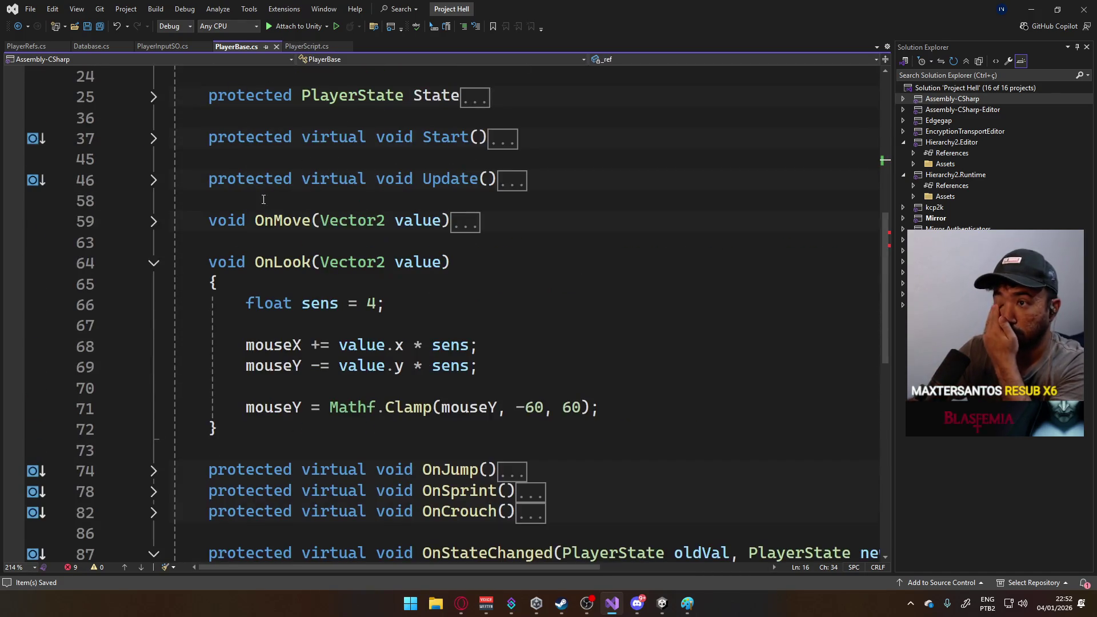
left_click(72, 567)
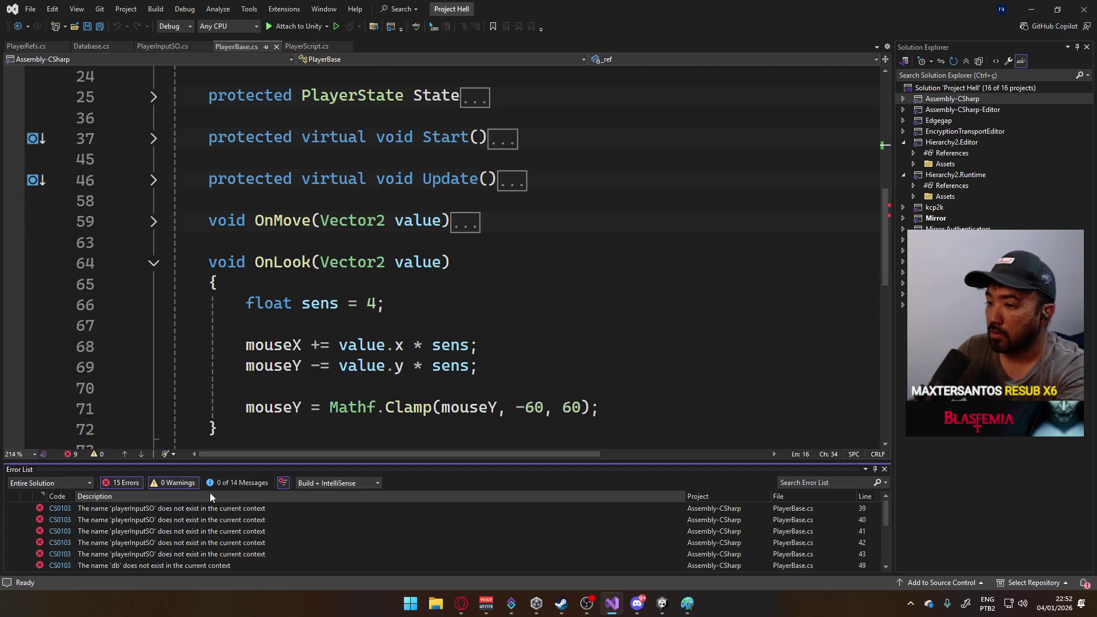
Replace playerInputSO with _ref.input on lines 39–43 of PlayerBase.cs and save
double_click(196, 508)
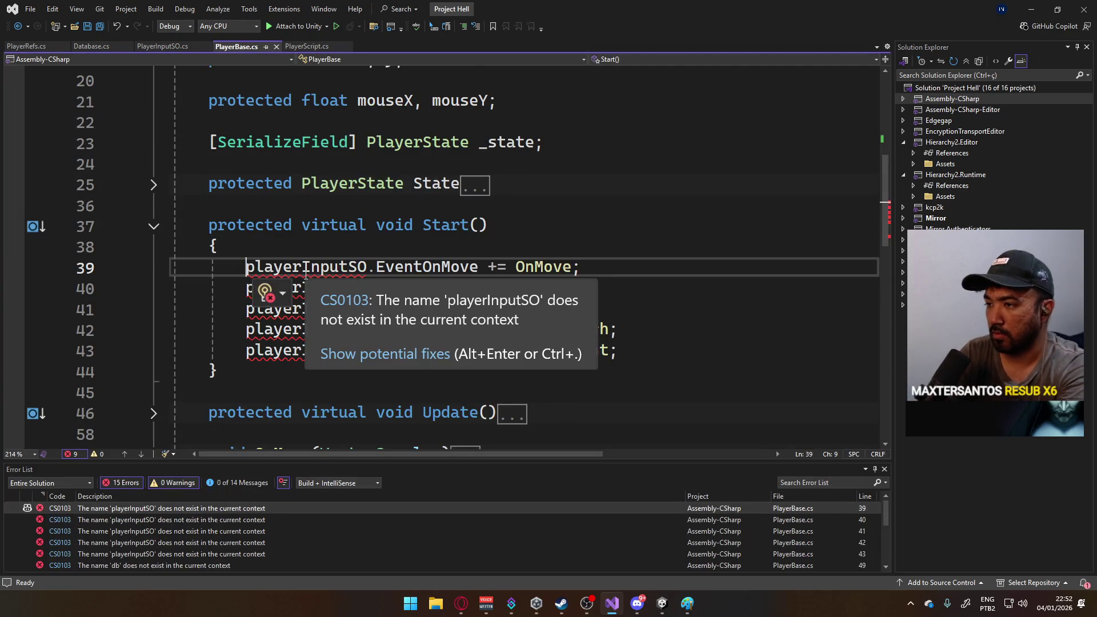
type("_ref.")
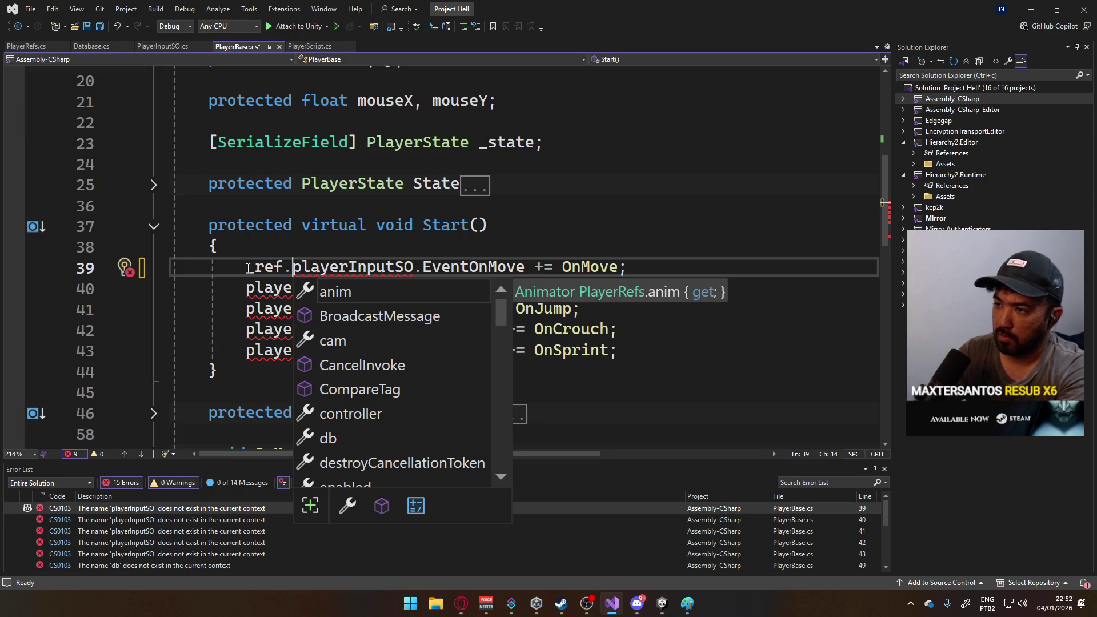
key("shift+Home")
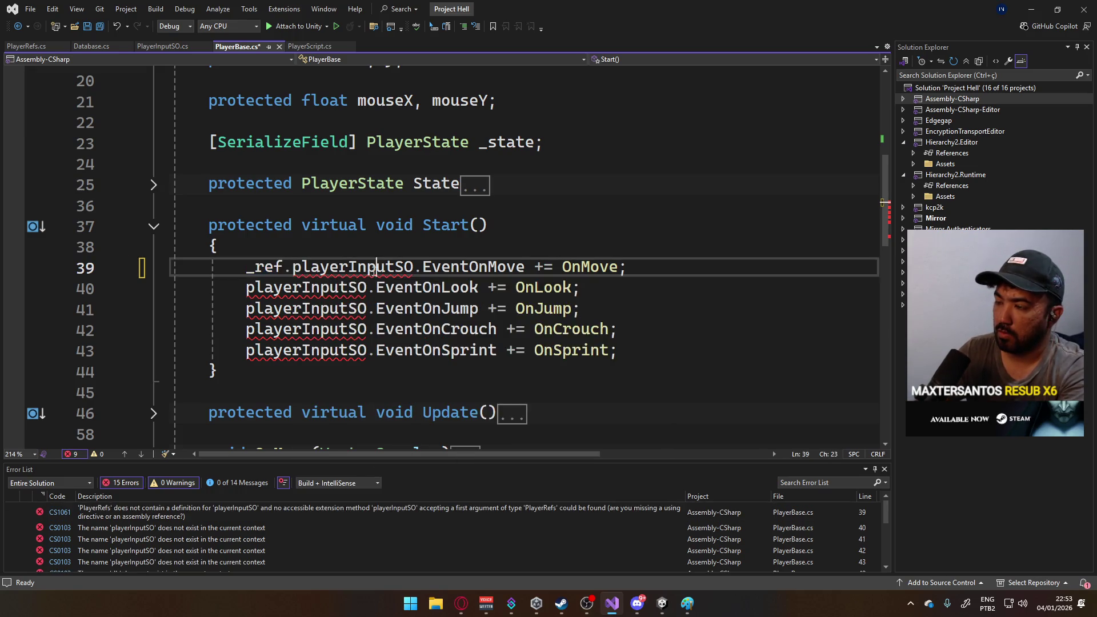
double_click(375, 267)
type("input")
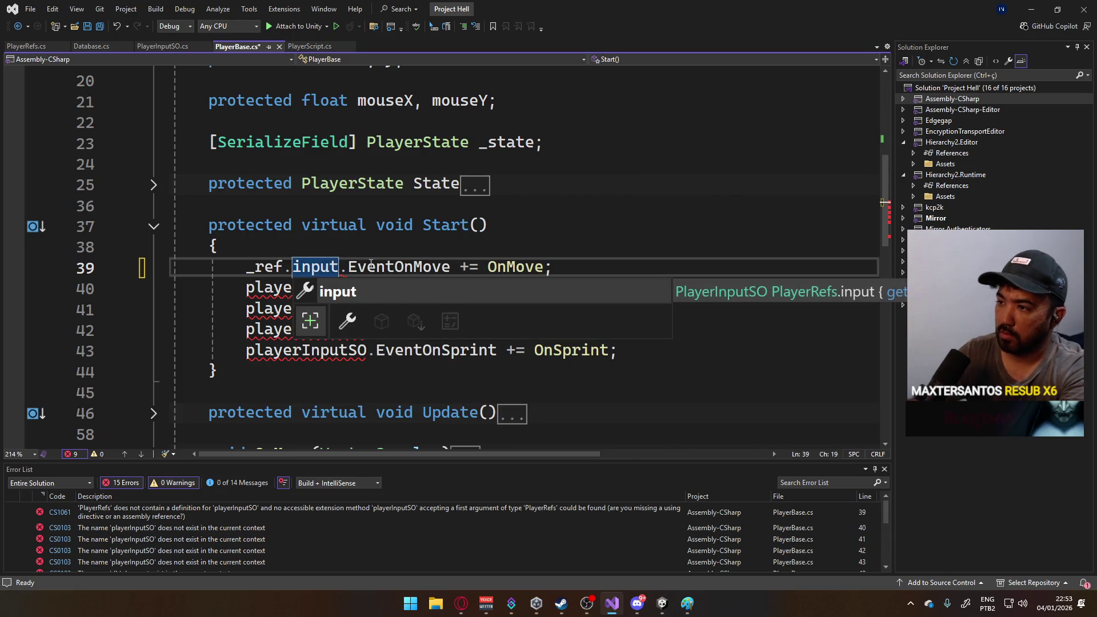
key("Escape")
left_click_drag(246, 266, 340, 261)
key("ctrl+c")
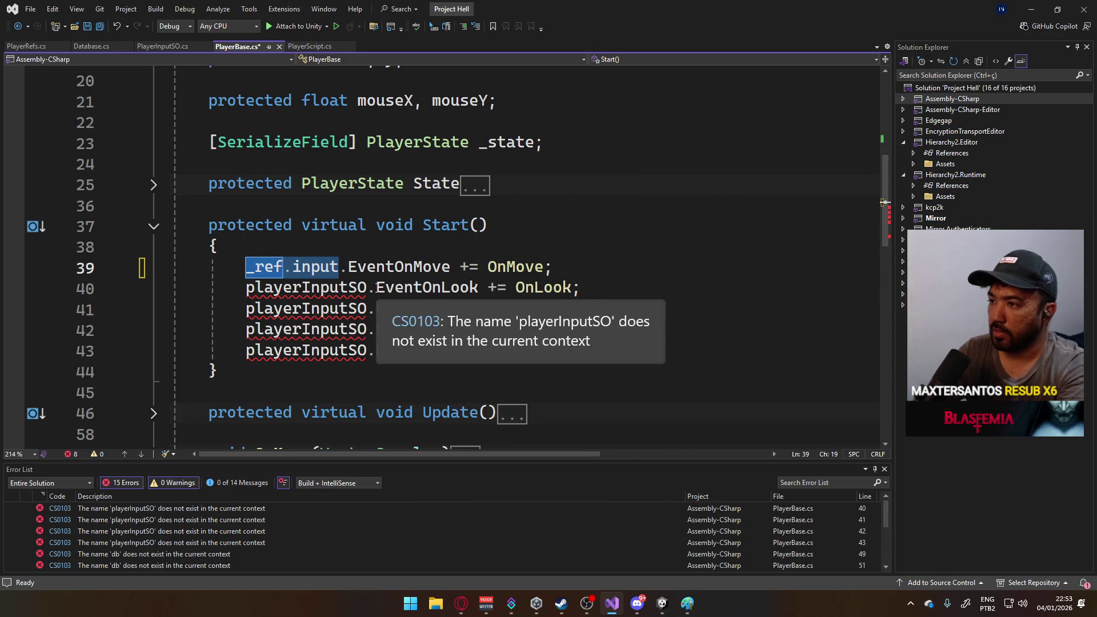
double_click(303, 287)
key("ctrl+v")
key("Tab")
key("Tab")
key("Tab")
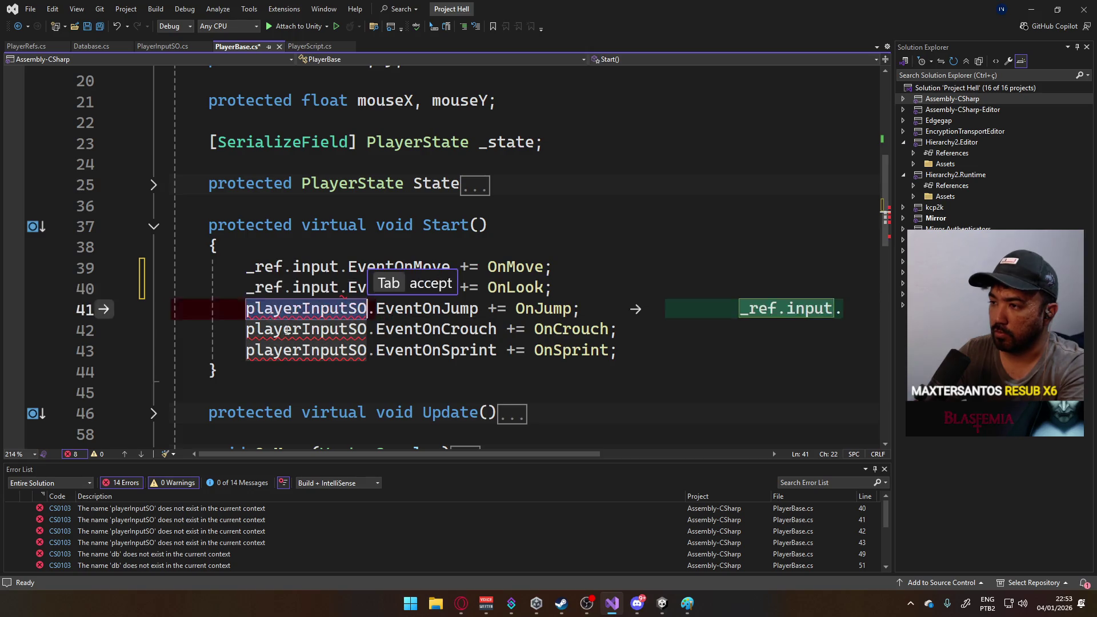
scroll(277, 342, "down", 3)
key("ctrl+s")
Prefix the db references on lines 49–56 with _ref. and save
double_click(143, 509)
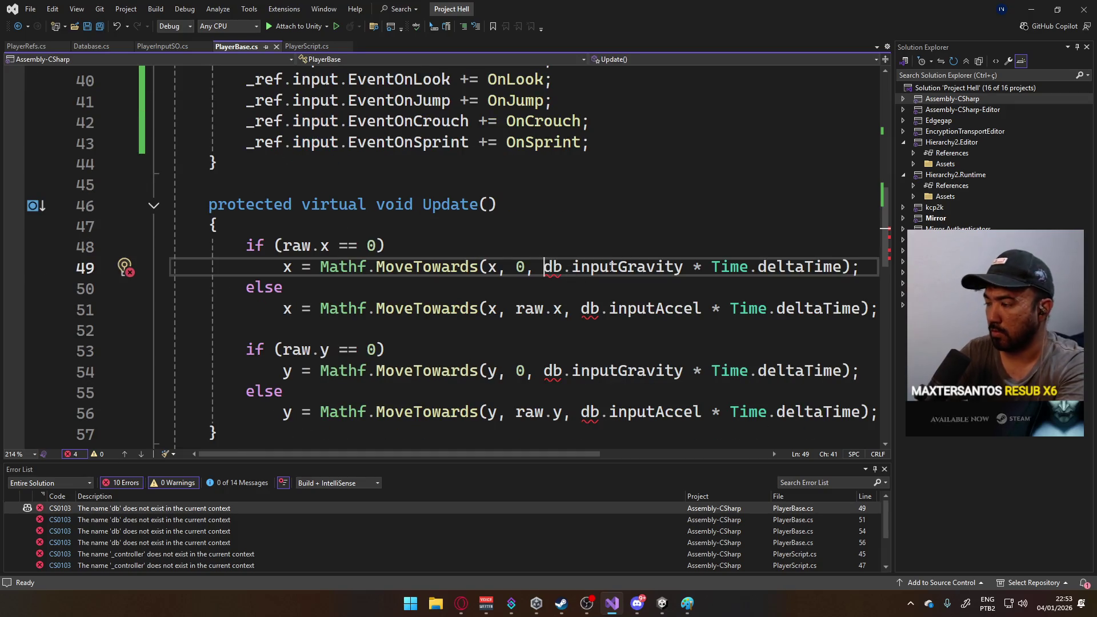
type("_ref.")
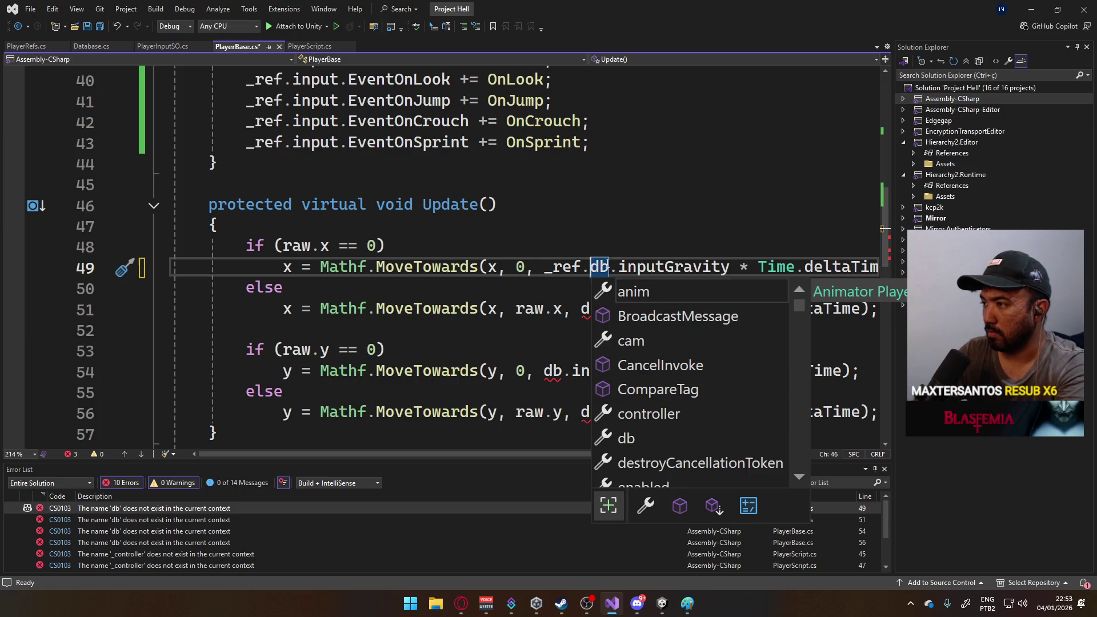
key("Escape")
left_click(604, 308)
left_click(588, 308)
key("ctrl+v")
left_click(551, 371)
key("ctrl+v")
left_click(592, 411)
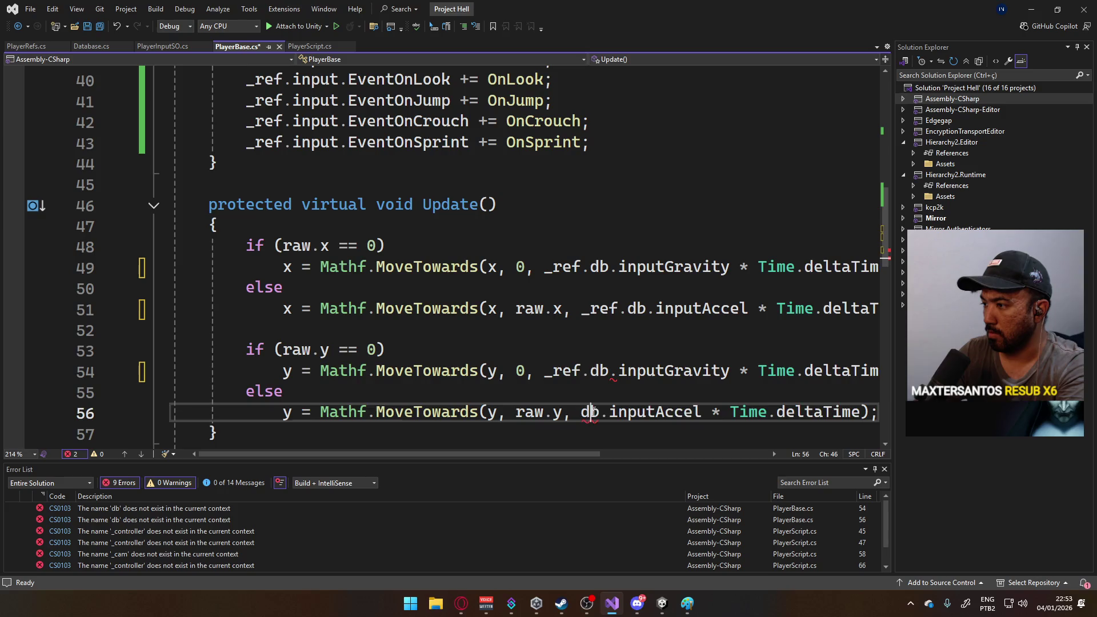
key("ctrl+v")
scroll(592, 411, "down", 2)
key("ctrl+s")
scroll(402, 395, "down", 6)
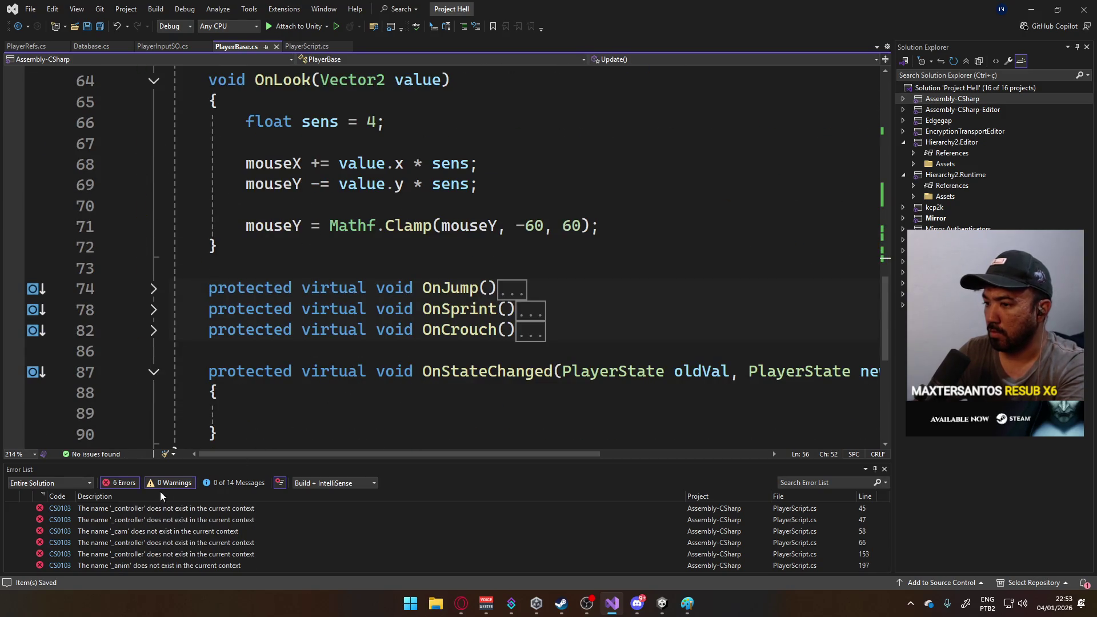
Change _controller to _ref.controller on lines 45 and 47 of PlayerScript.cs
double_click(172, 508)
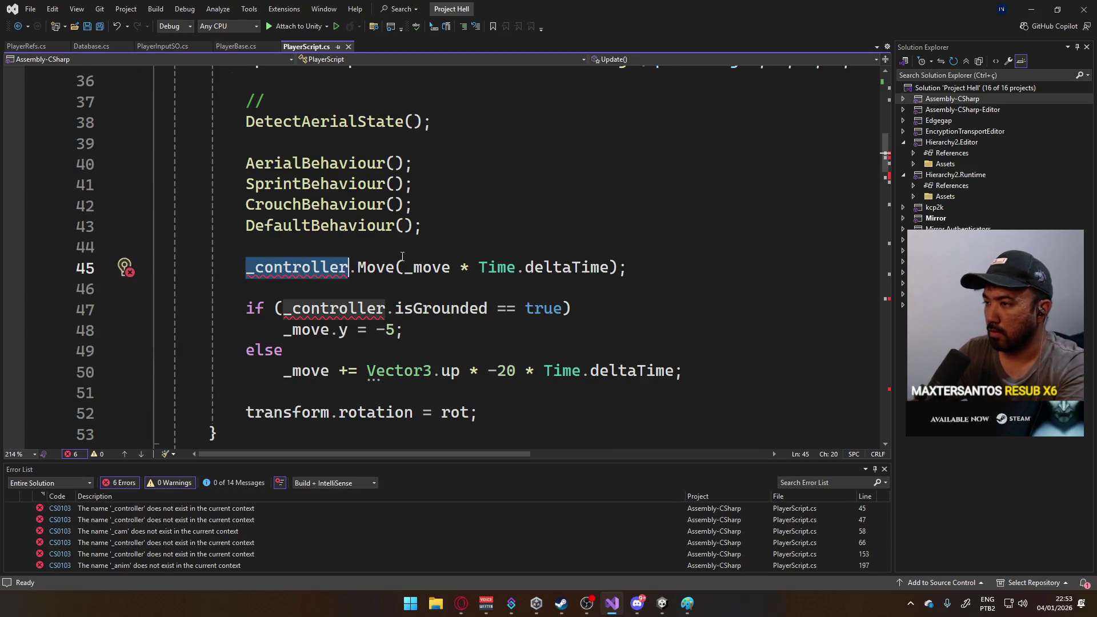
key("ctrl+v")
double_click(303, 266)
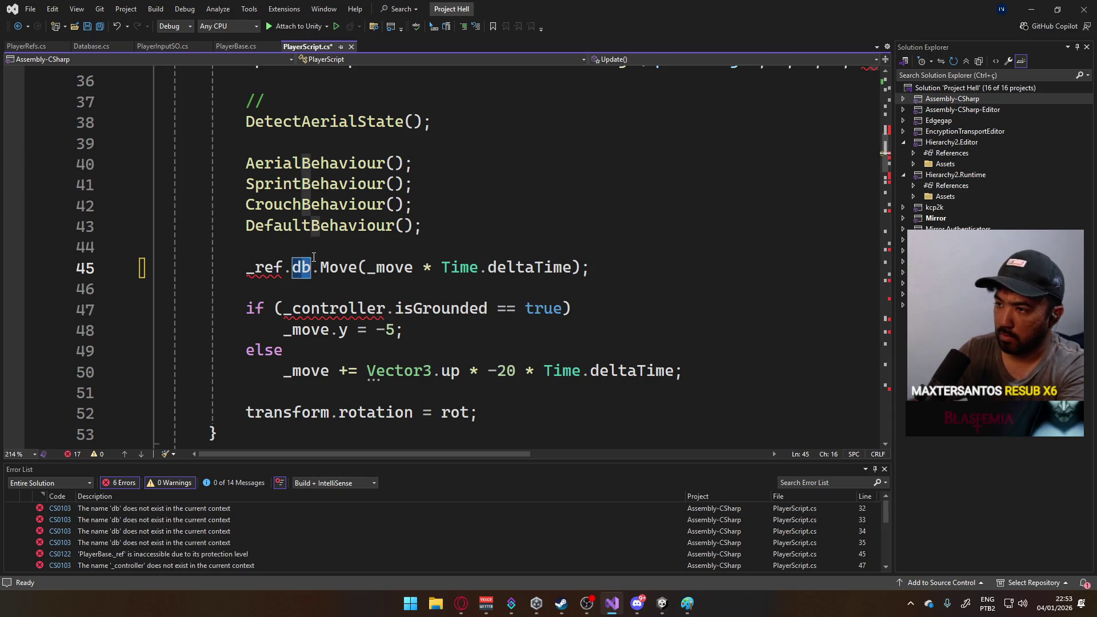
type("con")
key("Tab")
key("ctrl+shift+Left")
key("ctrl+shift+Left")
key("ctrl+shift+Left")
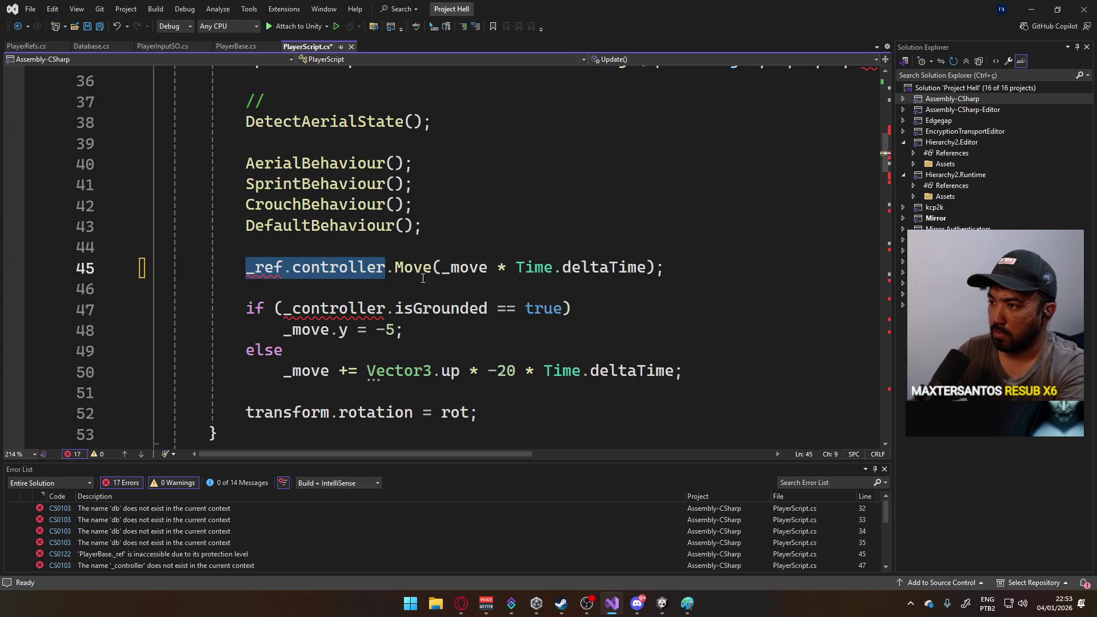
key("ctrl+c")
double_click(337, 309)
key("ctrl+v")
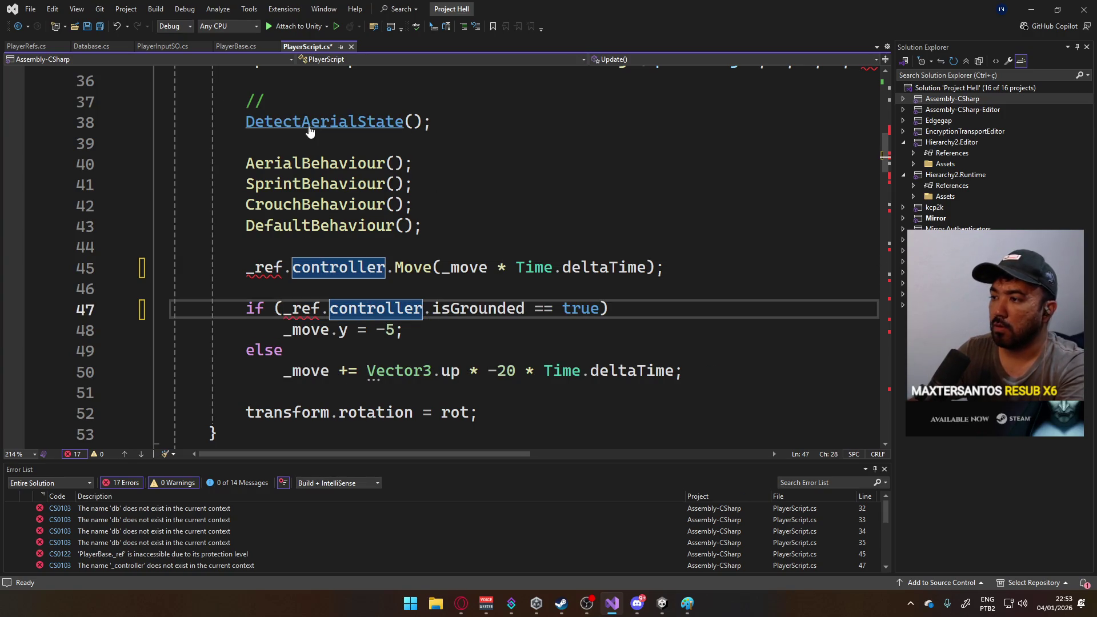